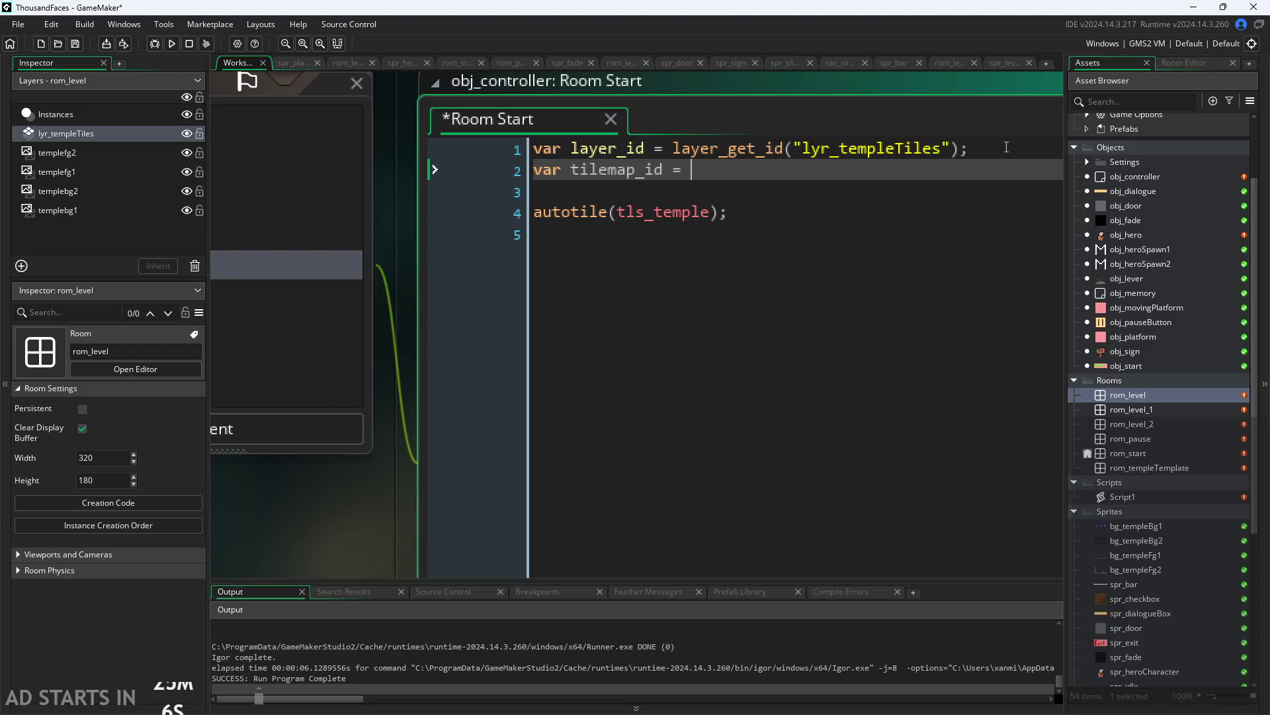
# Set line 2 to fetch the tilemap with layer_tilemap_get_id(layer_id)
pyautogui.write('layer_til')
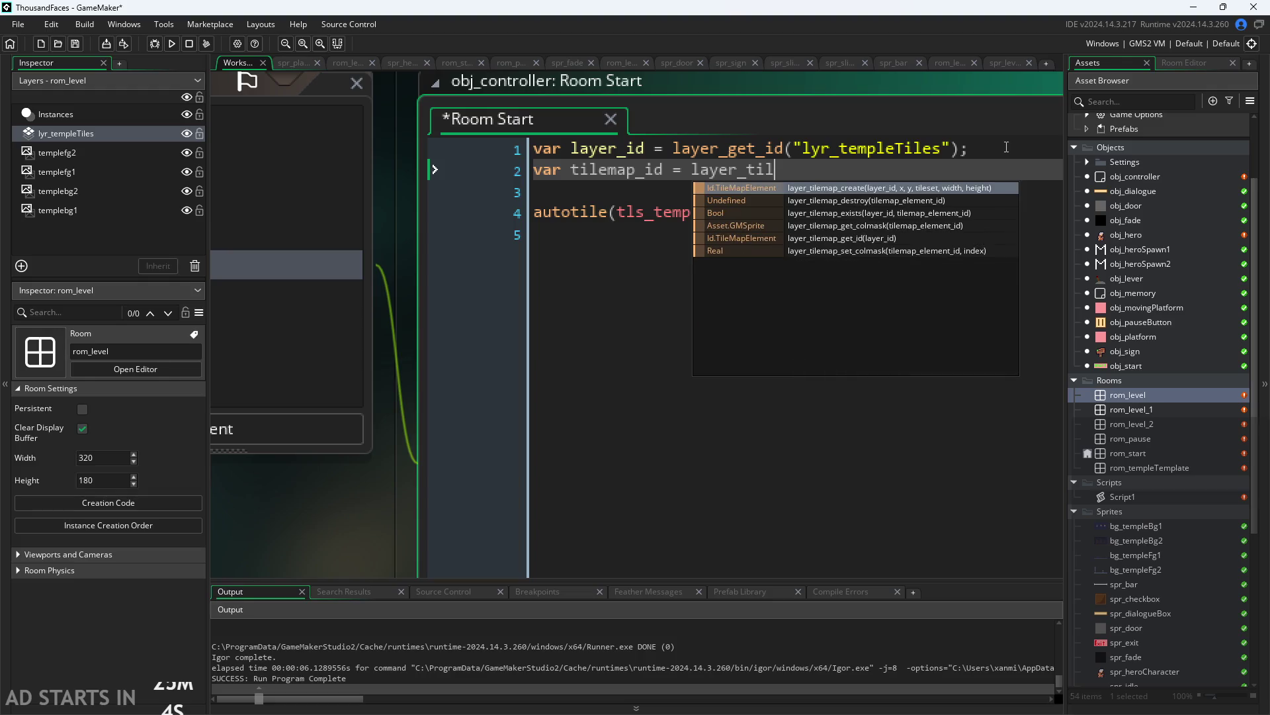
pyautogui.press('Down')
pyautogui.press('Down')
pyautogui.press('Down')
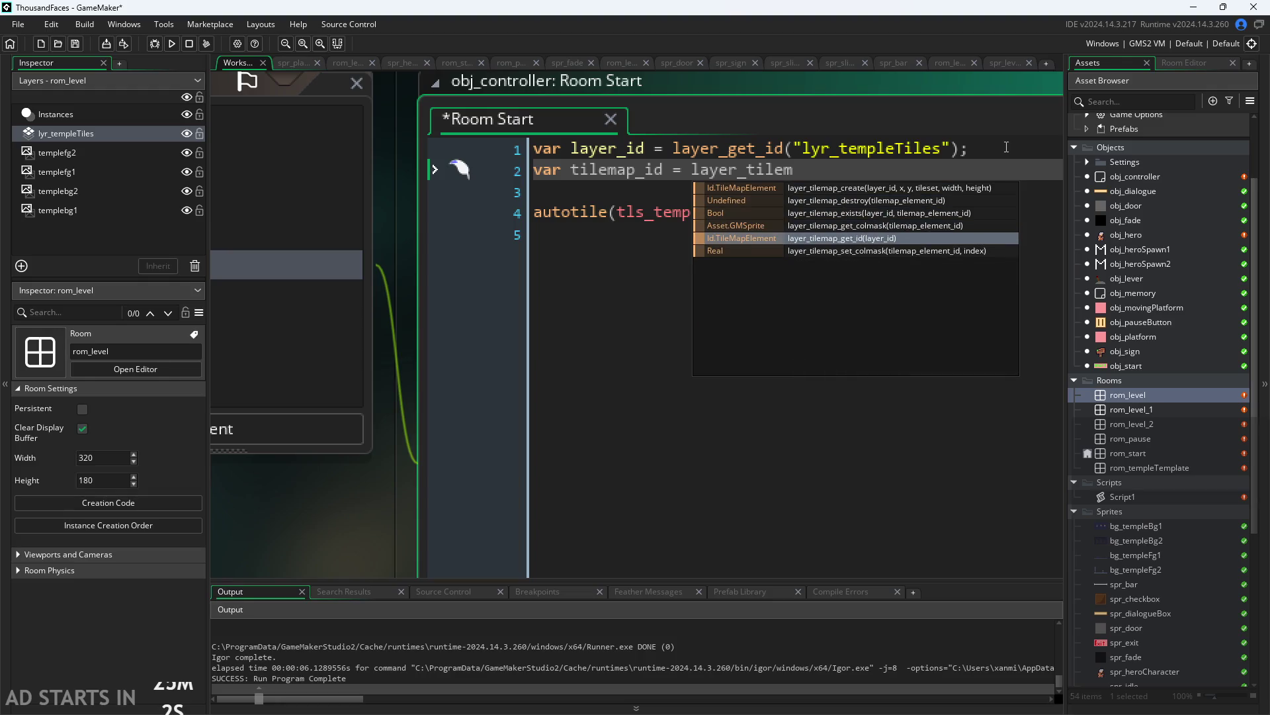
pyautogui.press('Return')
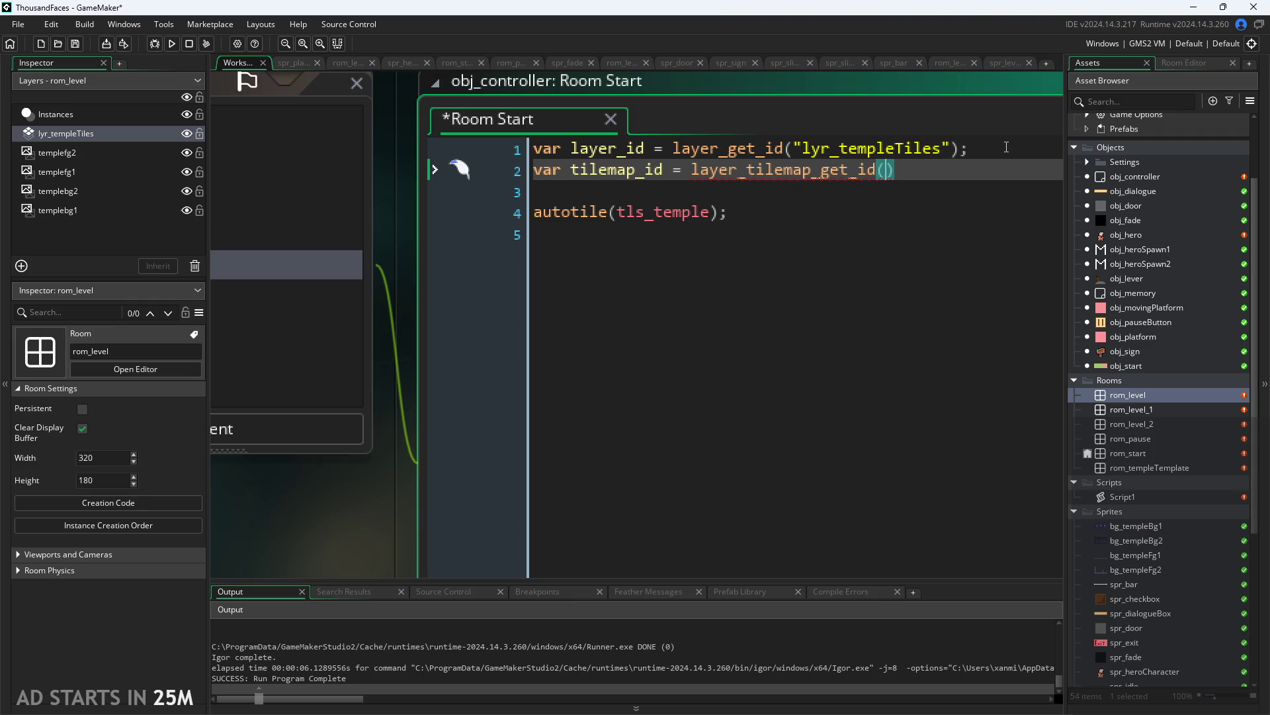
pyautogui.write('layer_id)')
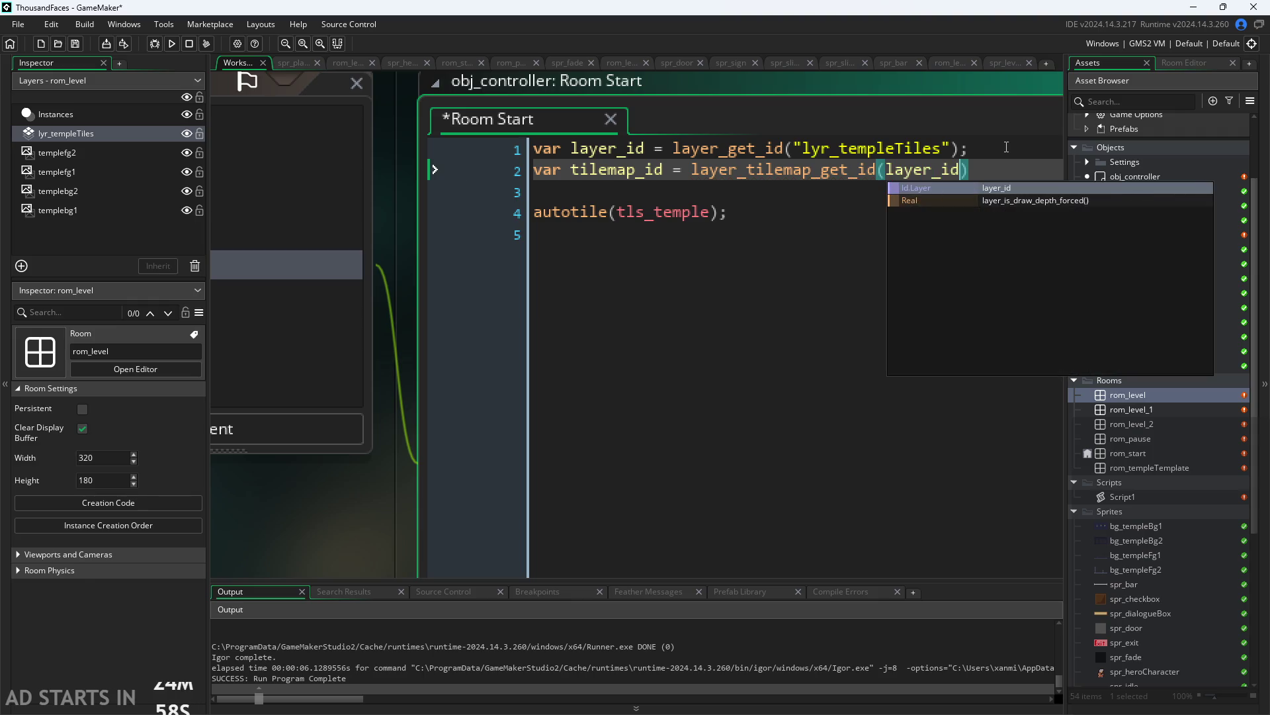
# Replace autotile's tls_temple argument with tilemap_id, save the code and run the game
pyautogui.press('Down')
pyautogui.press('Down')
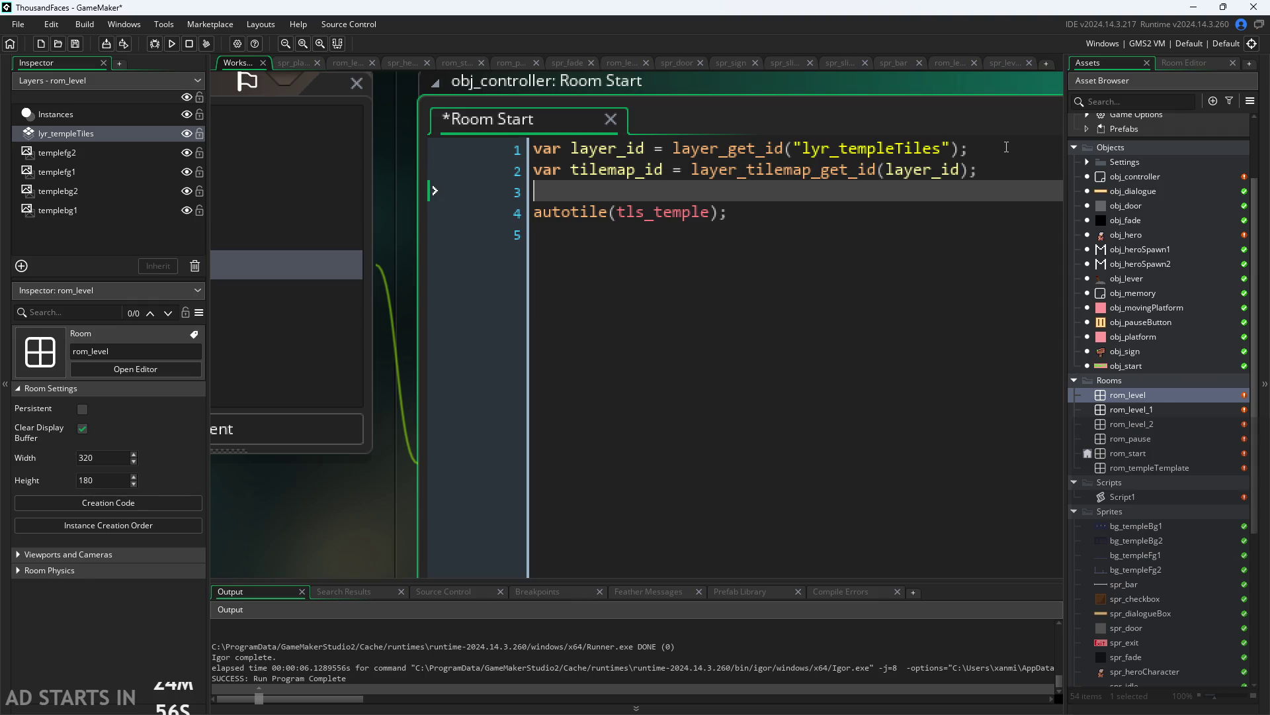
pyautogui.press('Left')
pyautogui.press('Left')
pyautogui.press('BackSpace')
pyautogui.press('BackSpace')
pyautogui.press('BackSpace')
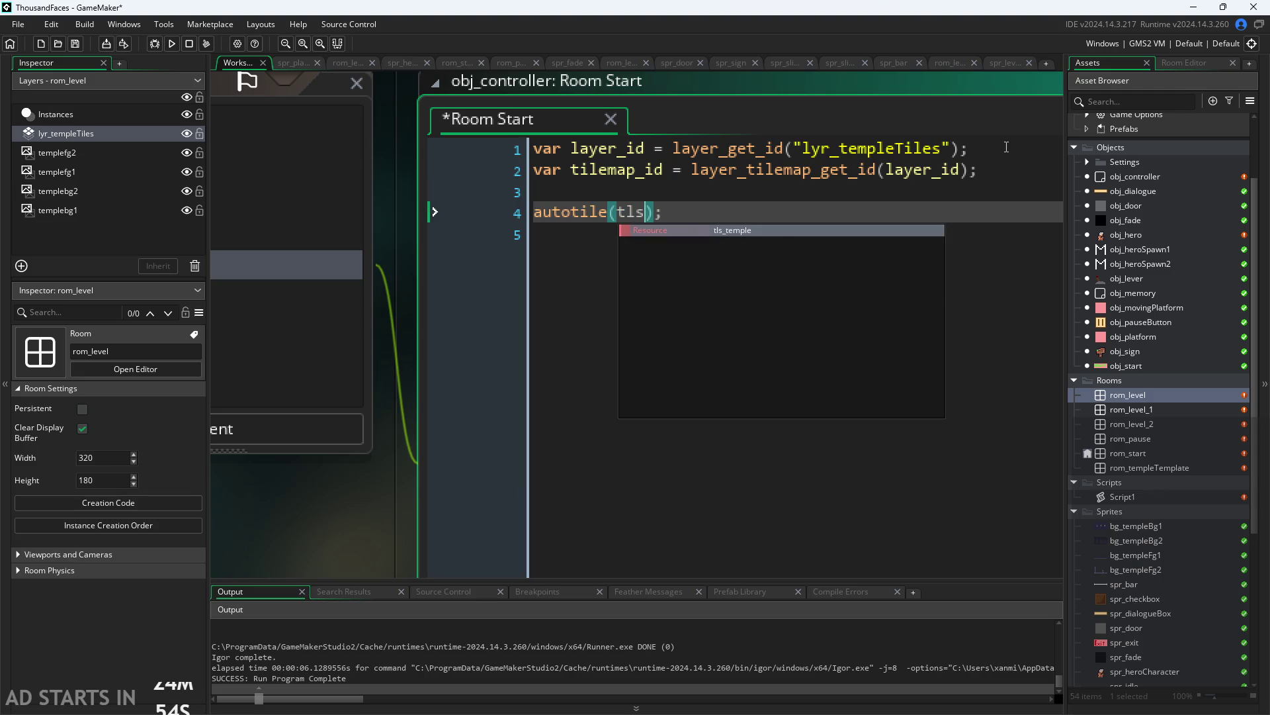
pyautogui.press('BackSpace')
pyautogui.press('BackSpace')
pyautogui.press('BackSpace')
pyautogui.write('tile')
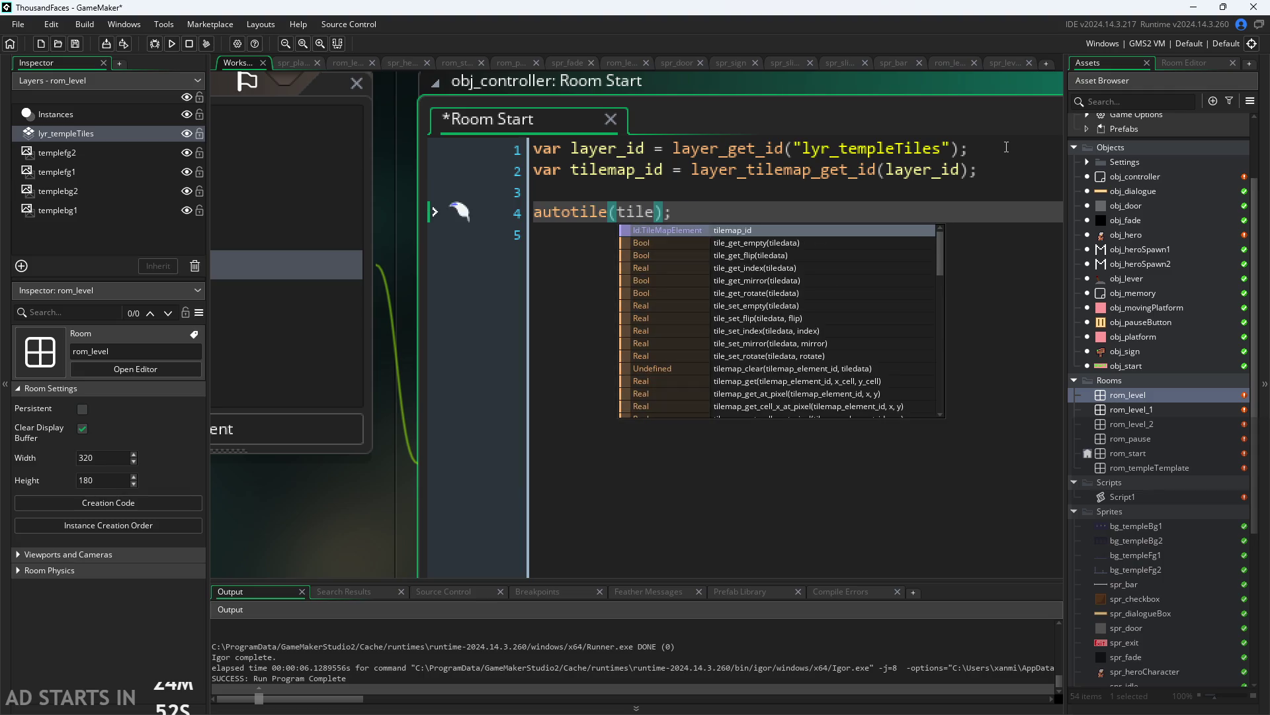
pyautogui.write('map_')
pyautogui.press('Return')
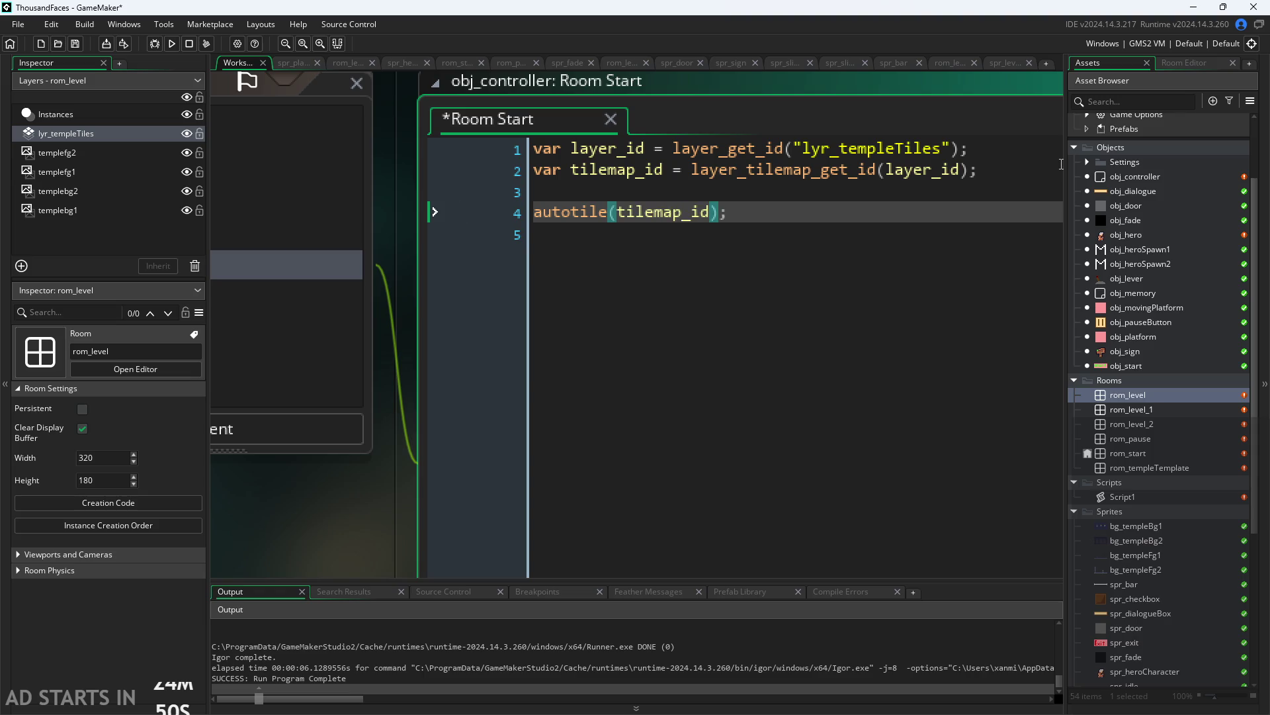
pyautogui.hotkey('ctrl', 's')
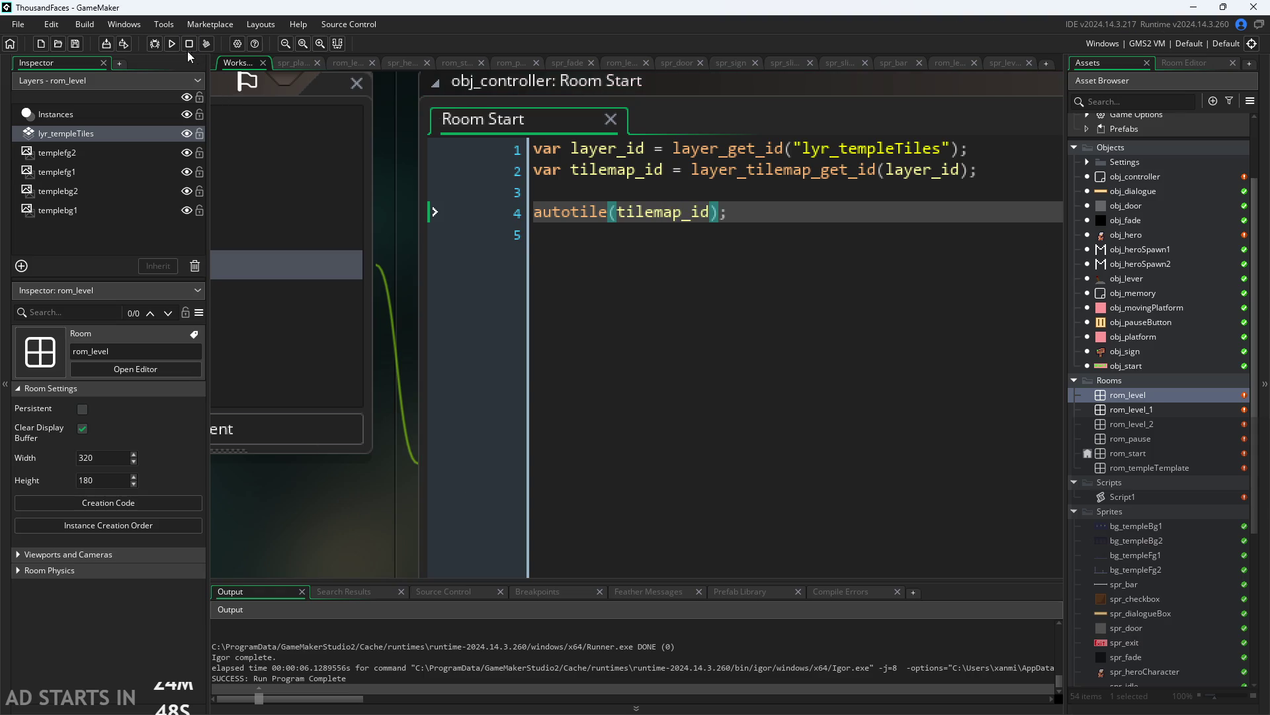
pyautogui.press('F5')
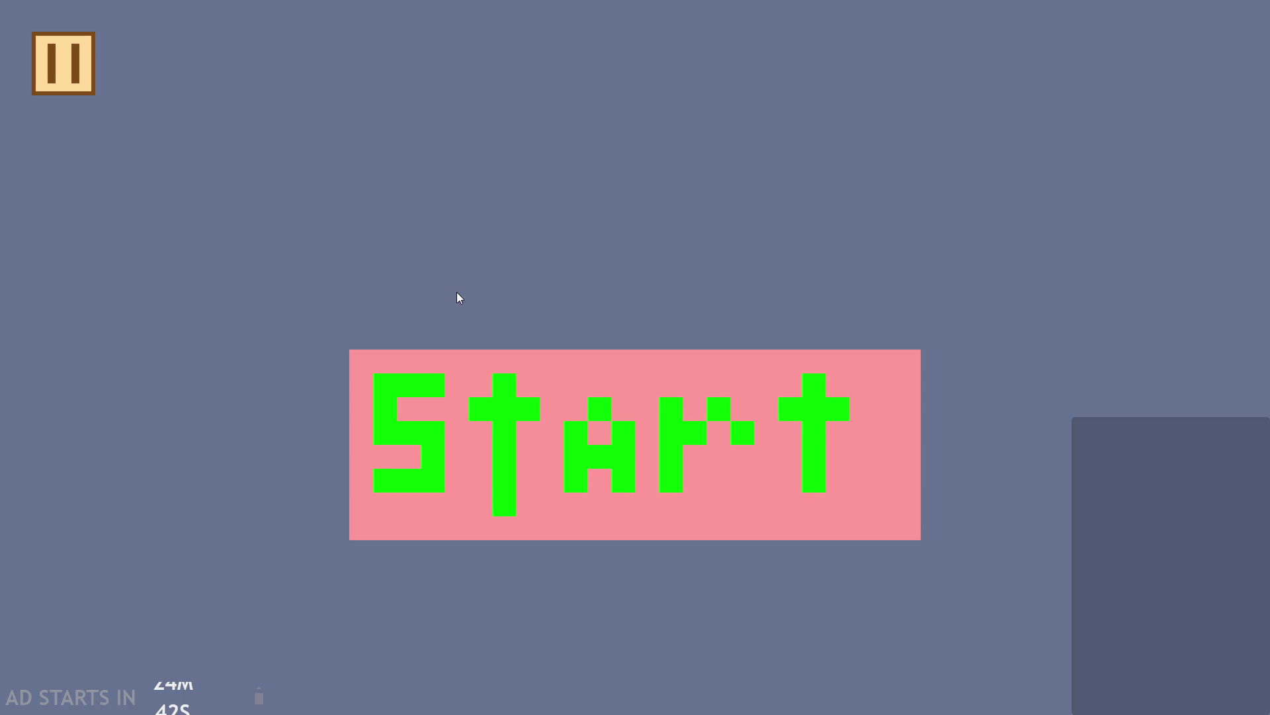
# Start the game, walk left and jump twice up the left wall, then pause and exit
pyautogui.click(536, 438)
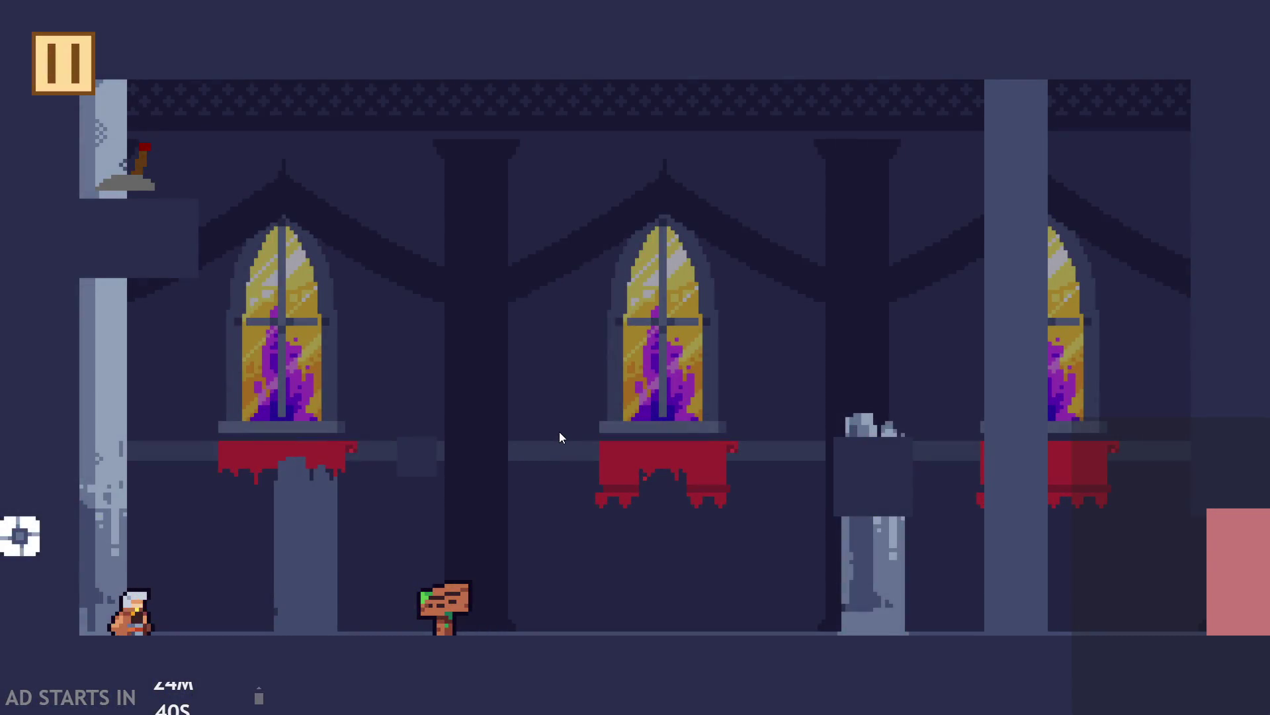
pyautogui.press('Left')
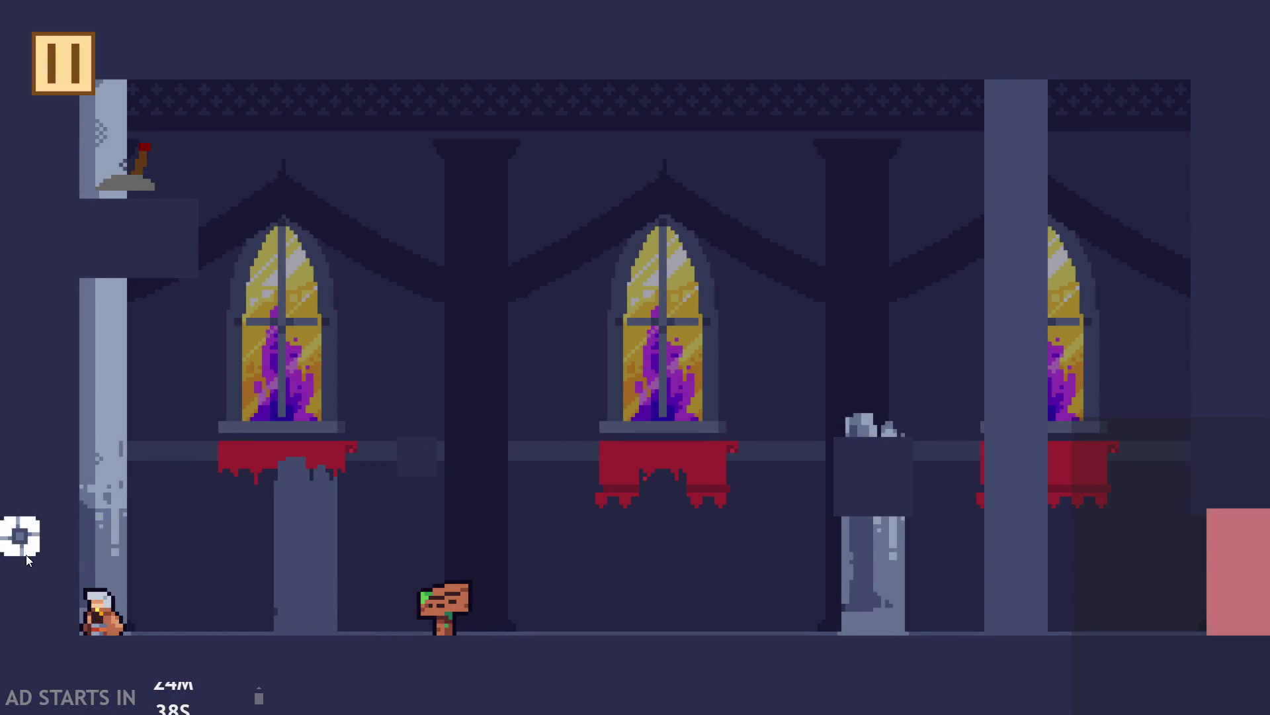
pyautogui.press('Up')
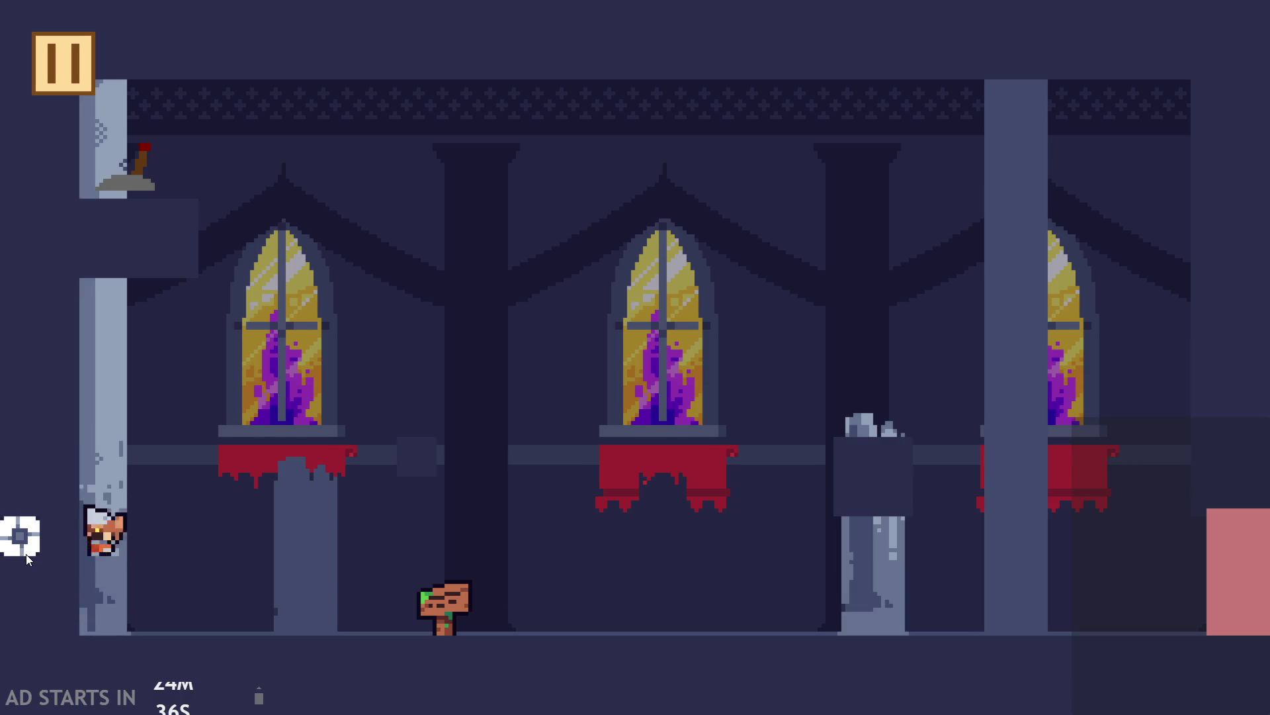
pyautogui.press('Up')
pyautogui.click(66, 64)
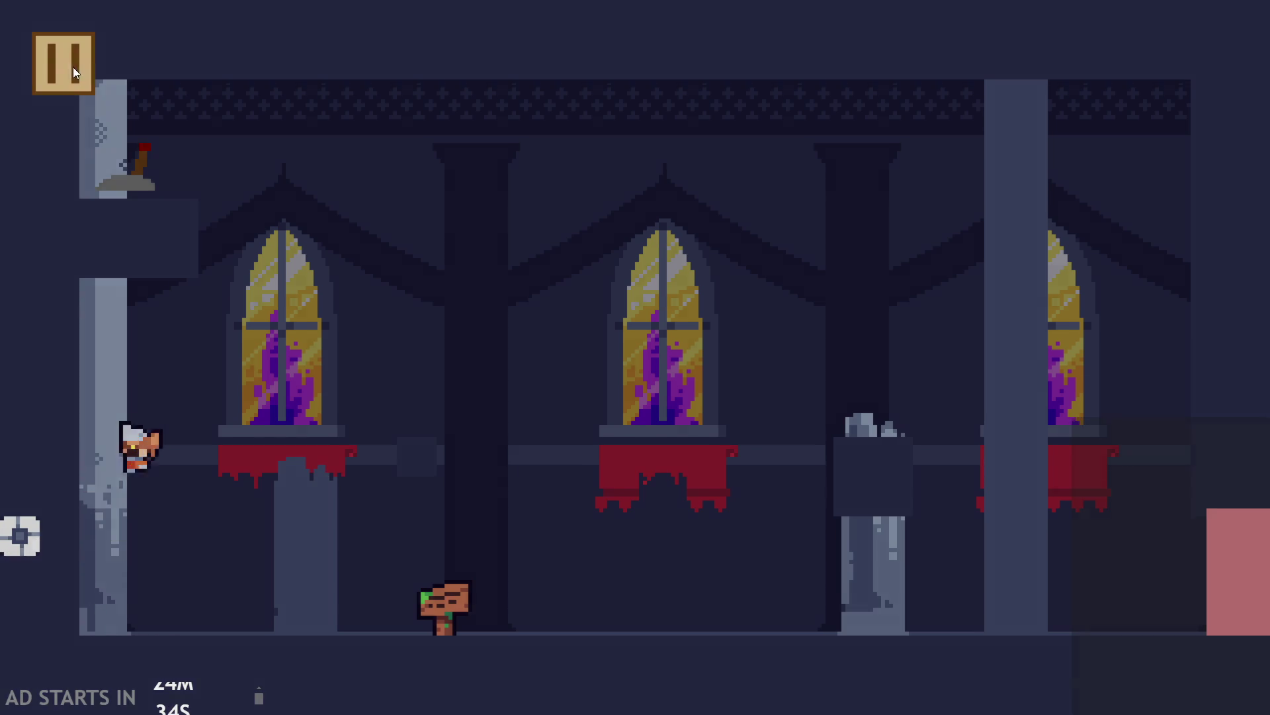
pyautogui.click(966, 589)
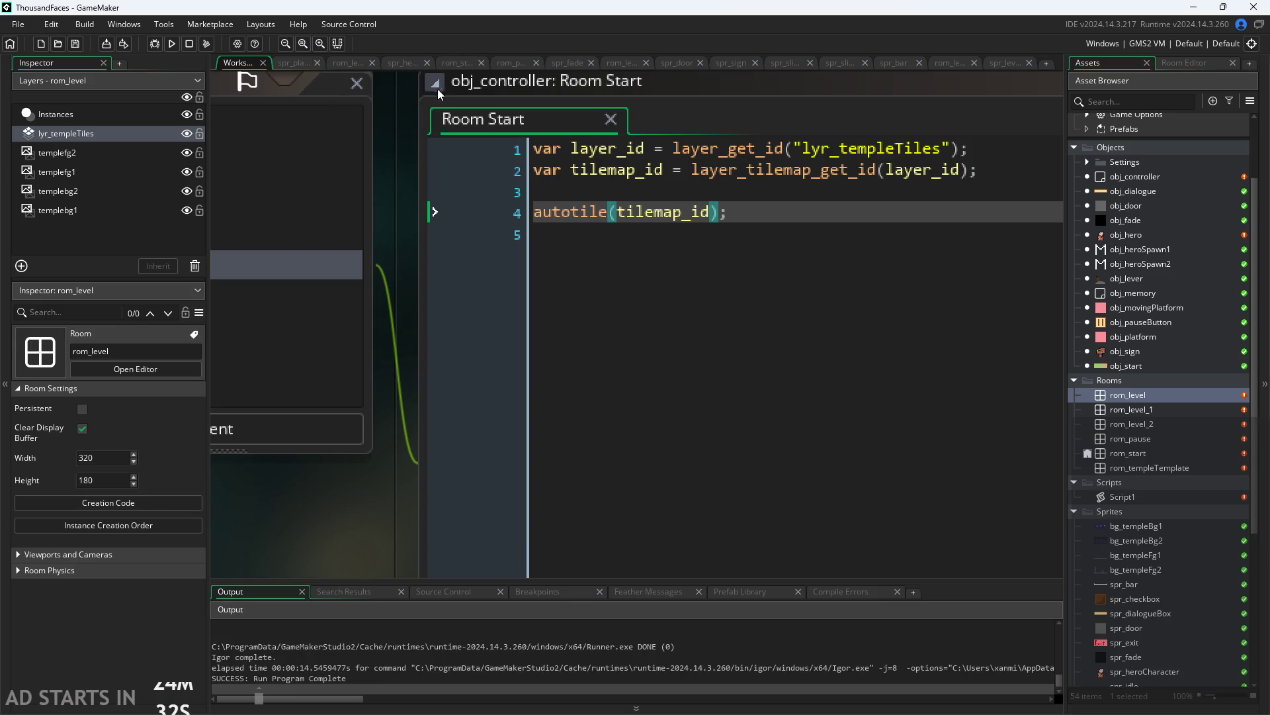
# Look through the open editor tabs and settle on the rom_level room
pyautogui.click(289, 64)
pyautogui.click(344, 65)
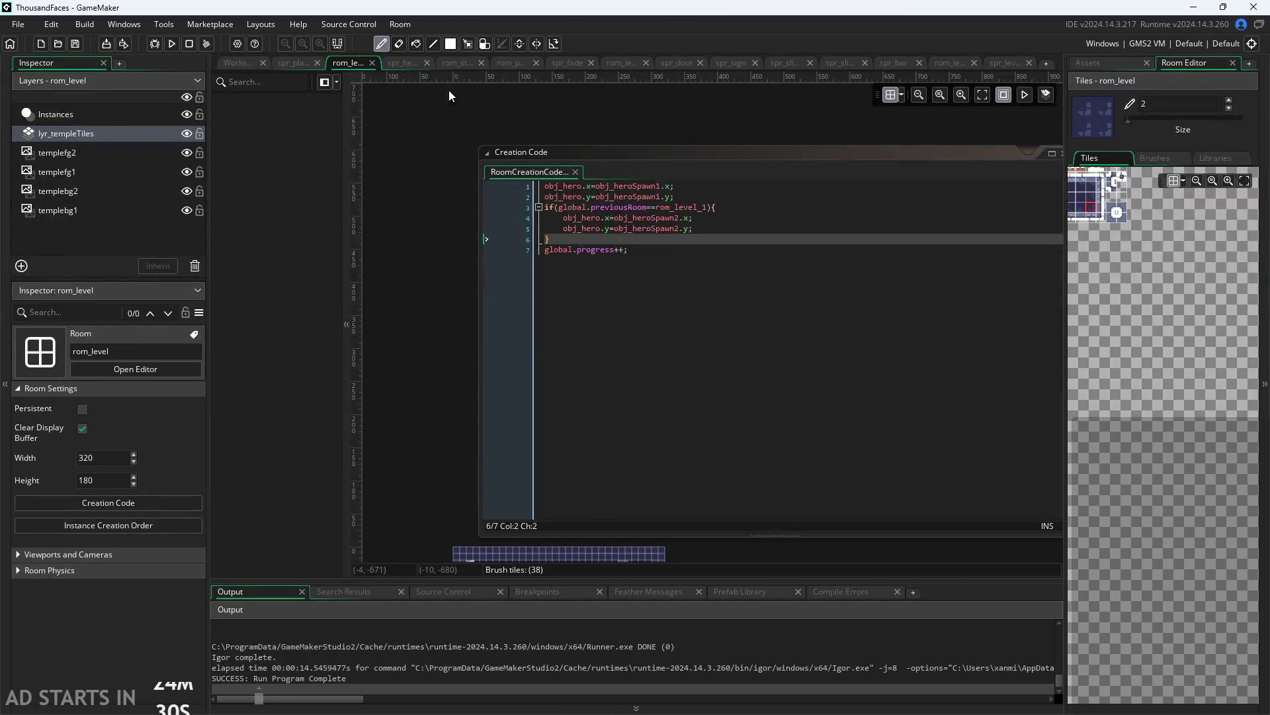
pyautogui.click(406, 62)
pyautogui.click(450, 63)
pyautogui.click(357, 68)
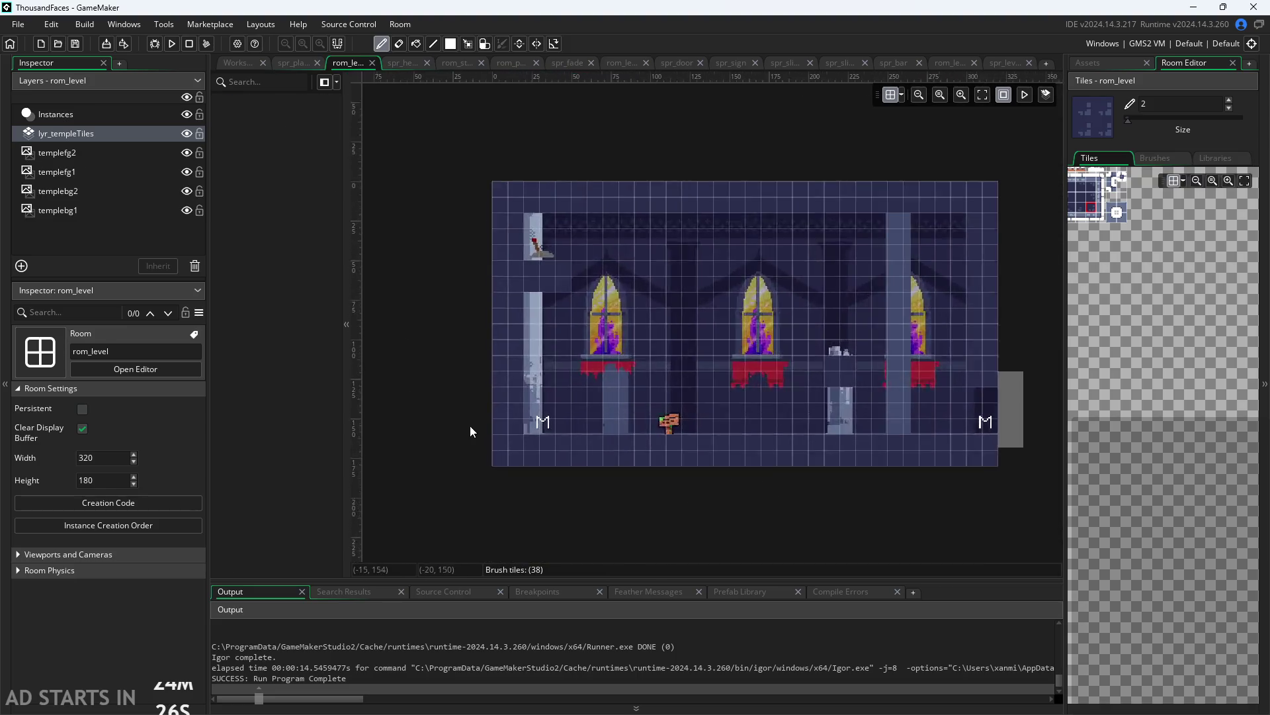
# Zoom the rom_level canvas in and out, then relaunch and start the game
pyautogui.scroll(5, 470, 427)
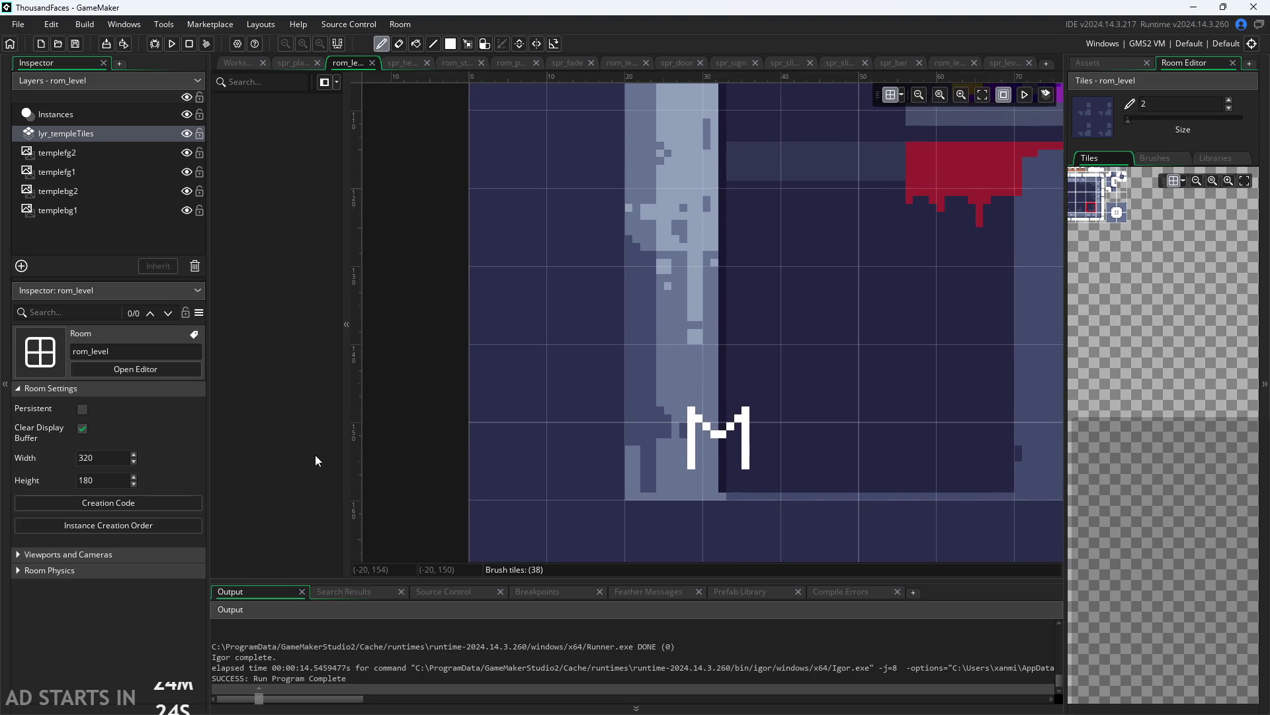
pyautogui.scroll(-3, 371, 399)
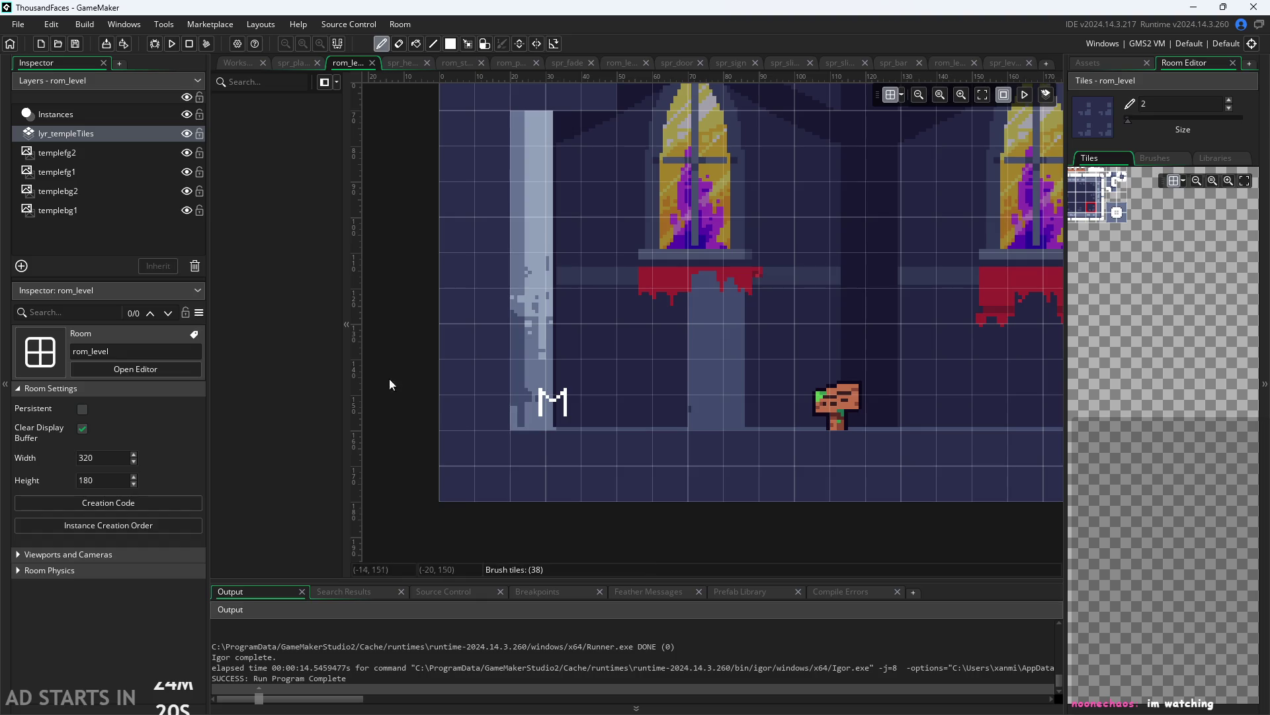
pyautogui.click(171, 53)
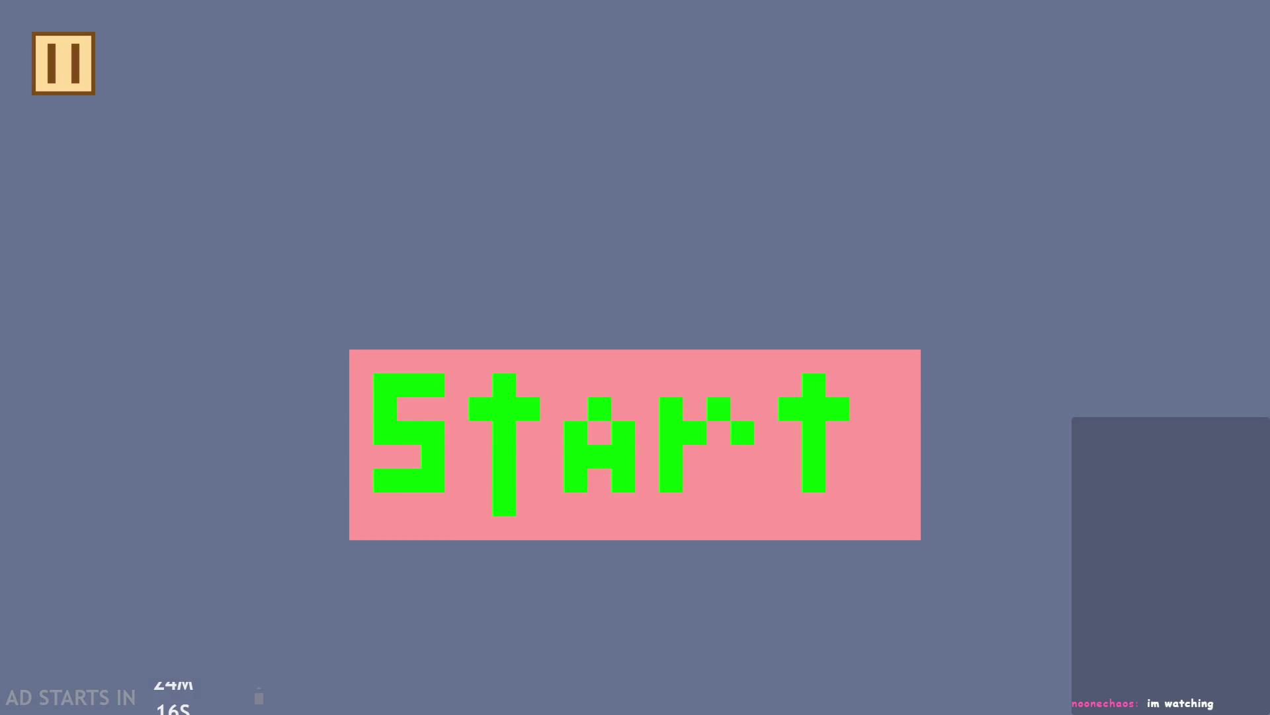
pyautogui.click(516, 448)
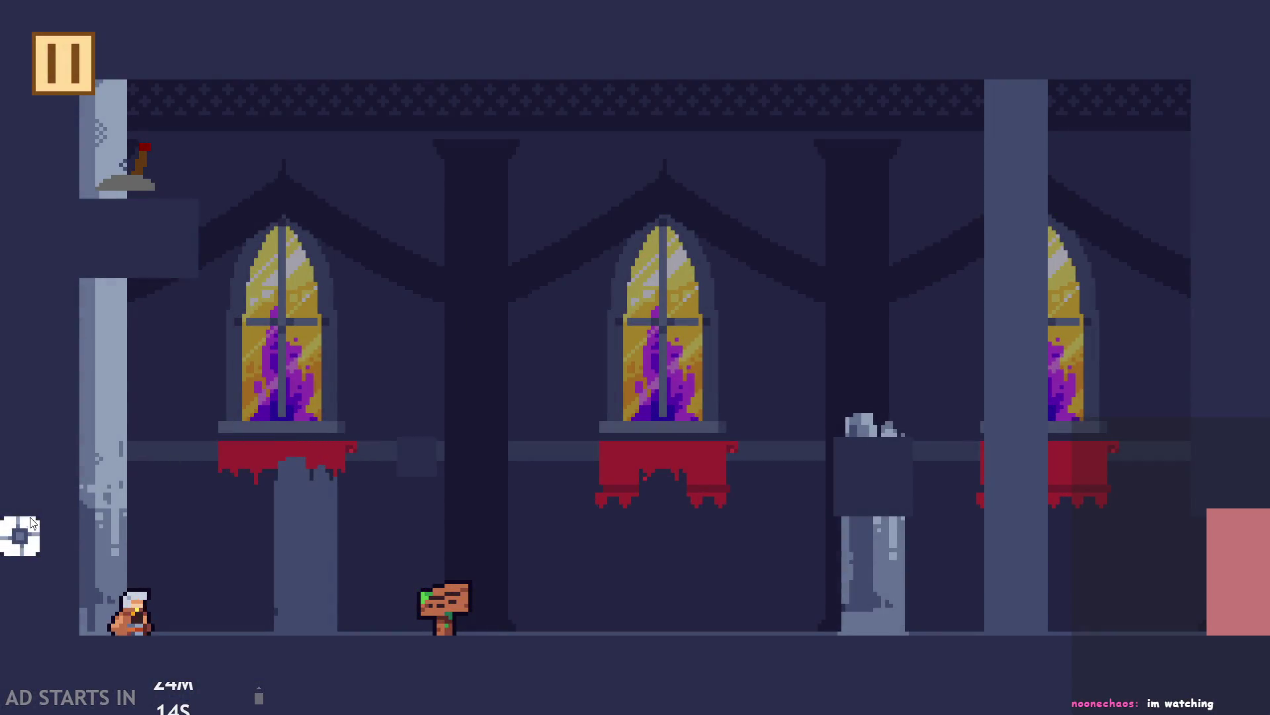
# Jump up the left wall and onto the pillar top, then pause and exit the game
pyautogui.press('space')
pyautogui.press('space')
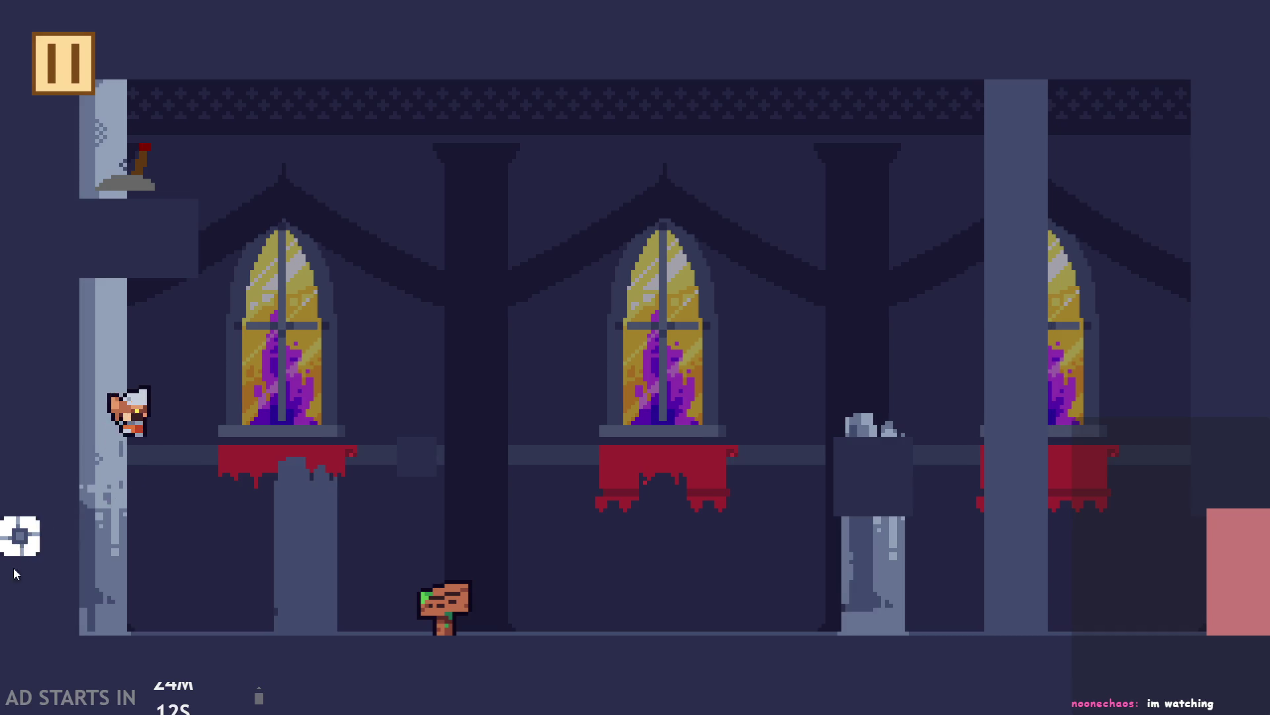
pyautogui.press('space')
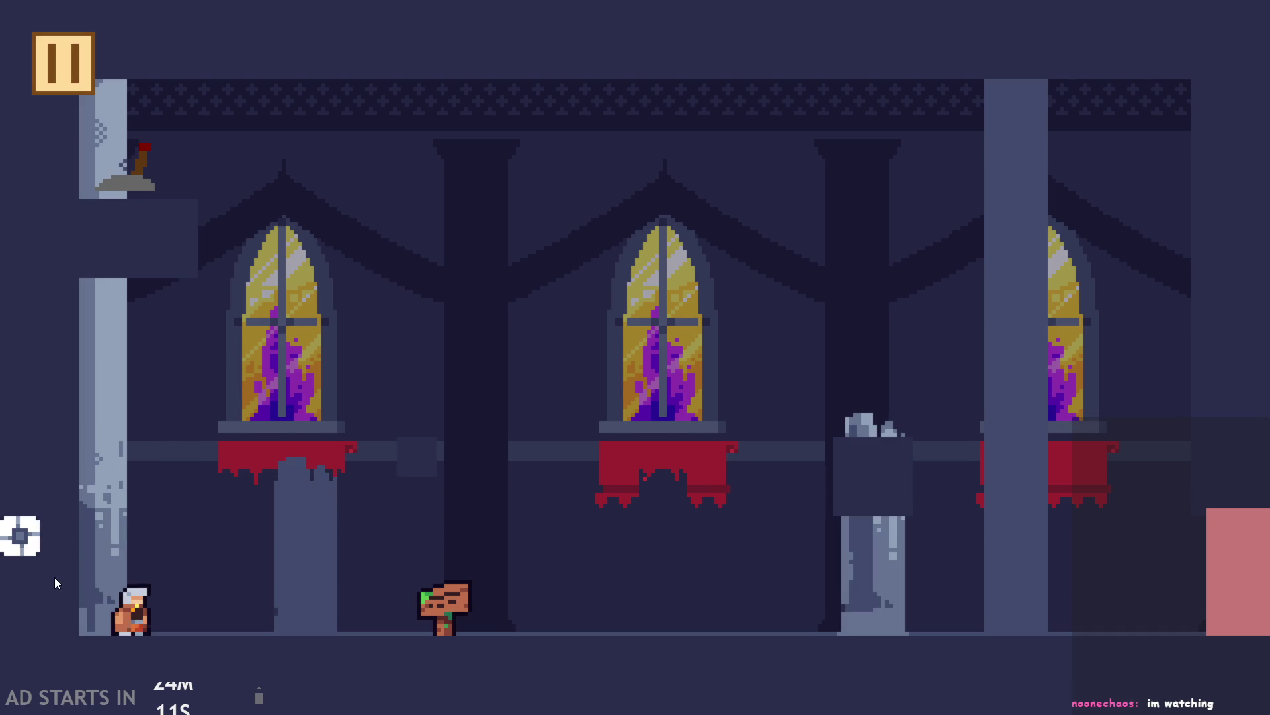
pyautogui.press('space')
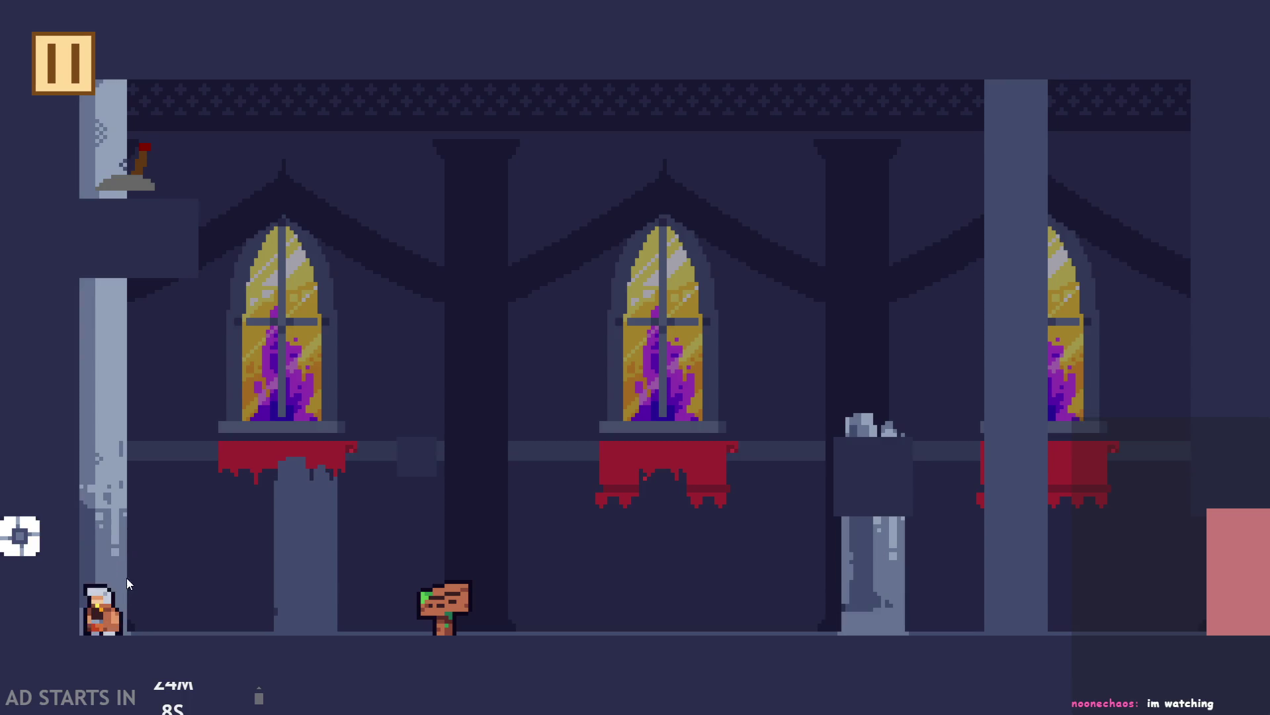
pyautogui.press('space')
pyautogui.press('space')
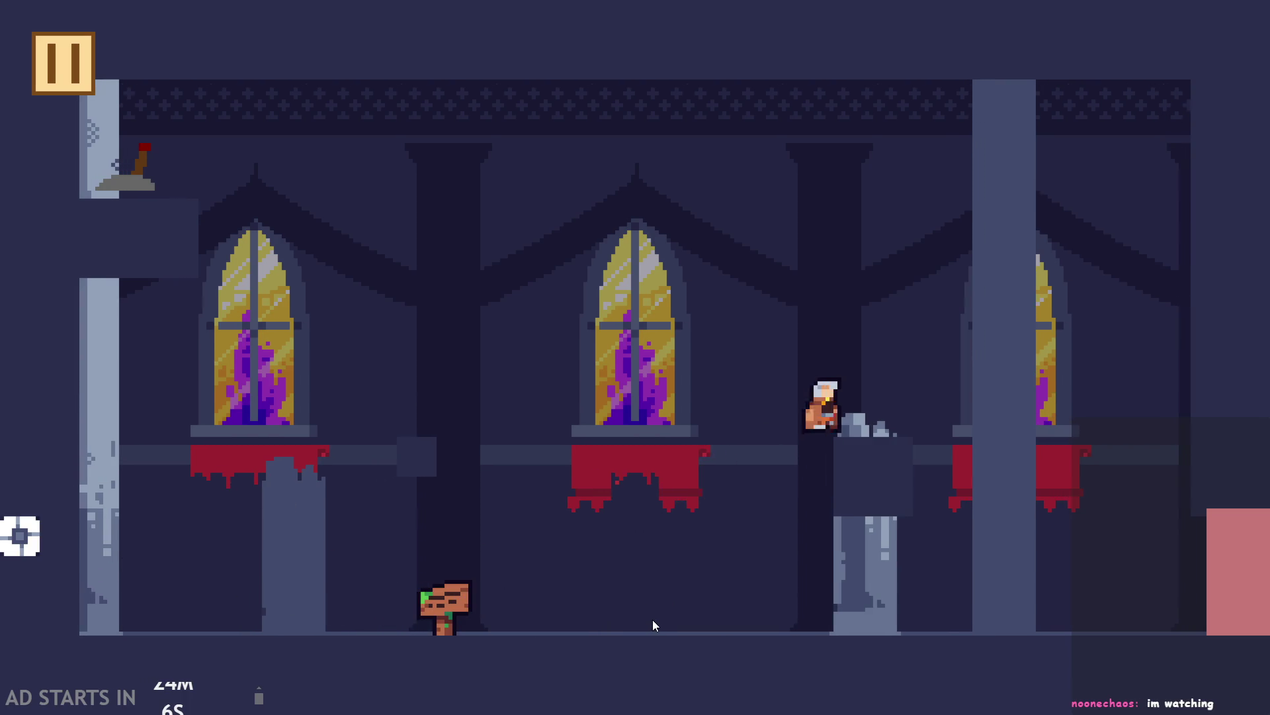
pyautogui.press('space')
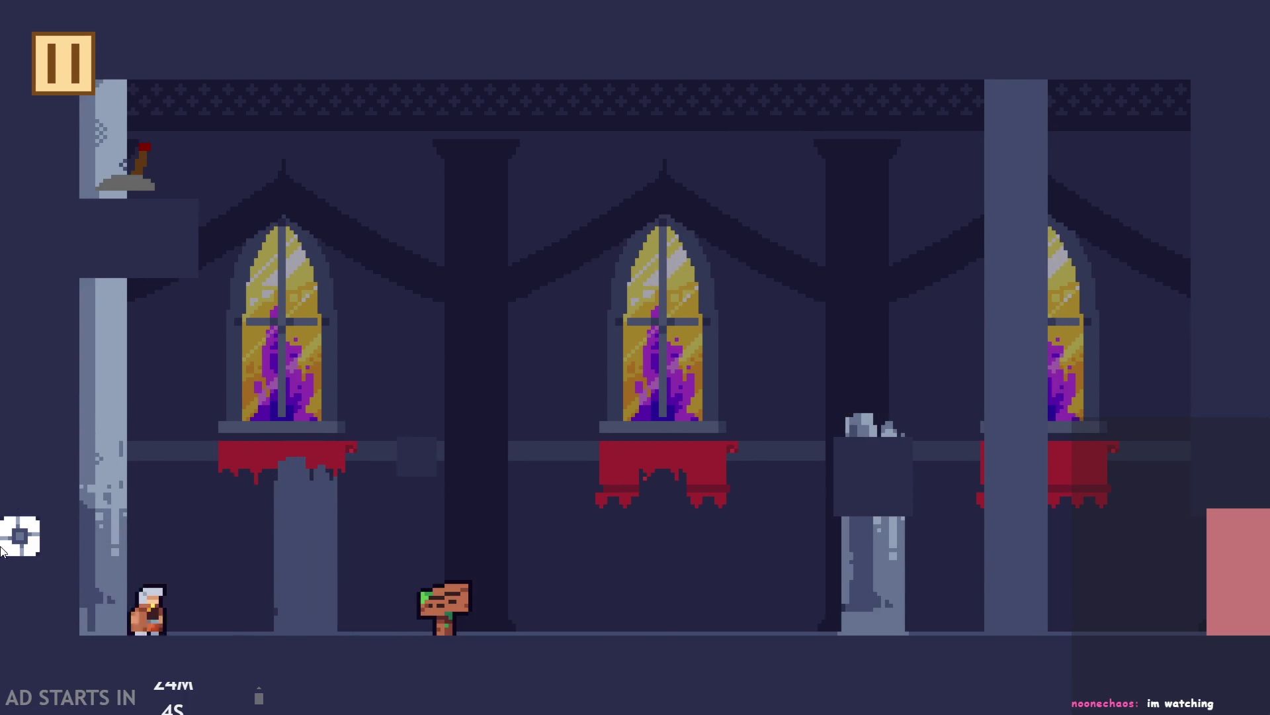
pyautogui.press('space')
pyautogui.click(66, 87)
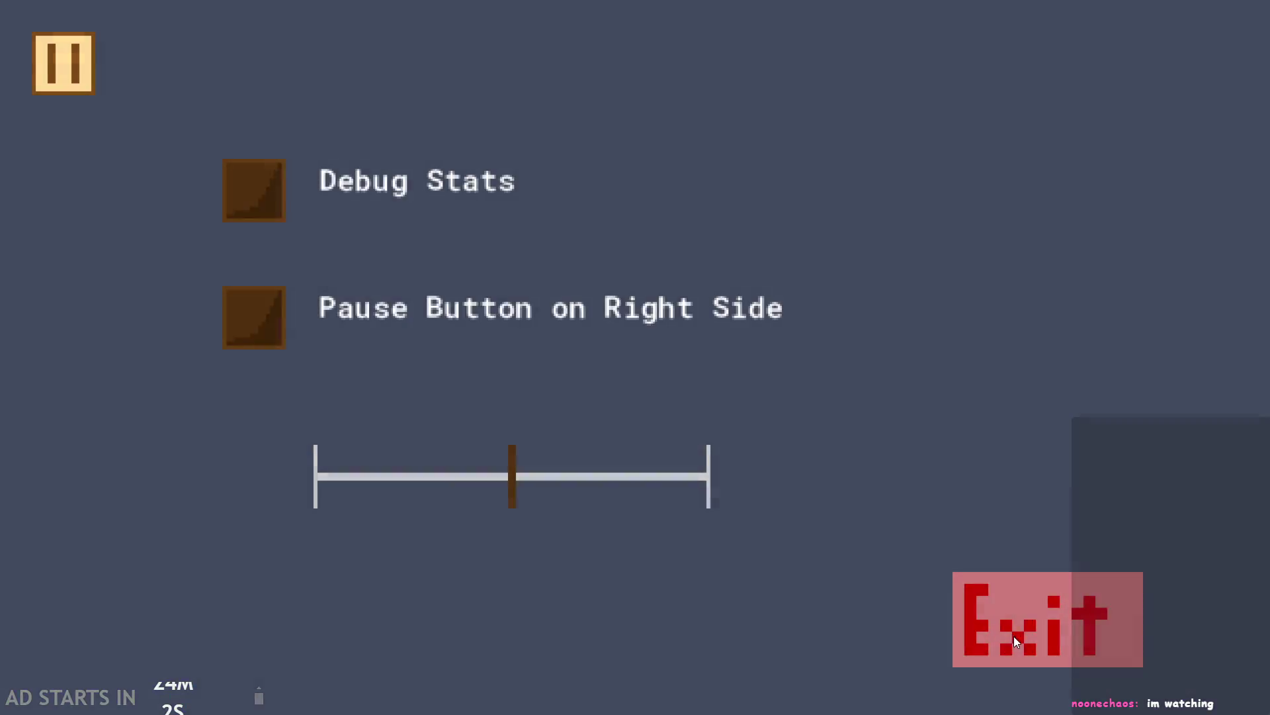
pyautogui.click(1014, 637)
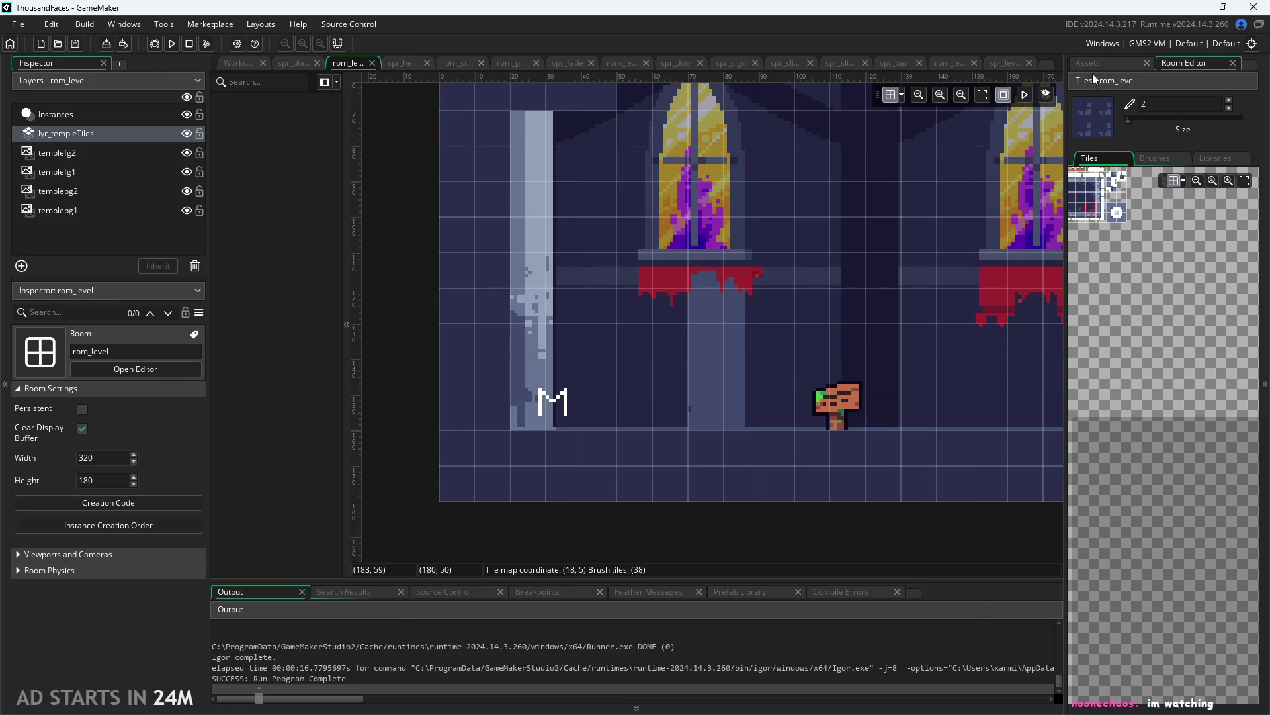
pyautogui.click(1098, 66)
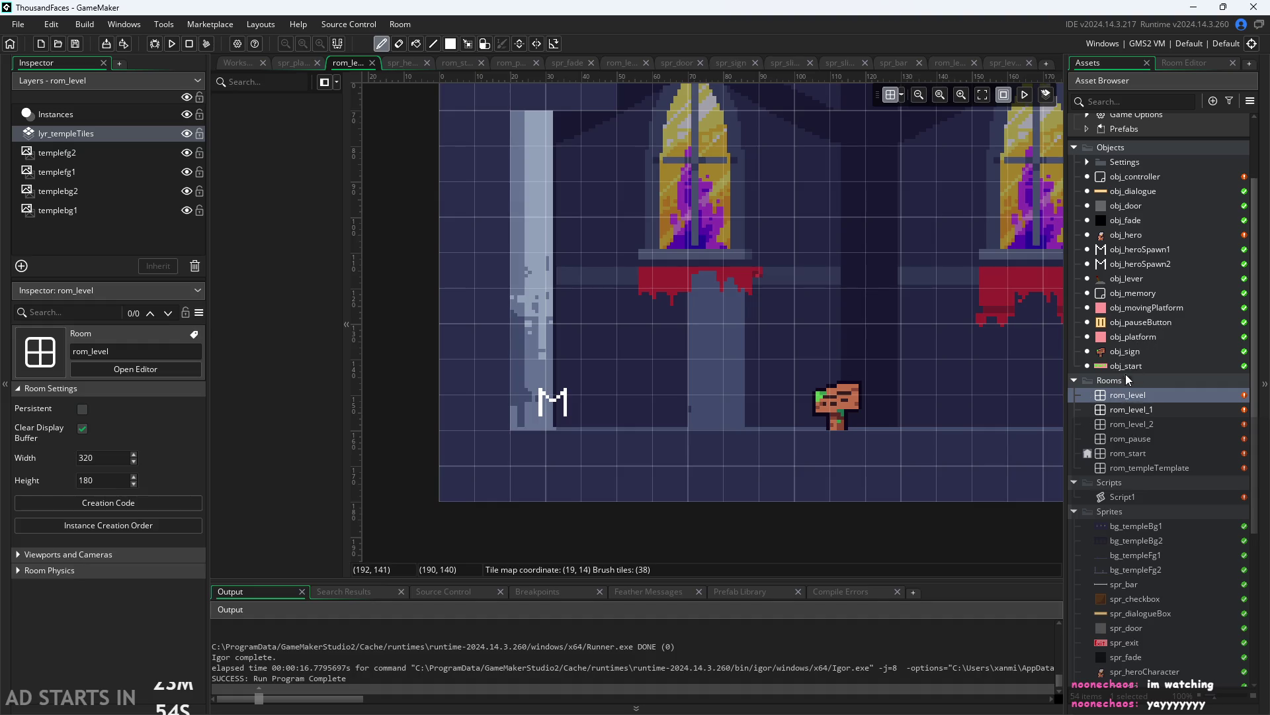
pyautogui.doubleClick(1142, 499)
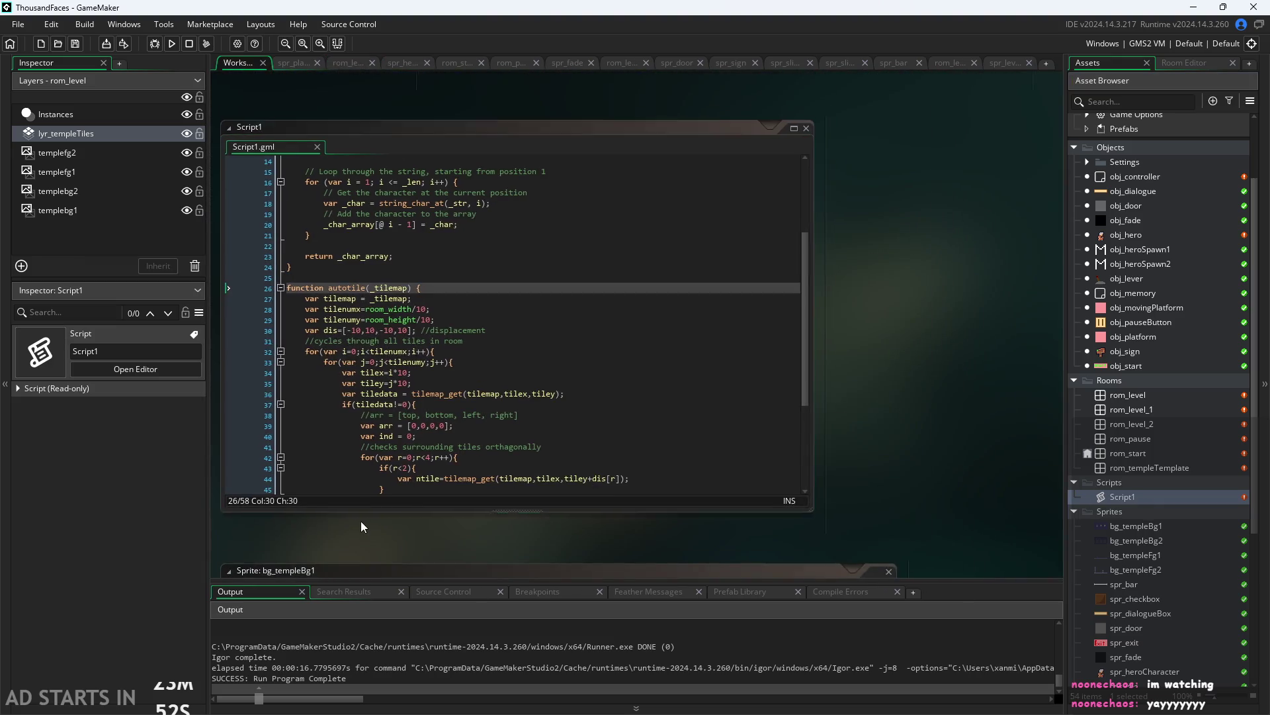
pyautogui.scroll(-5, 421, 405)
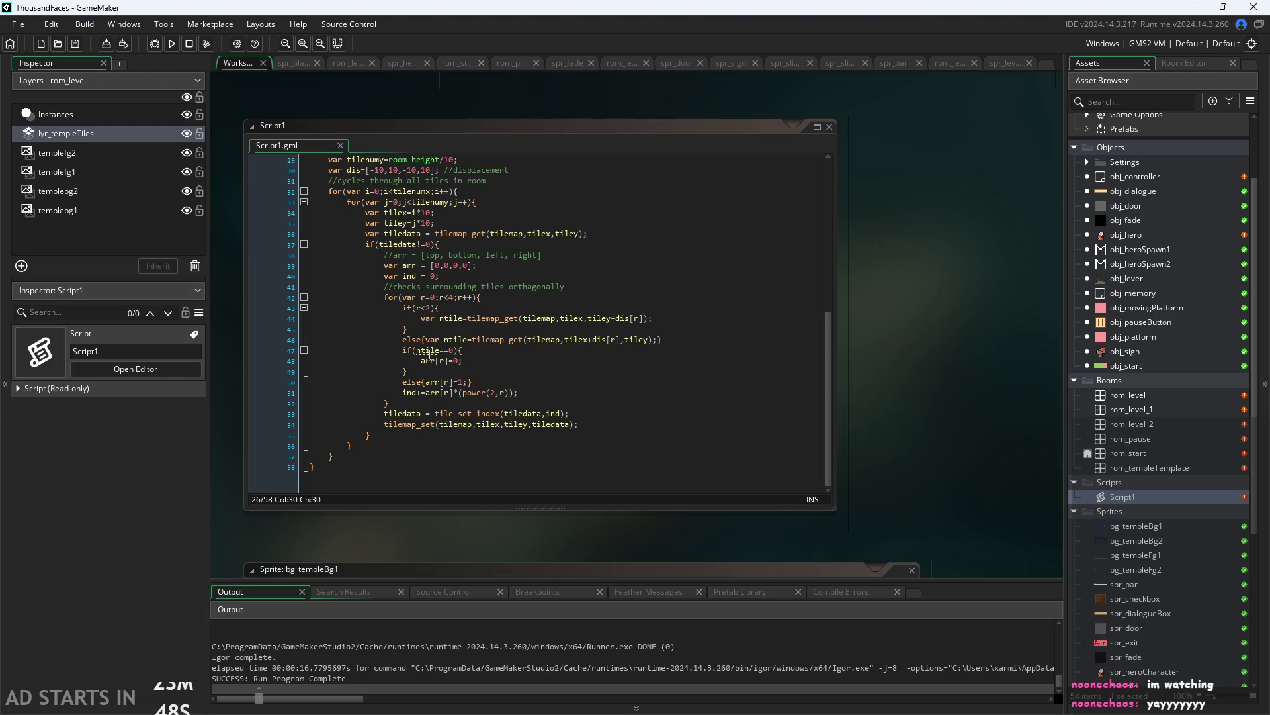
pyautogui.moveTo(427, 353)
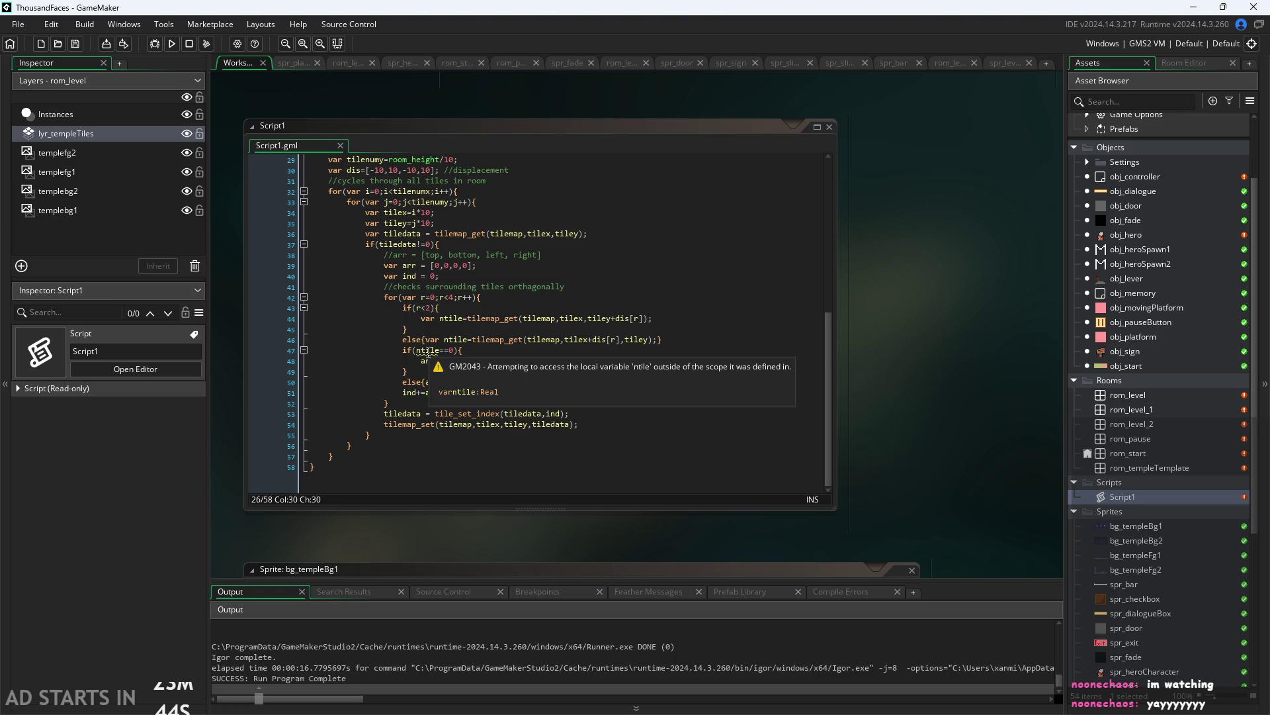
pyautogui.keyDown('ctrl'); pyautogui.scroll(3, 427, 353); pyautogui.keyUp('ctrl')
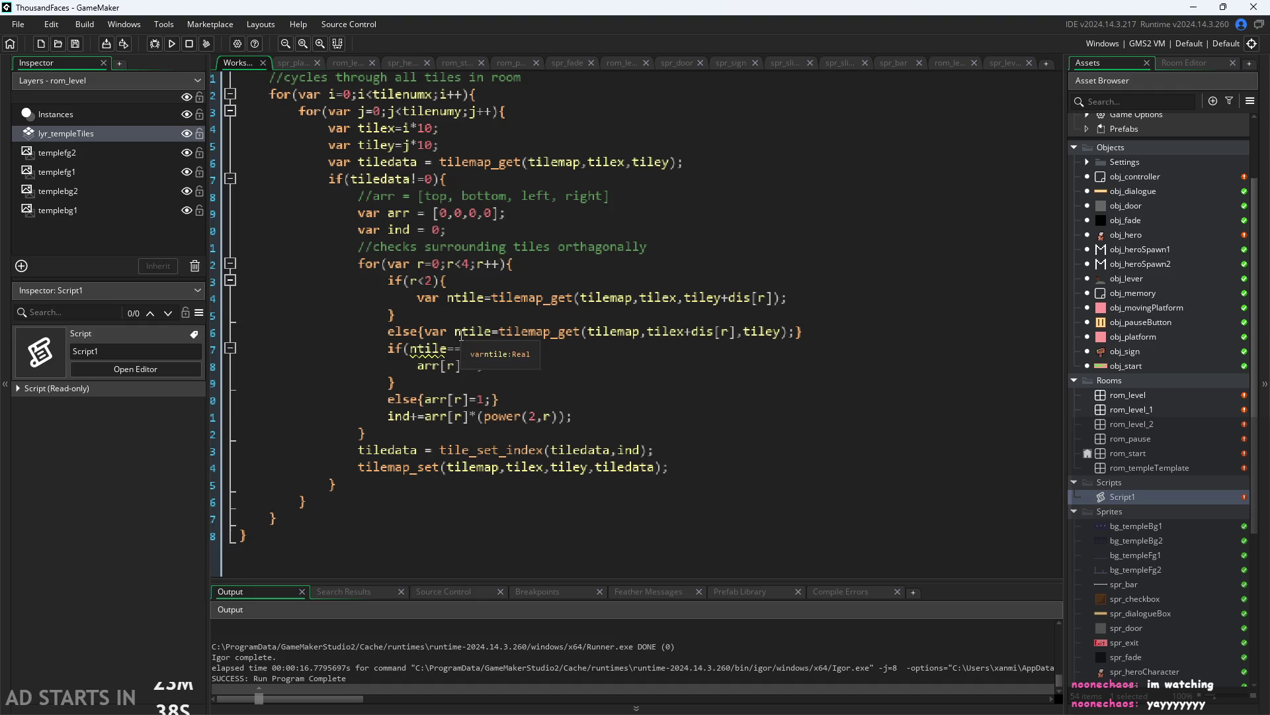
# Add 'var ntile = 0;' on a new line under the orthogonal-check comment
pyautogui.click(461, 286)
pyautogui.press('Down')
pyautogui.press('Down')
pyautogui.press('Down')
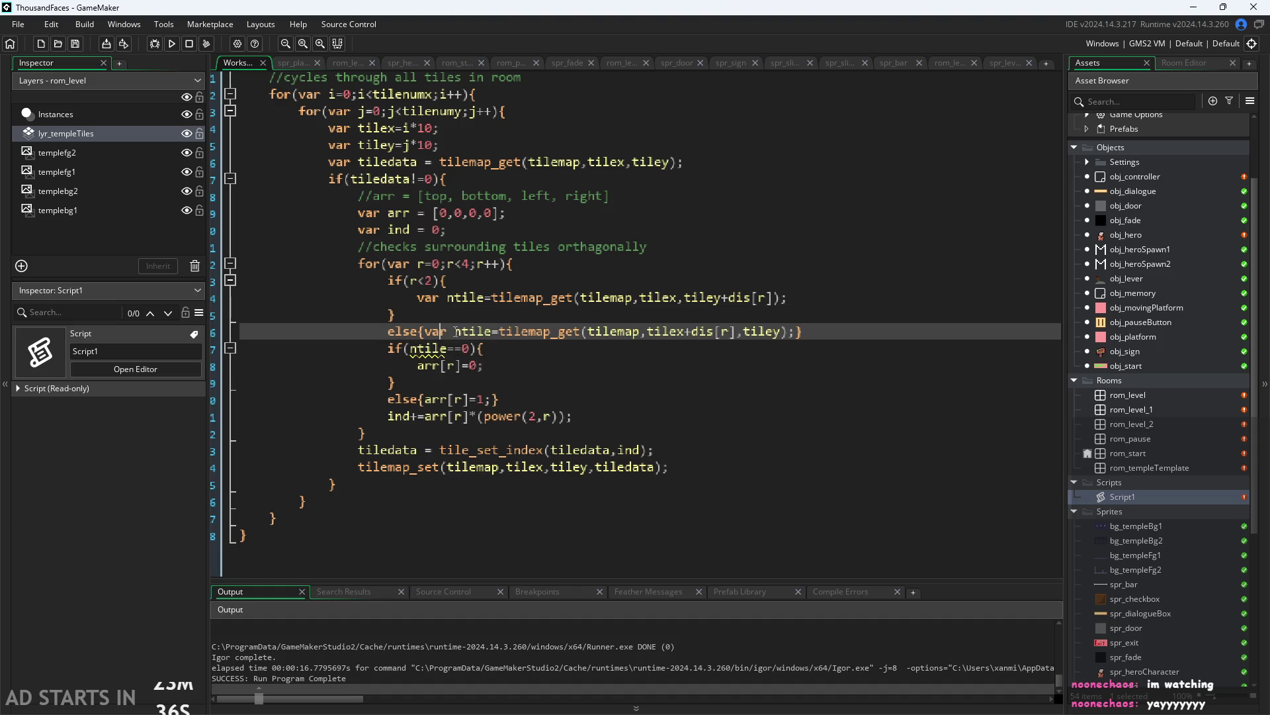
pyautogui.click(675, 246)
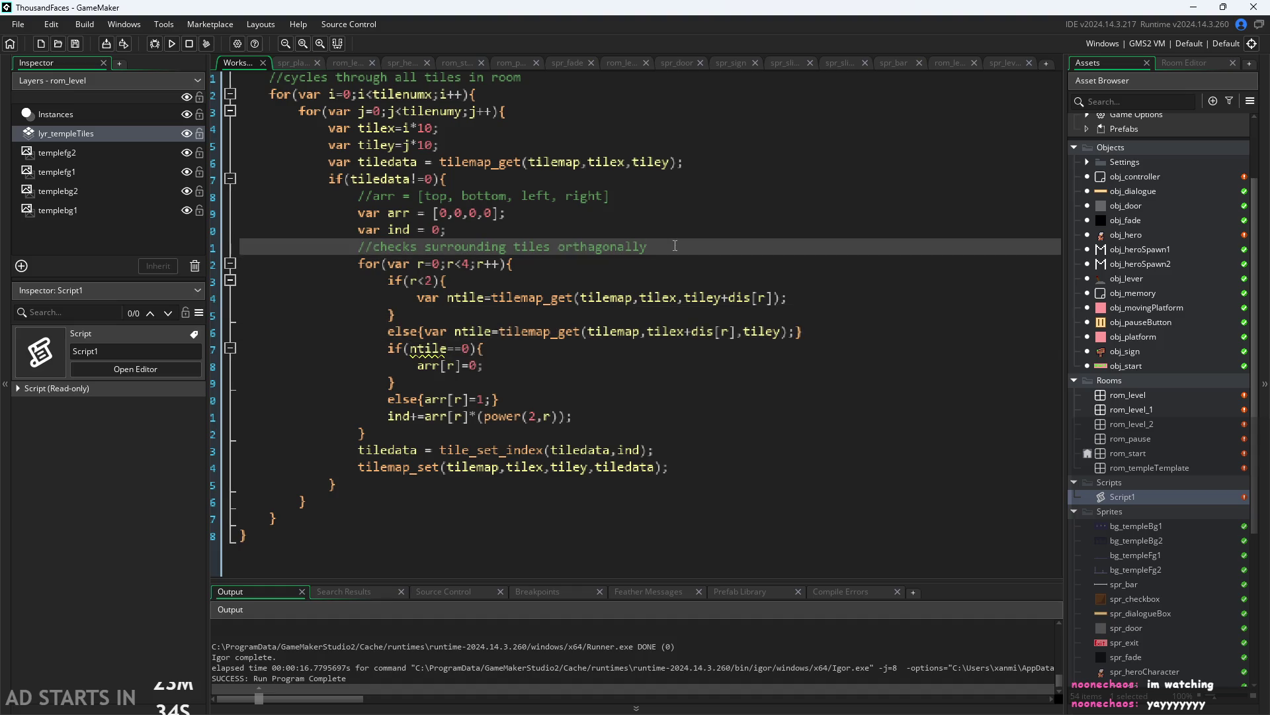
pyautogui.press('Return')
pyautogui.write('var ')
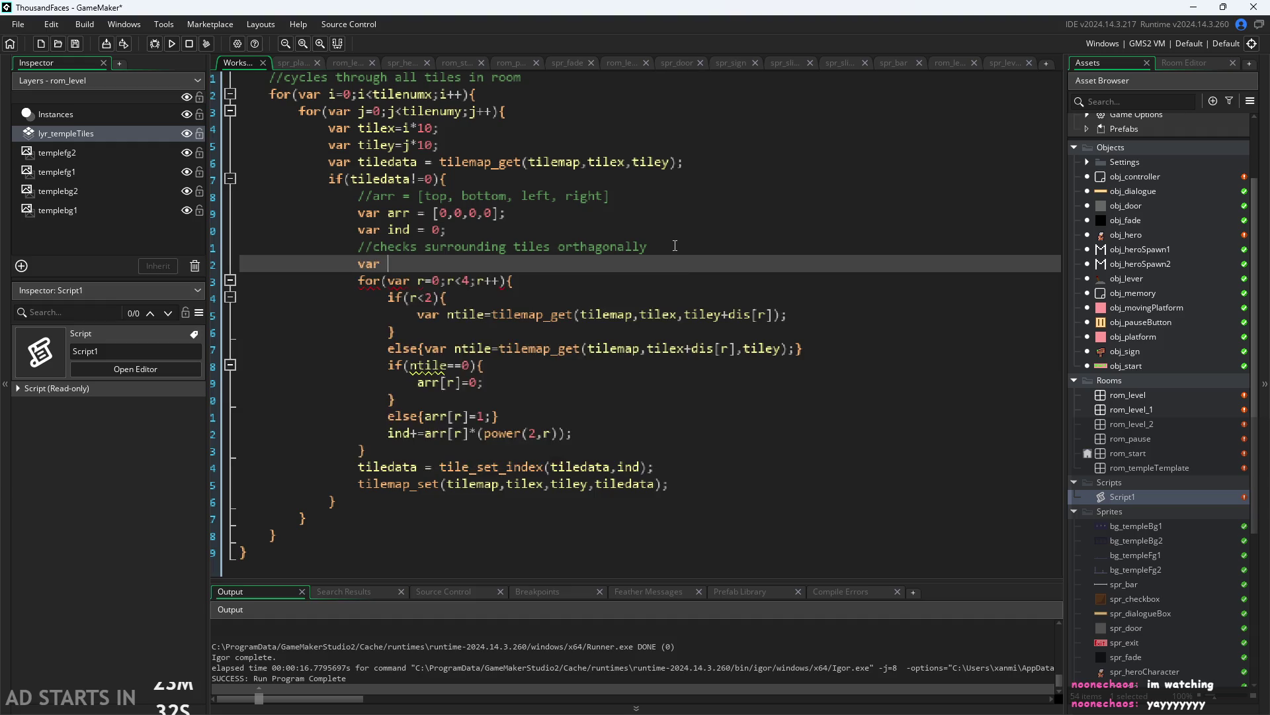
pyautogui.write('ntile = 0;')
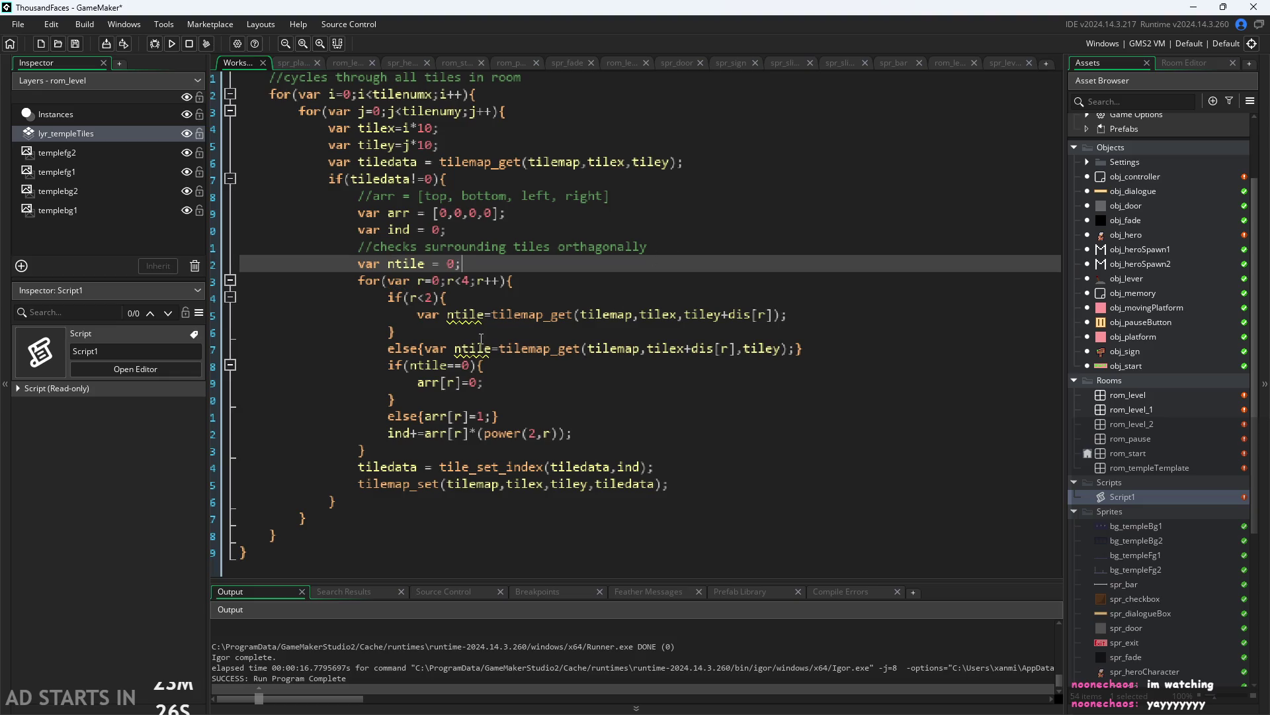
# Delete 'var' from both ntile assignments in the if/else branches, then run the game
pyautogui.doubleClick(425, 316)
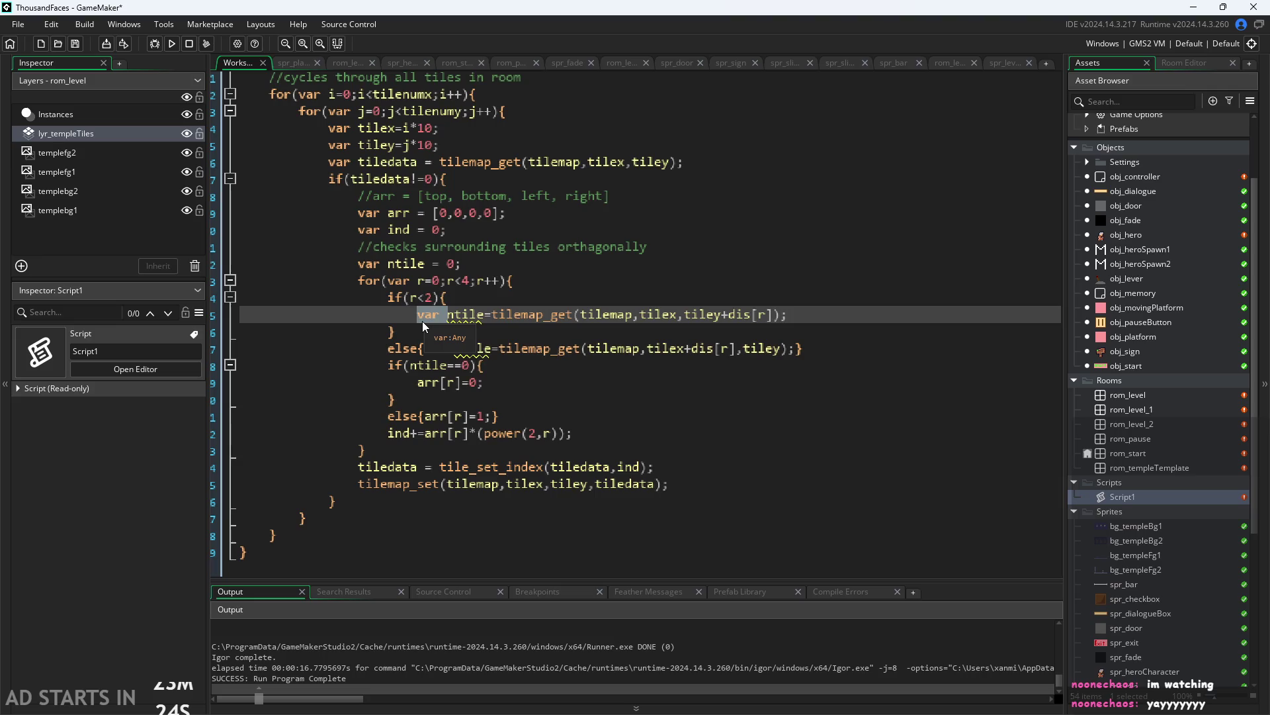
pyautogui.press('BackSpace')
pyautogui.doubleClick(427, 349)
pyautogui.press('BackSpace')
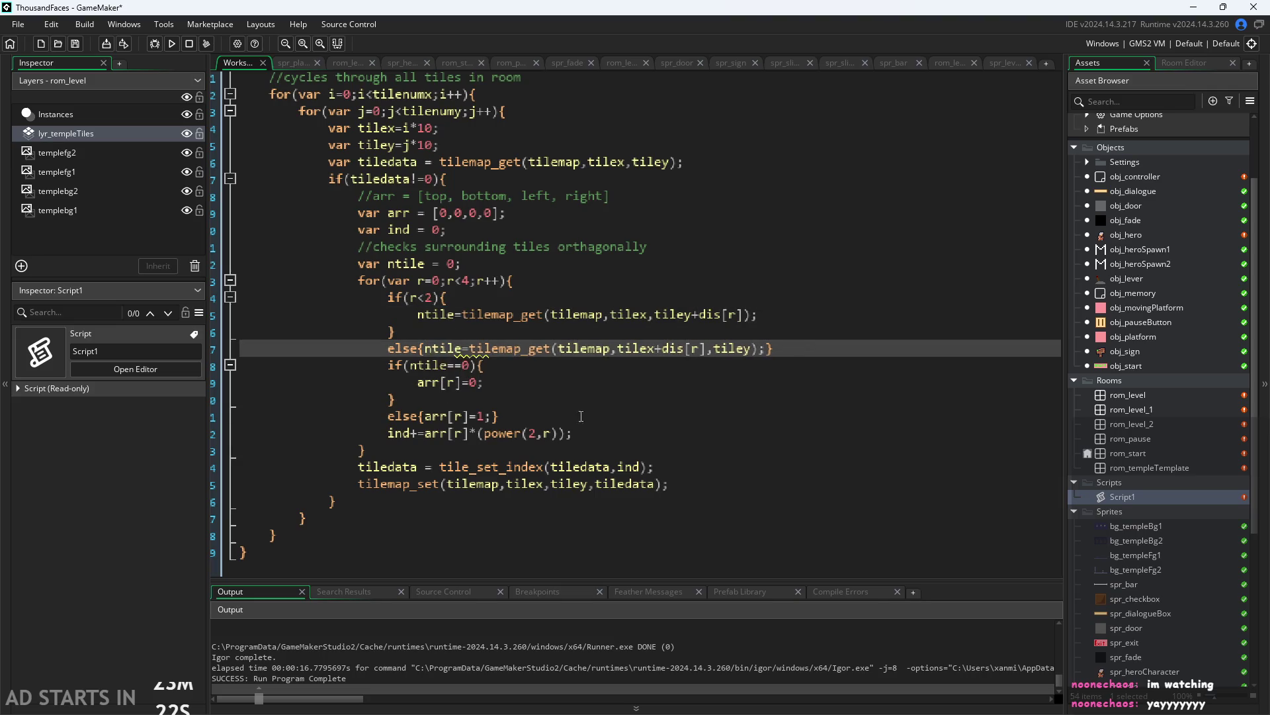
pyautogui.click(581, 416)
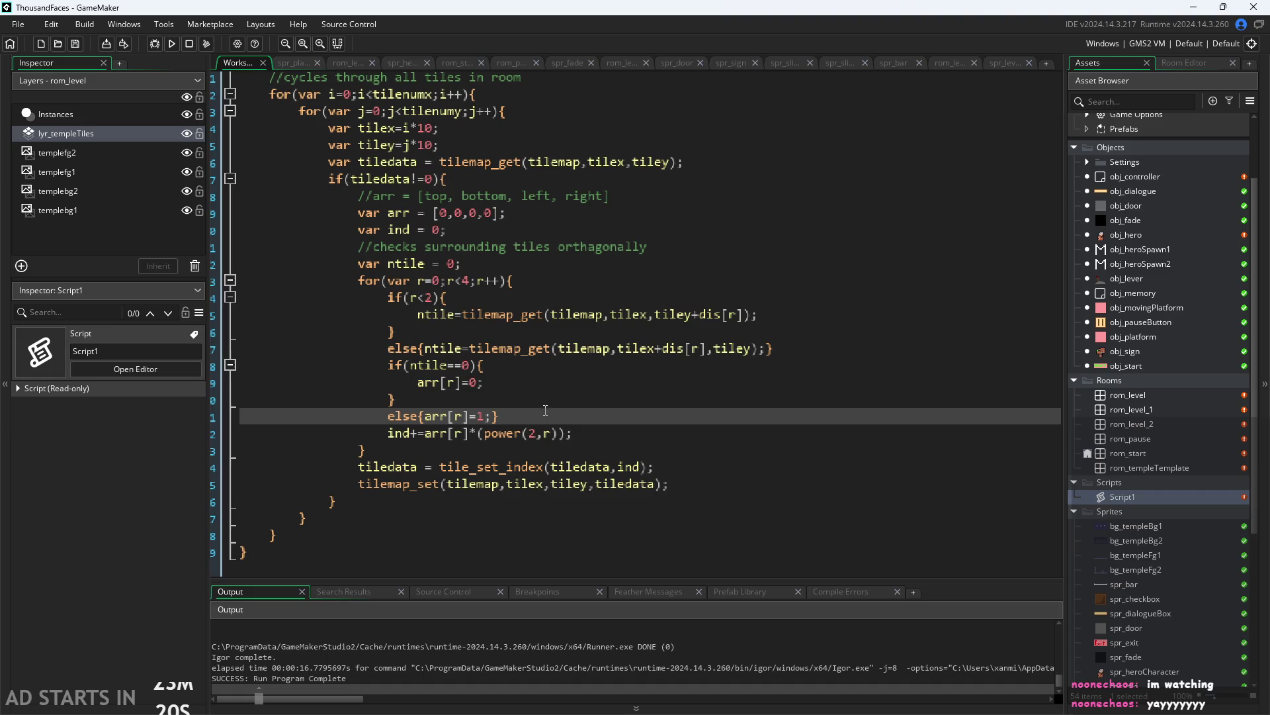
pyautogui.click(512, 366)
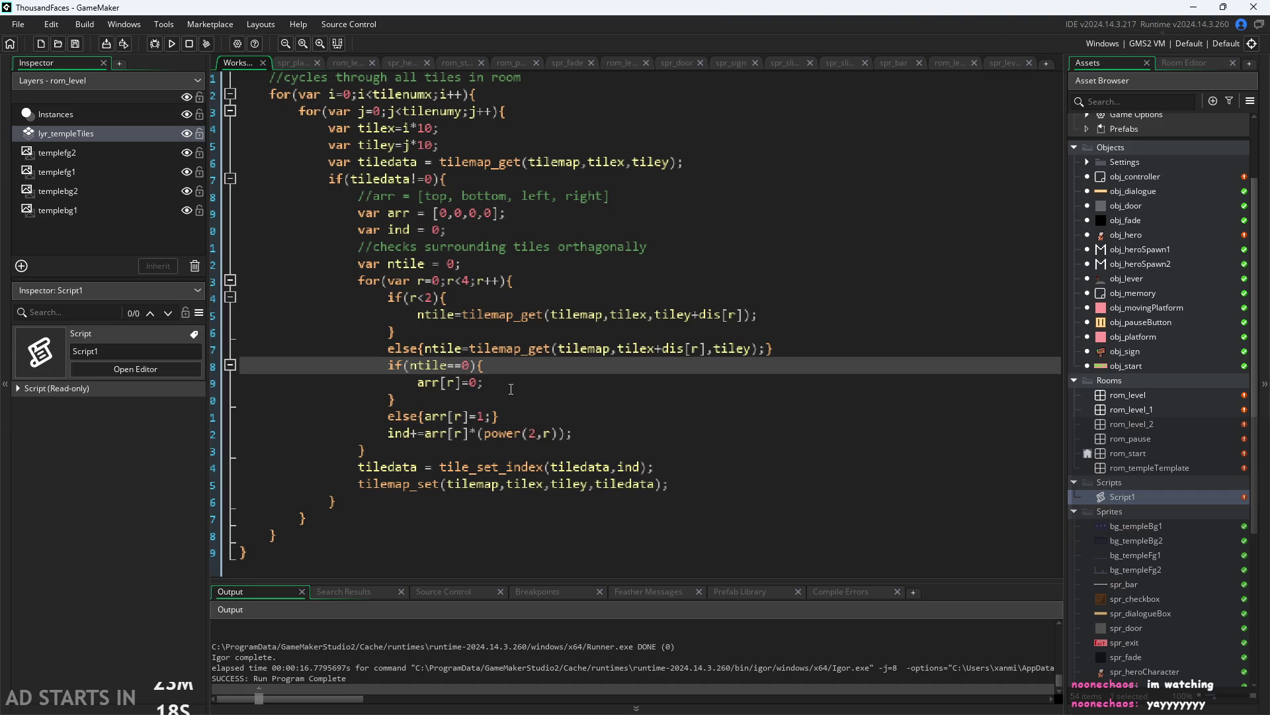
pyautogui.click(173, 43)
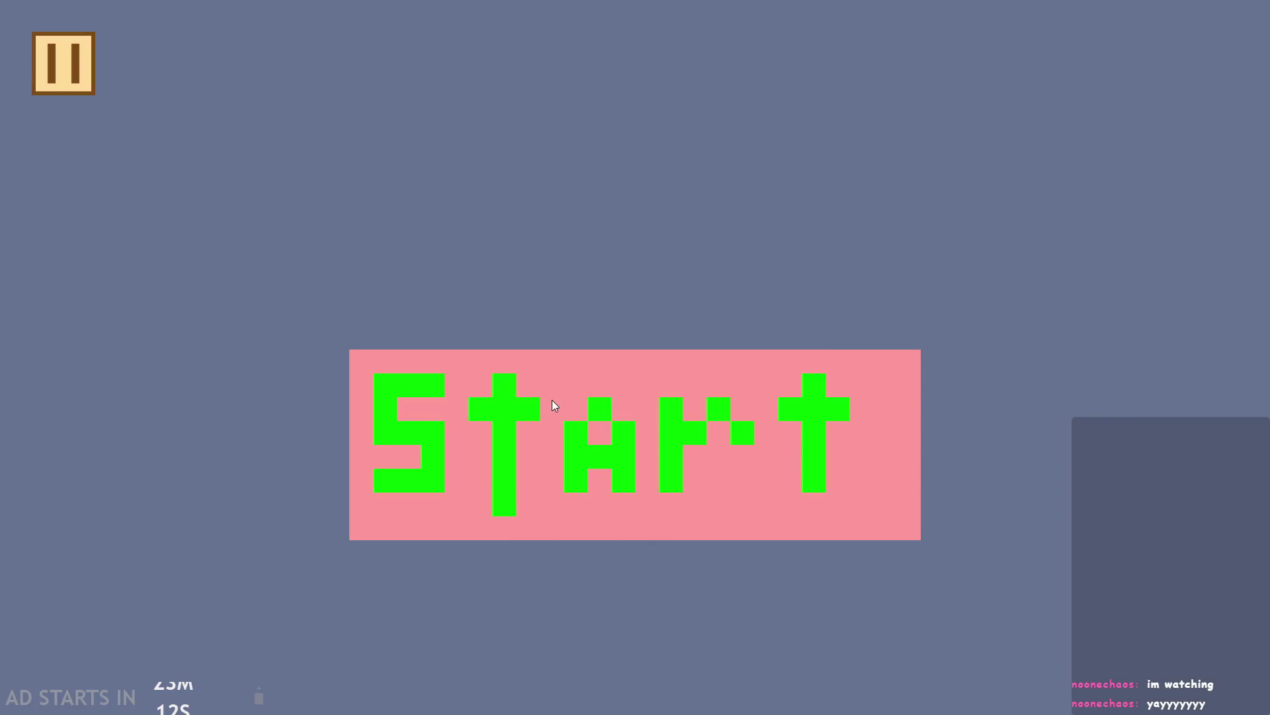
# Start the game and hop the hero around the floor and the ledge by the first window
pyautogui.click(552, 400)
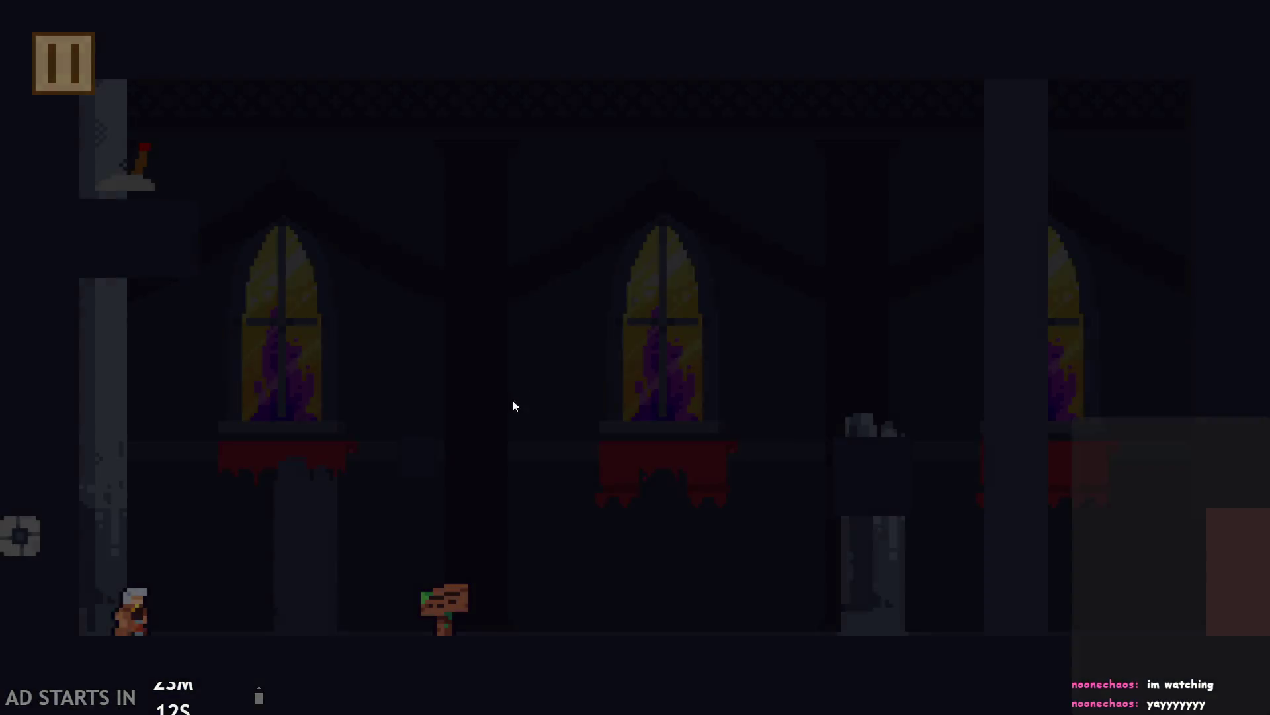
pyautogui.press('Right')
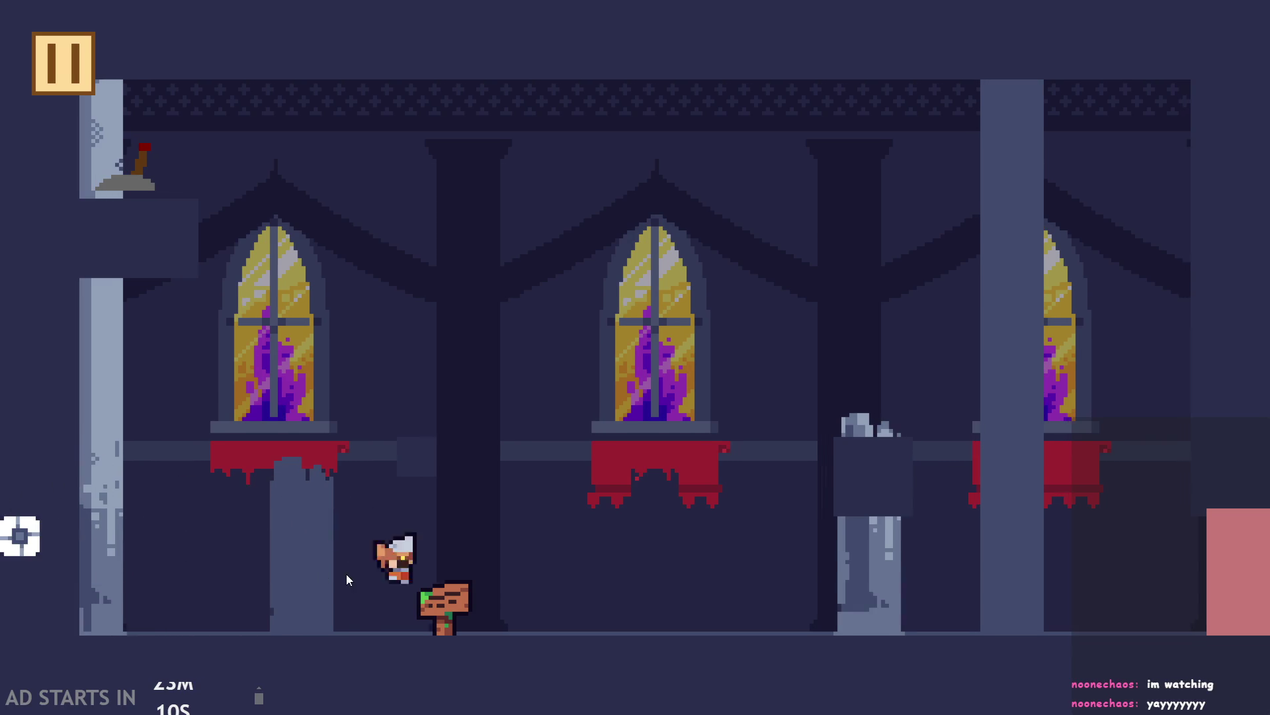
pyautogui.press('space')
pyautogui.press('Left')
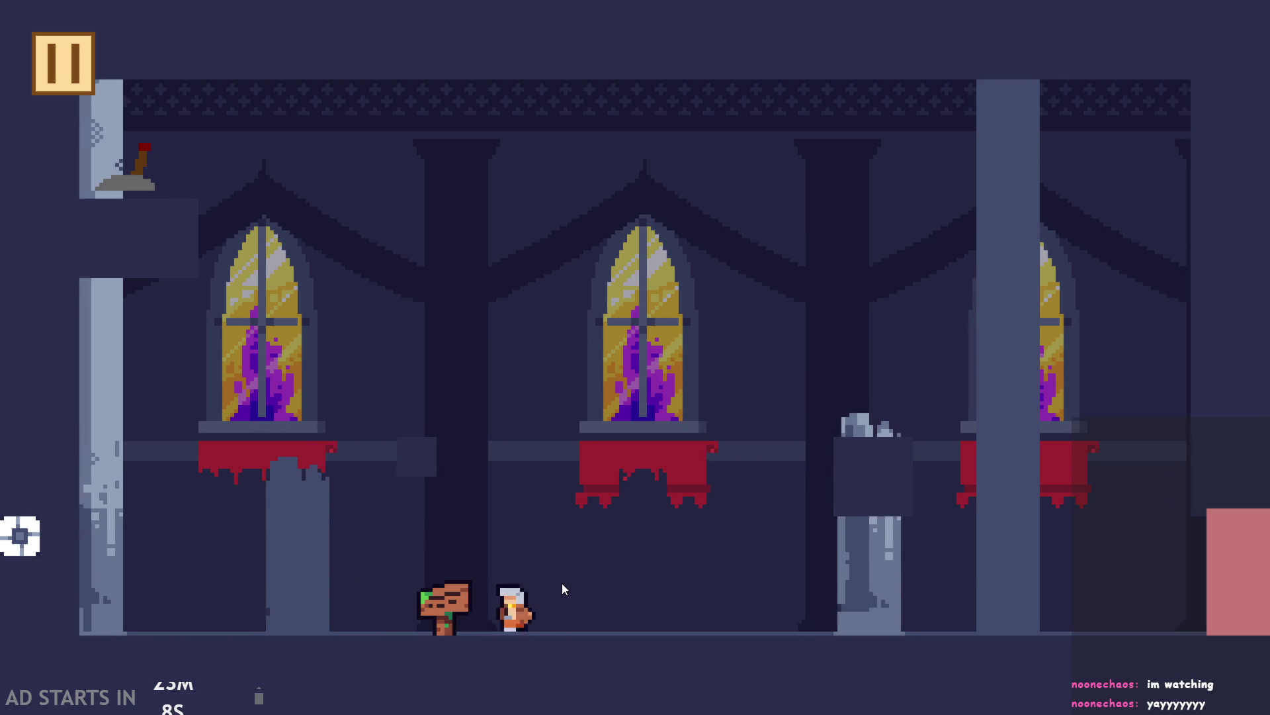
pyautogui.press('space')
pyautogui.press('Left')
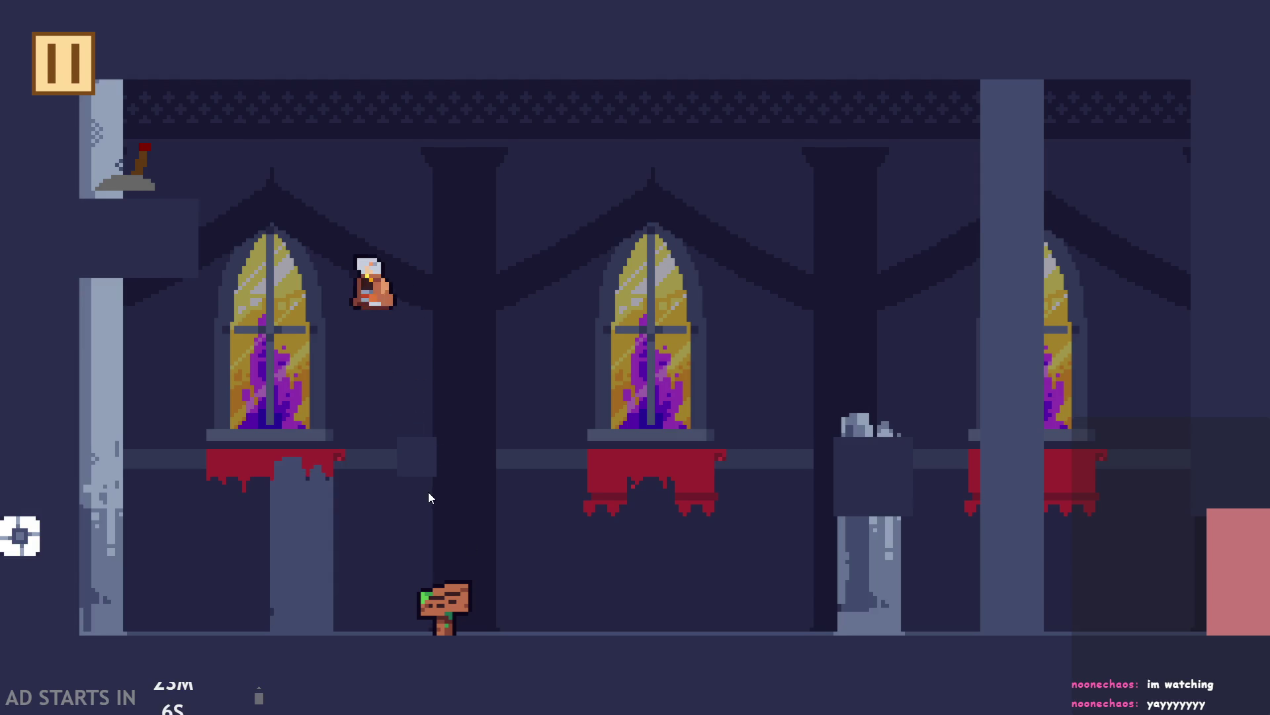
pyautogui.press('Left')
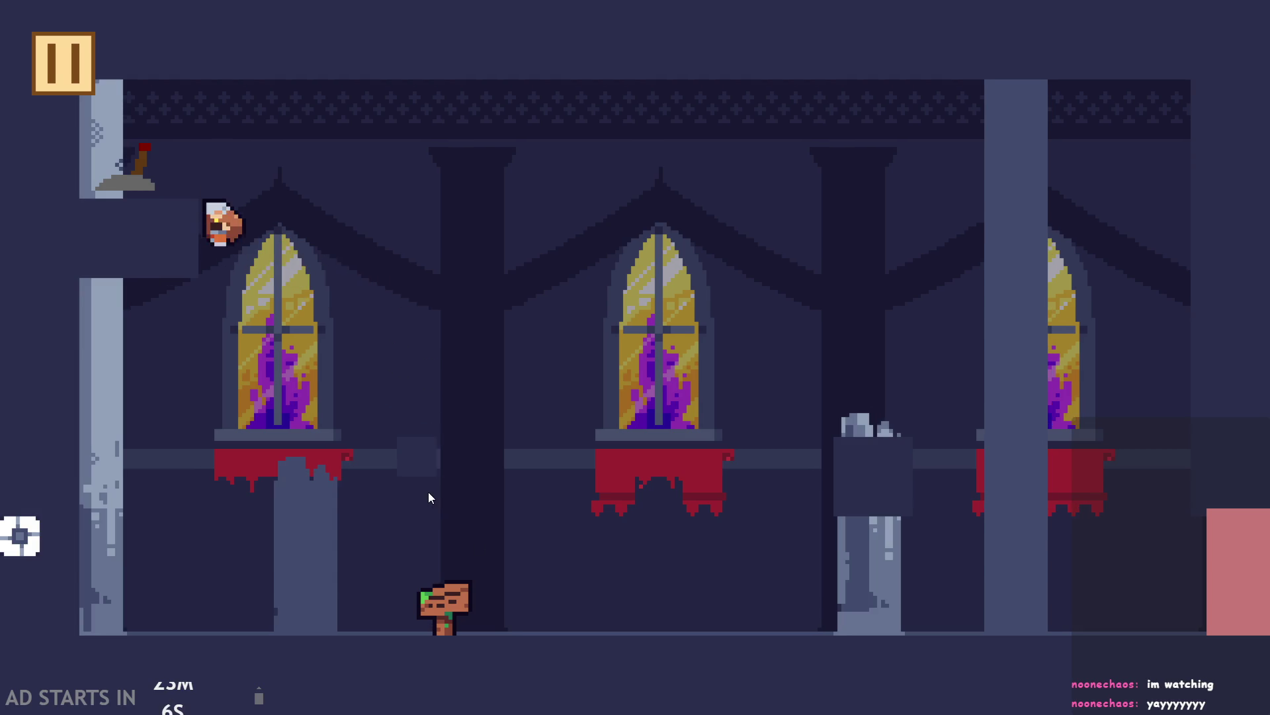
pyautogui.press('Right')
pyautogui.press('space')
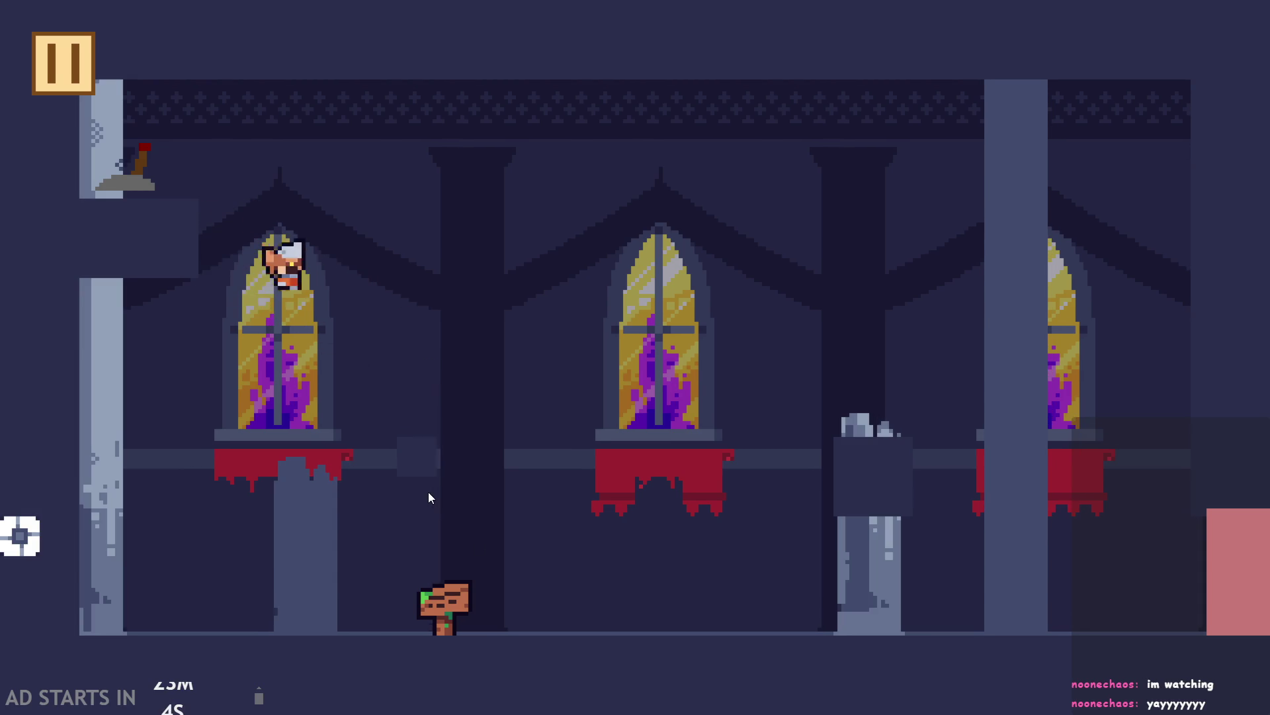
pyautogui.press('Right')
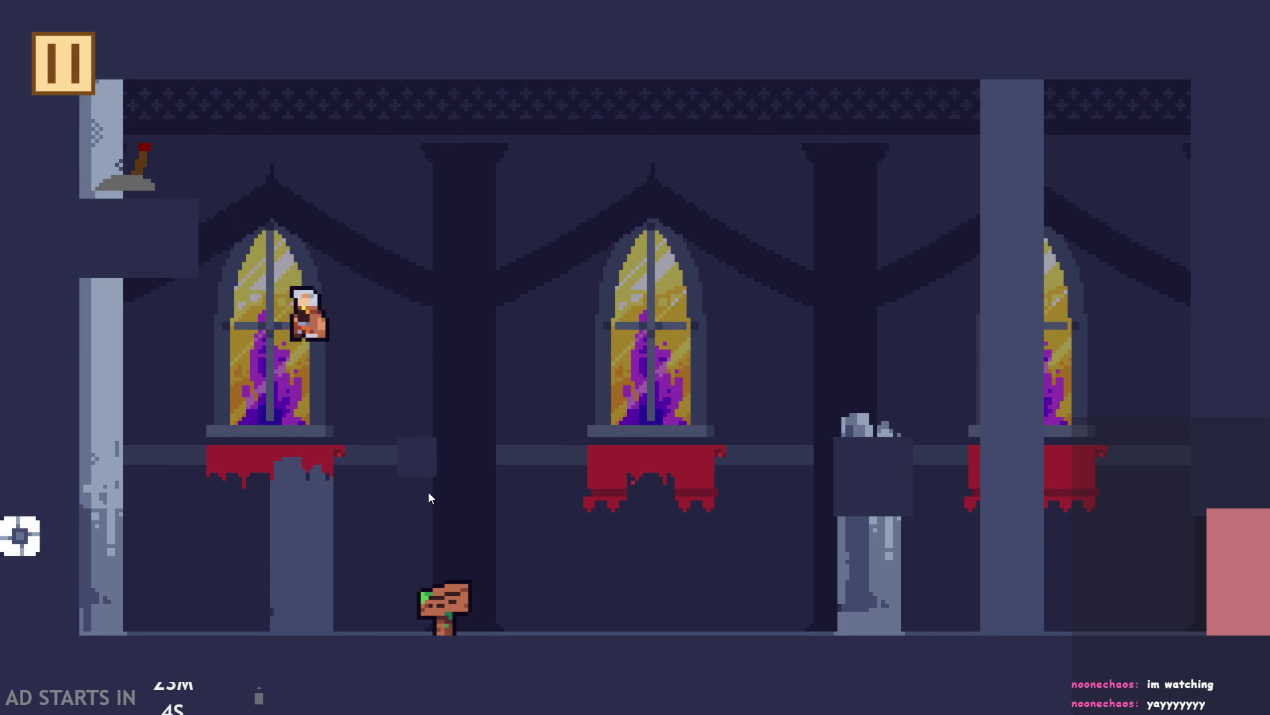
pyautogui.press('space')
pyautogui.press('Left')
pyautogui.press('Right')
pyautogui.press('Left')
pyautogui.press('Right')
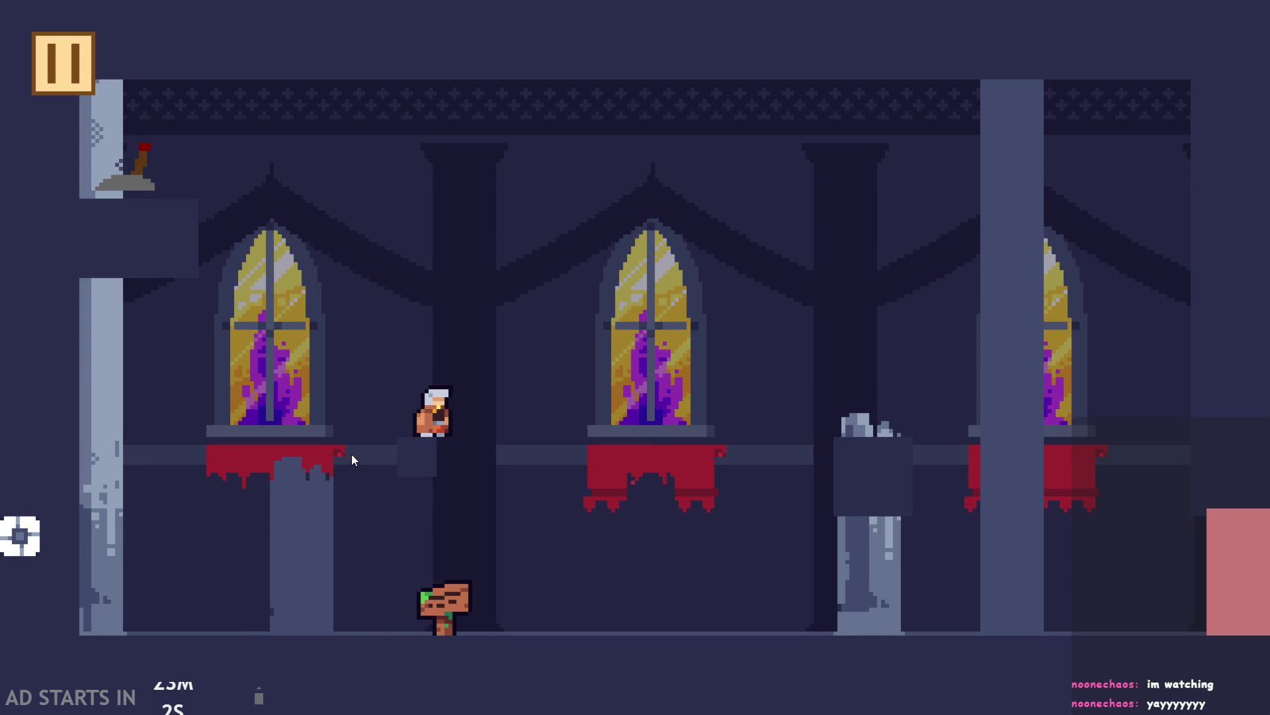
pyautogui.press('Left')
pyautogui.press('Right')
pyautogui.press('Left')
pyautogui.press('Right')
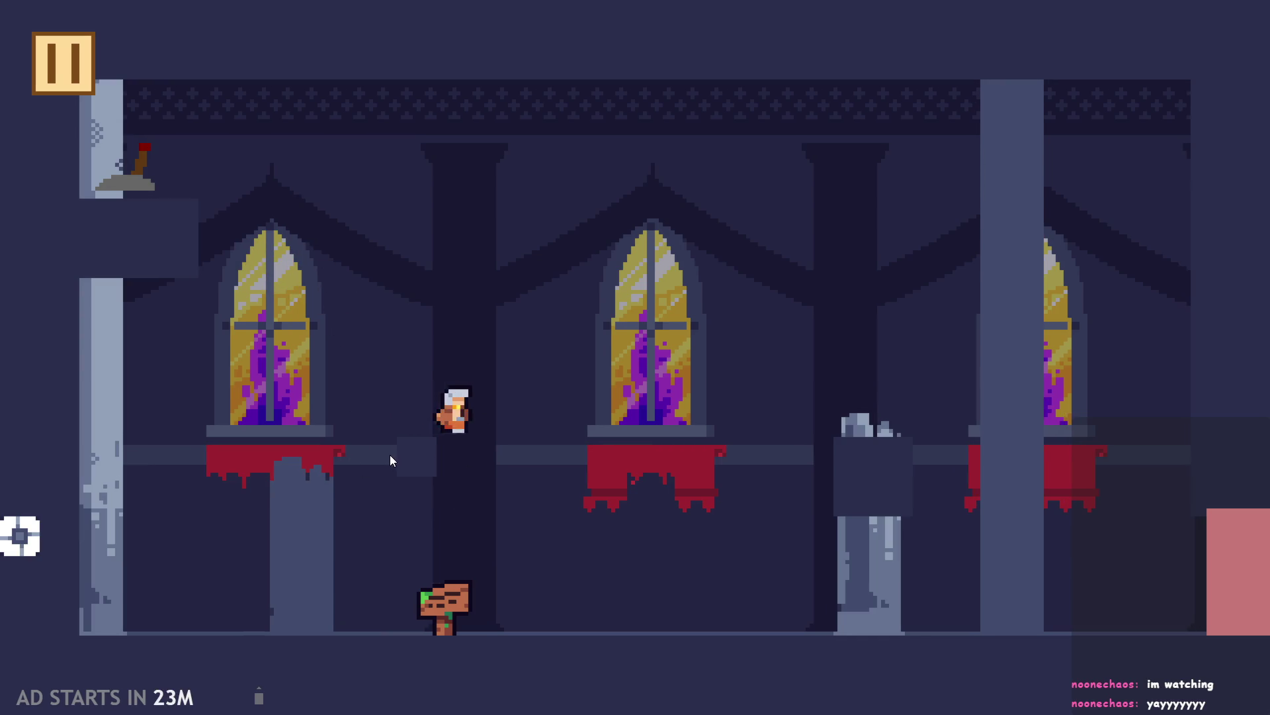
pyautogui.press('space')
pyautogui.press('Left')
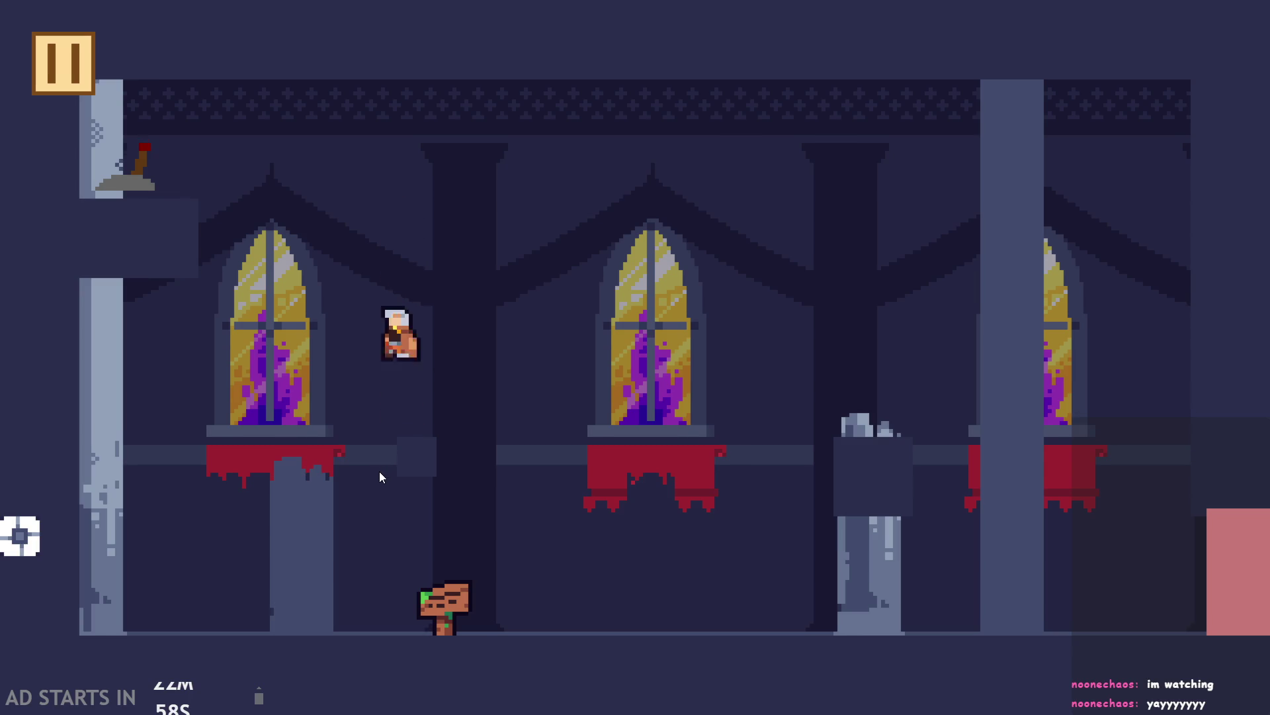
# Leap repeatedly between the broken pillar top and the middle and left windows
pyautogui.press('space')
pyautogui.press('Right')
pyautogui.press('space')
pyautogui.press('Right')
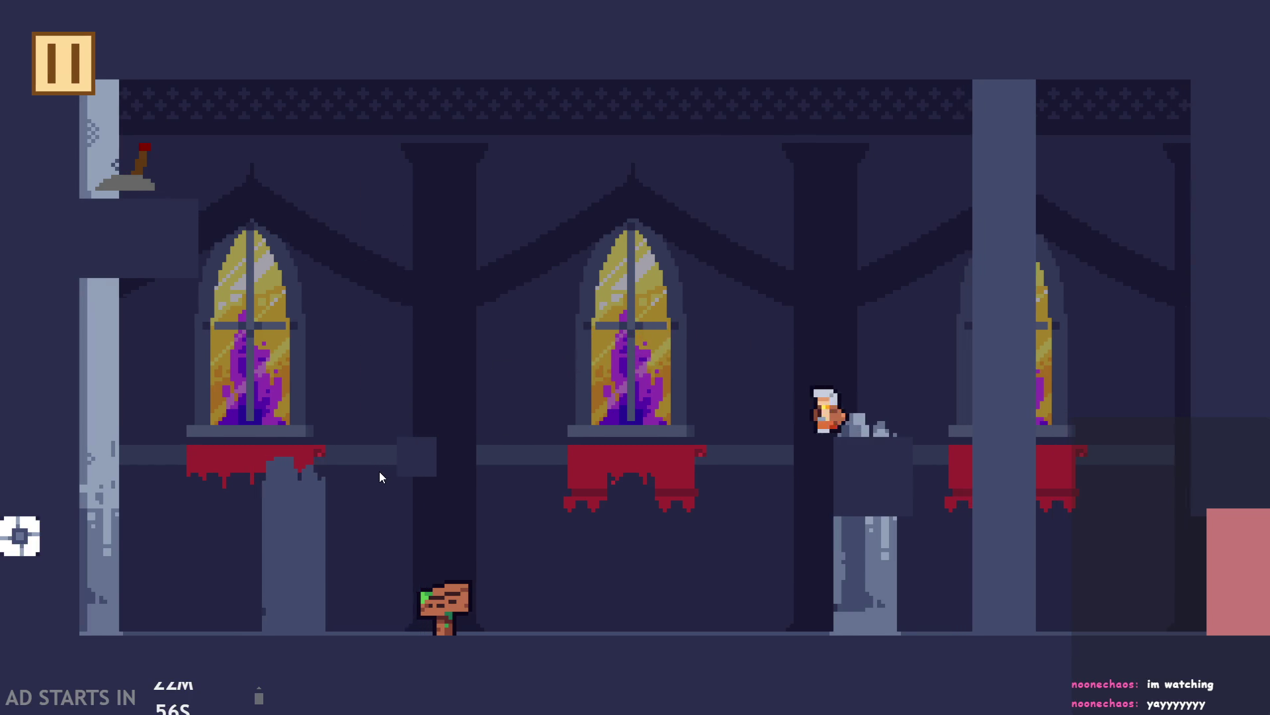
pyautogui.press('space')
pyautogui.press('Left')
pyautogui.press('Right')
pyautogui.press('space')
pyautogui.press('Left')
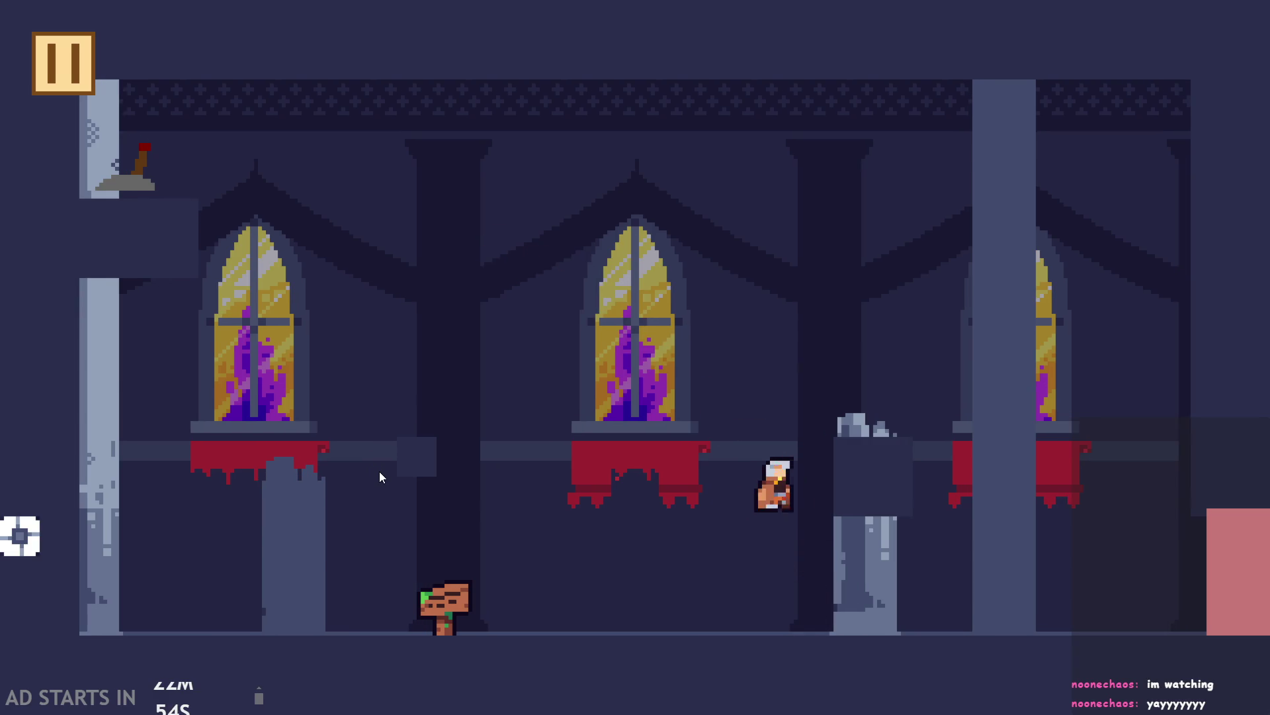
pyautogui.press('Right')
pyautogui.press('space')
pyautogui.press('Left')
pyautogui.press('Right')
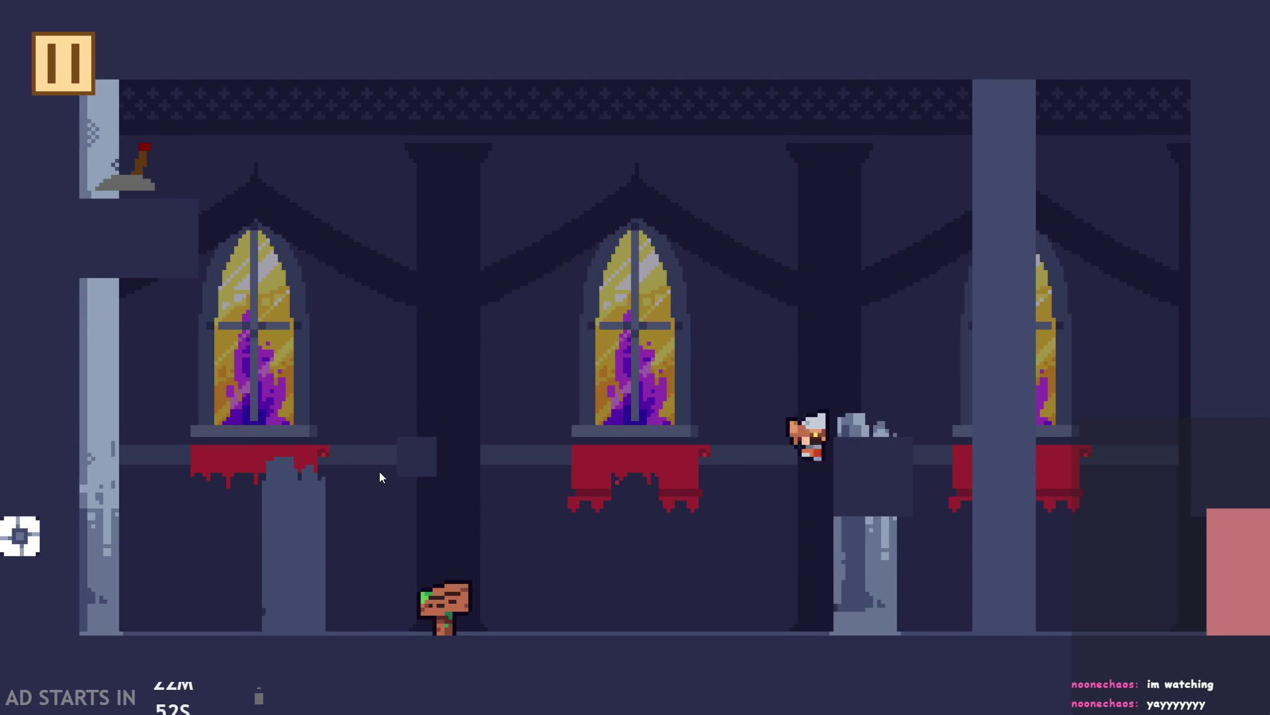
pyautogui.press('space')
pyautogui.press('Left')
pyautogui.press('Right')
pyautogui.press('space')
pyautogui.press('Left')
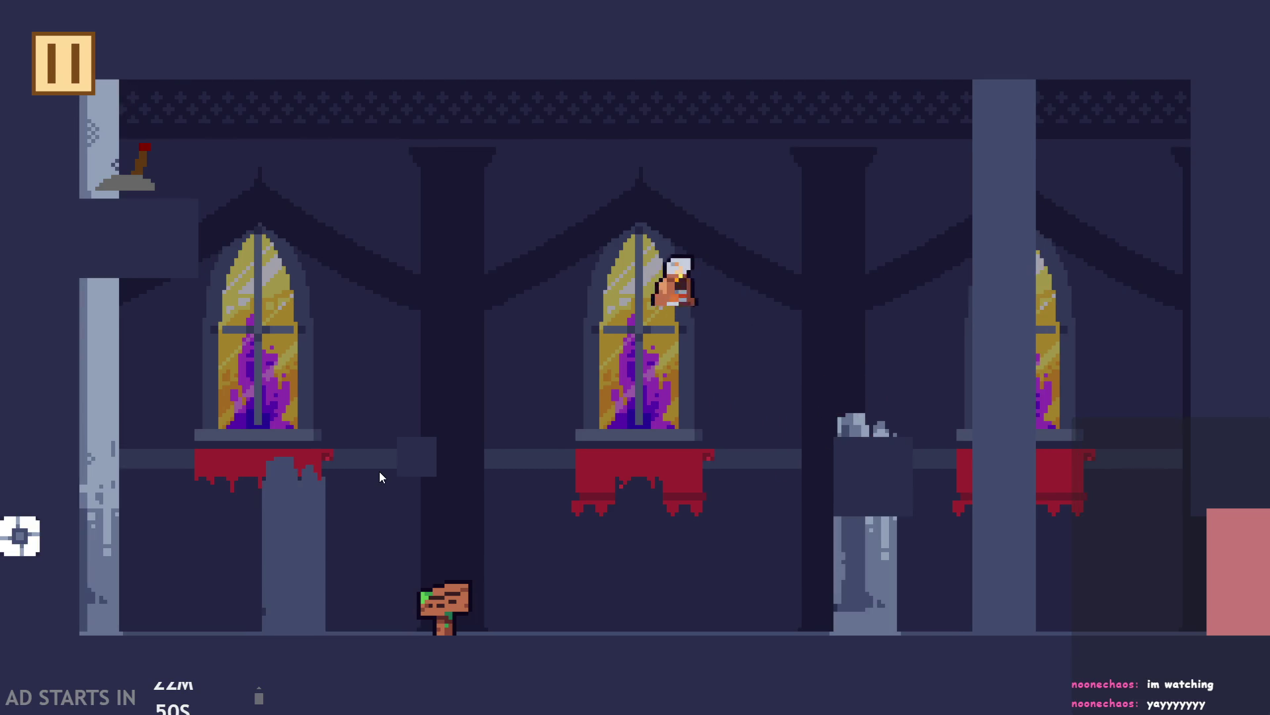
pyautogui.press('Right')
pyautogui.press('space')
pyautogui.press('Left')
pyautogui.press('Right')
pyautogui.press('space')
pyautogui.press('Right')
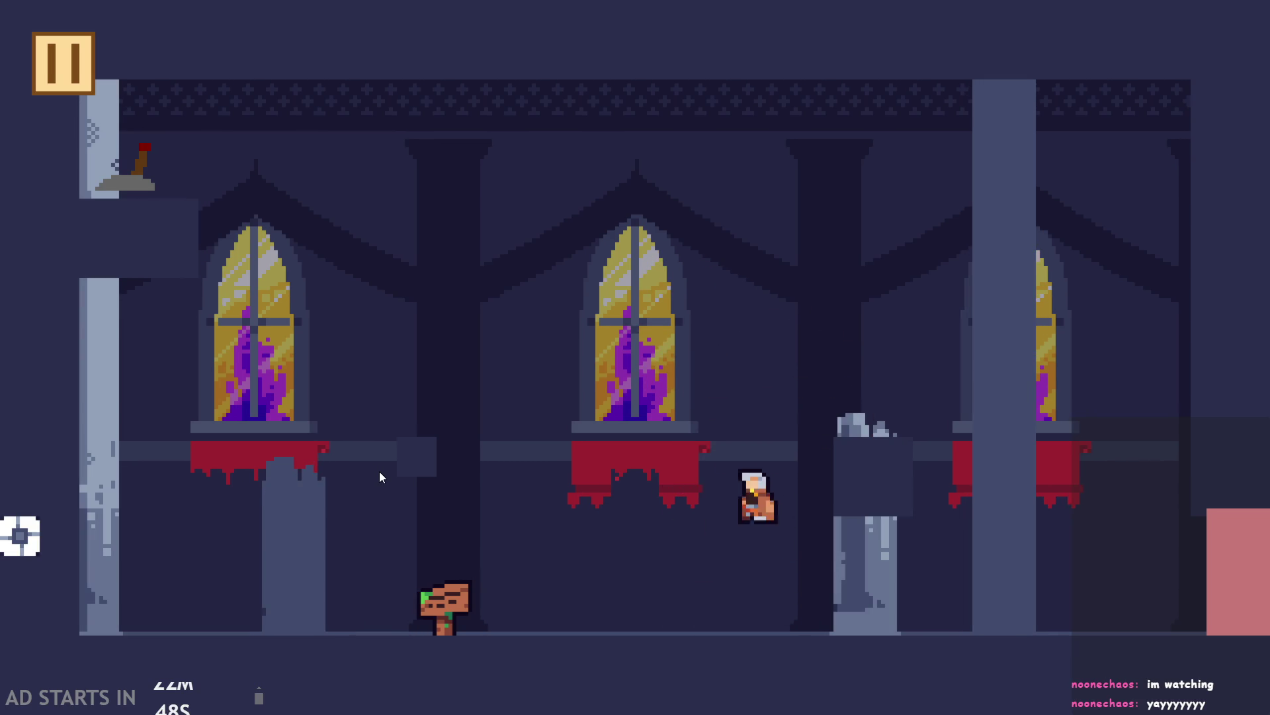
pyautogui.press('space')
pyautogui.press('Left')
pyautogui.press('Right')
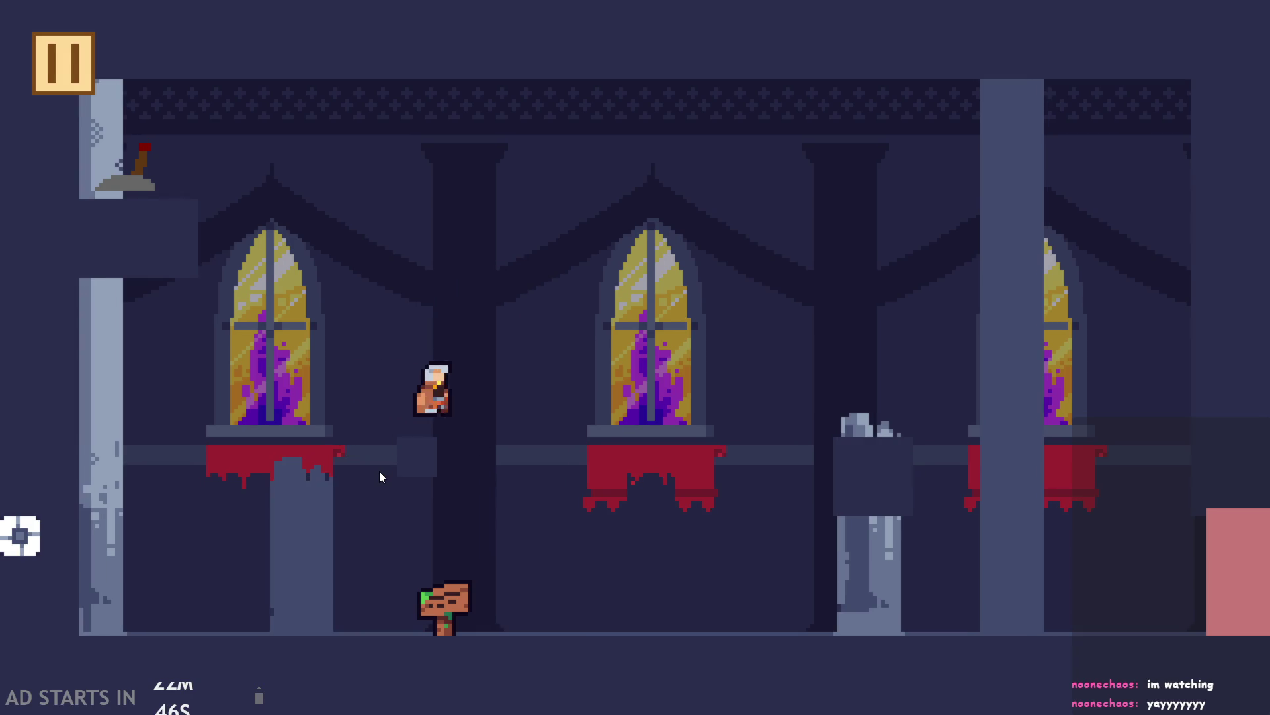
pyautogui.press('space')
pyautogui.press('Left')
pyautogui.press('Right')
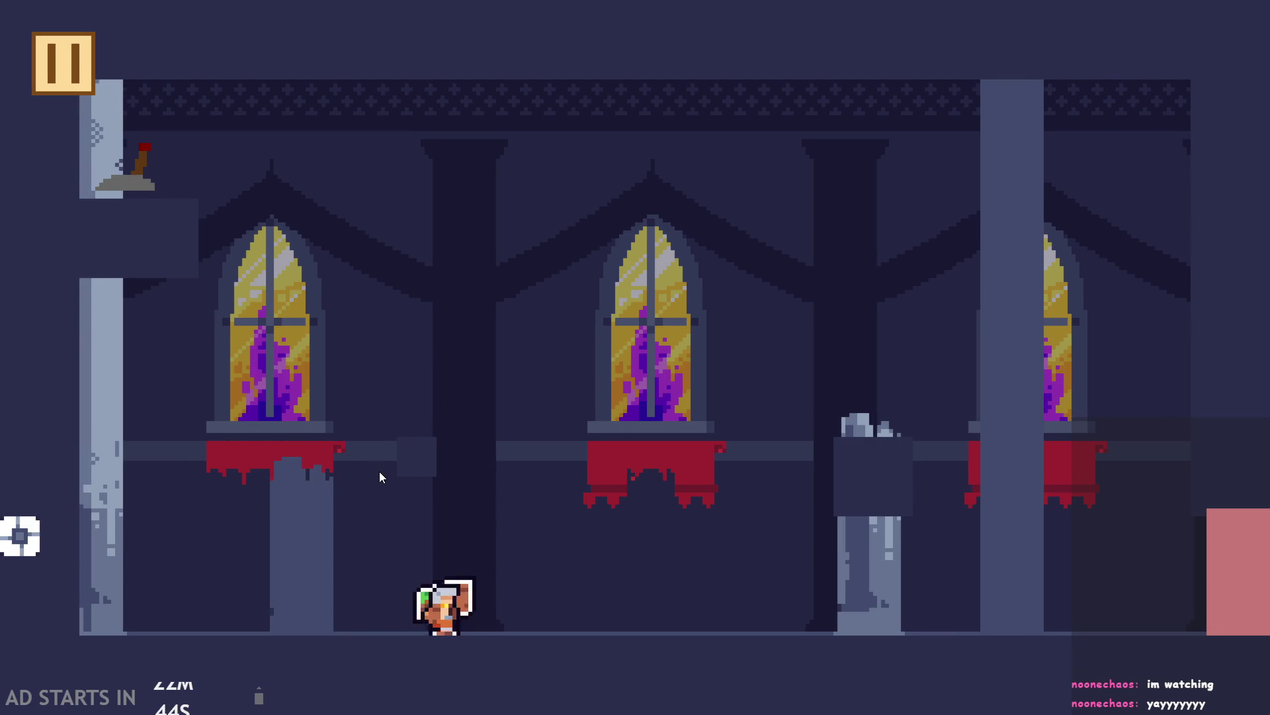
# Jump between the small ledge by the dark column, the broken pillar and the signpost
pyautogui.press('space')
pyautogui.press('Left')
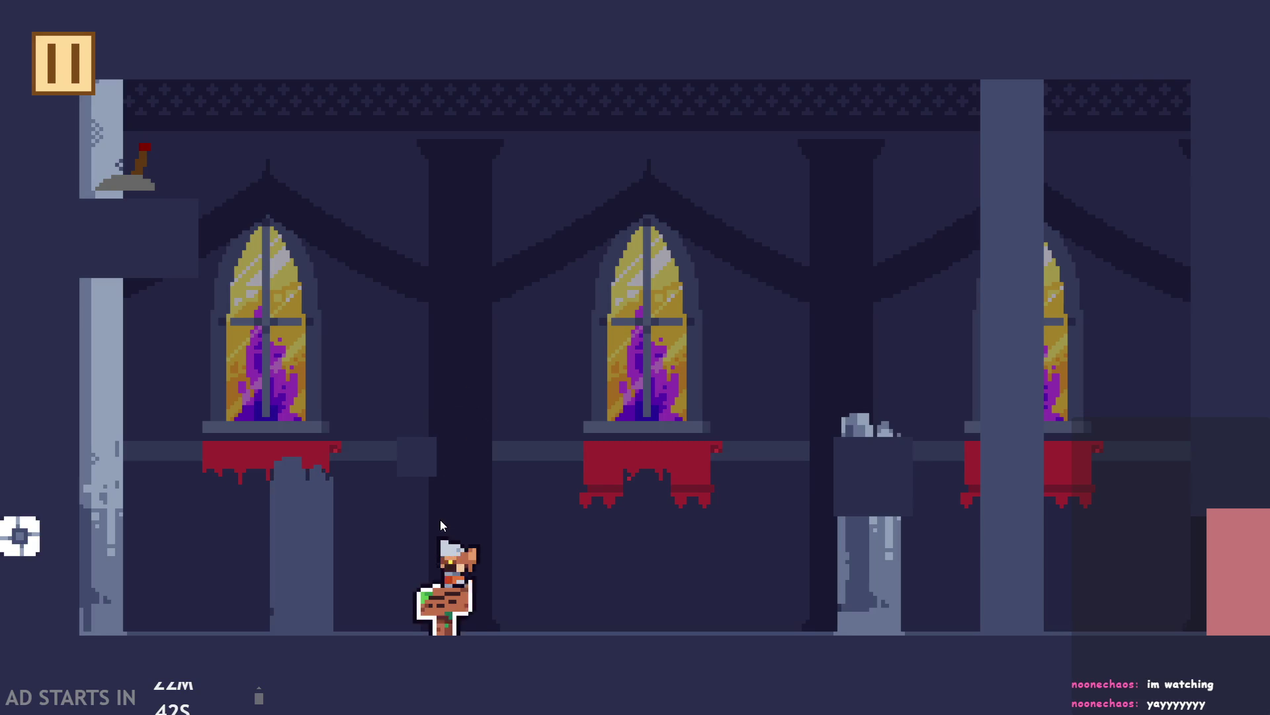
pyautogui.press('space')
pyautogui.press('Right')
pyautogui.press('Left')
pyautogui.press('Right')
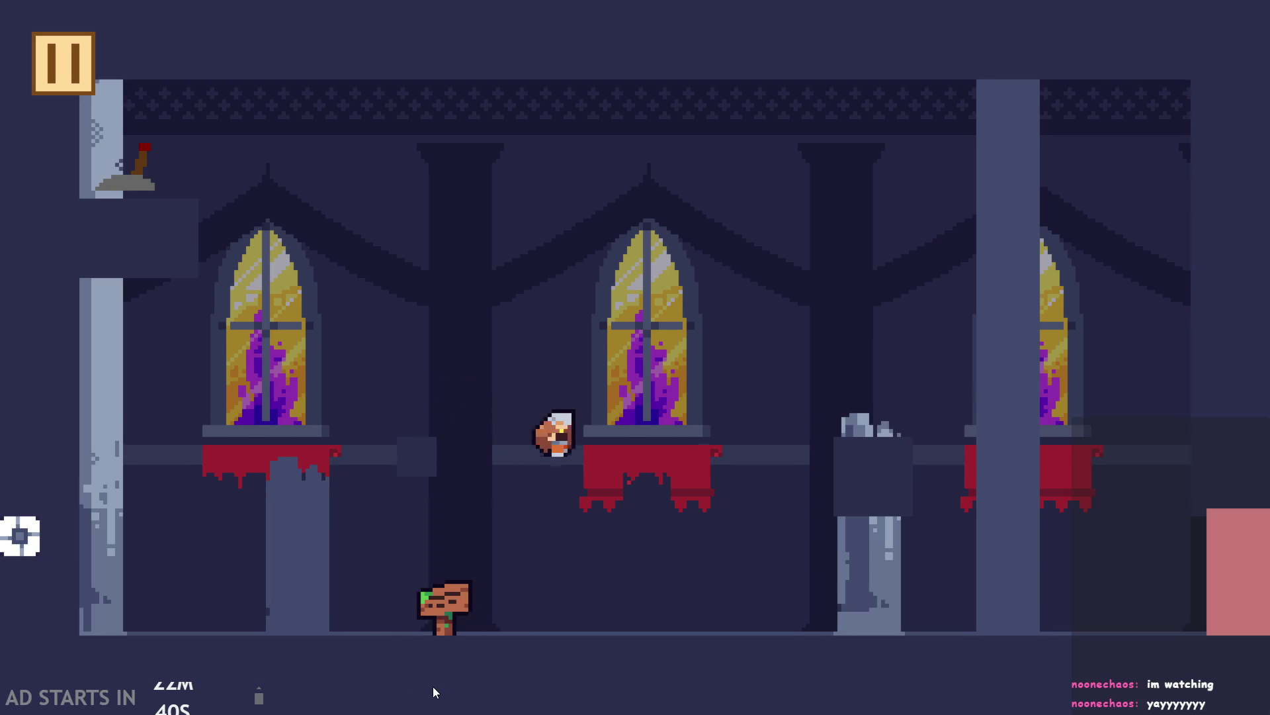
pyautogui.press('space')
pyautogui.press('Left')
pyautogui.press('Right')
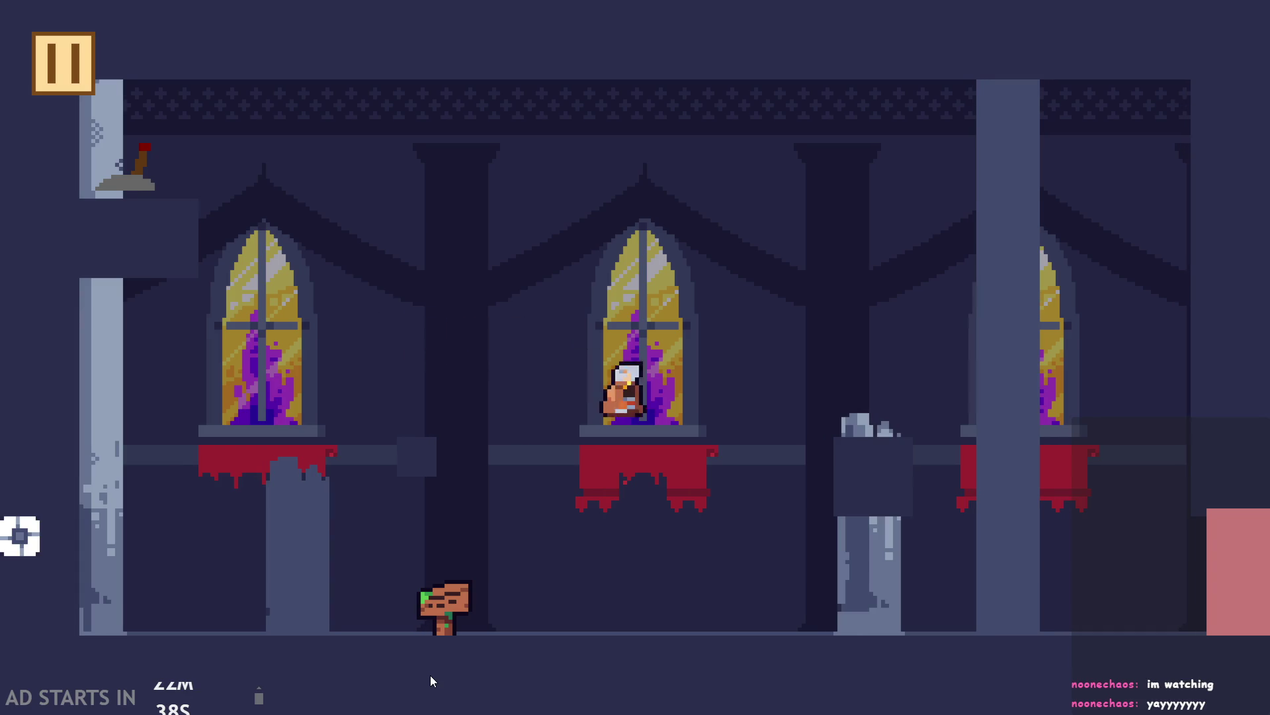
pyautogui.press('space')
pyautogui.press('Left')
pyautogui.press('Right')
pyautogui.press('space')
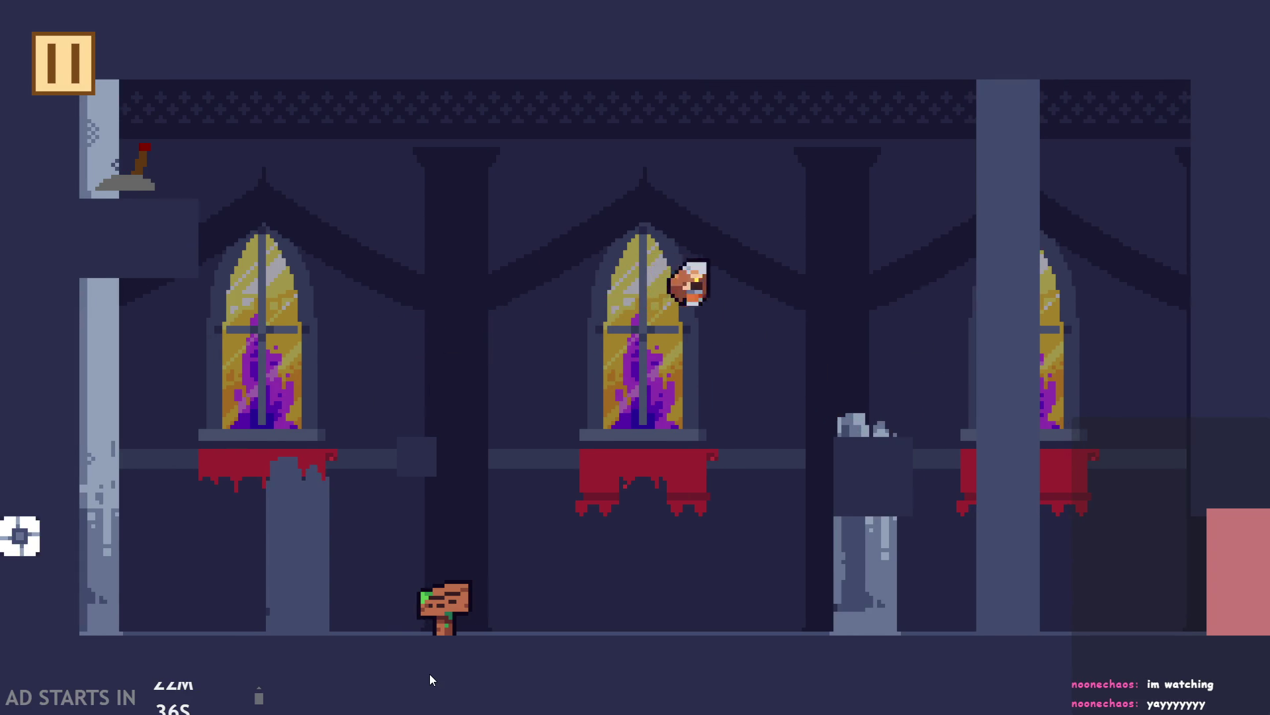
pyautogui.press('Left')
pyautogui.press('space')
pyautogui.press('Right')
pyautogui.press('Right')
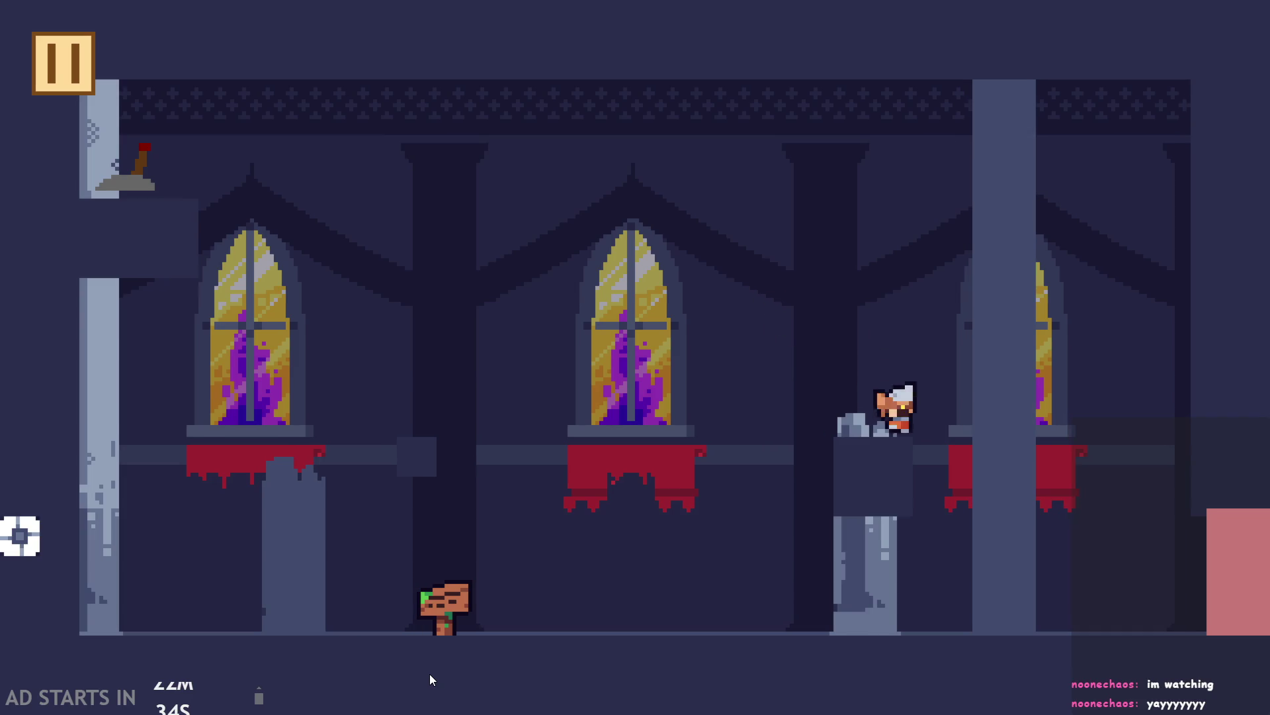
pyautogui.press('space')
pyautogui.press('Left')
pyautogui.press('Right')
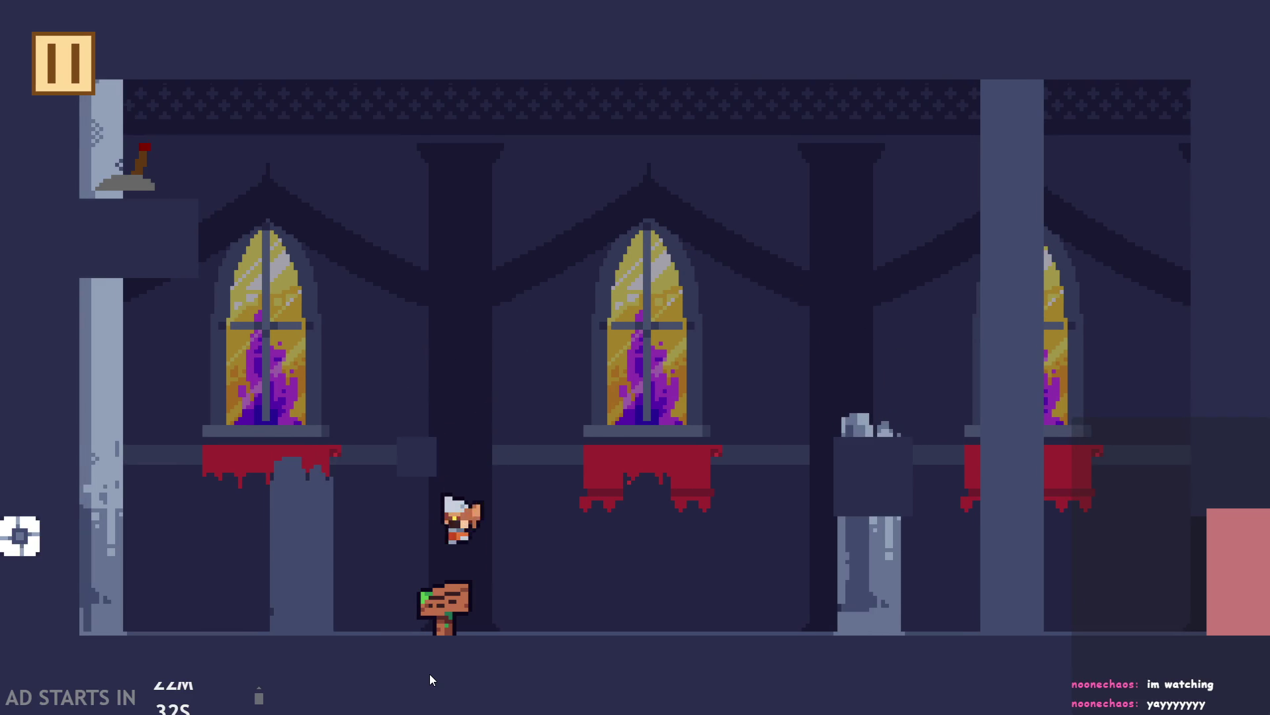
pyautogui.press('space')
pyautogui.press('space')
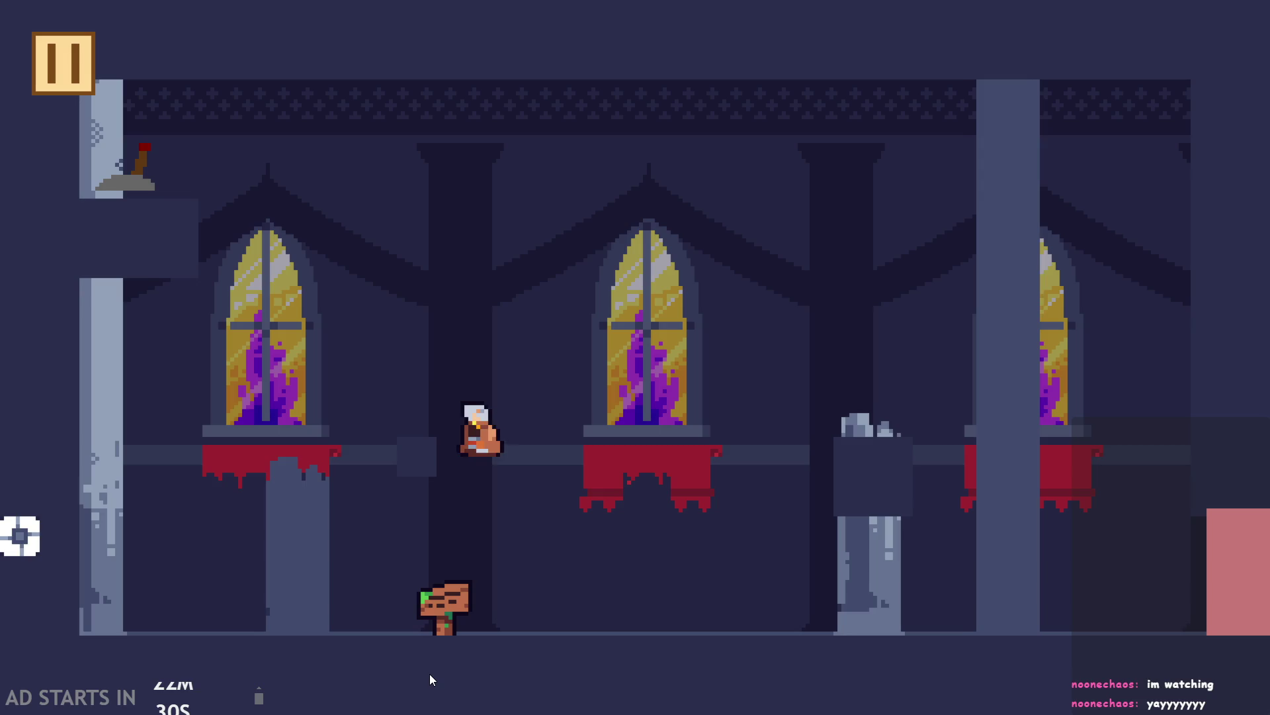
pyautogui.press('Left')
pyautogui.press('Left')
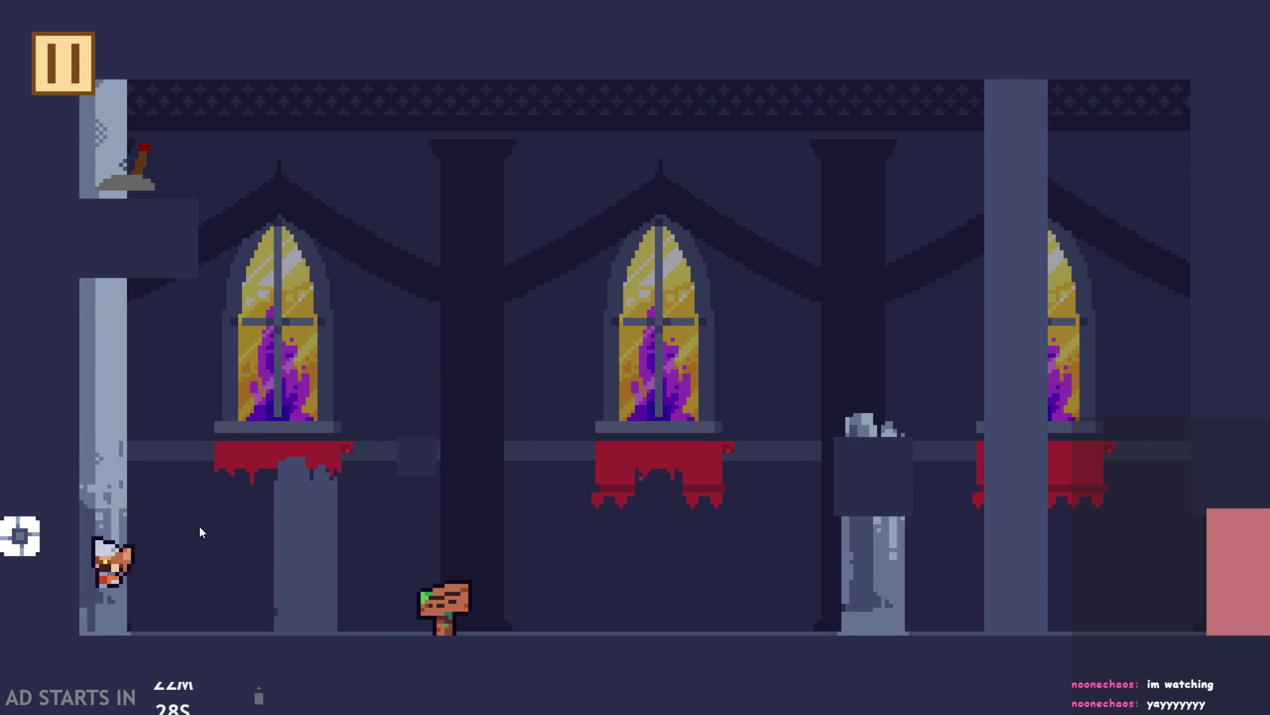
pyautogui.press('Right')
pyautogui.press('Right')
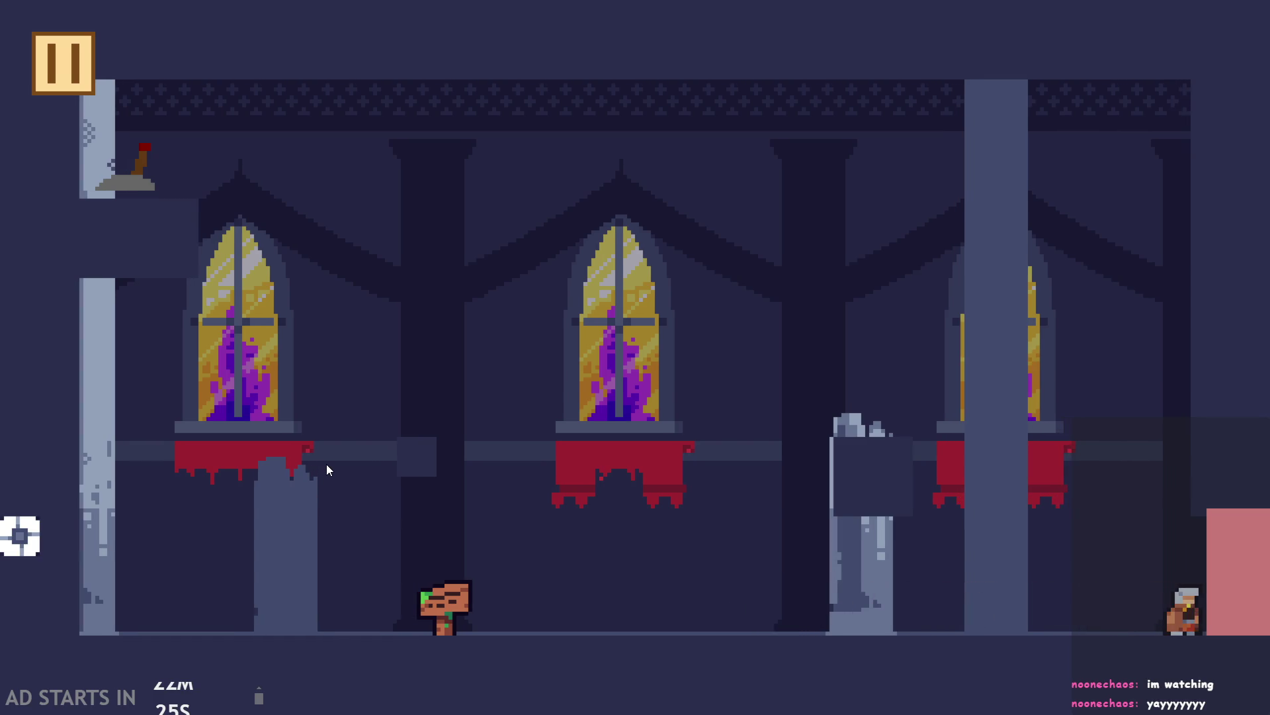
# Wall-jump up the left wall, hop on and off the ledge by the left pillar, then pause
pyautogui.press('Left')
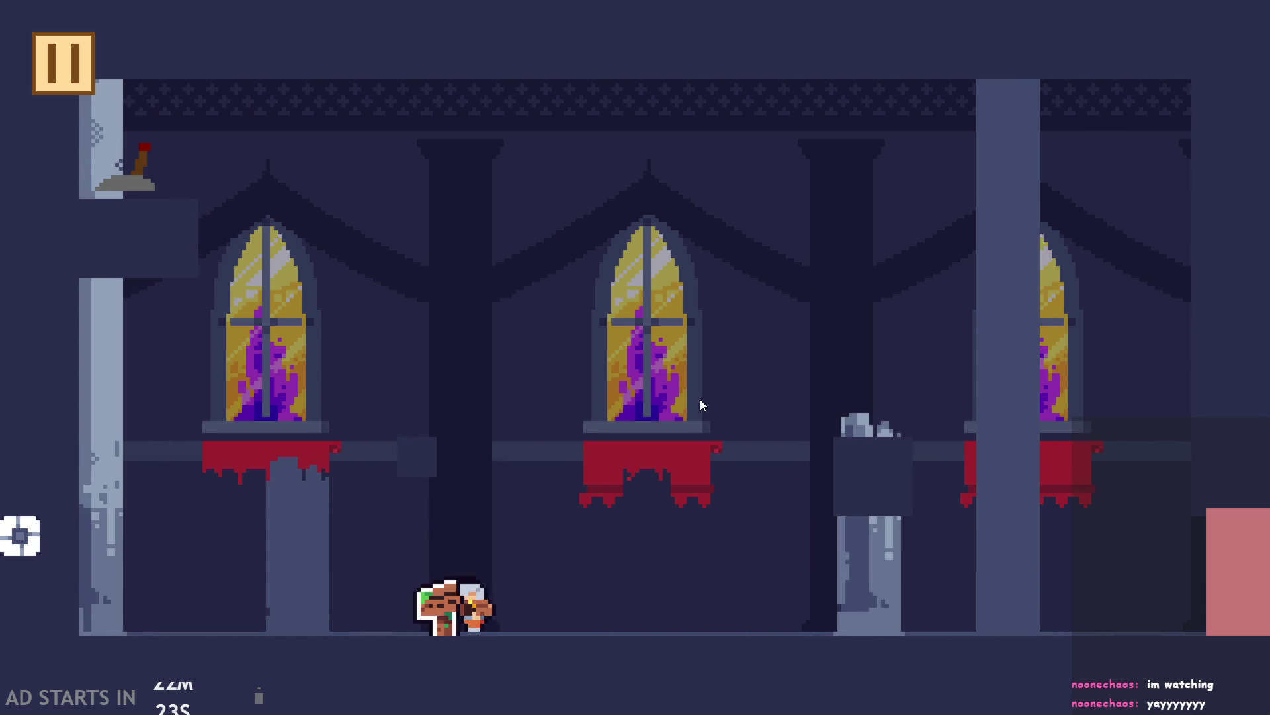
pyautogui.press('Left')
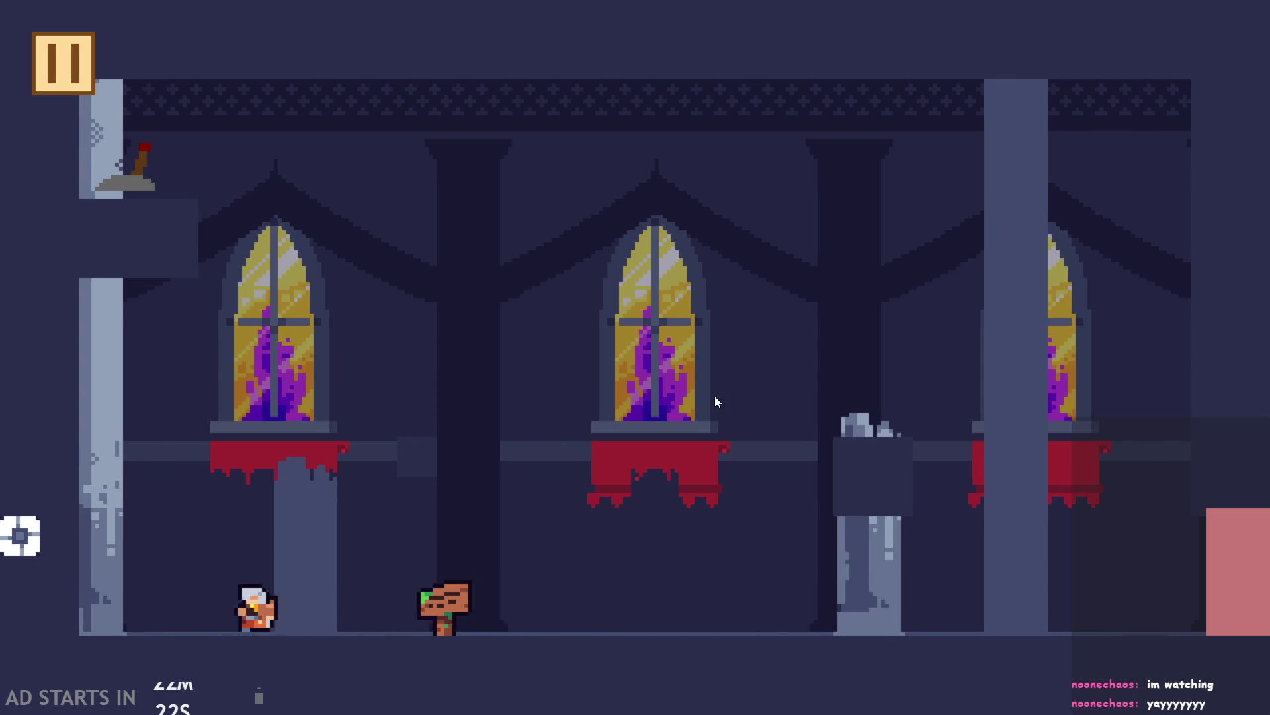
pyautogui.press('space')
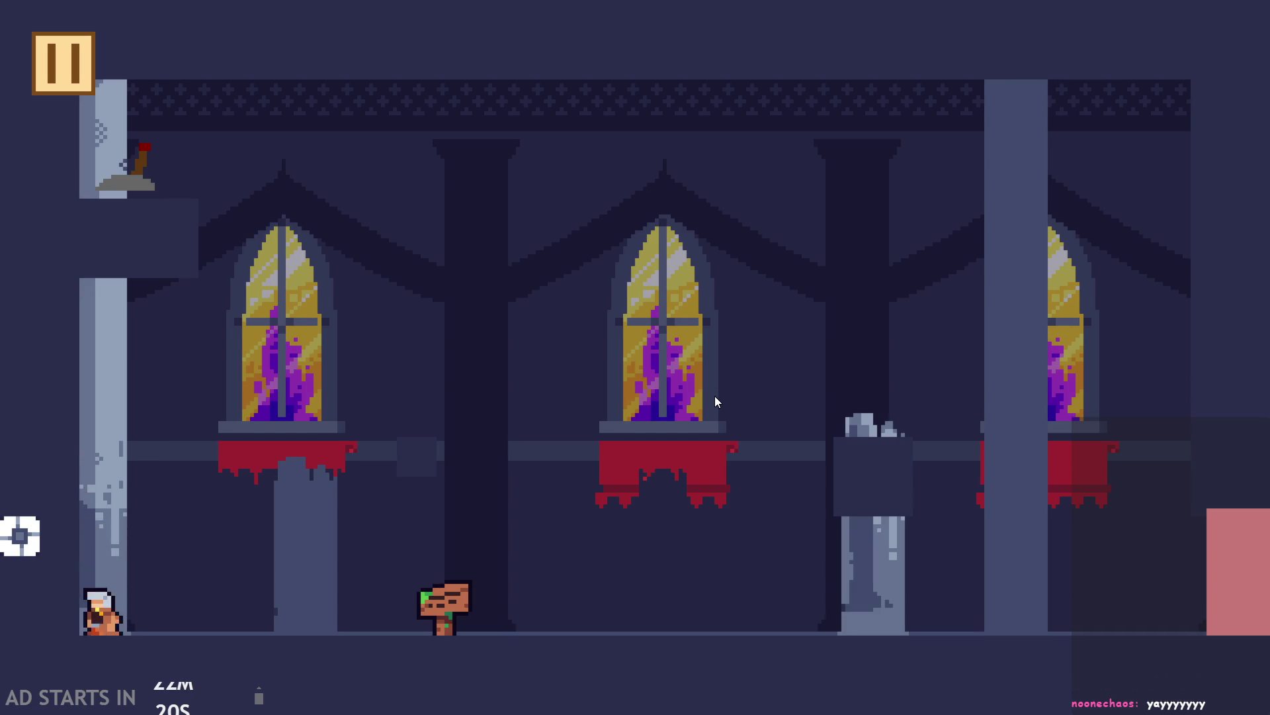
pyautogui.press('space')
pyautogui.press('Right')
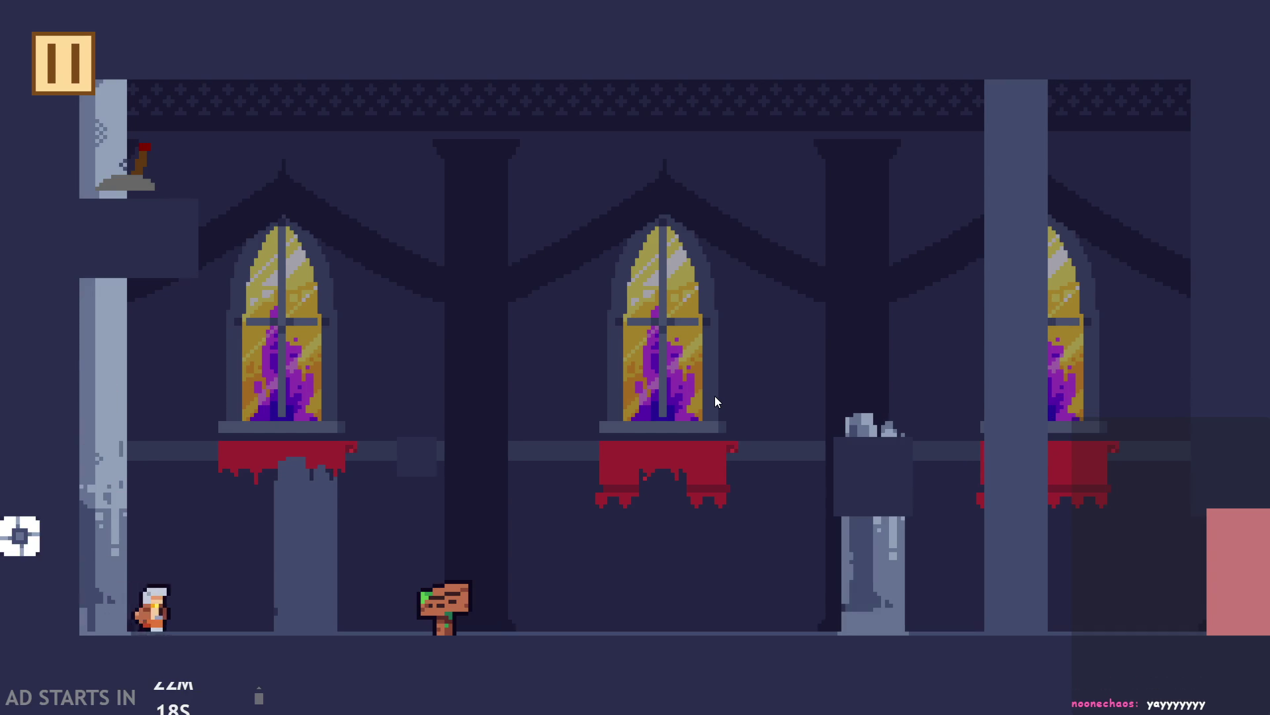
pyautogui.press('space')
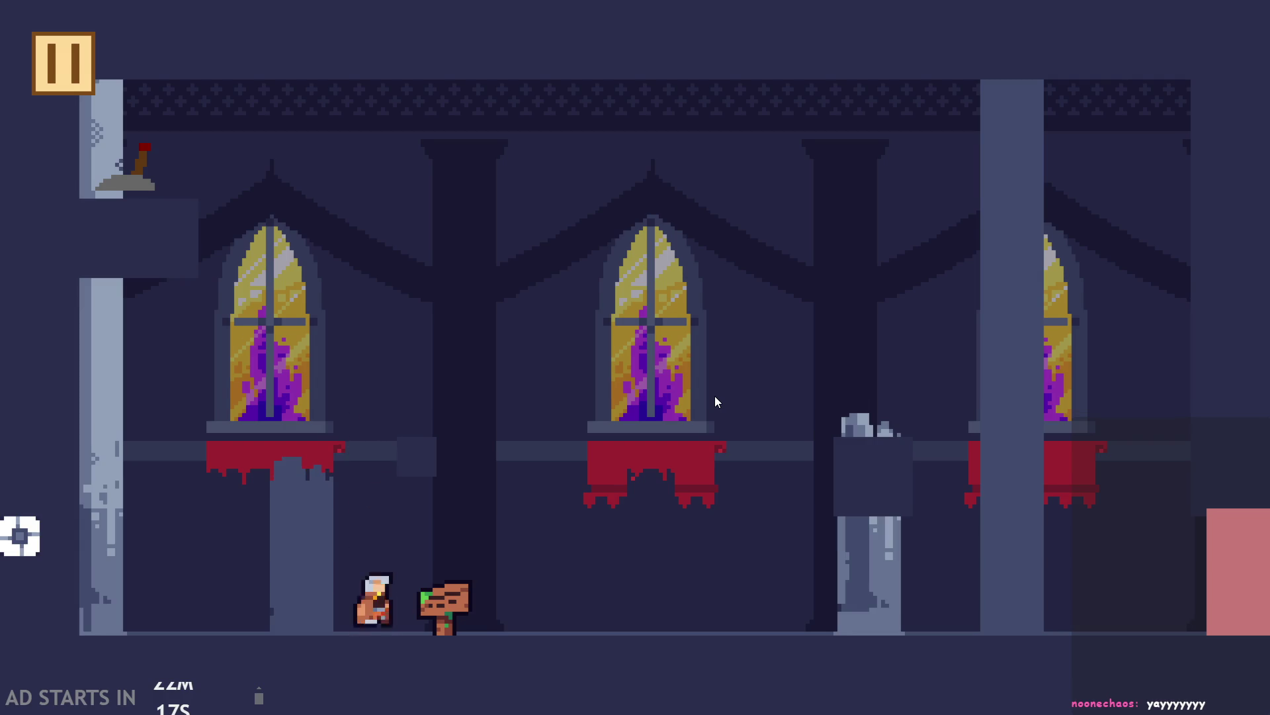
pyautogui.press('space')
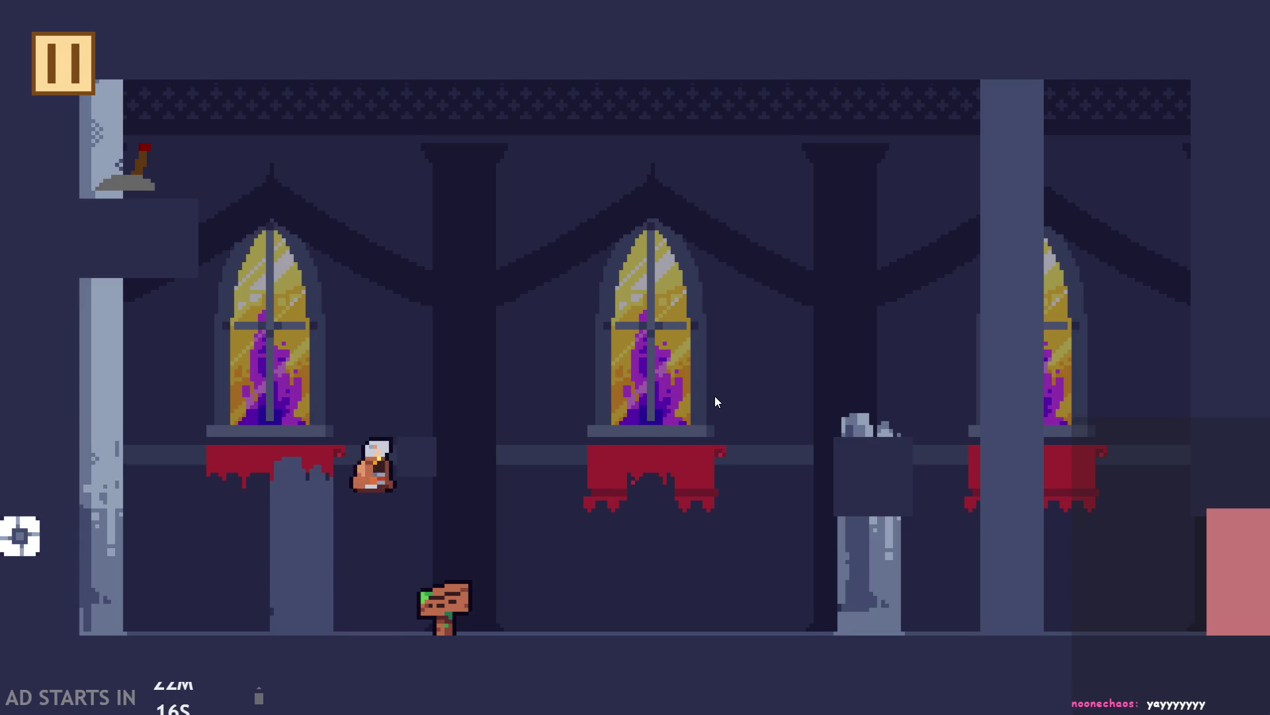
pyautogui.press('space')
pyautogui.press('Left')
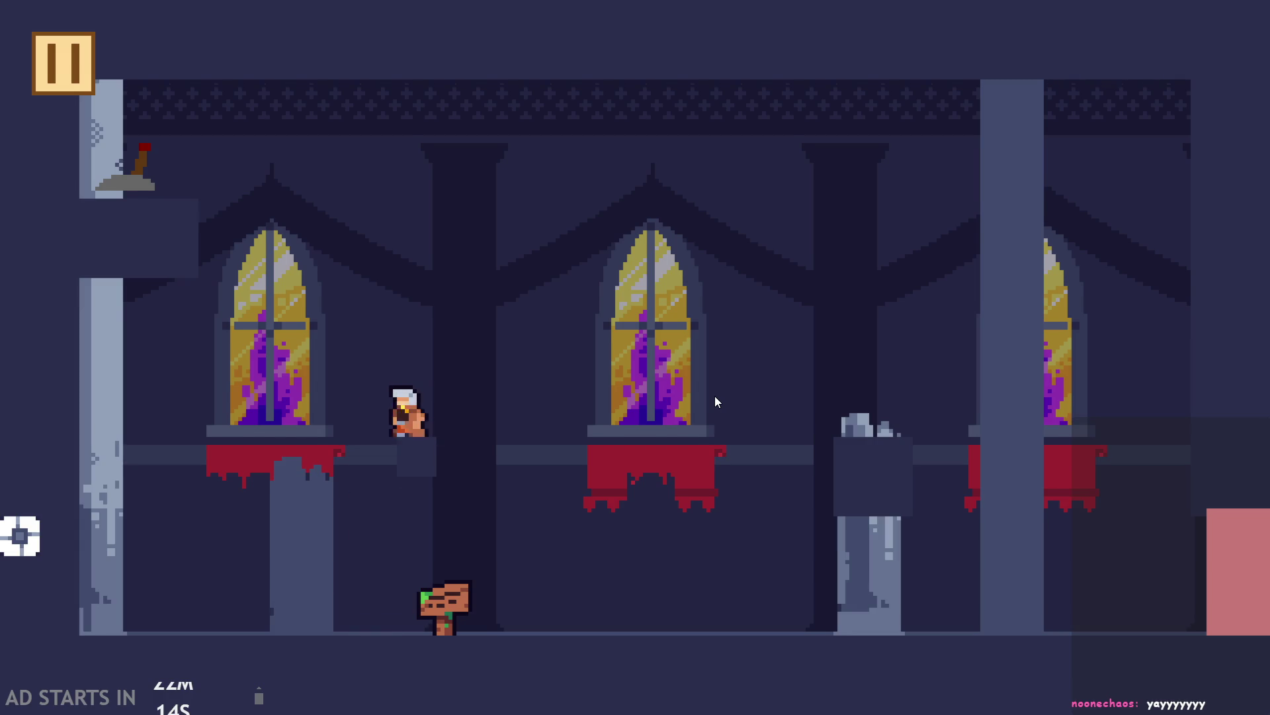
pyautogui.press('space')
pyautogui.press('space')
pyautogui.press('Right')
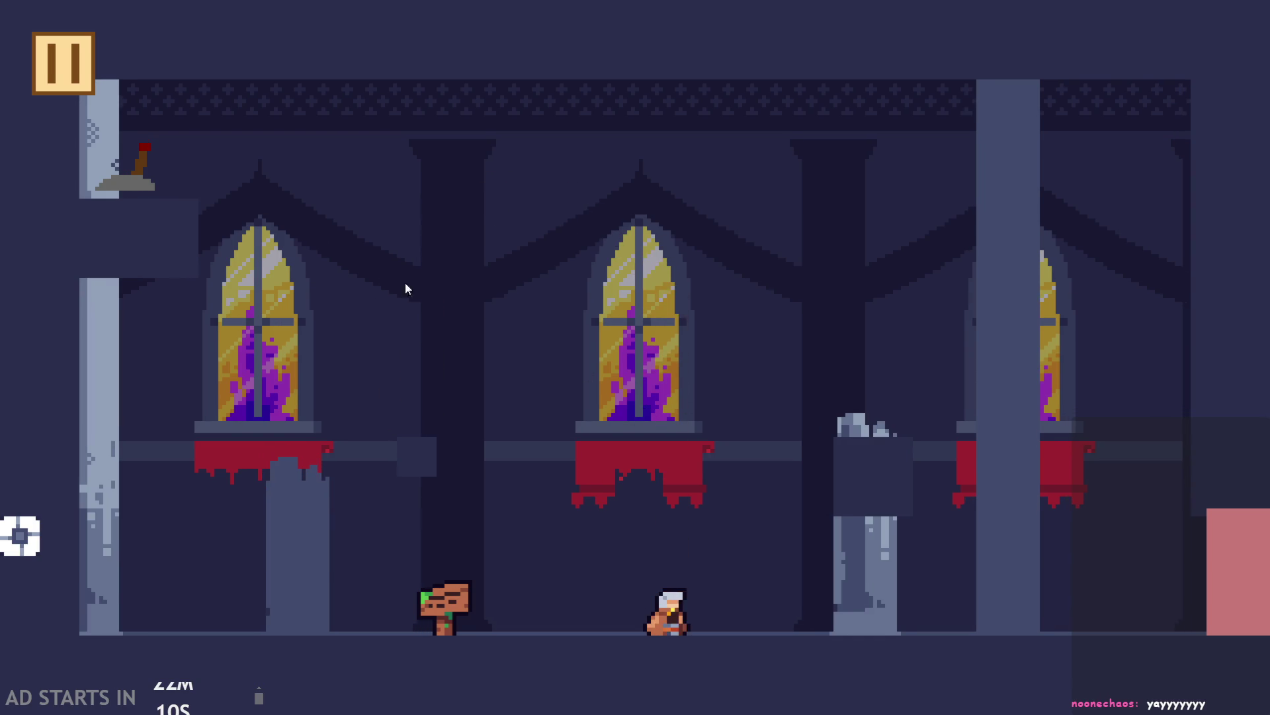
pyautogui.click(52, 72)
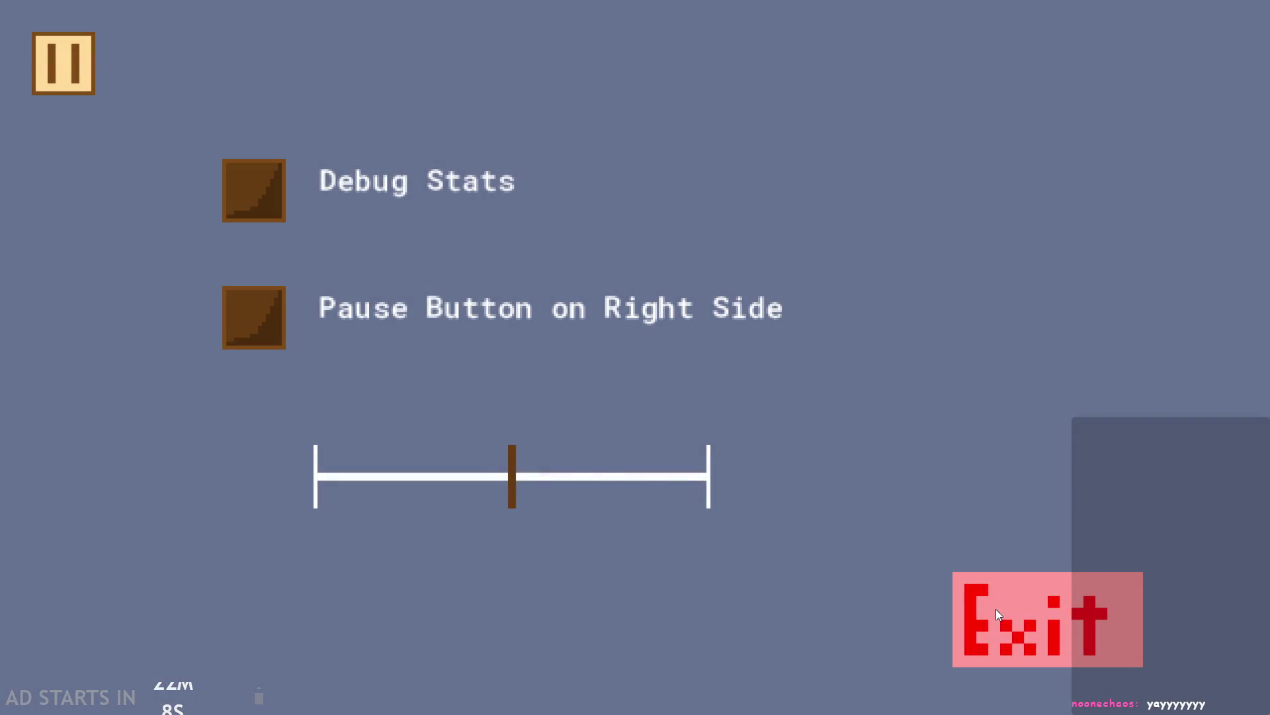
# Exit the game, return to the autotile script, and open the rom_templateTemplate room
pyautogui.click(995, 609)
pyautogui.click(589, 498)
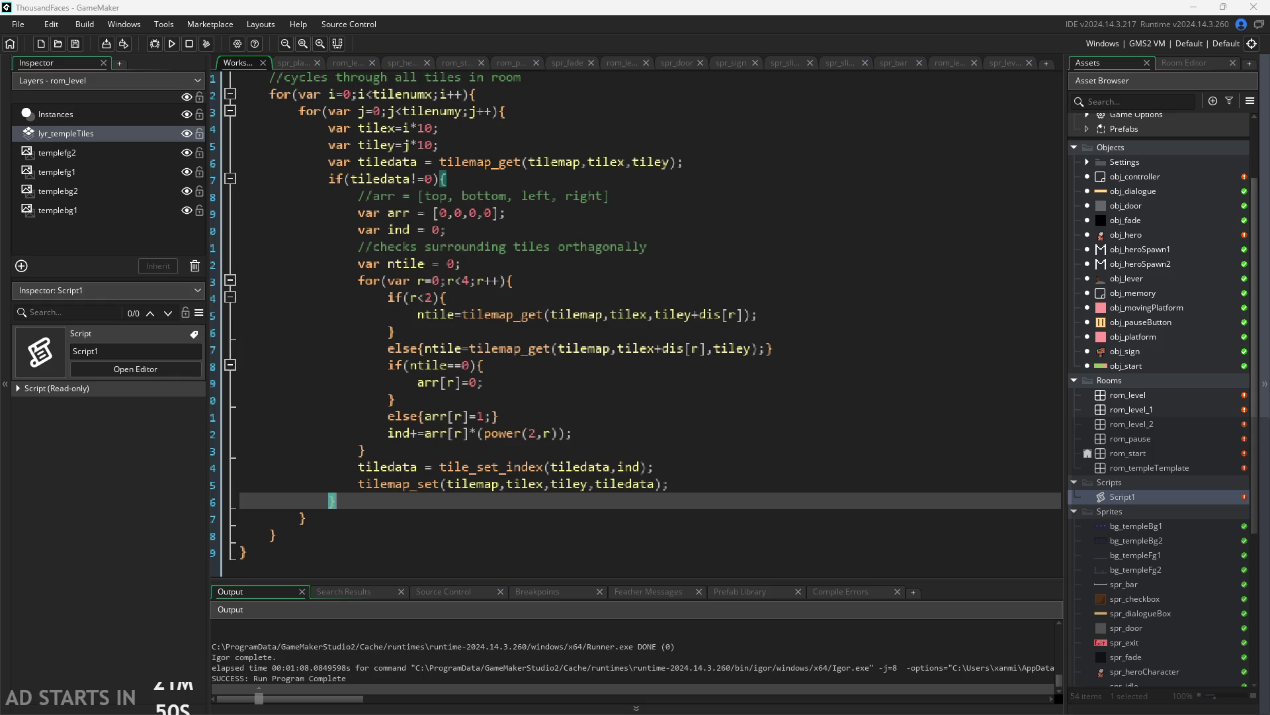
pyautogui.doubleClick(1146, 468)
# Open the rom_level room for editing from the Asset Browser
pyautogui.doubleClick(1156, 441)
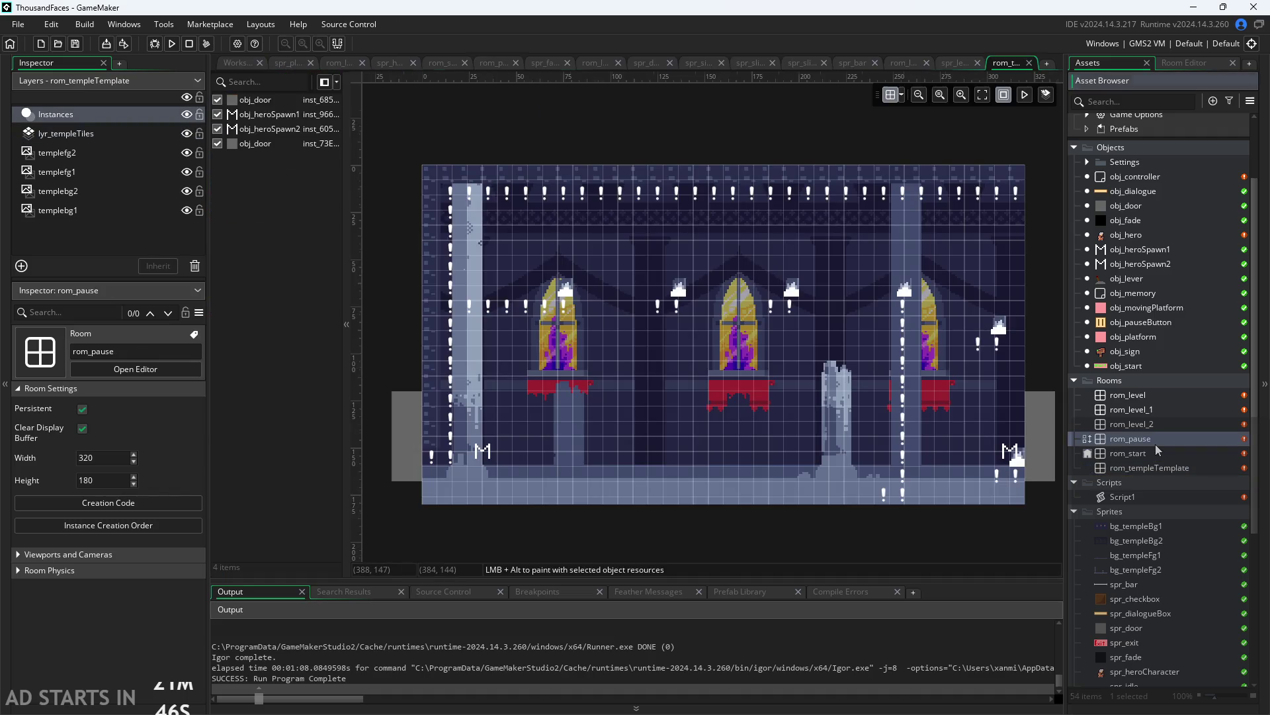
pyautogui.doubleClick(1151, 466)
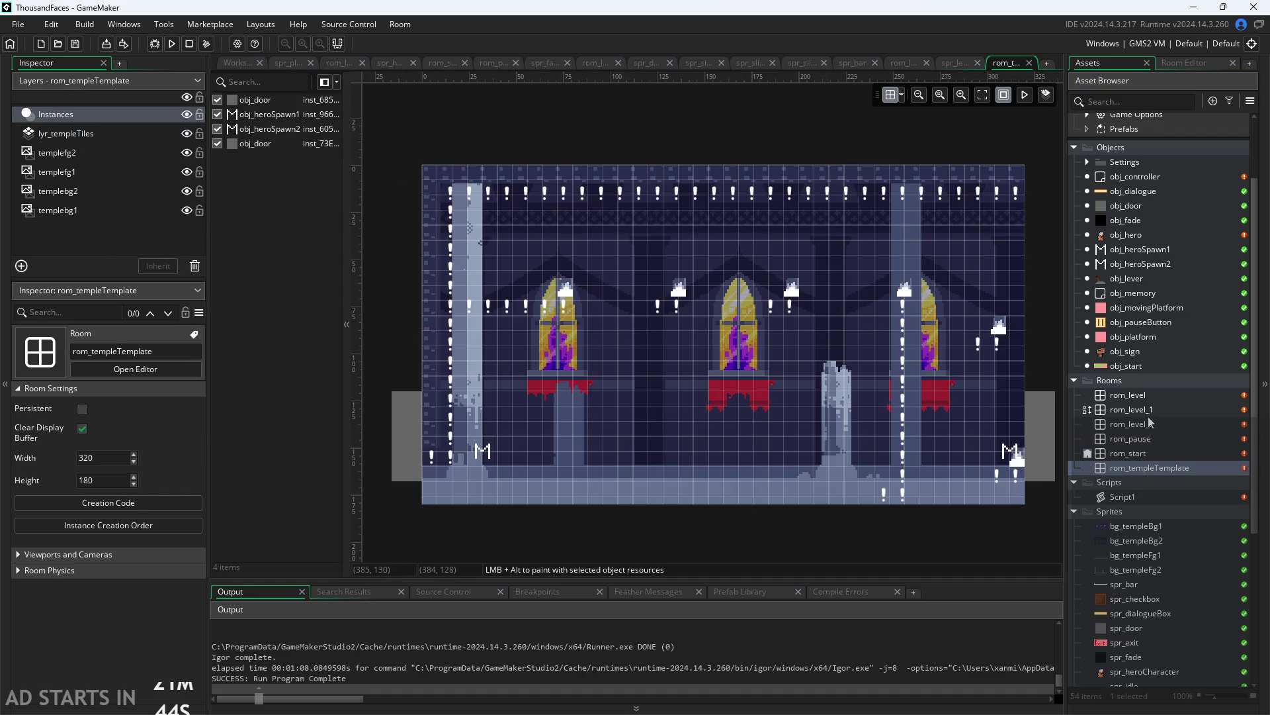
pyautogui.doubleClick(1139, 395)
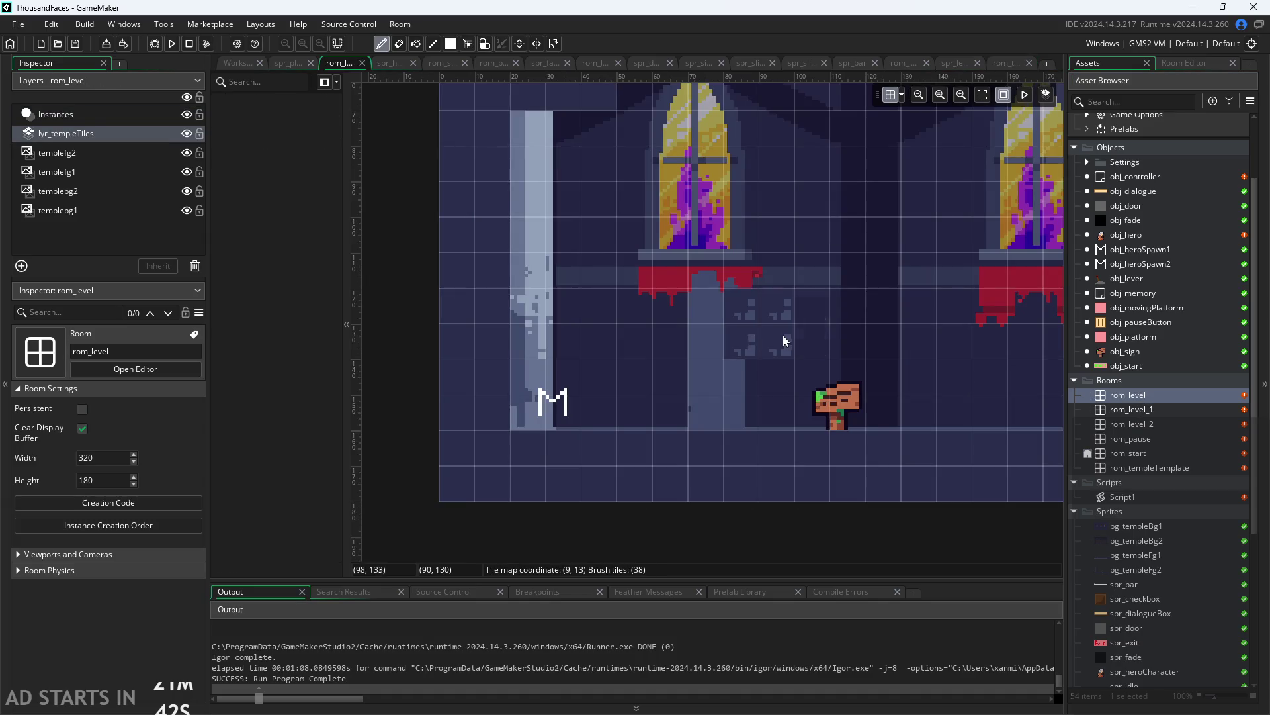
# Paint window-pattern temple tiles beside the left window, over the right window and above
pyautogui.scroll(-3, 782, 335)
pyautogui.scroll(4, 794, 311)
pyautogui.scroll(-1, 798, 303)
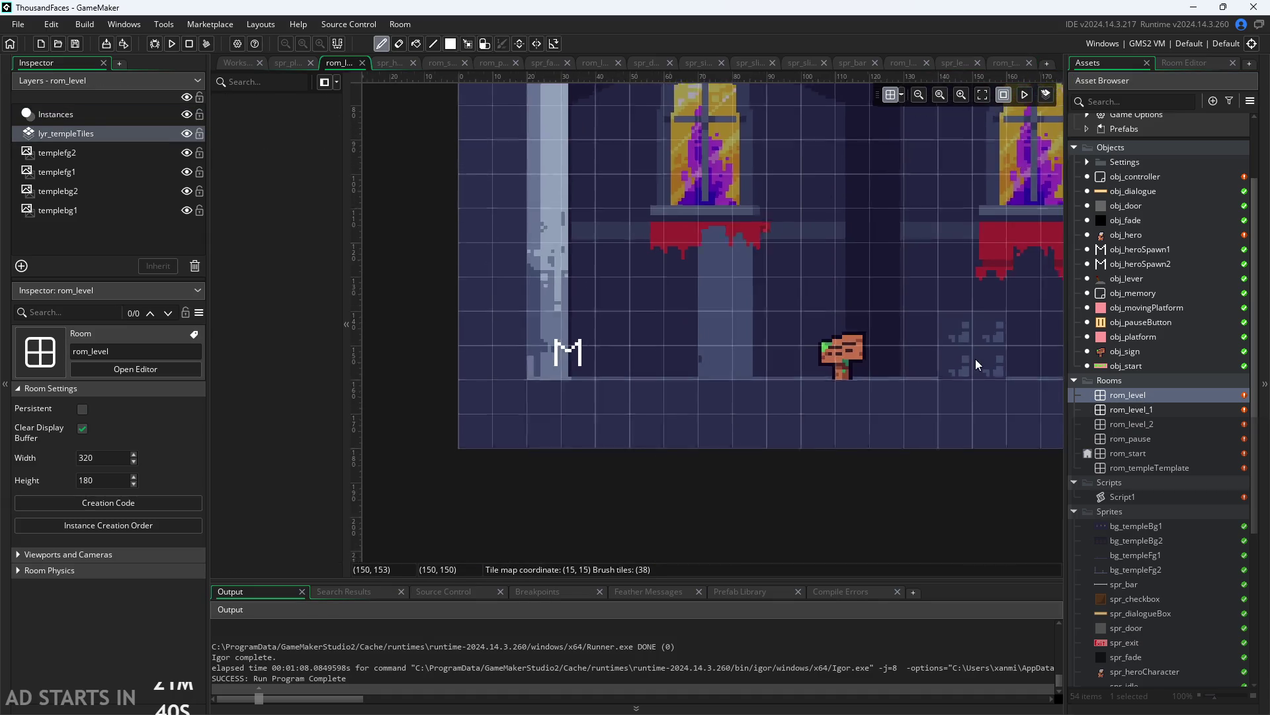
pyautogui.scroll(-2, 867, 308)
pyautogui.moveTo(679, 273)
pyautogui.mouseDown()
pyautogui.moveTo(730, 299)
pyautogui.moveTo(728, 338)
pyautogui.mouseUp()
pyautogui.moveTo(853, 285); pyautogui.dragTo(863, 305)
pyautogui.moveTo(767, 229); pyautogui.dragTo(736, 216)
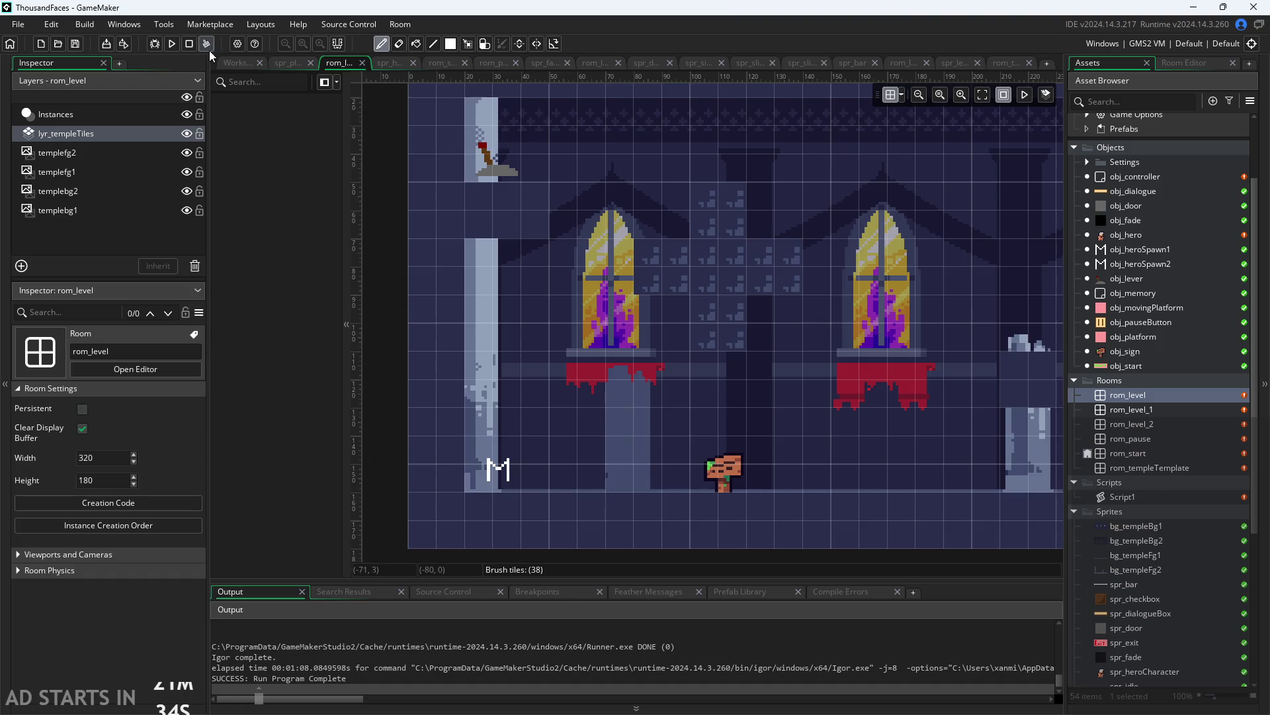
pyautogui.click(171, 43)
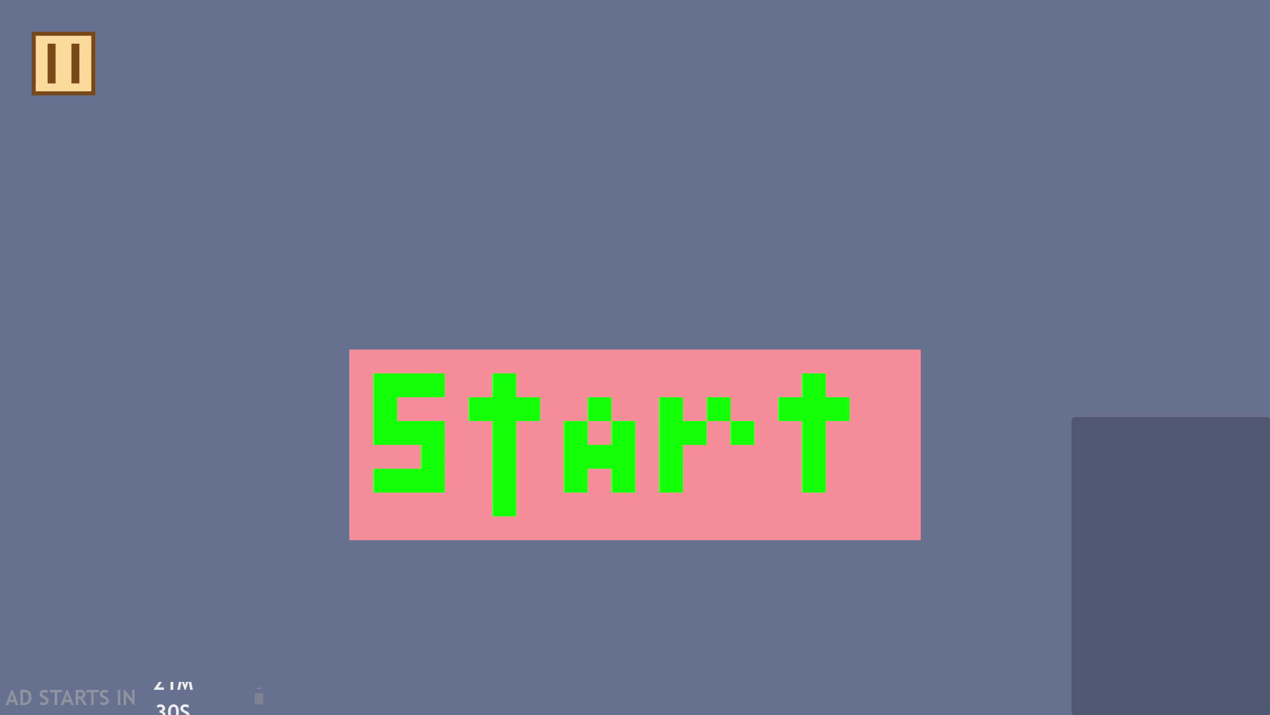
pyautogui.click(547, 504)
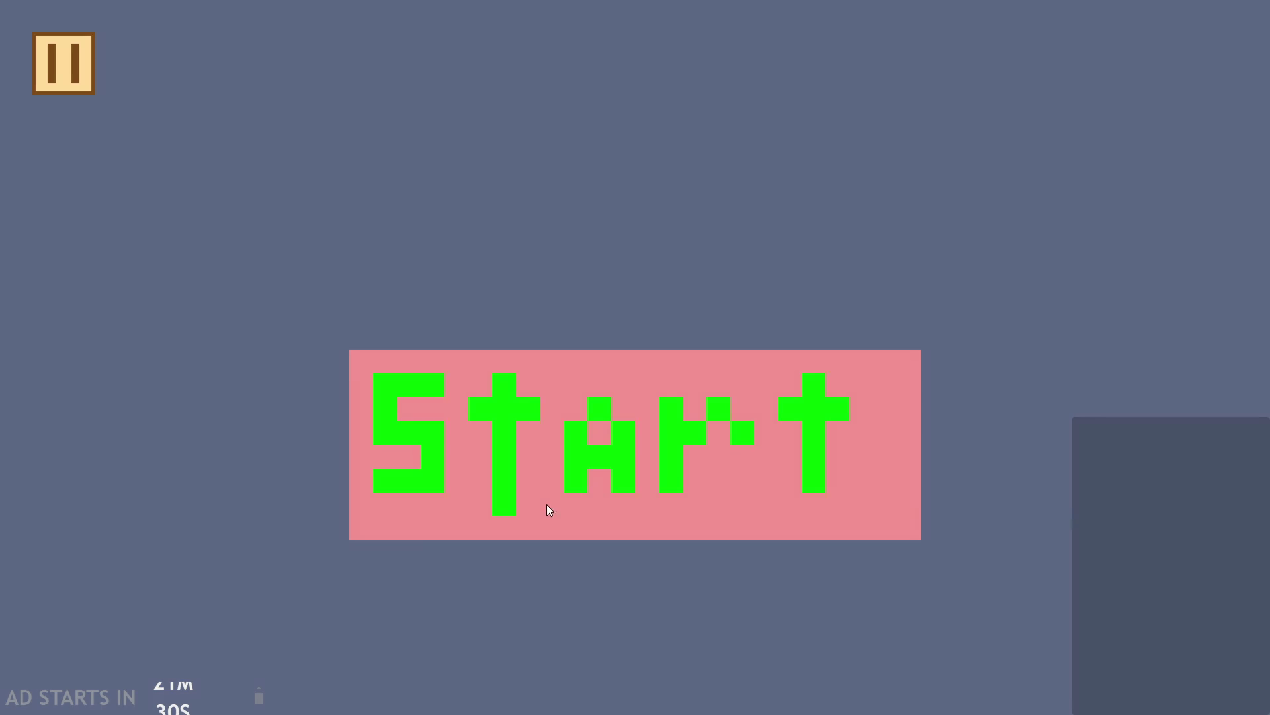
pyautogui.press('Left')
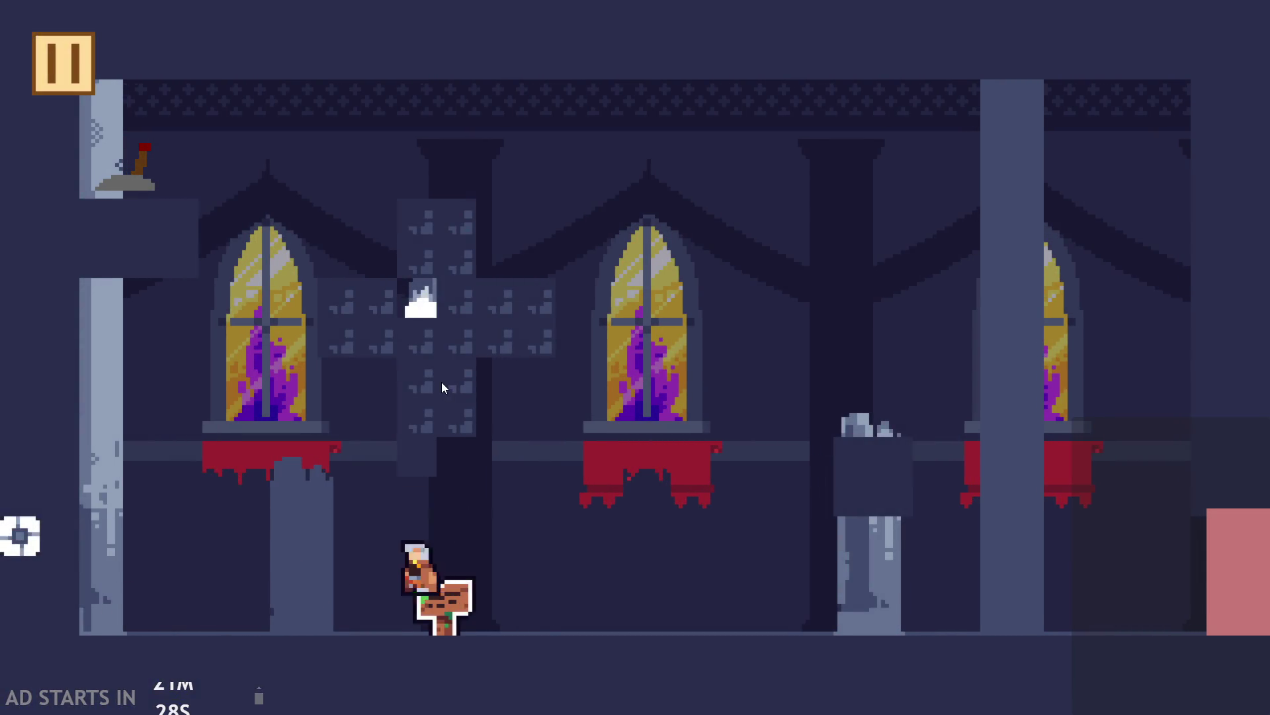
pyautogui.press('Up')
pyautogui.press('Right')
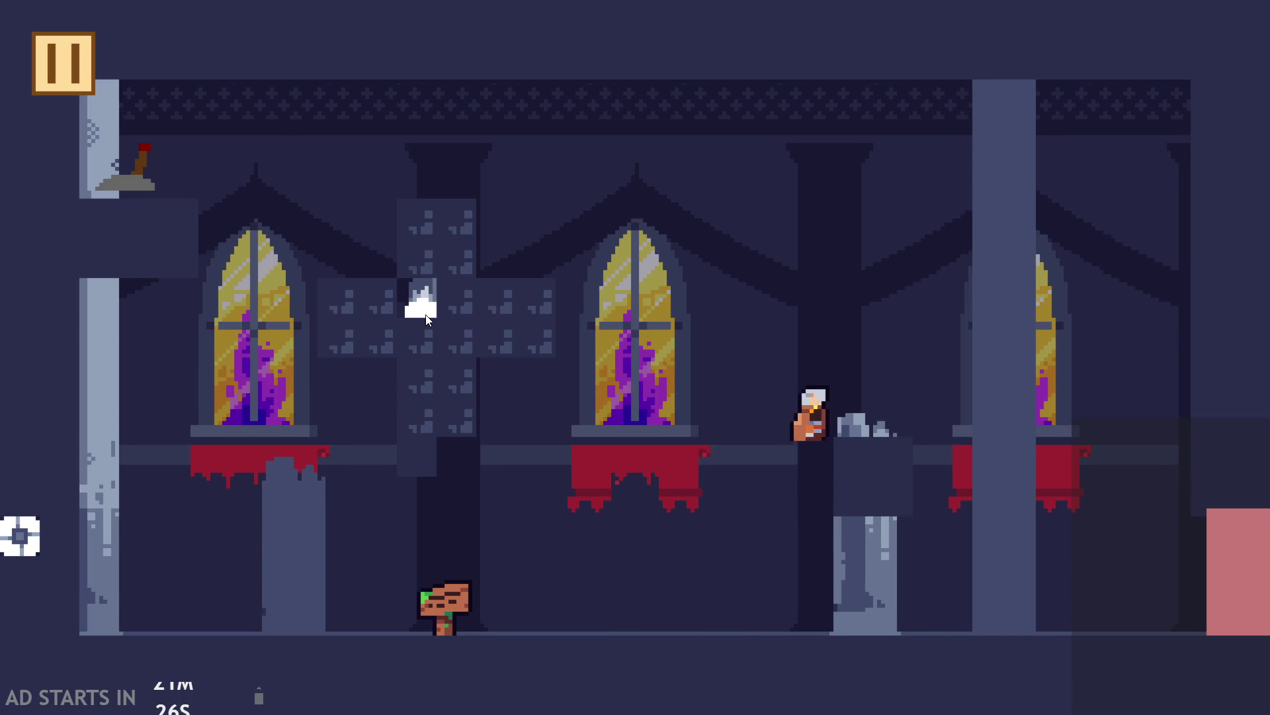
pyautogui.press('Up')
pyautogui.press('Left')
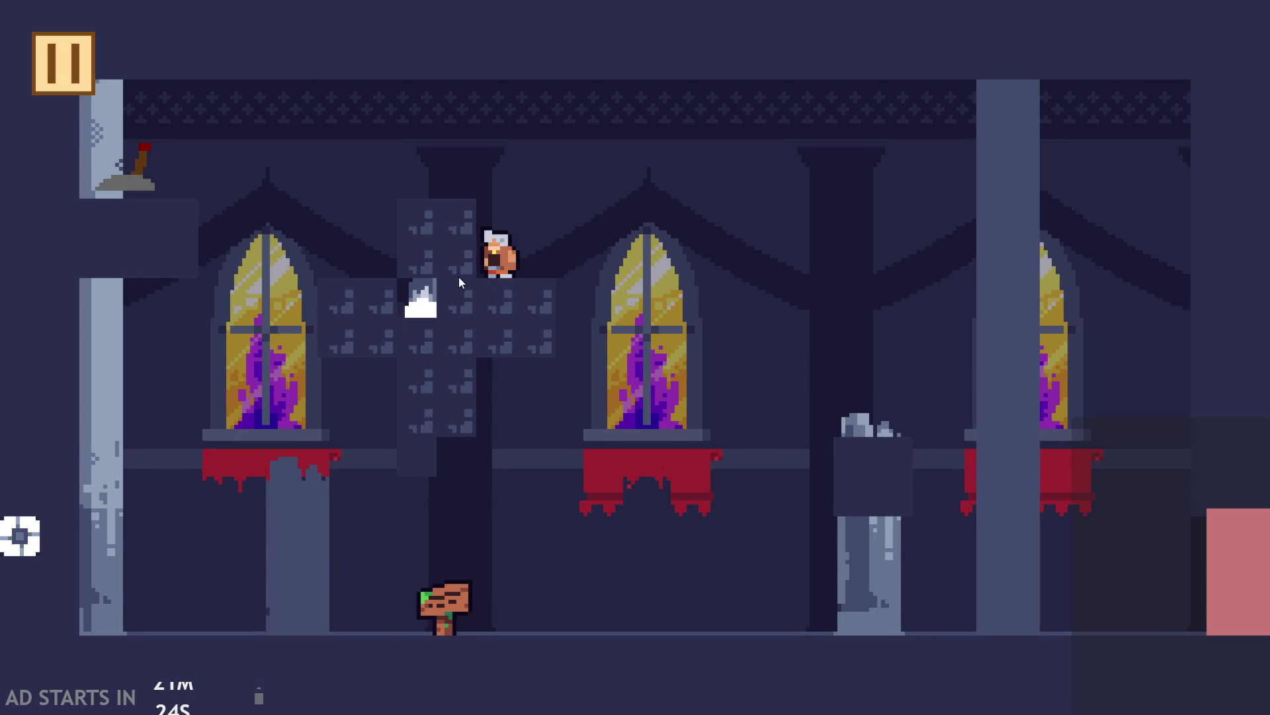
pyautogui.press('Up')
pyautogui.press('Left')
pyautogui.press('Up')
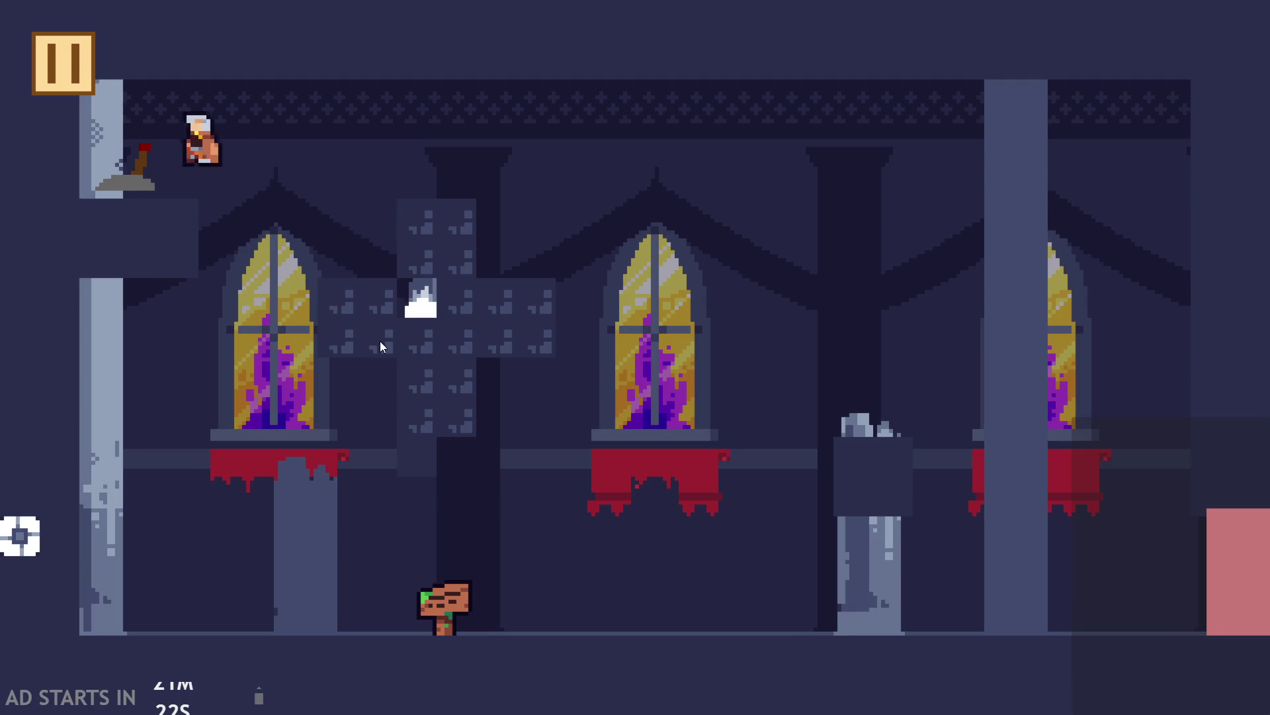
pyautogui.press('Right')
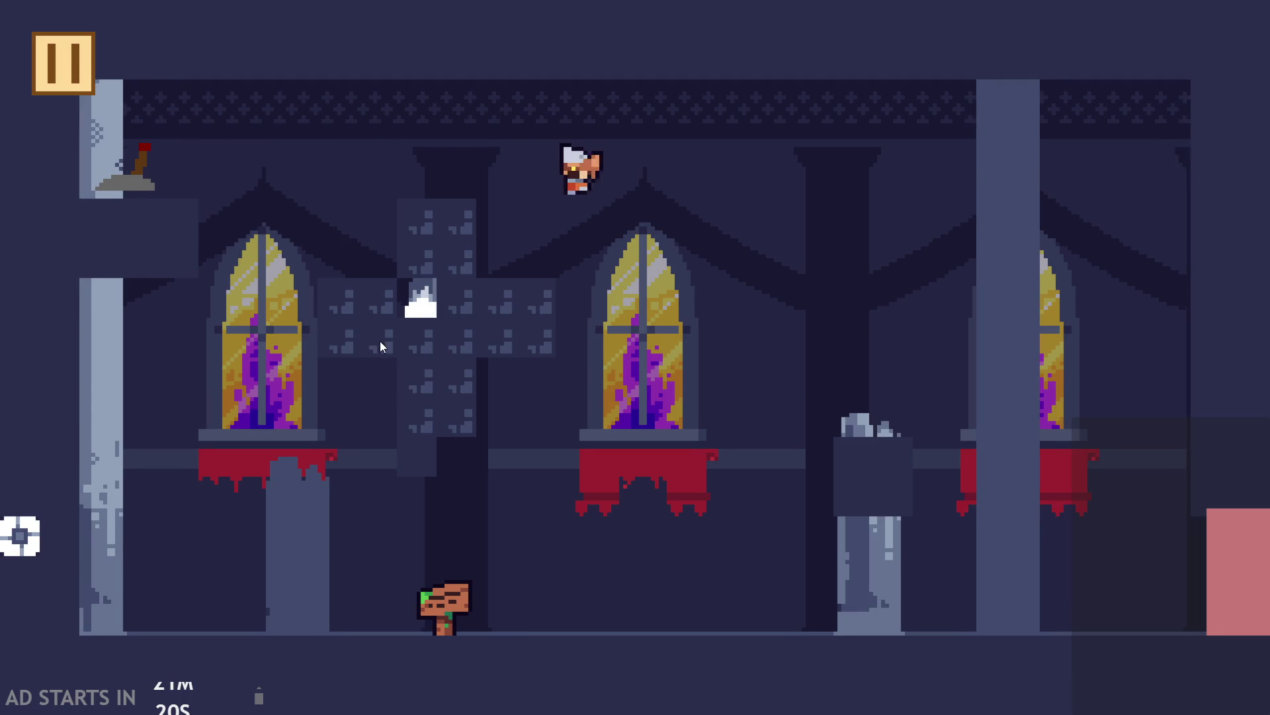
pyautogui.press('Left')
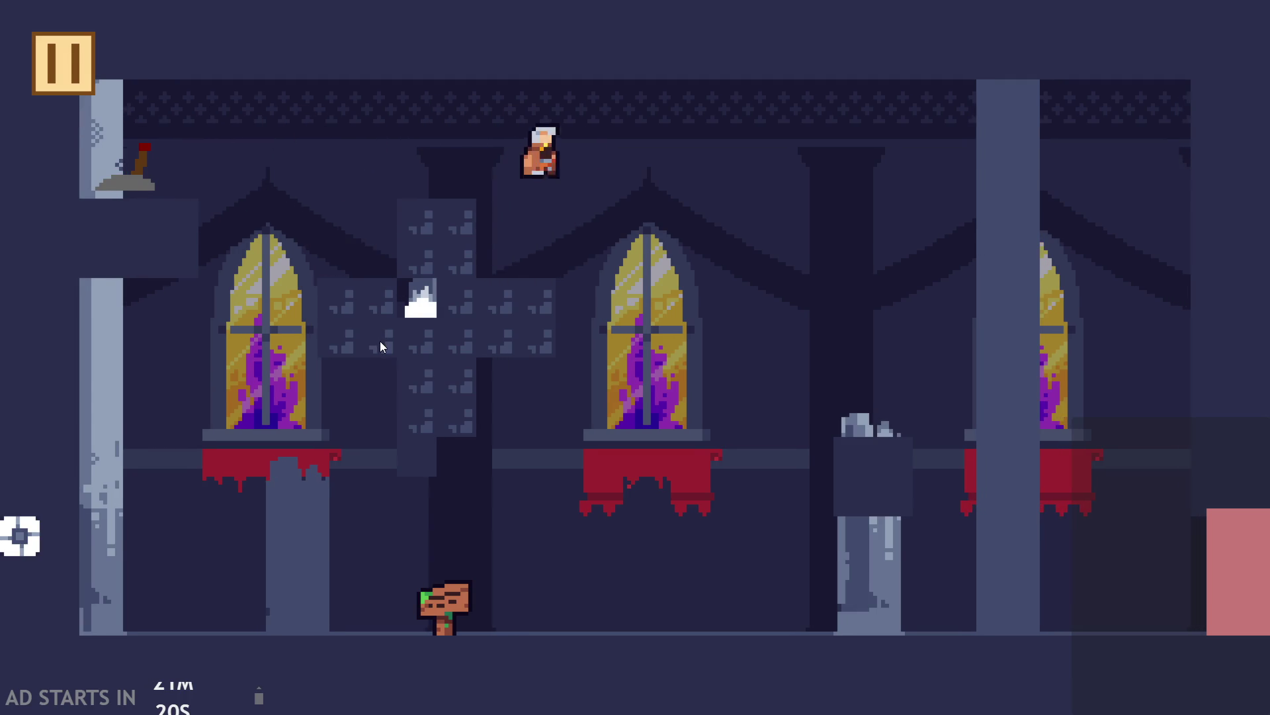
pyautogui.press('Right')
pyautogui.press('Left')
pyautogui.press('Right')
pyautogui.press('Left')
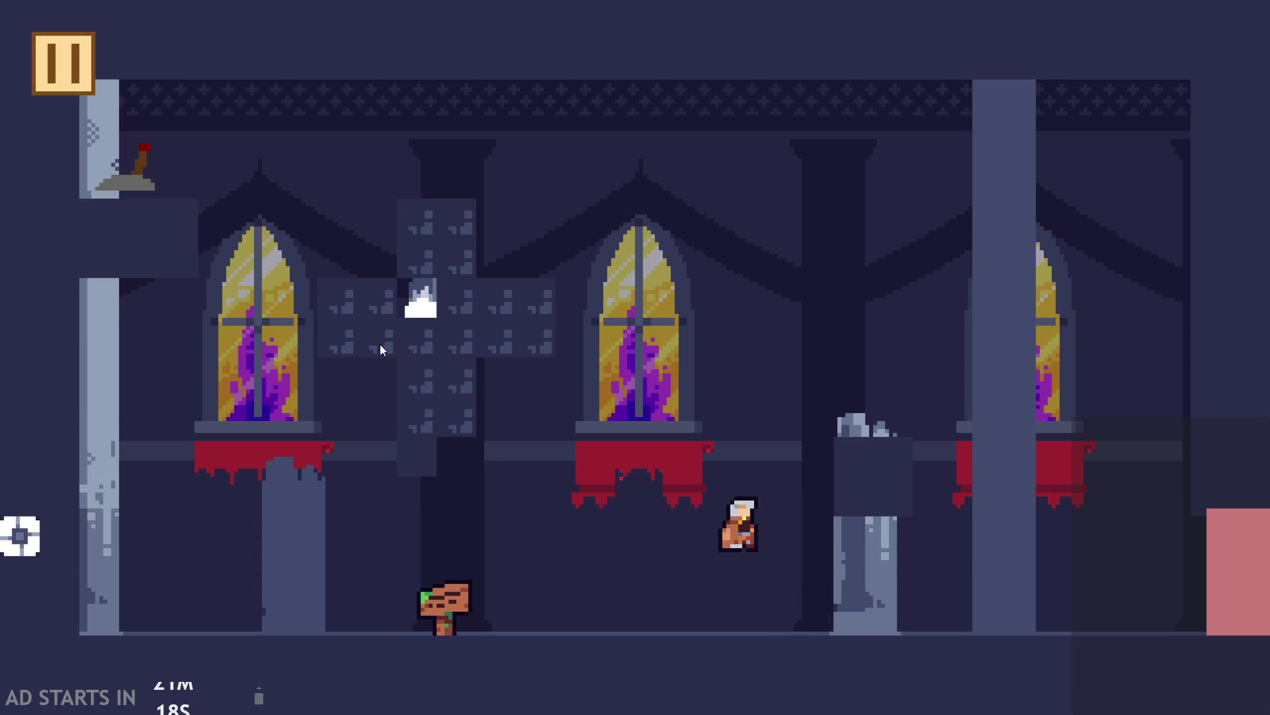
pyautogui.press('Up')
pyautogui.press('Right')
pyautogui.press('Left')
pyautogui.press('Up')
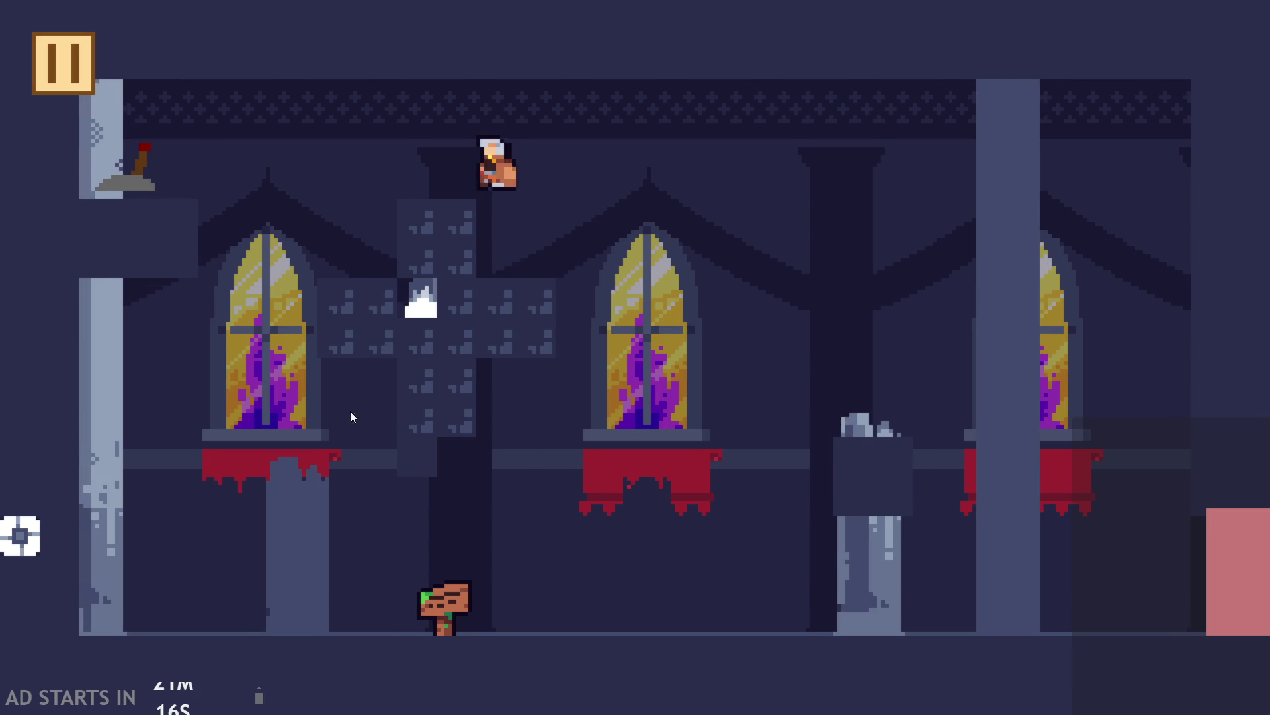
pyautogui.press('Left')
pyautogui.press('Right')
pyautogui.press('Right')
pyautogui.press('Up')
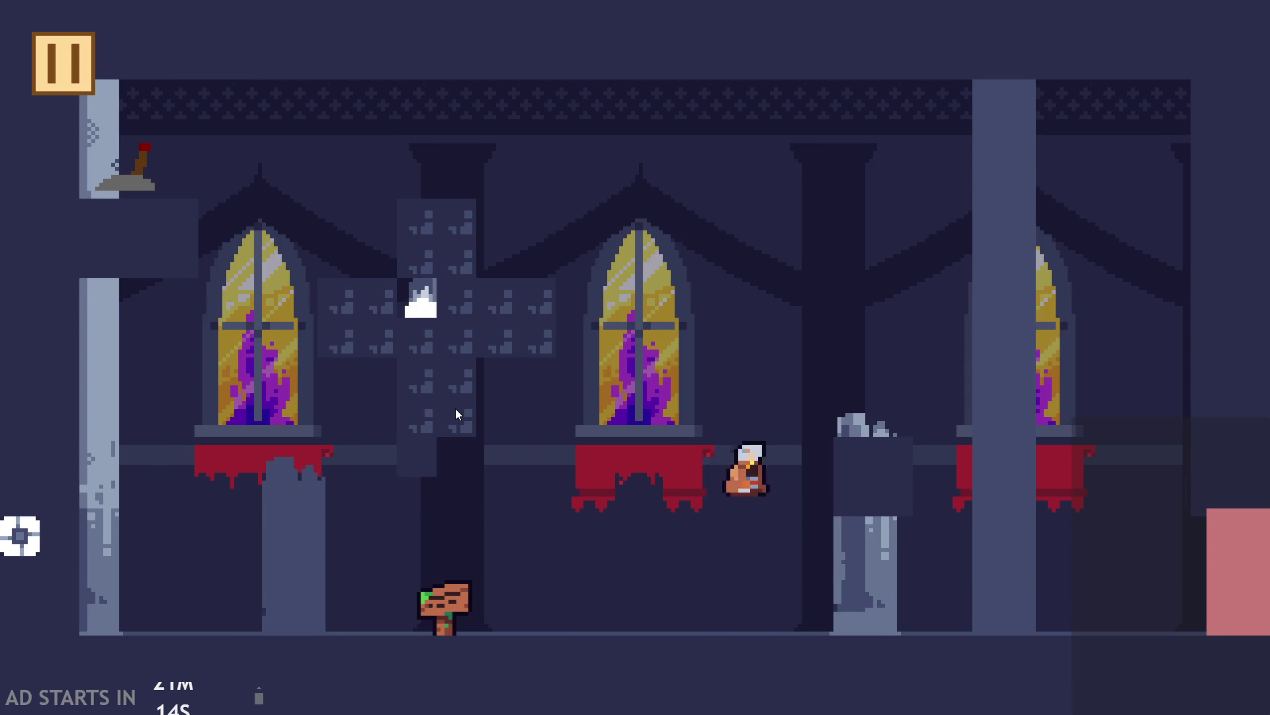
pyautogui.press('Left')
pyautogui.press('Right')
pyautogui.press('Left')
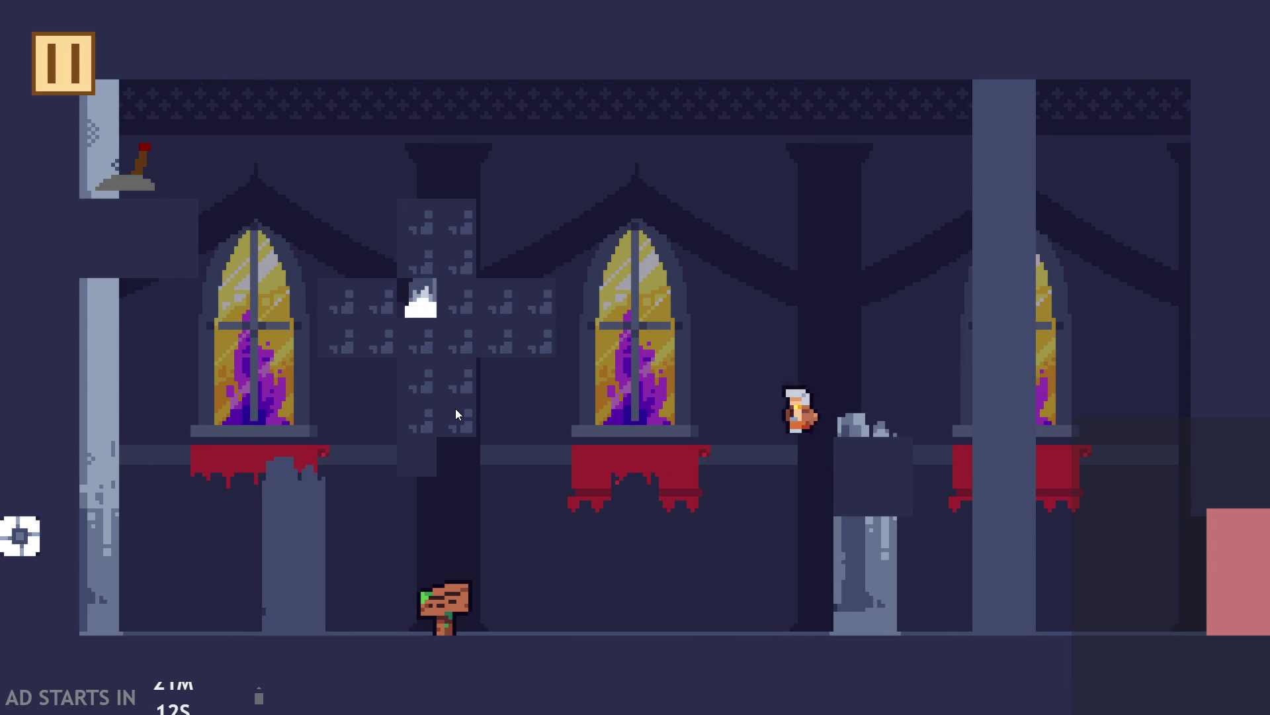
pyautogui.press('Up')
pyautogui.press('Right')
pyautogui.press('Up')
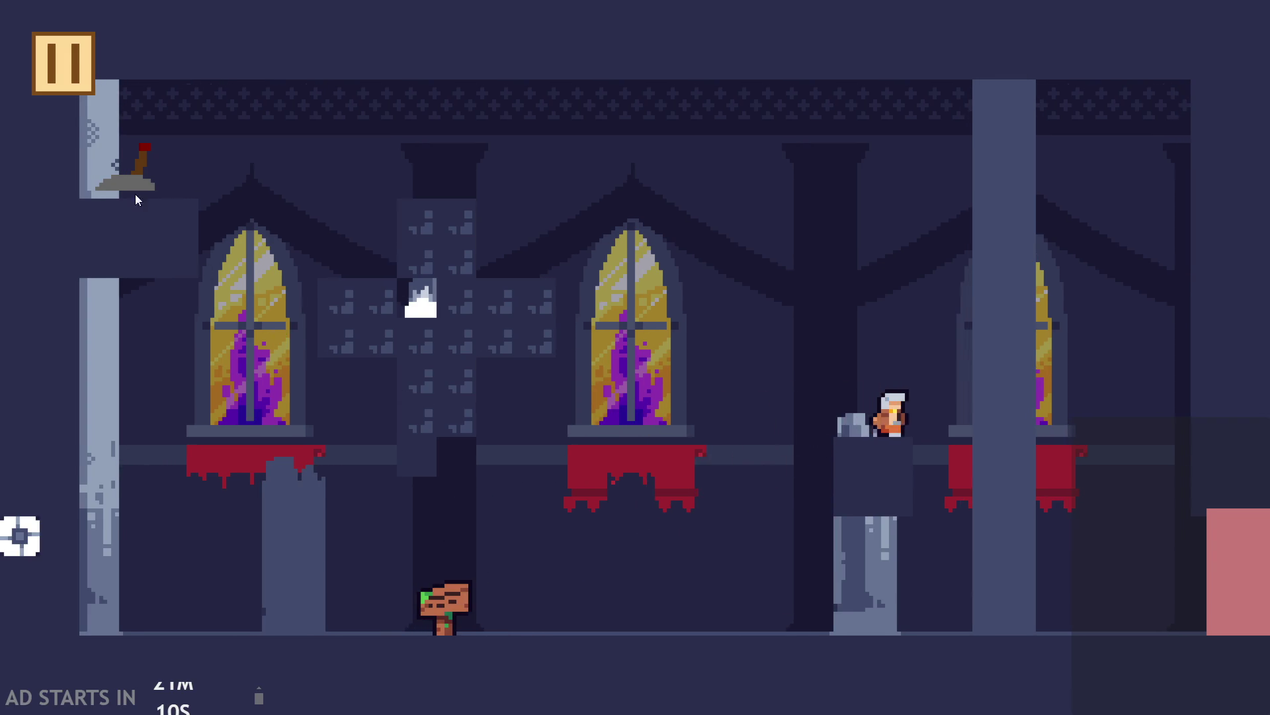
pyautogui.click(53, 61)
pyautogui.click(960, 609)
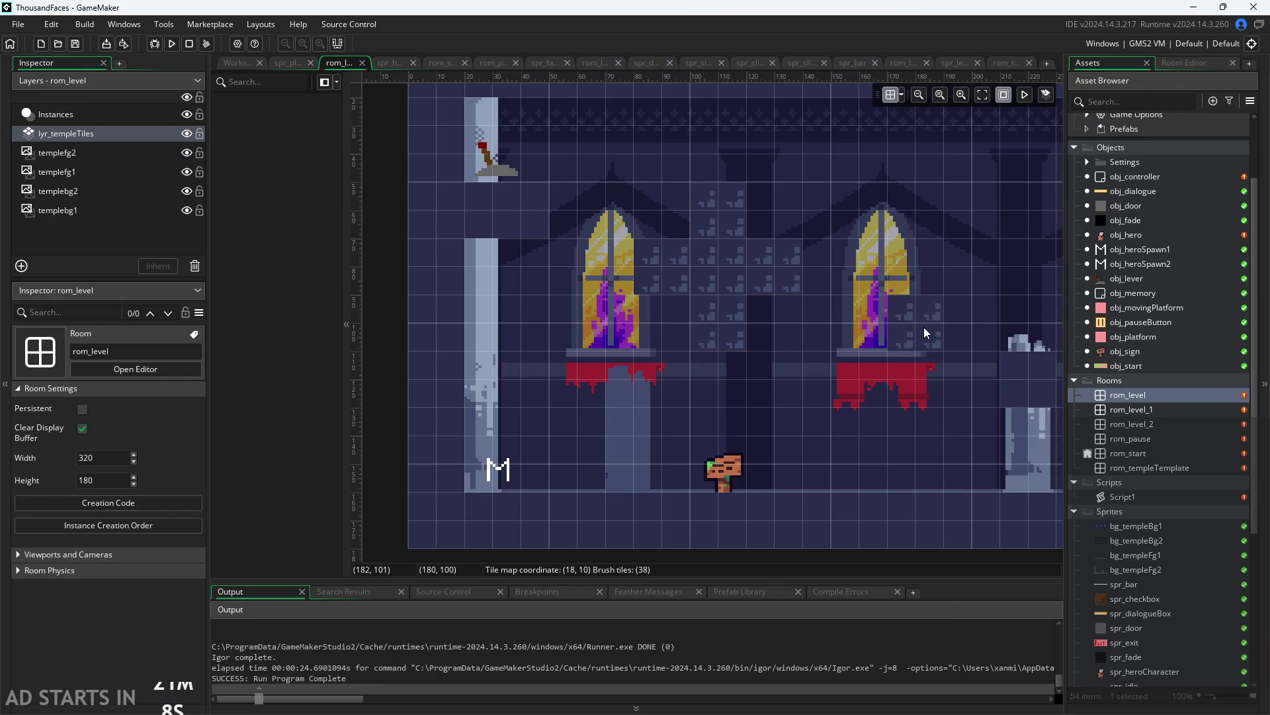
# Try a size-40 tile brush fill, undo it, and shrink the brush
pyautogui.scroll(-4, 881, 354)
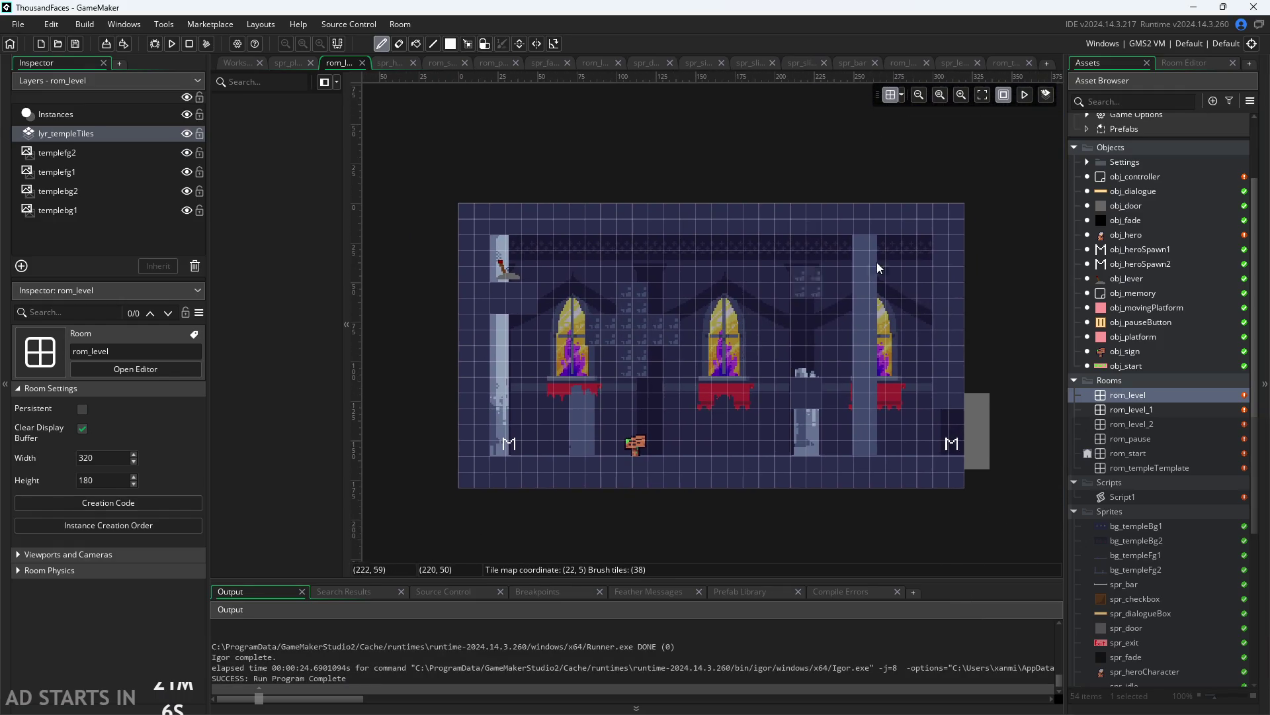
pyautogui.click(1168, 63)
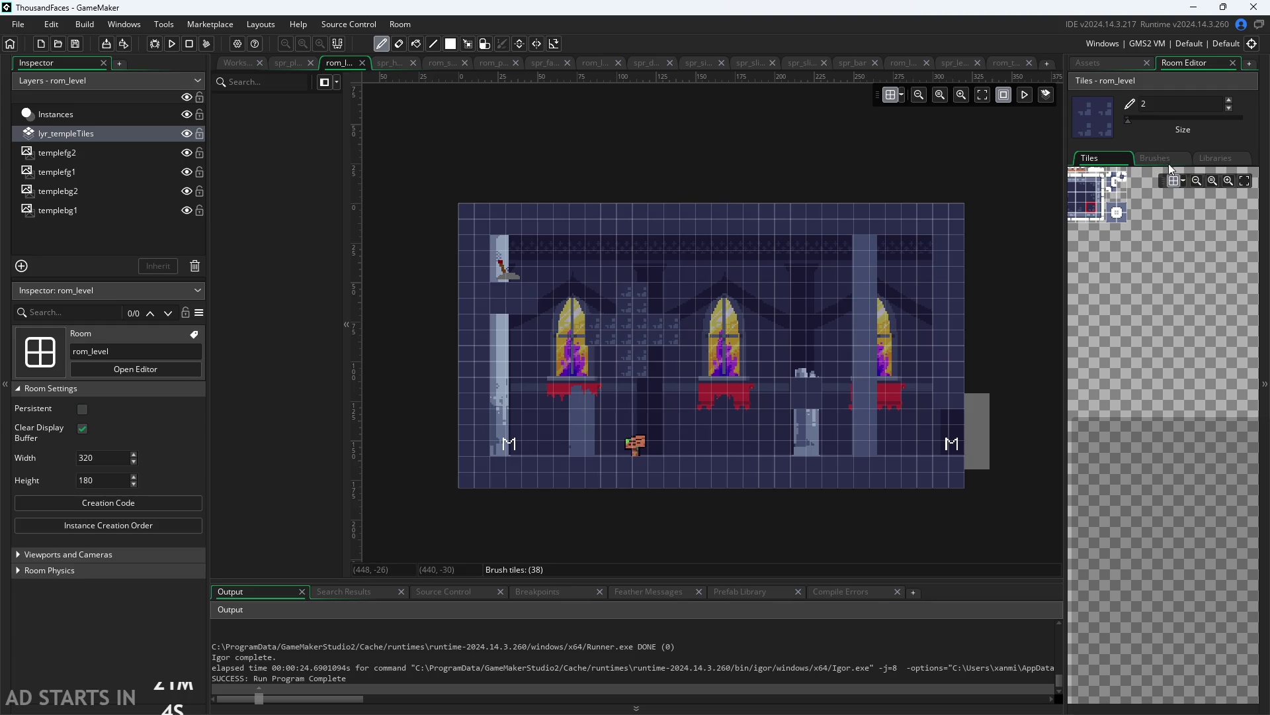
pyautogui.moveTo(1135, 120); pyautogui.dragTo(1258, 138)
pyautogui.moveTo(810, 455); pyautogui.dragTo(726, 434)
pyautogui.hotkey('ctrl', 'z')
pyautogui.hotkey('ctrl', 'z')
pyautogui.hotkey('ctrl', 'z')
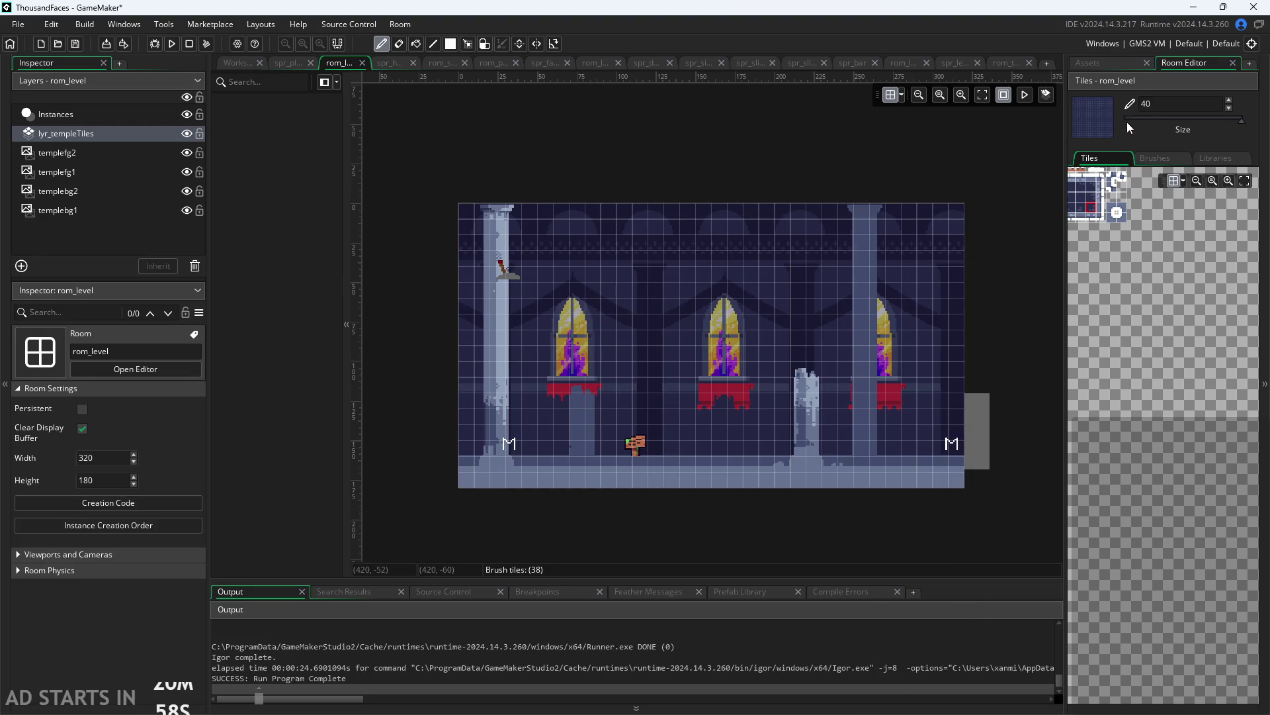
pyautogui.moveTo(1242, 124)
pyautogui.mouseDown()
pyautogui.moveTo(1084, 137)
pyautogui.moveTo(1127, 123)
pyautogui.mouseUp()
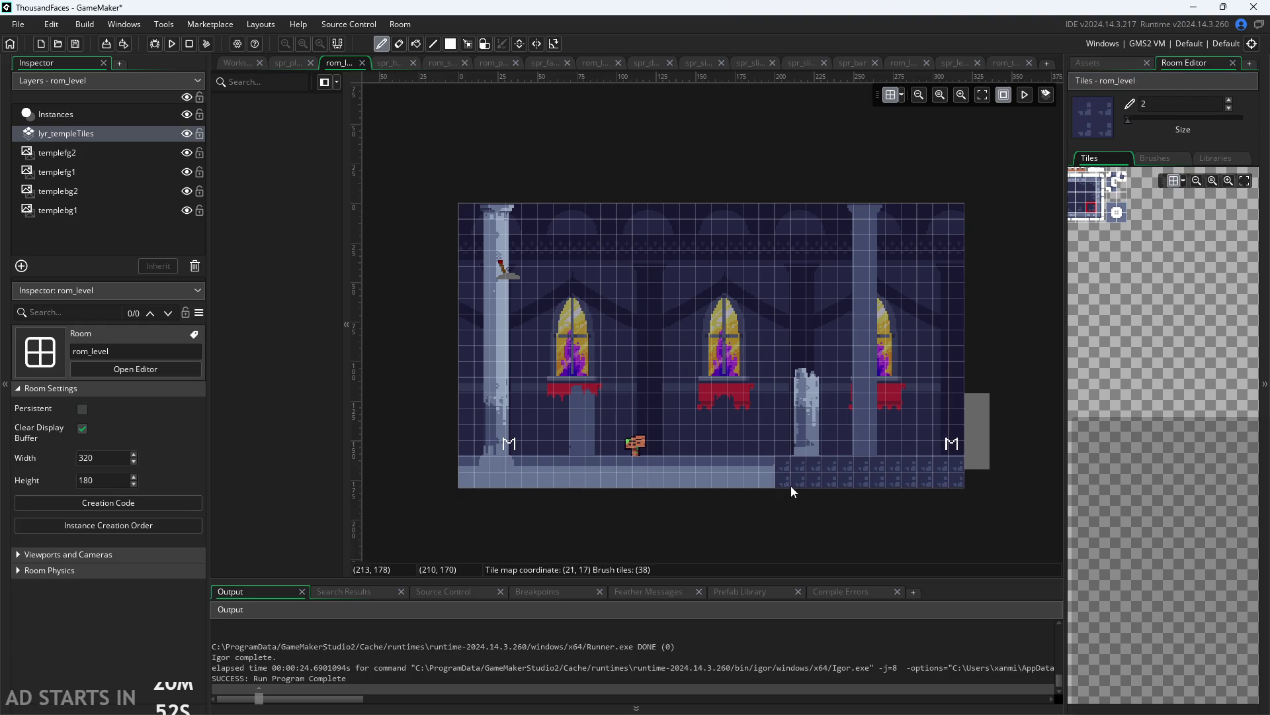
# Paint temple tiles along the bottom, left, top and right edges plus mid-room blocks
pyautogui.moveTo(791, 485); pyautogui.dragTo(467, 478)
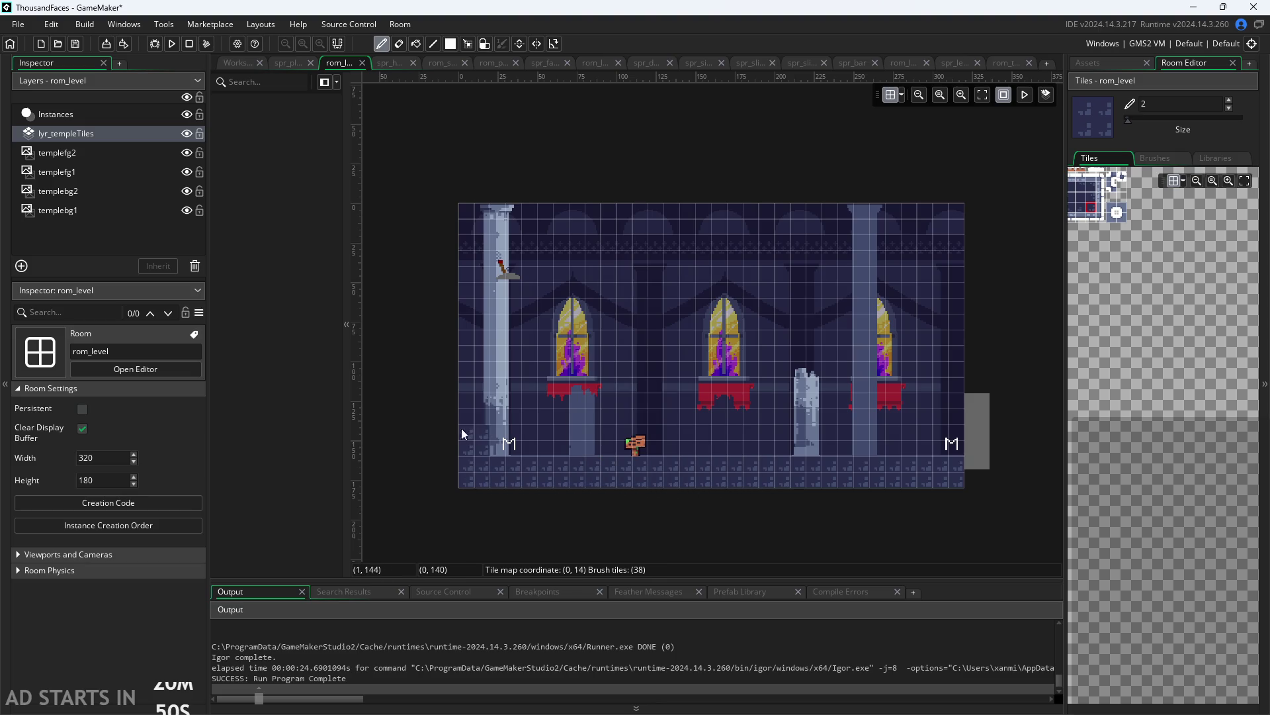
pyautogui.moveTo(461, 434); pyautogui.dragTo(459, 289)
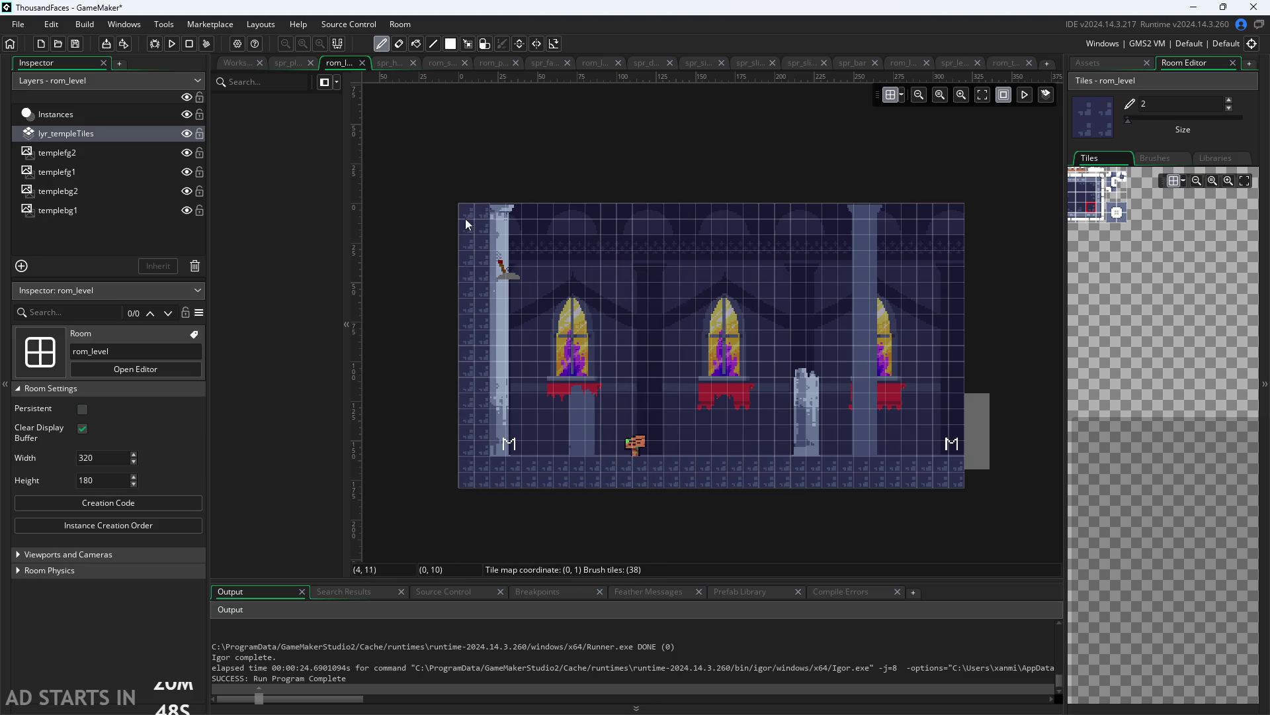
pyautogui.moveTo(465, 223); pyautogui.dragTo(713, 211)
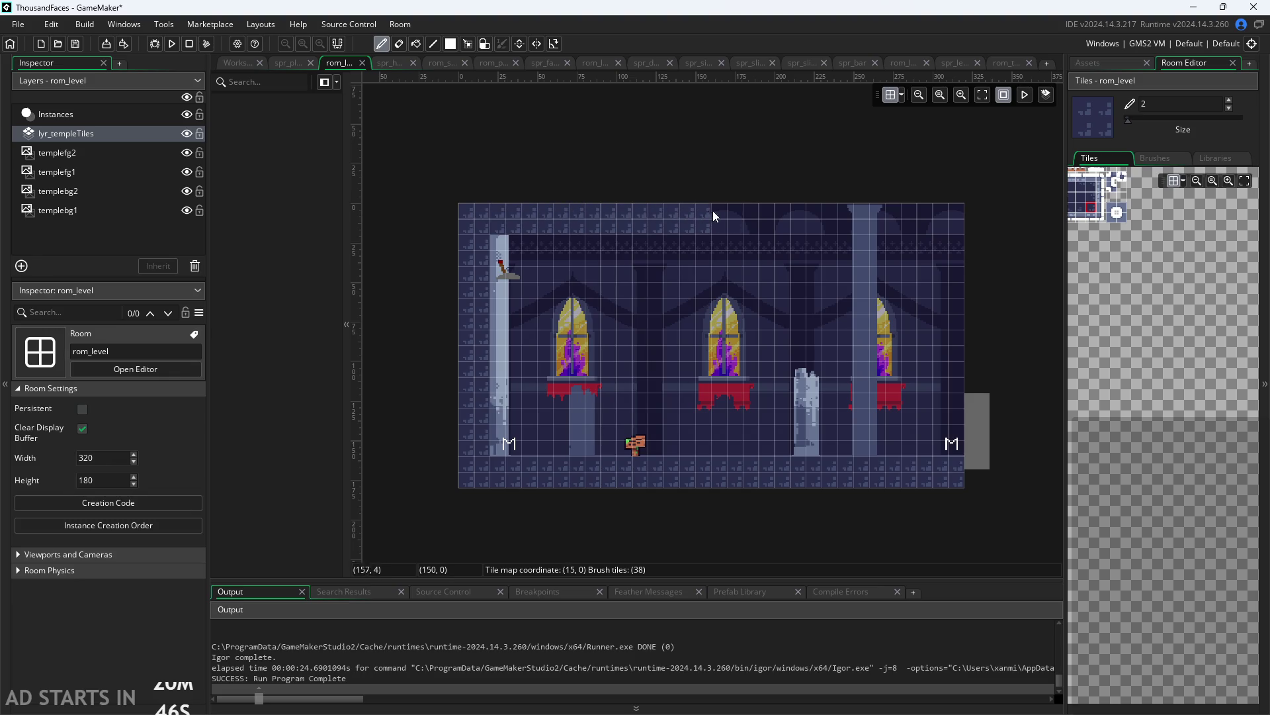
pyautogui.moveTo(932, 210); pyautogui.dragTo(960, 219)
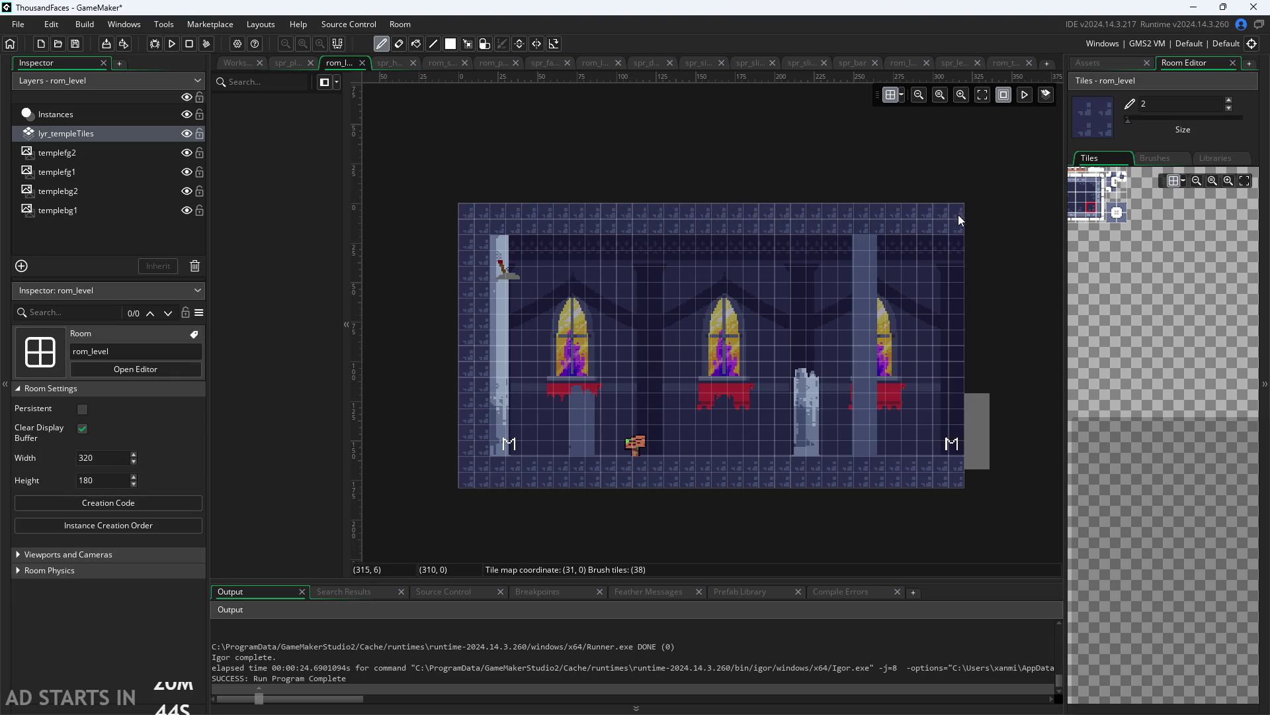
pyautogui.moveTo(958, 325); pyautogui.dragTo(959, 393)
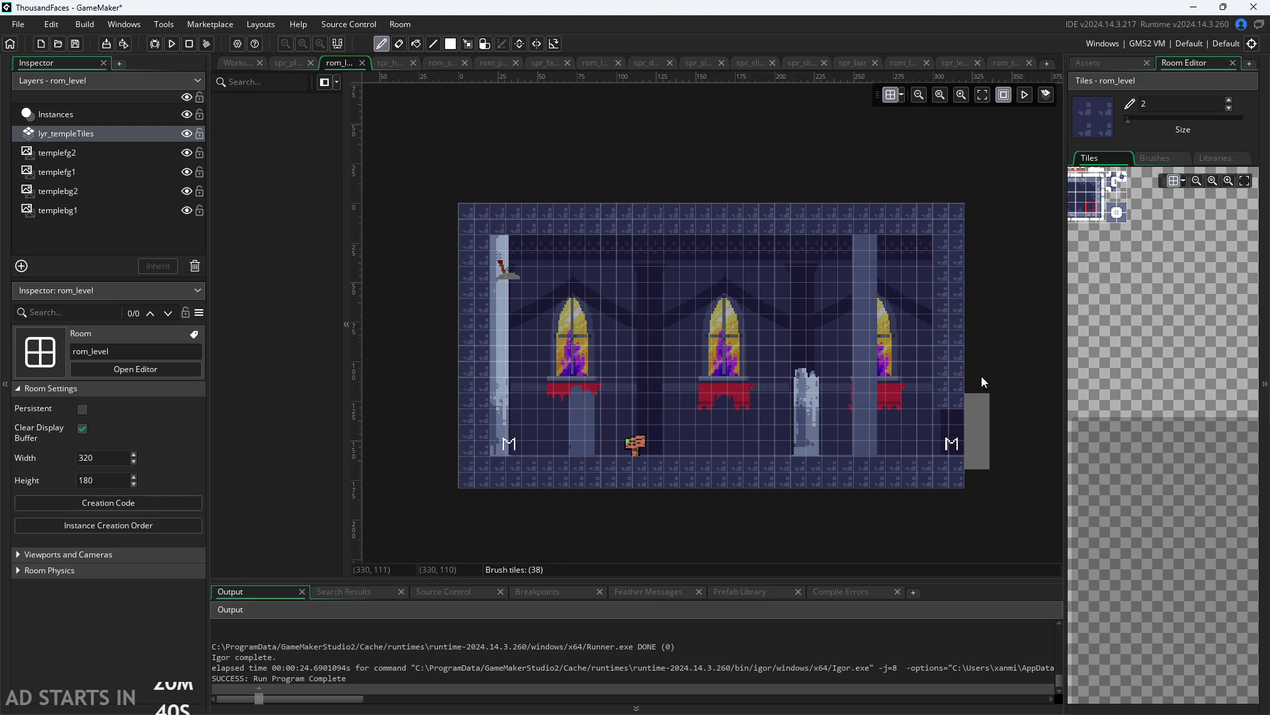
pyautogui.scroll(2, 774, 355)
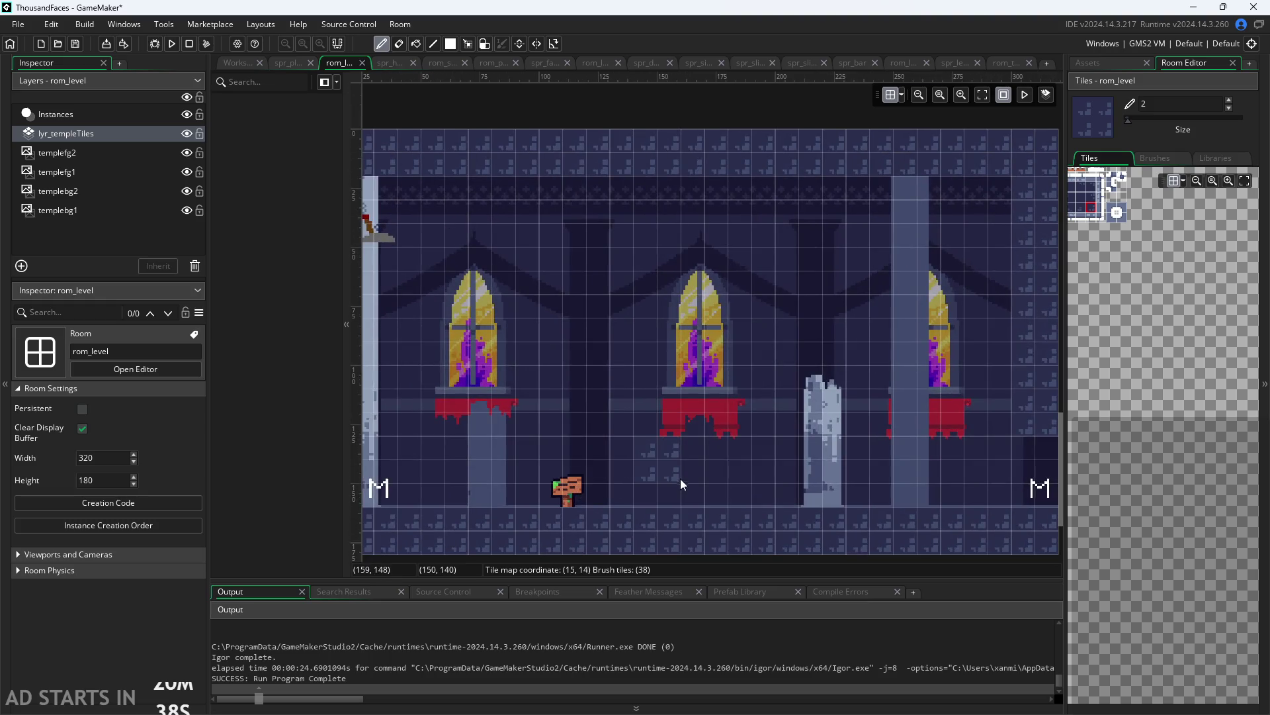
pyautogui.moveTo(664, 406); pyautogui.dragTo(704, 418)
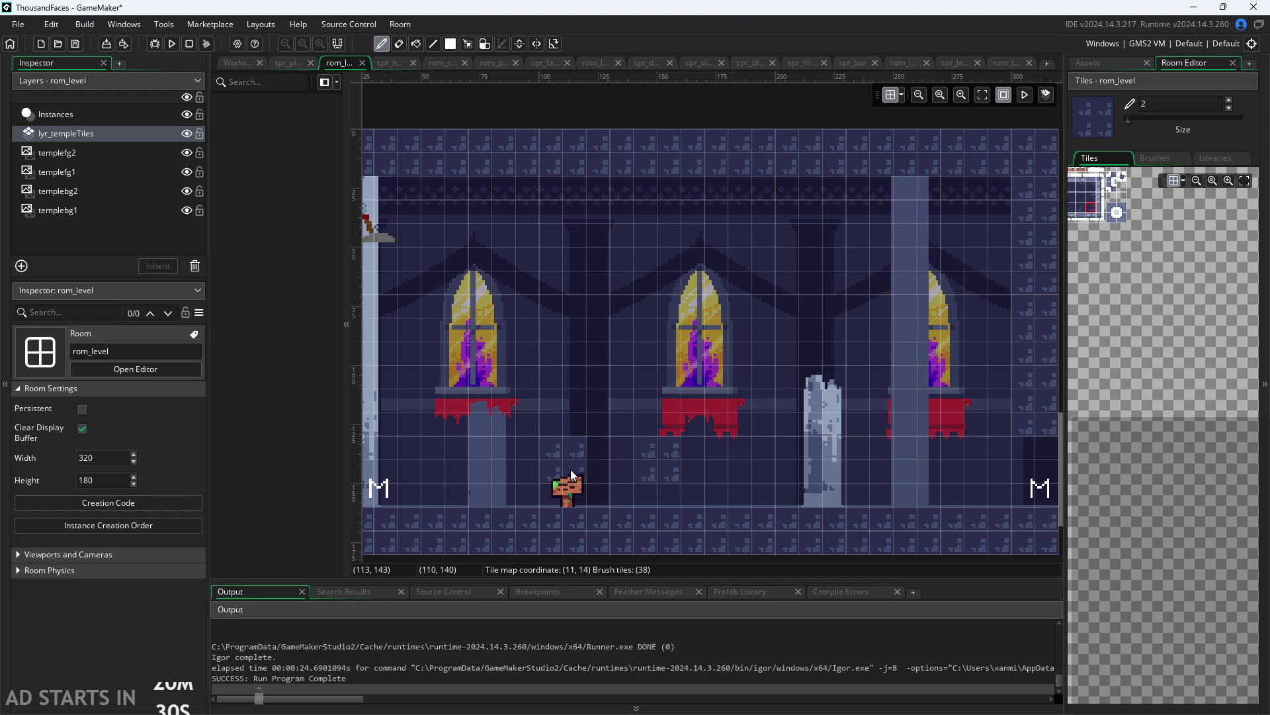
pyautogui.moveTo(613, 418); pyautogui.dragTo(614, 324)
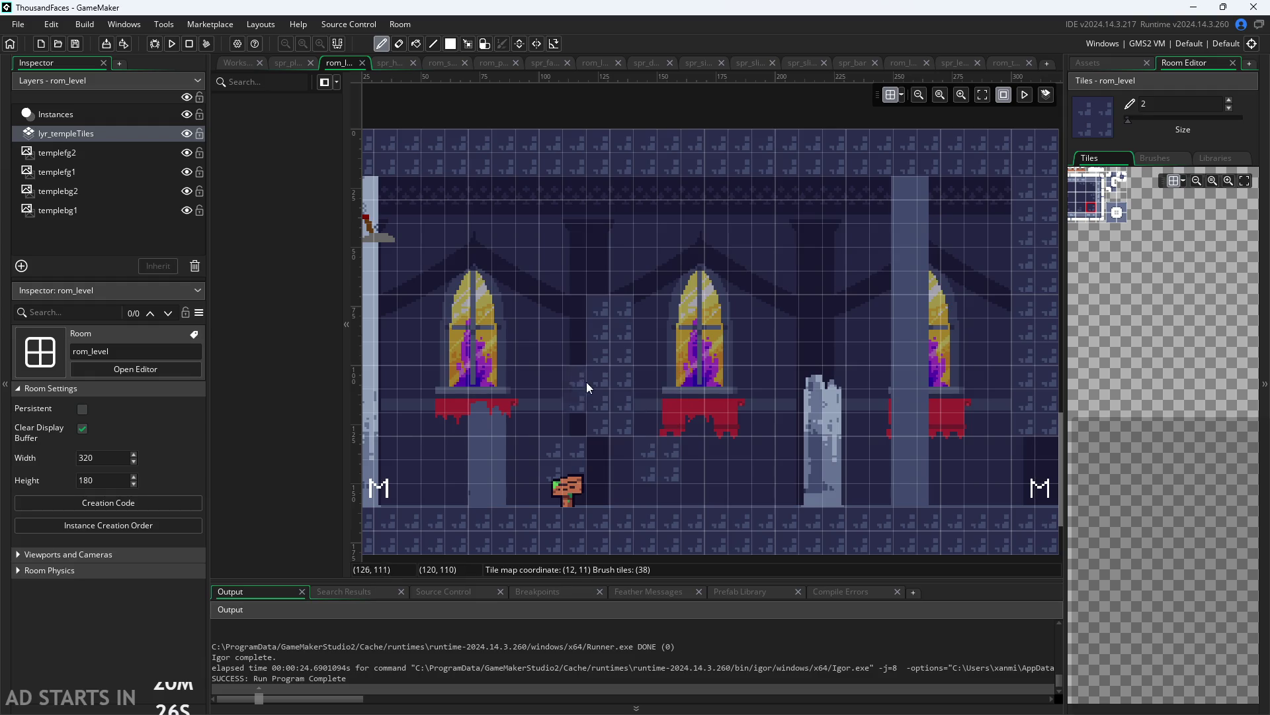
# Run the game, jump the character around the level, then exit via the pause menu
pyautogui.click(171, 43)
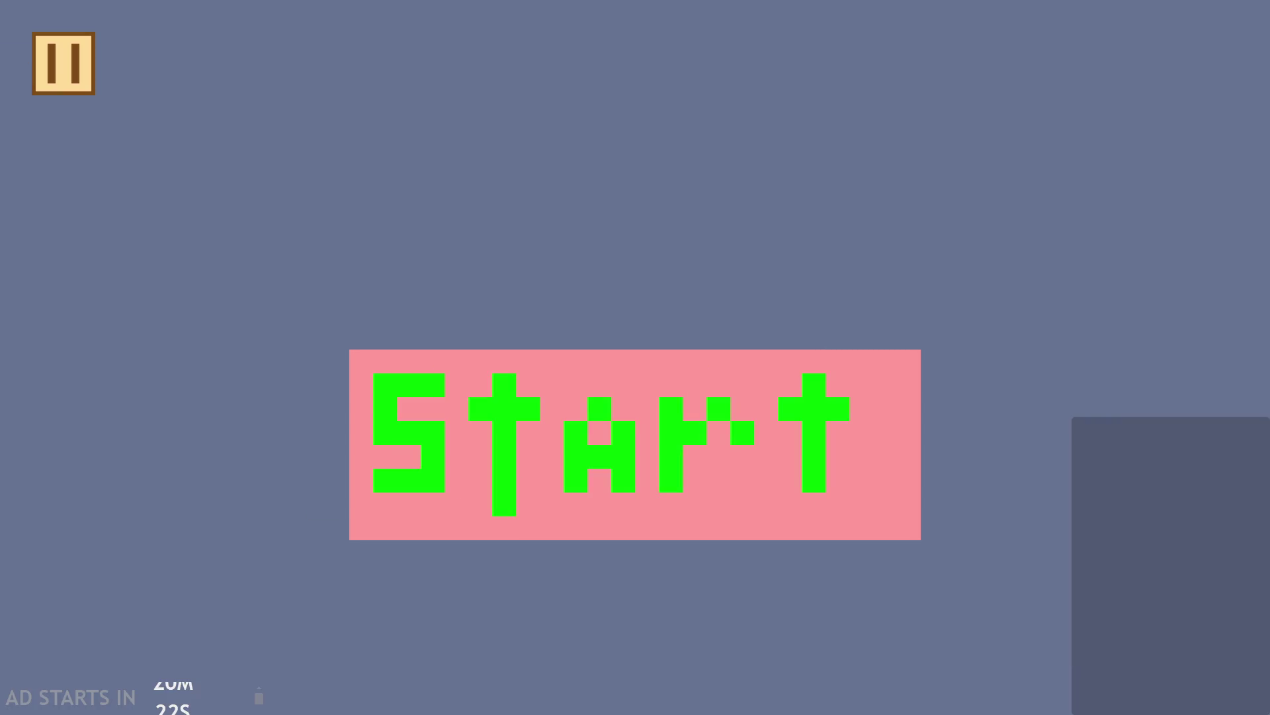
pyautogui.click(702, 406)
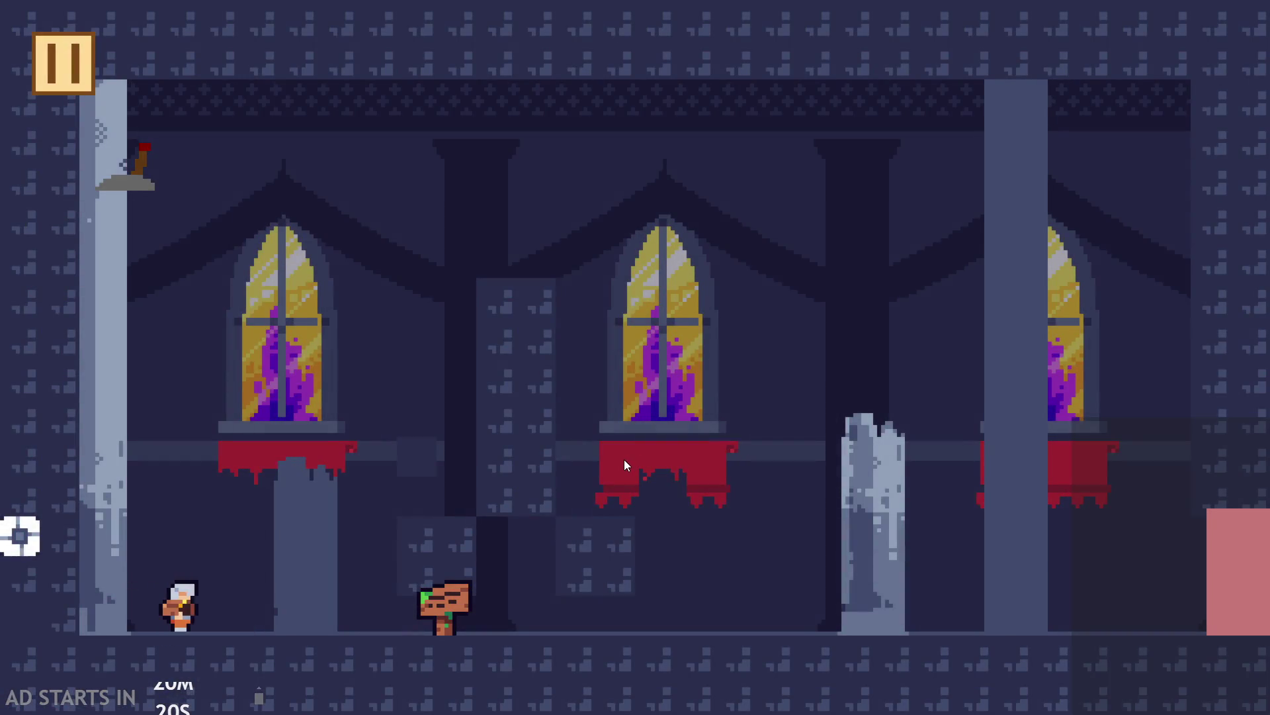
pyautogui.click(396, 473)
pyautogui.click(161, 515)
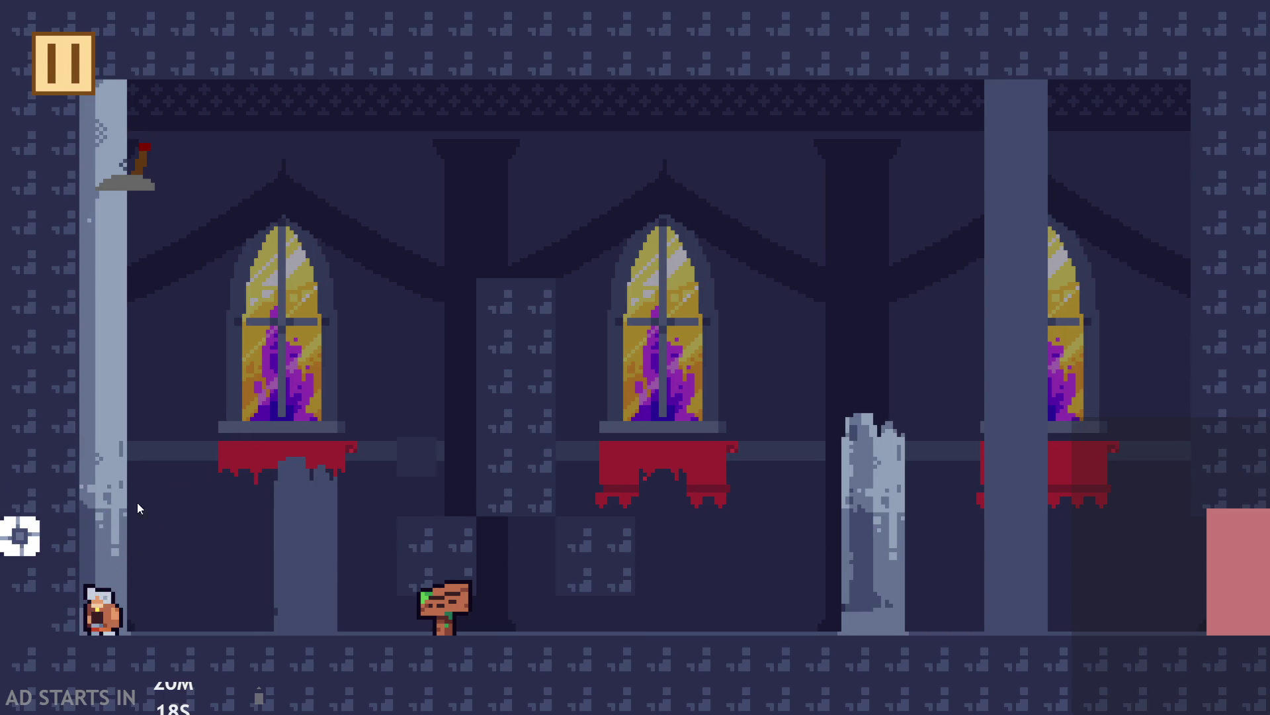
pyautogui.click(139, 523)
pyautogui.click(196, 522)
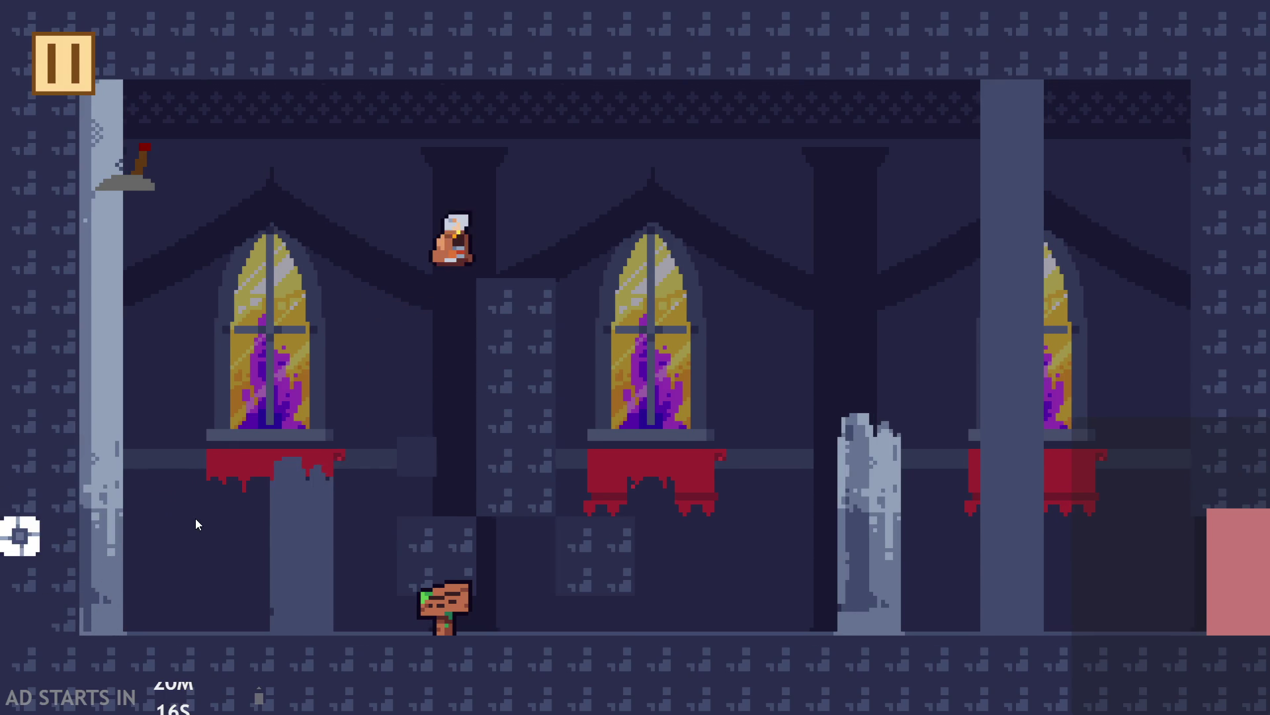
pyautogui.press('Escape')
pyautogui.click(991, 621)
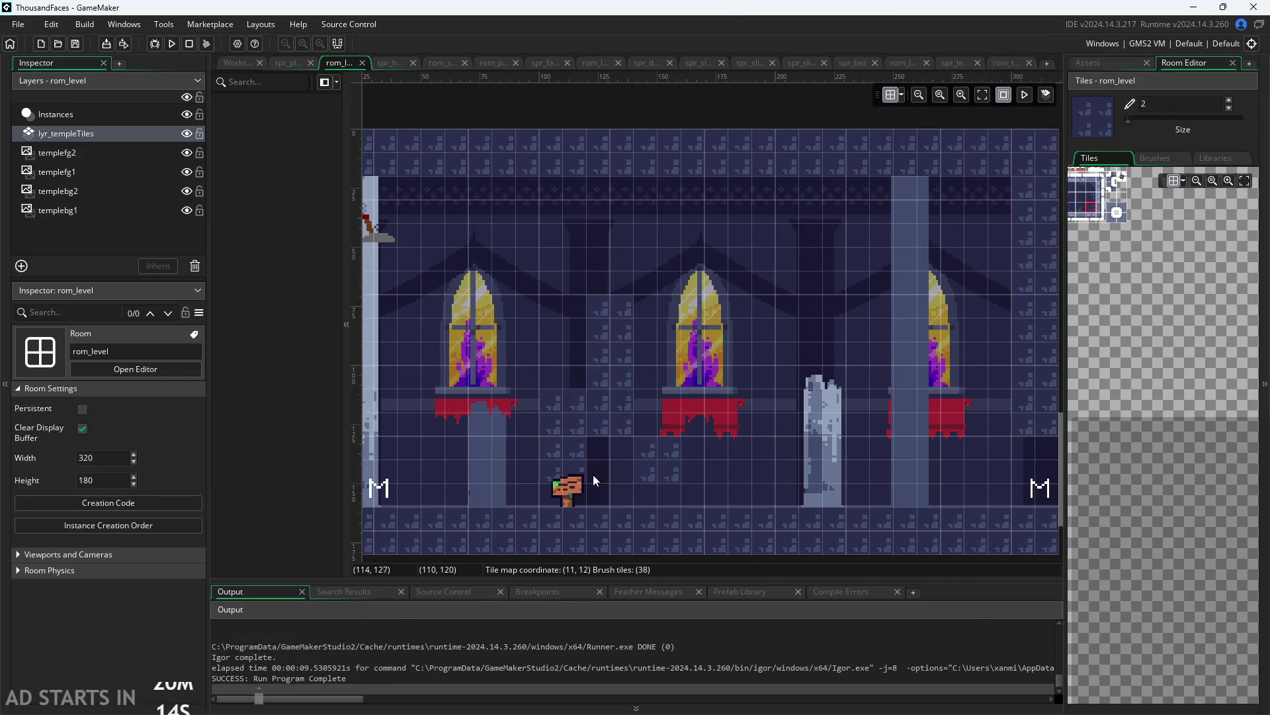
# Zoom in and out around the rom_level room to inspect the painted tiles
pyautogui.scroll(5, 593, 475)
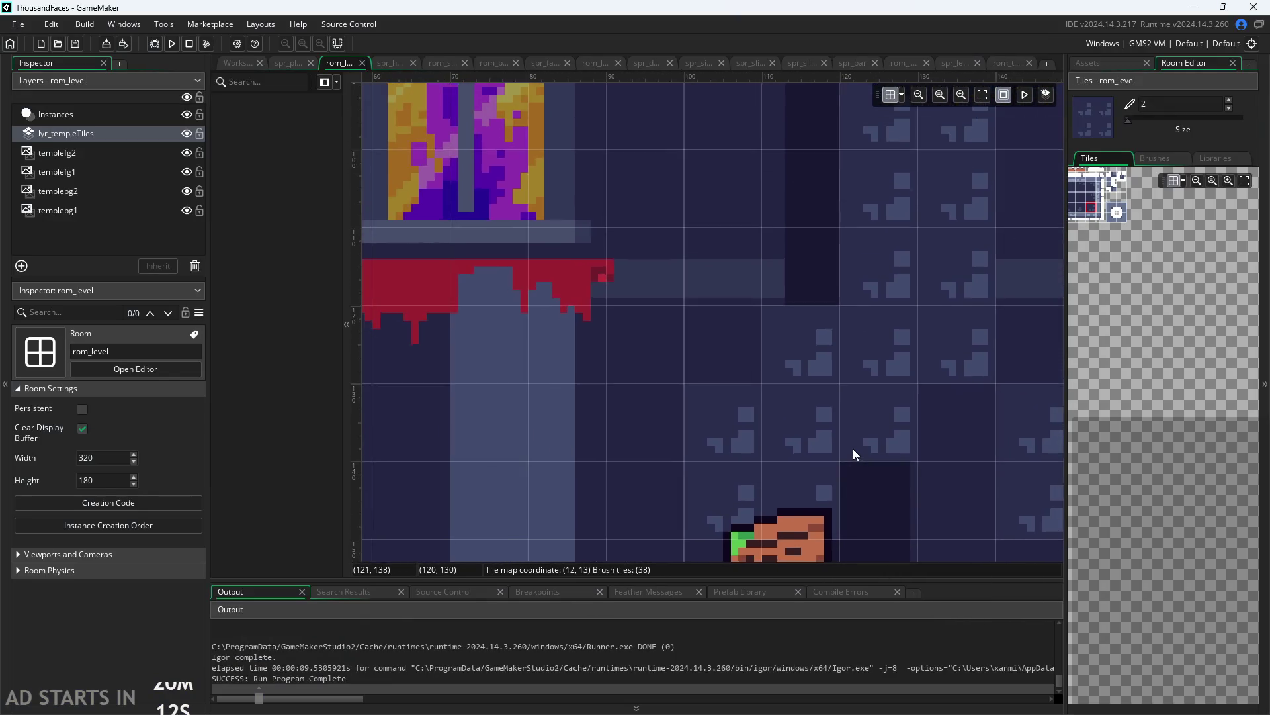
pyautogui.scroll(-2, 852, 448)
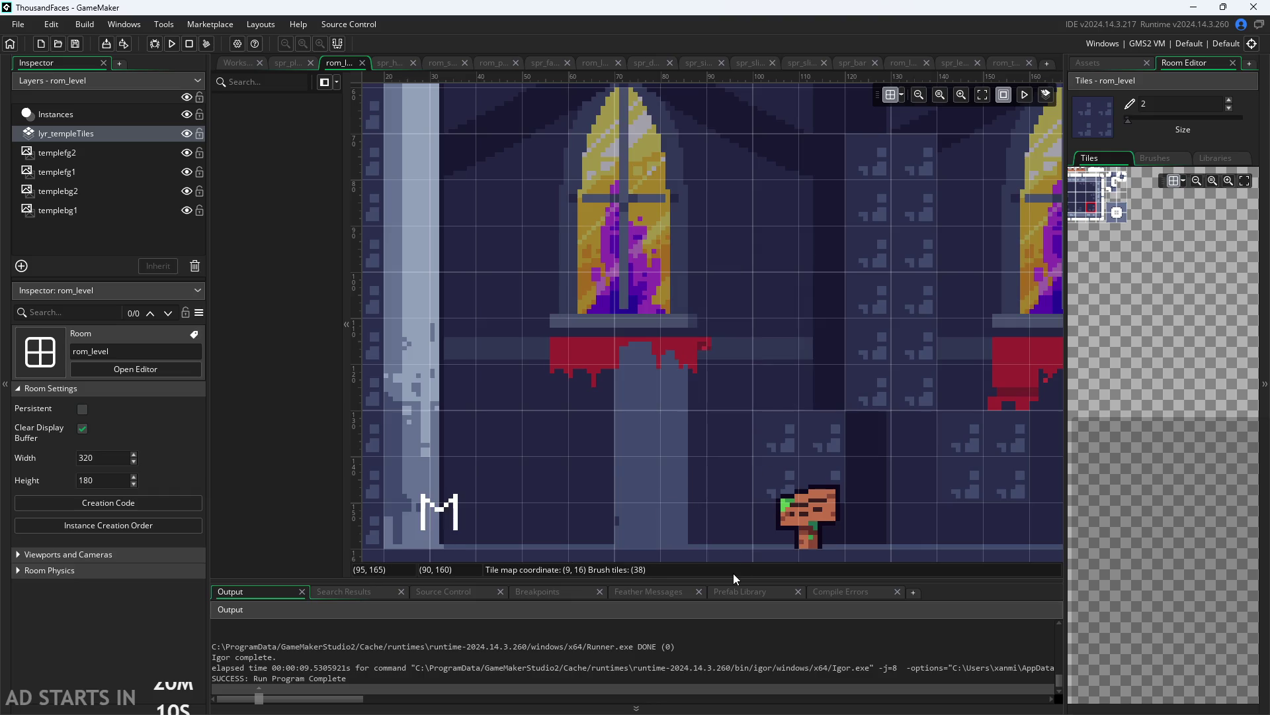
pyautogui.scroll(-3, 756, 545)
pyautogui.scroll(4, 721, 493)
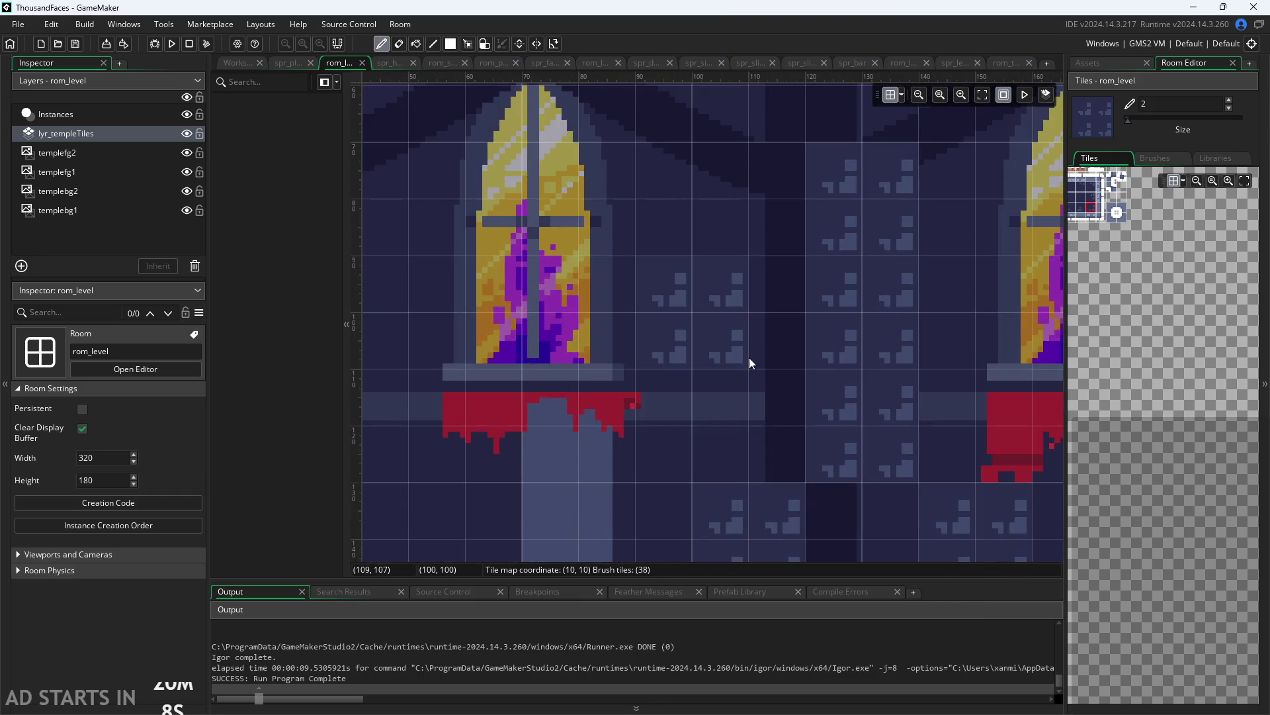
pyautogui.scroll(-3, 739, 431)
pyautogui.scroll(-1, 683, 393)
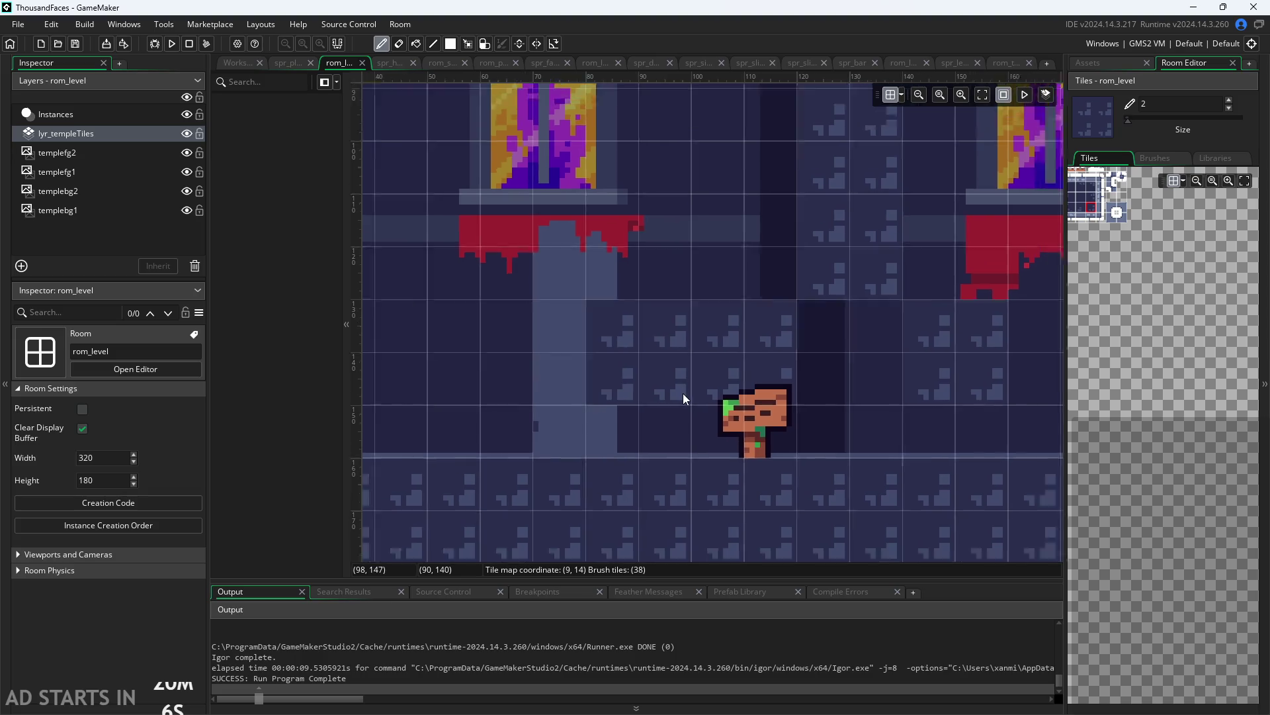
pyautogui.scroll(-3, 683, 393)
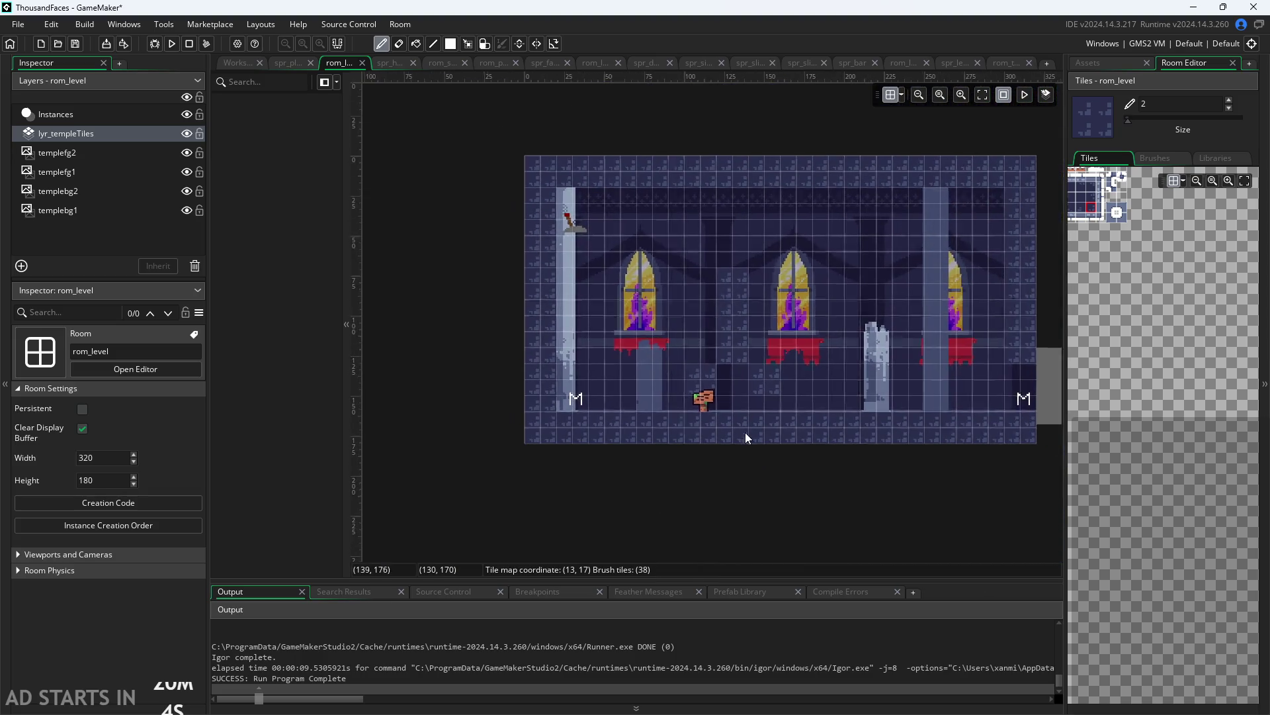
pyautogui.scroll(2, 665, 283)
pyautogui.scroll(-1, 792, 335)
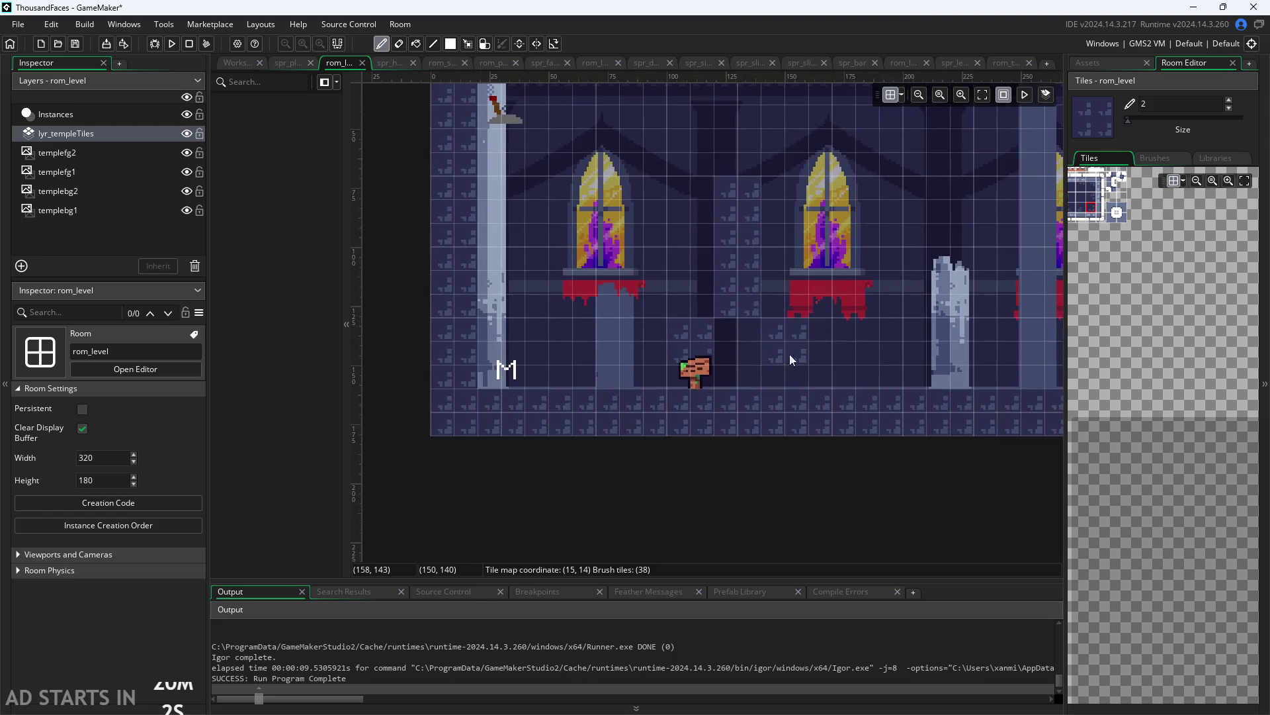
# Run the game, move and jump the character, then close it back to the code
pyautogui.click(172, 43)
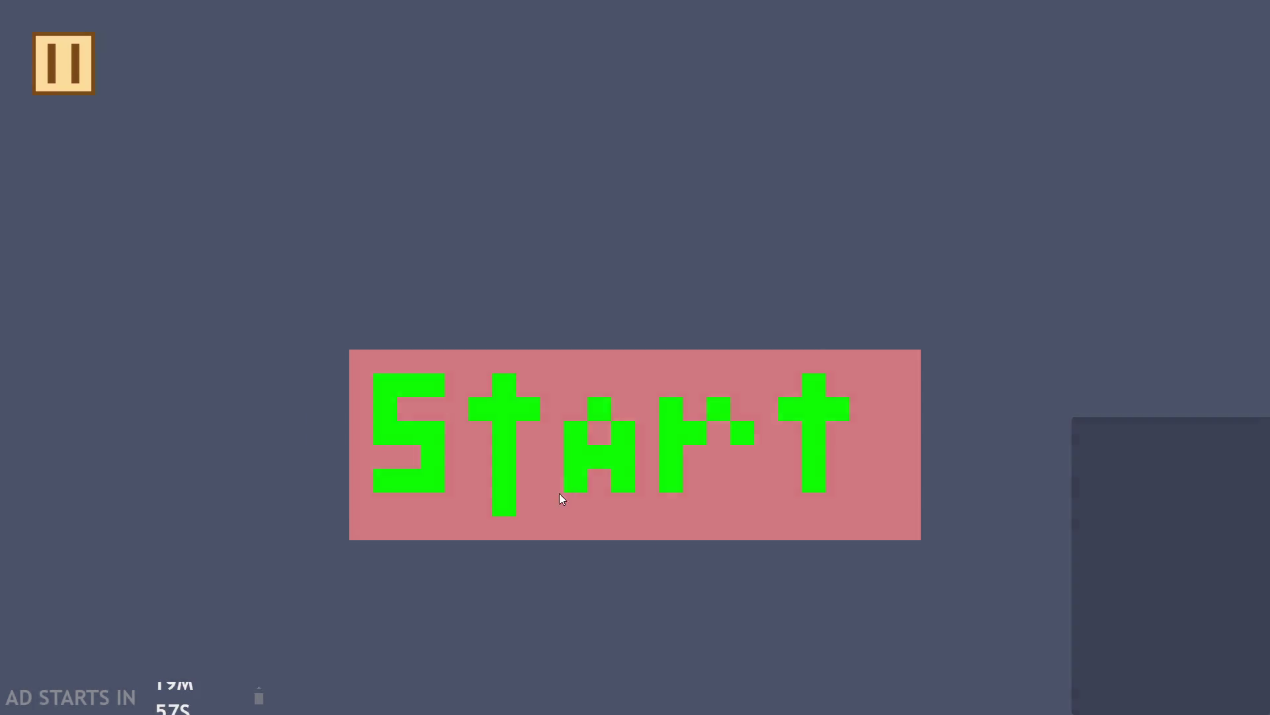
pyautogui.click(561, 496)
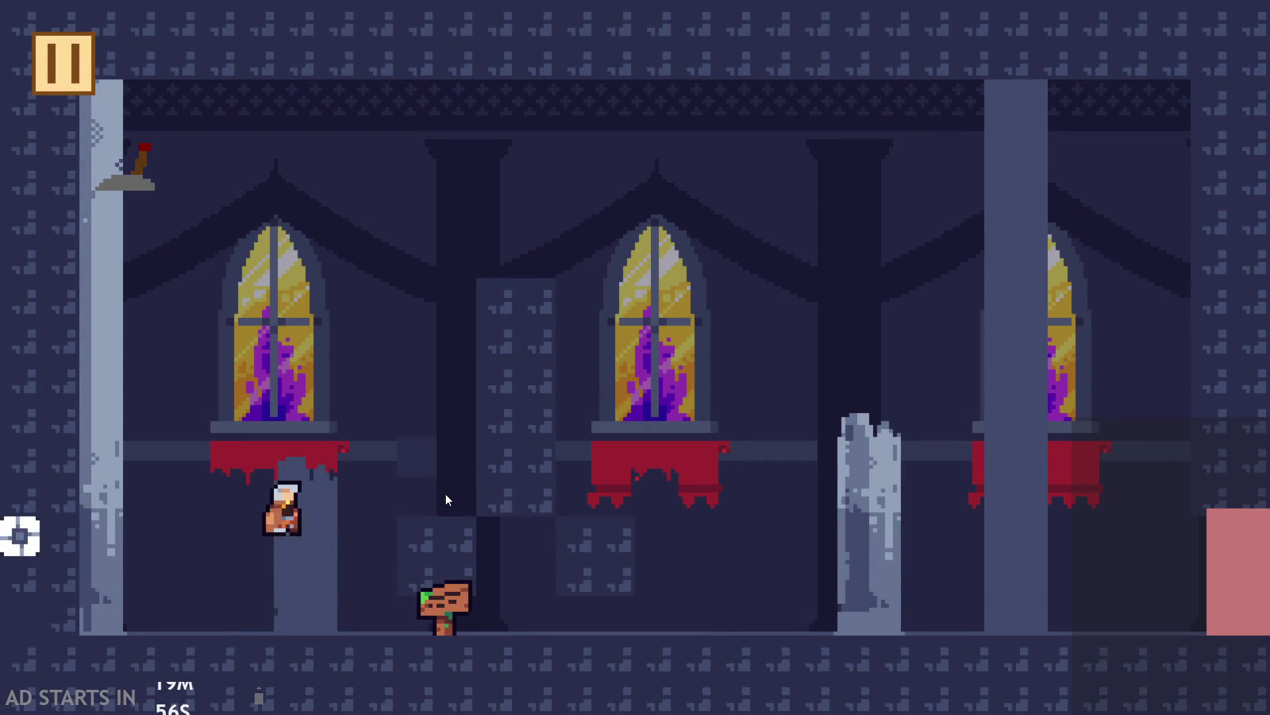
pyautogui.press('Right')
pyautogui.press('Up')
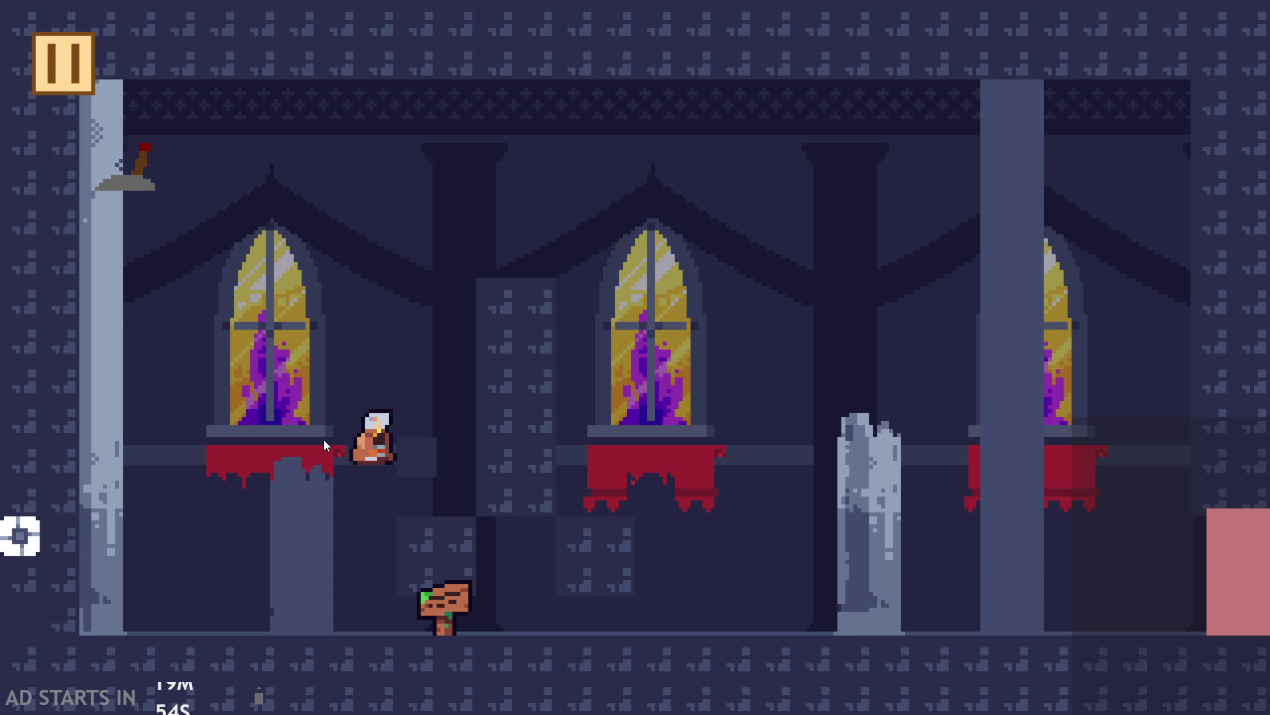
pyautogui.press('Left')
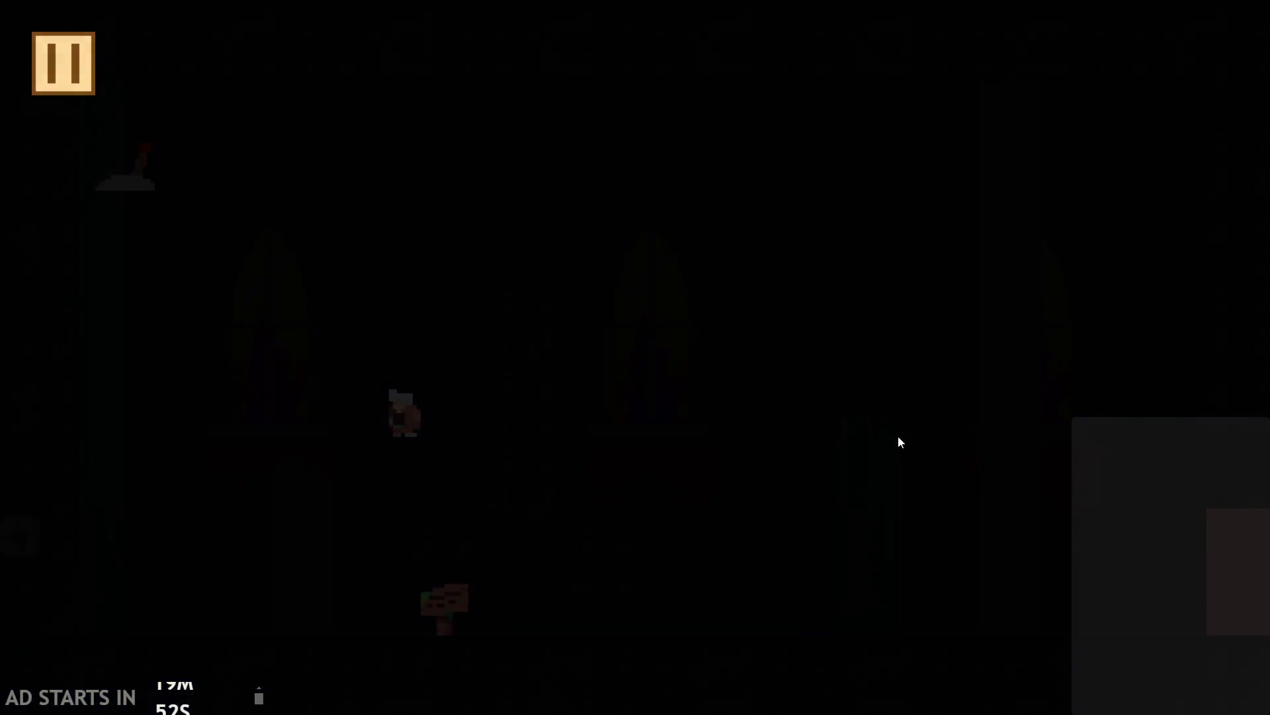
pyautogui.click(1056, 618)
pyautogui.click(238, 63)
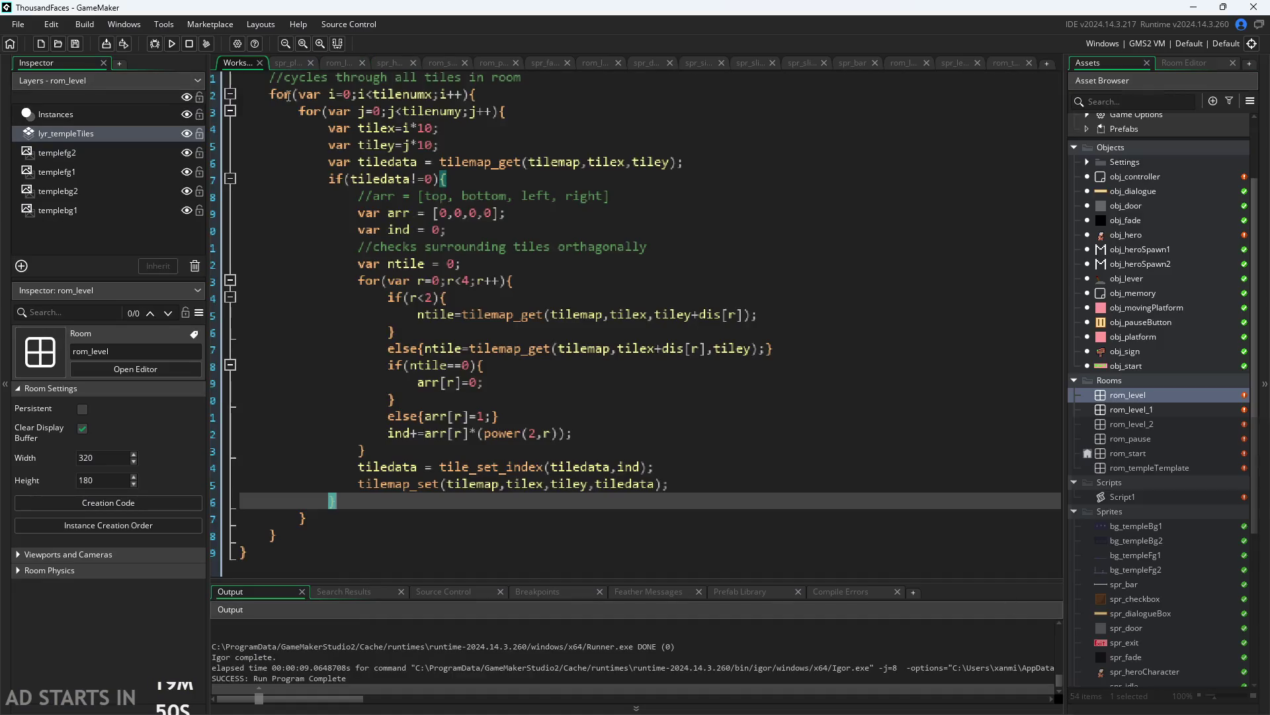
pyautogui.scroll(-2, 584, 330)
pyautogui.scroll(5, 584, 329)
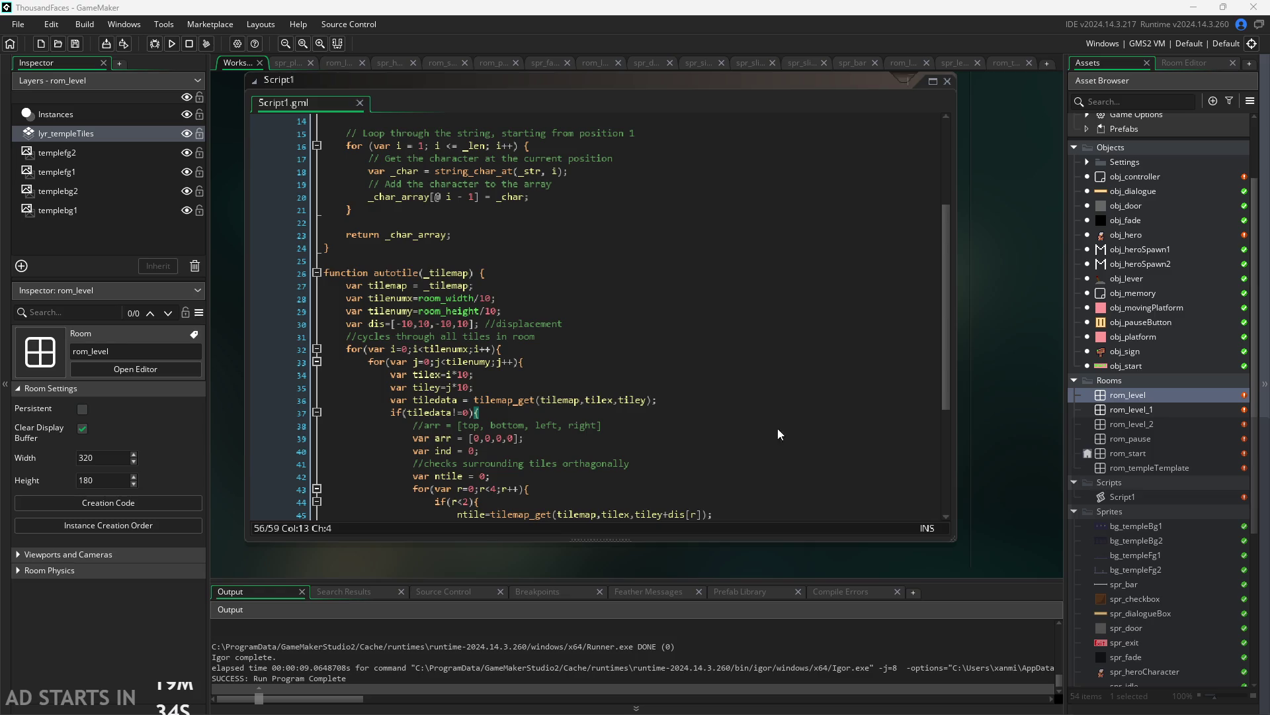
pyautogui.moveTo(452, 296)
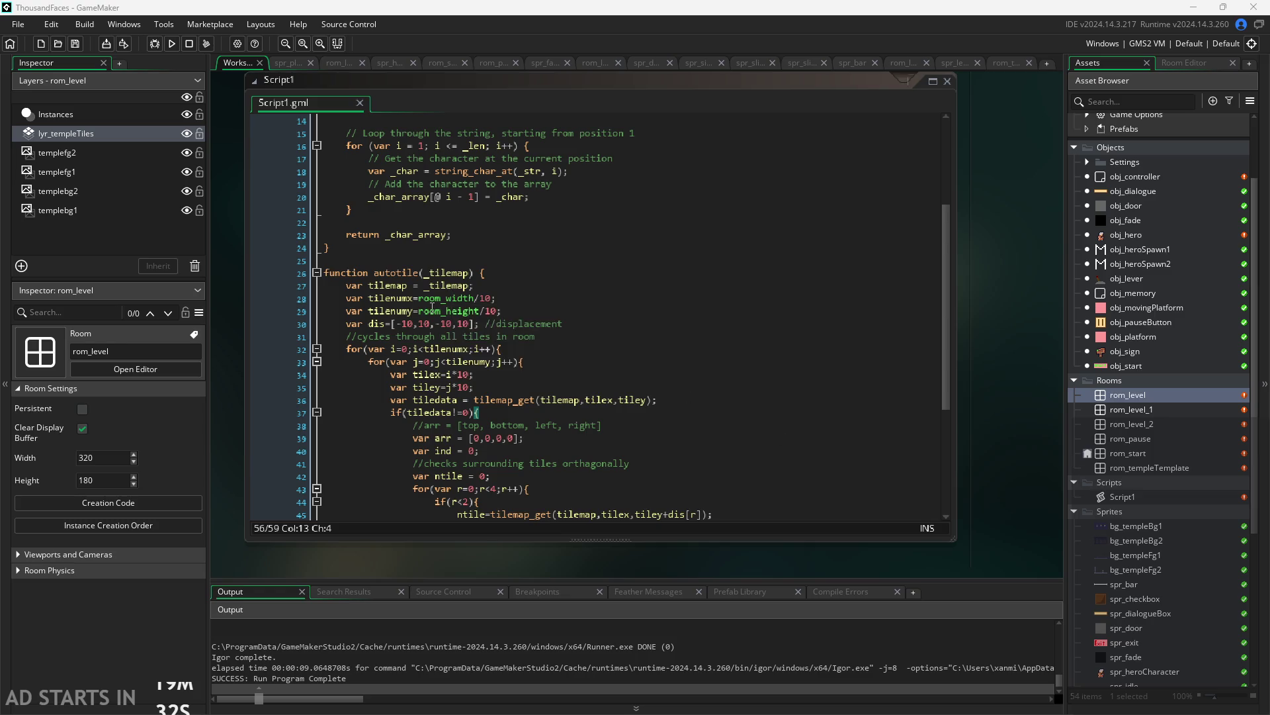
pyautogui.scroll(3, 361, 327)
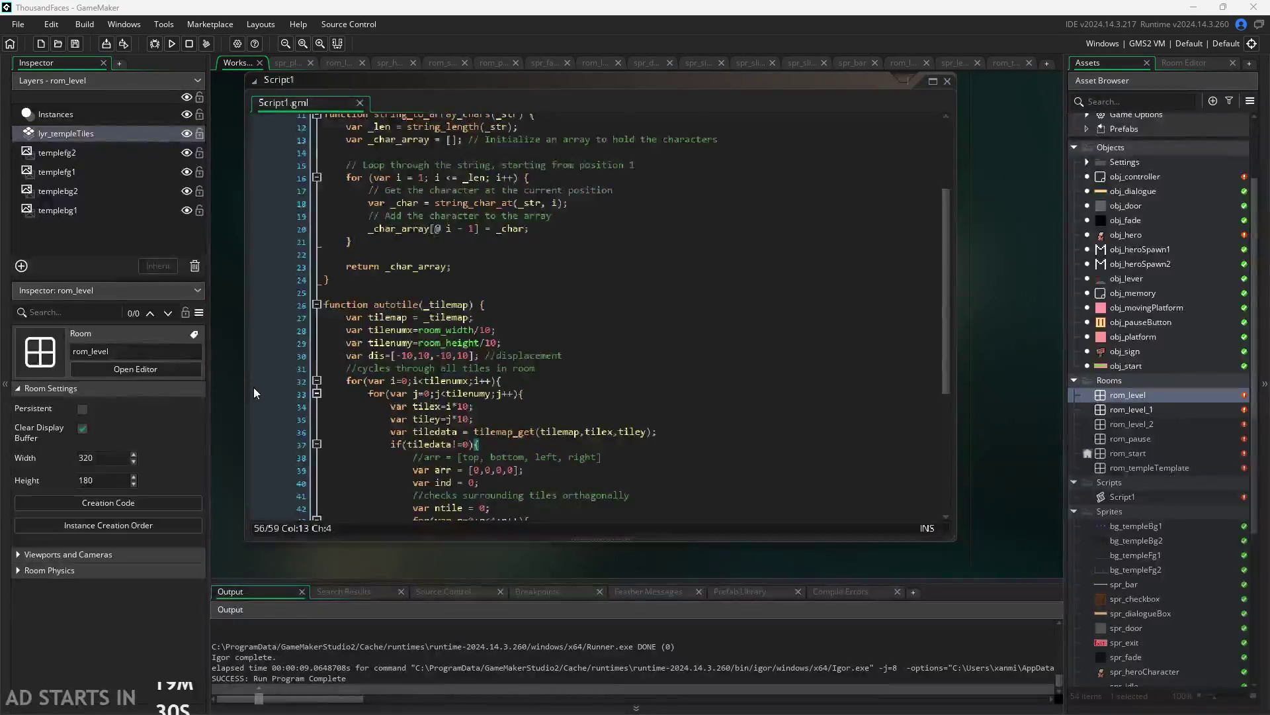
pyautogui.scroll(2, 253, 388)
pyautogui.scroll(-3, 245, 398)
pyautogui.scroll(2, 248, 395)
pyautogui.scroll(1, 232, 399)
pyautogui.scroll(-1, 231, 399)
pyautogui.keyDown('ctrl'); pyautogui.scroll(3, 232, 400); pyautogui.keyUp('ctrl')
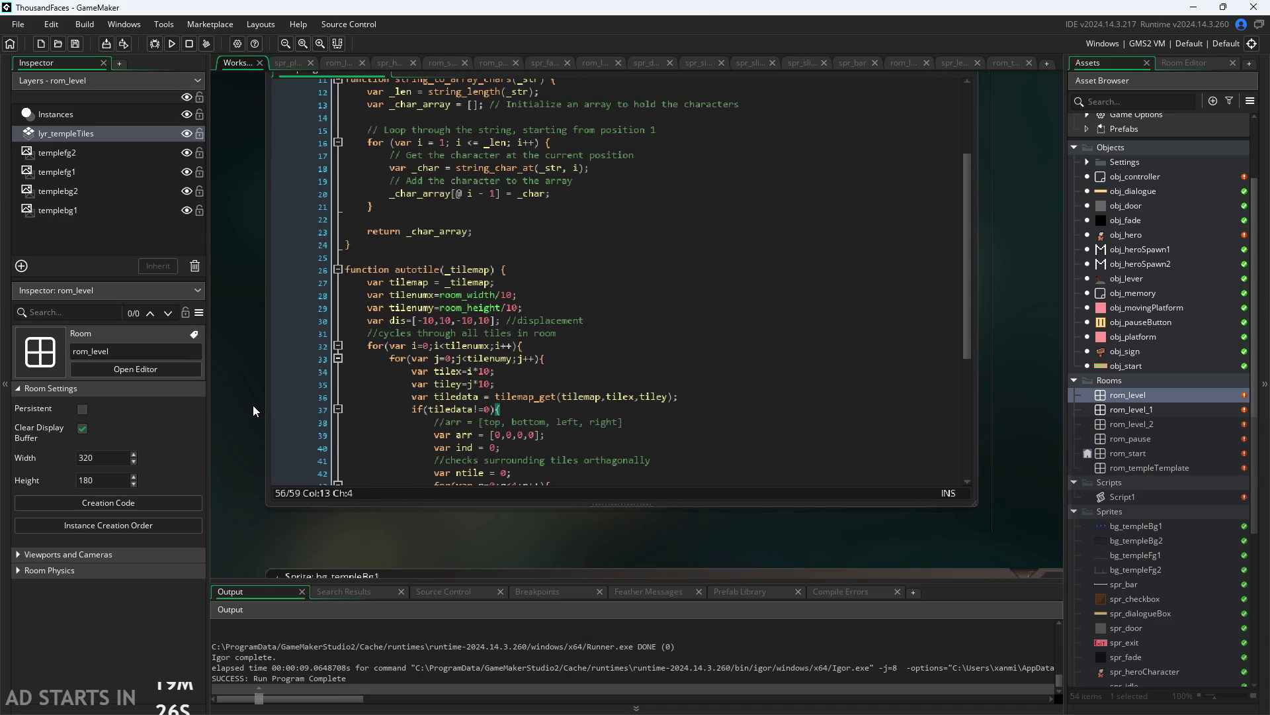
pyautogui.scroll(1, 249, 396)
pyautogui.scroll(-1, 228, 424)
pyautogui.keyDown('ctrl'); pyautogui.scroll(1, 147, 392); pyautogui.keyUp('ctrl')
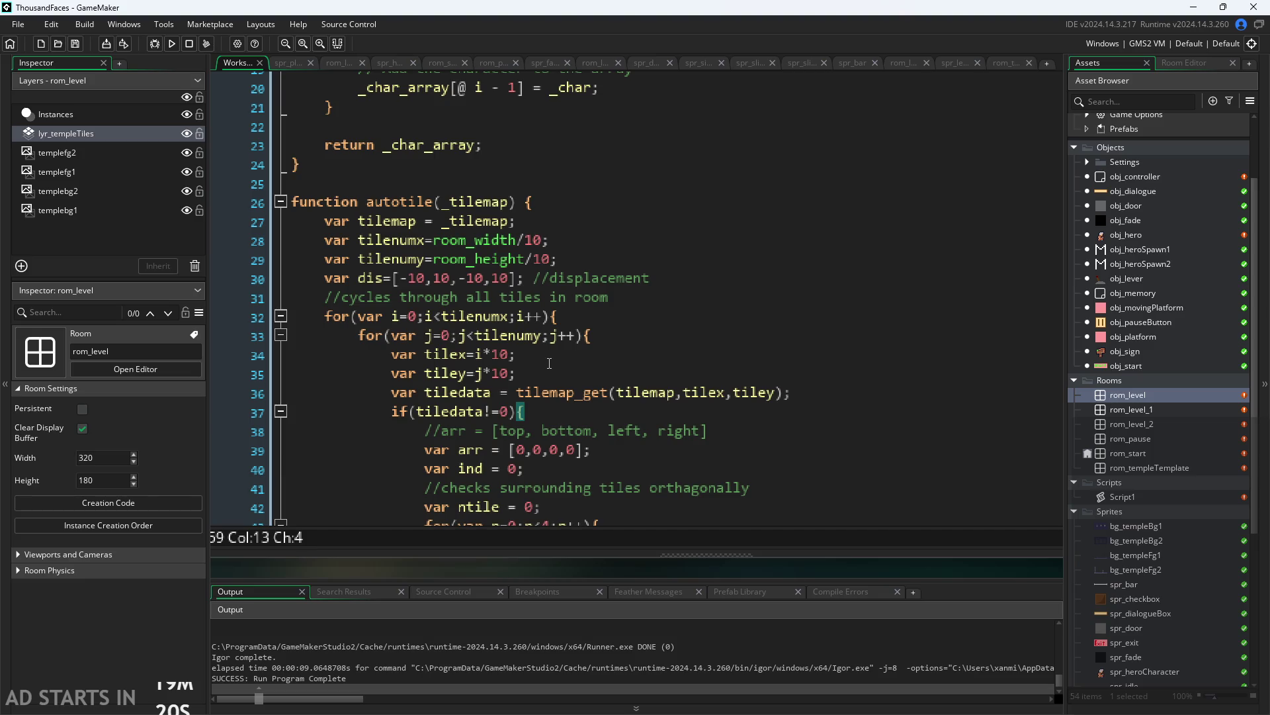
pyautogui.click(566, 240)
pyautogui.click(567, 258)
pyautogui.click(568, 240)
pyautogui.click(570, 222)
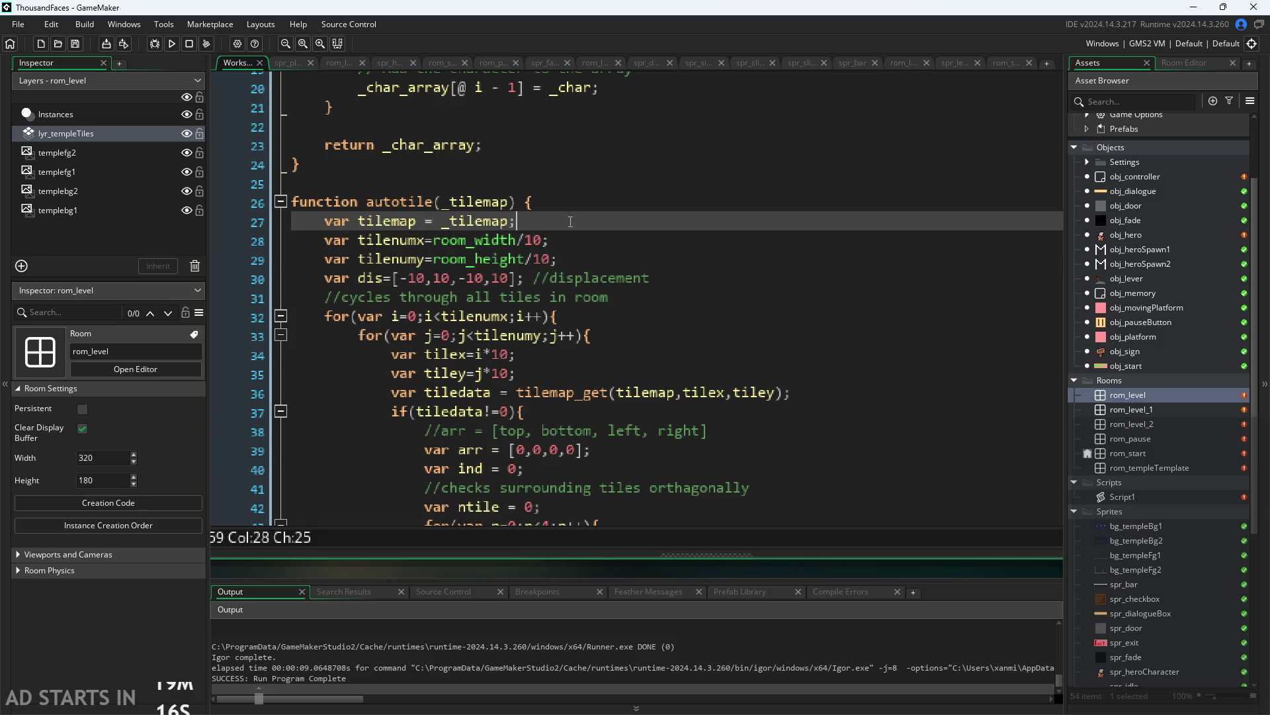
pyautogui.click(560, 238)
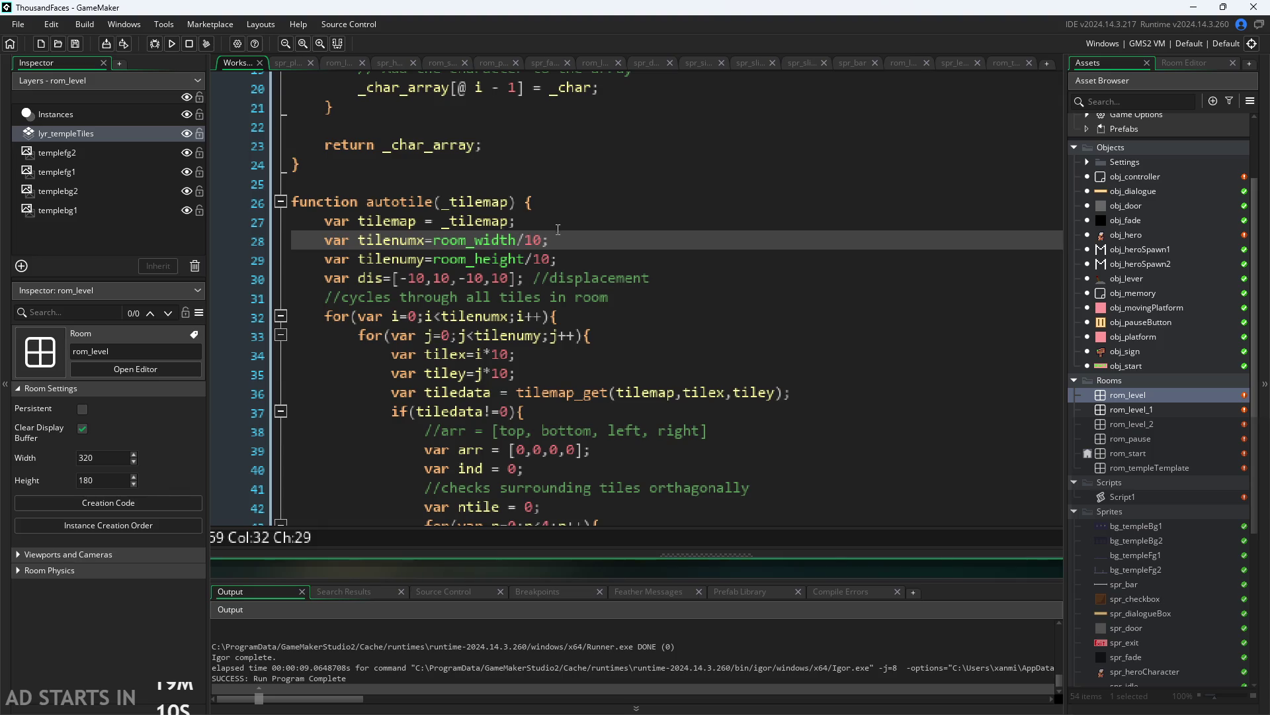
pyautogui.click(558, 229)
pyautogui.click(569, 237)
pyautogui.click(520, 225)
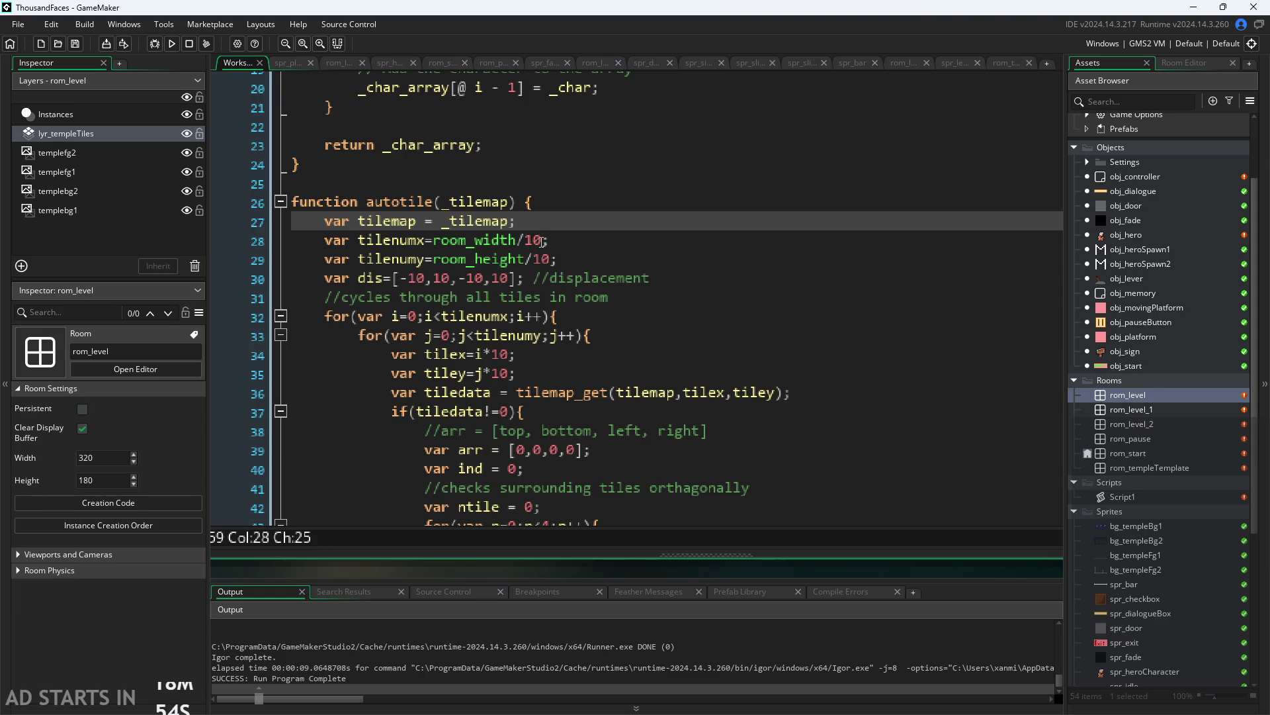
pyautogui.click(538, 241)
pyautogui.doubleClick(537, 241)
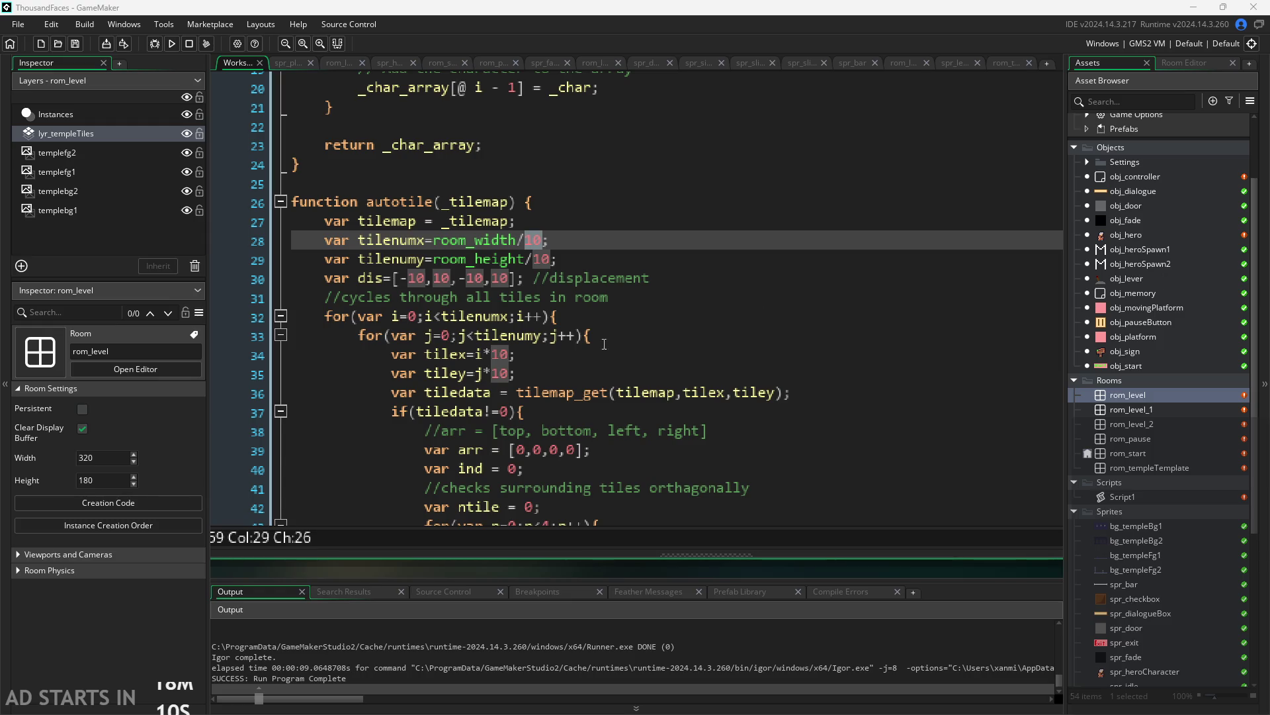
pyautogui.scroll(-6, 600, 366)
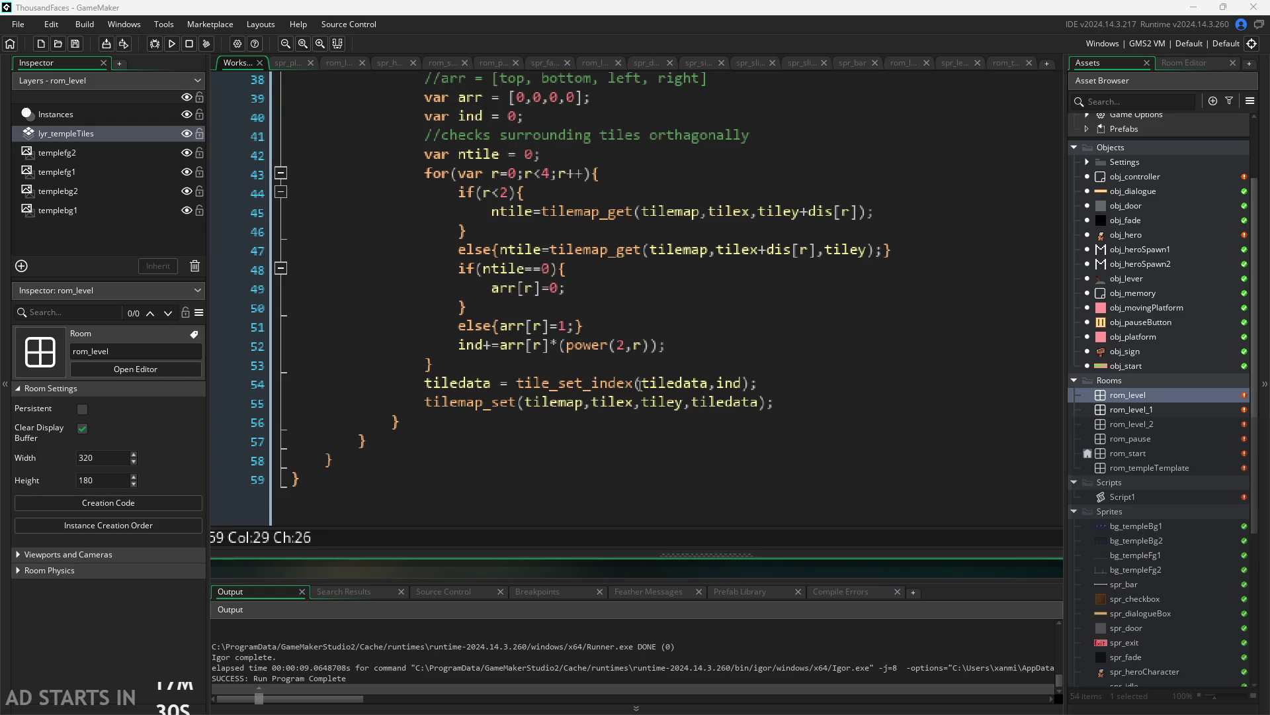
pyautogui.scroll(2, 639, 384)
# Replace line 52 with ind |= arr[r] << r; and run the game
pyautogui.moveTo(674, 442); pyautogui.dragTo(458, 440)
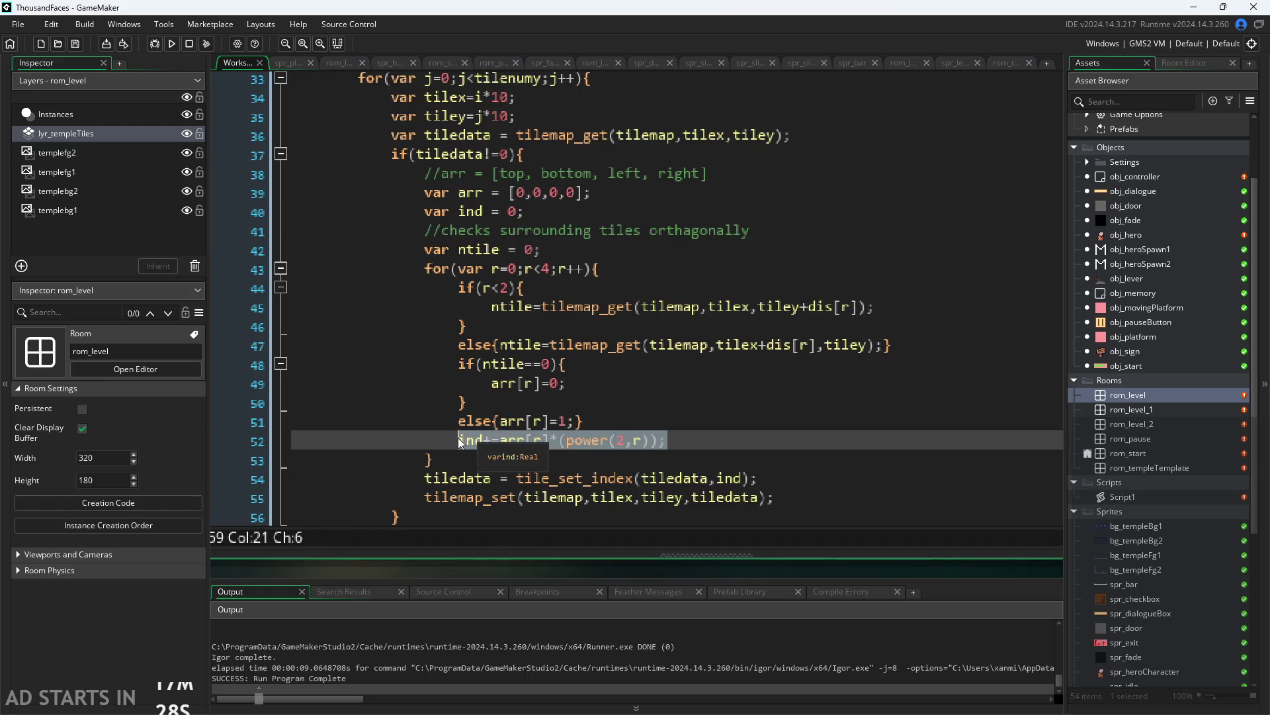
pyautogui.write('ind |= arr[r] << r;')
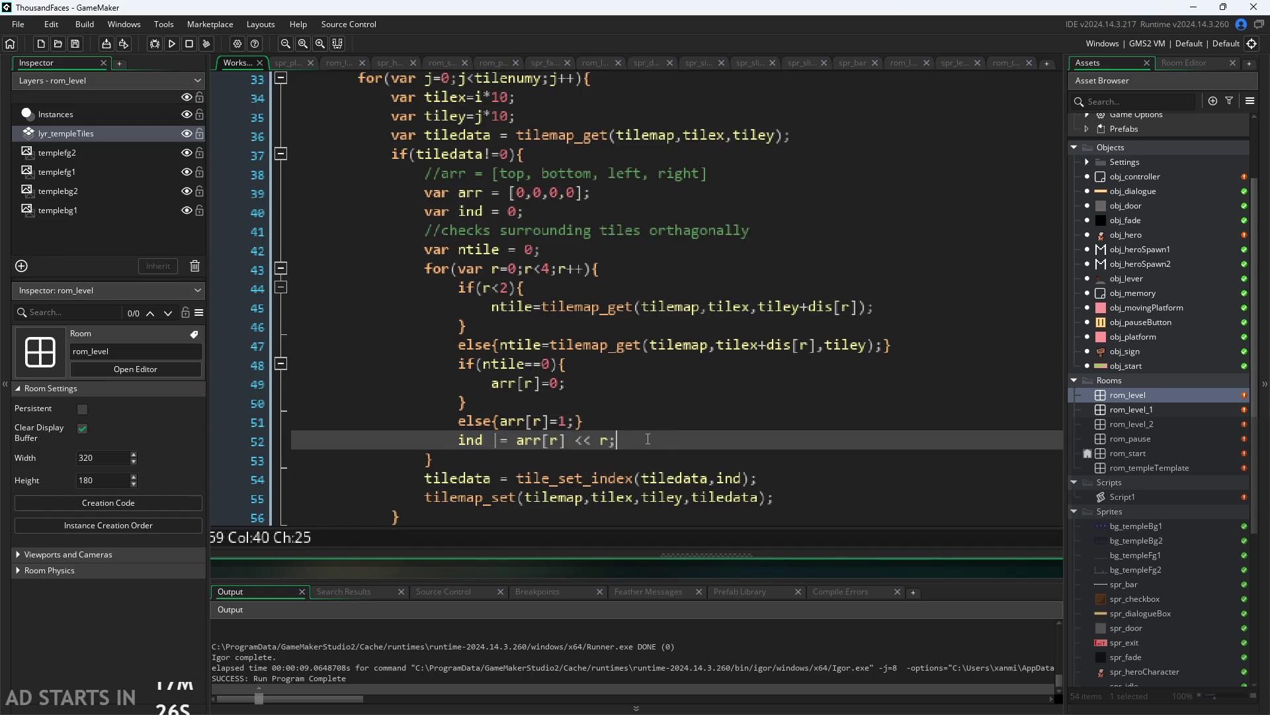
pyautogui.click(498, 441)
pyautogui.click(493, 443)
pyautogui.write('|')
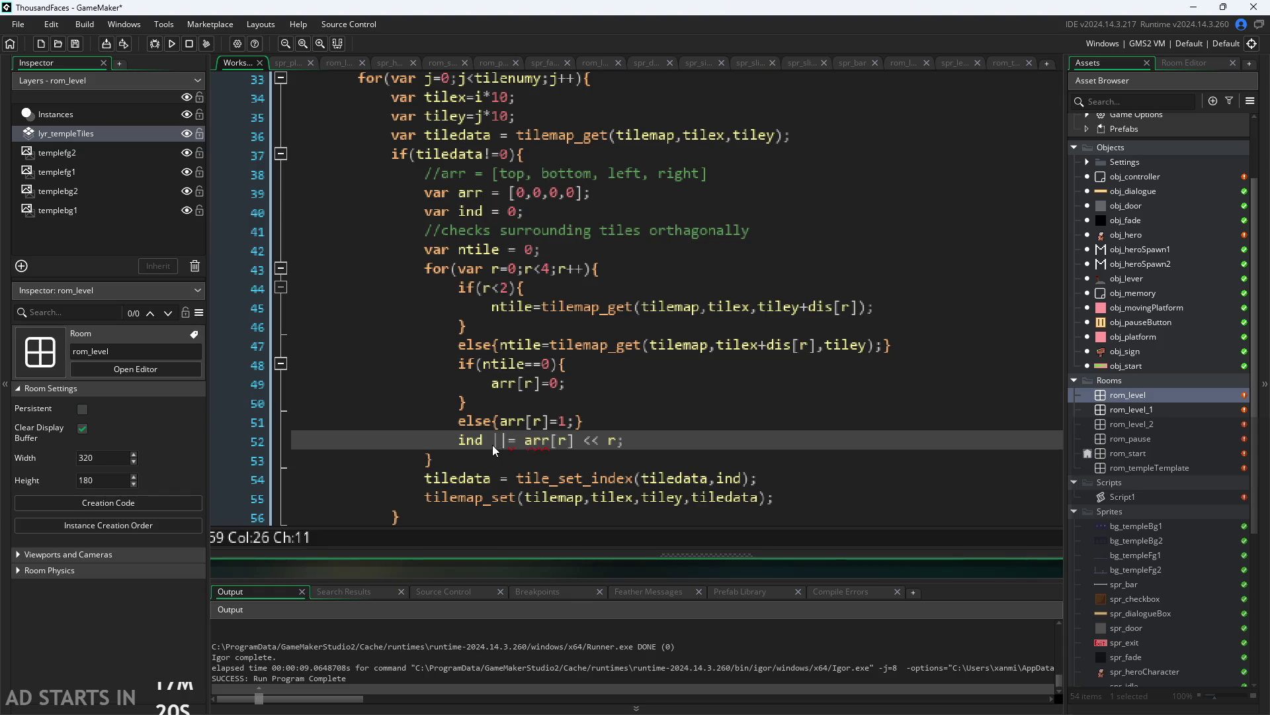
pyautogui.press('BackSpace')
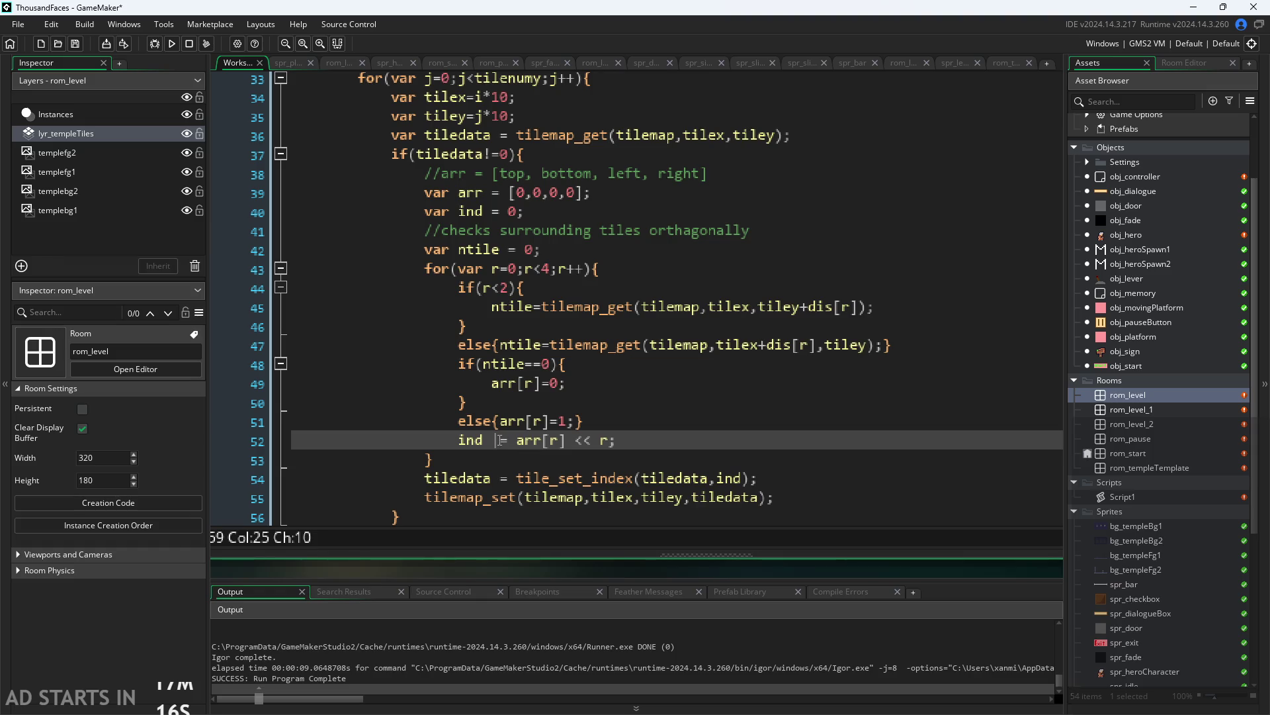
pyautogui.press('End')
pyautogui.click(174, 43)
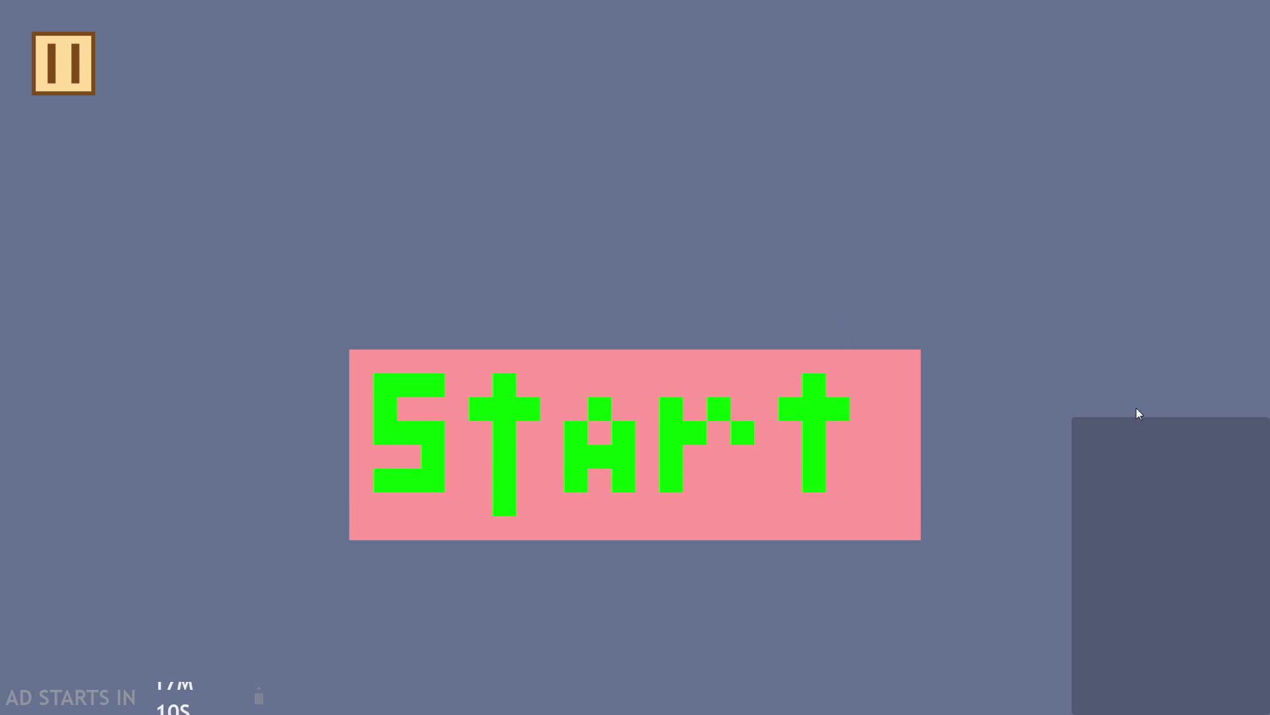
# Start the game and move and jump the hero up onto the ledges
pyautogui.click(680, 378)
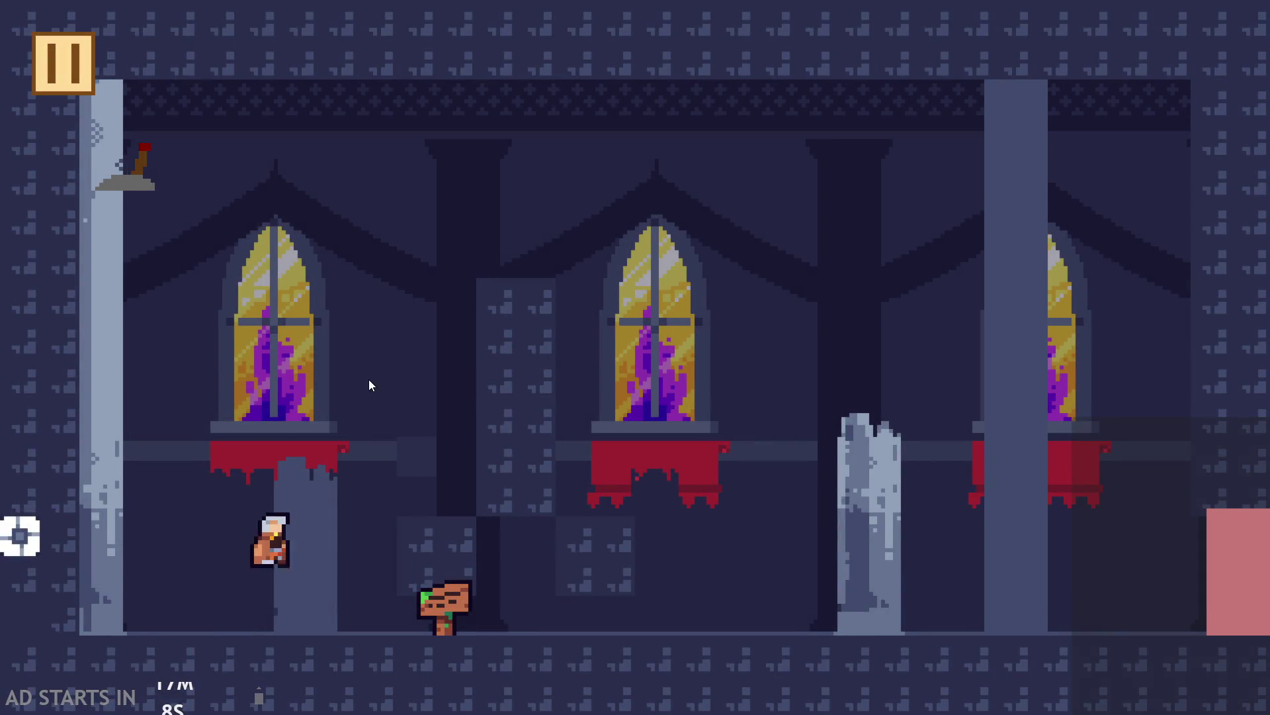
pyautogui.press('Right')
pyautogui.press('Left')
pyautogui.press('Right')
pyautogui.press('Up')
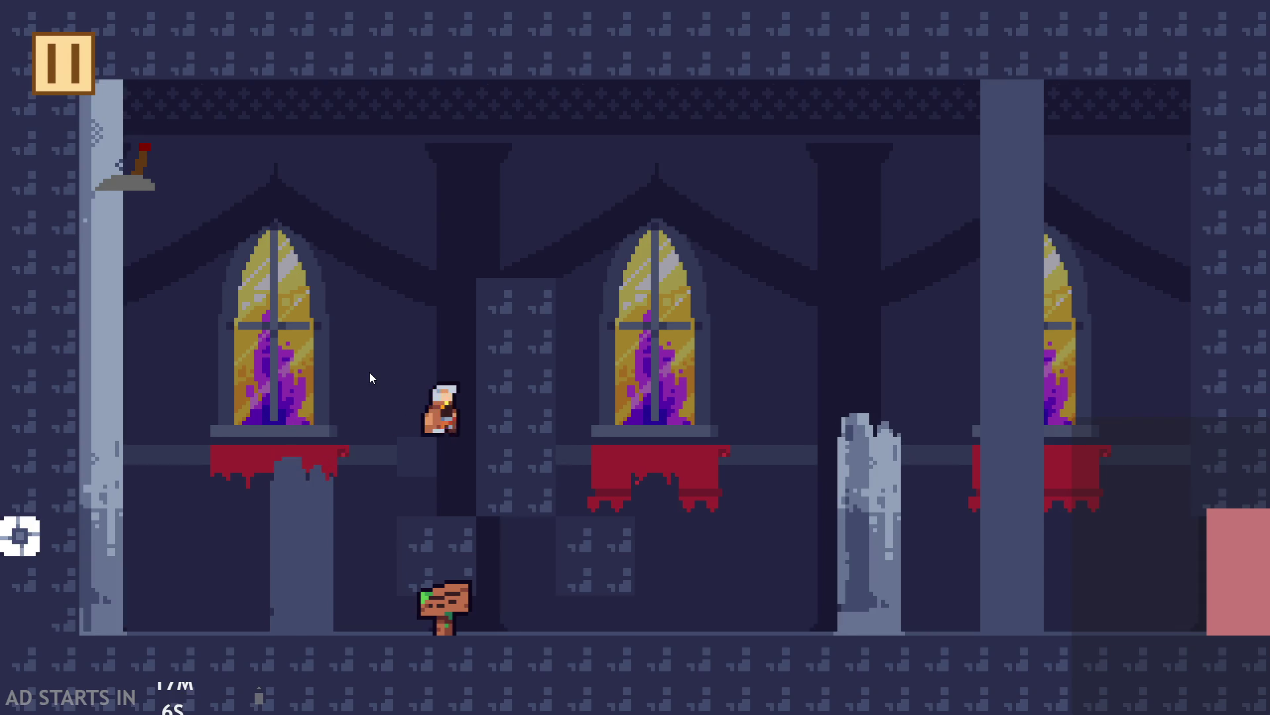
pyautogui.press('Up')
pyautogui.press('Right')
pyautogui.press('Up')
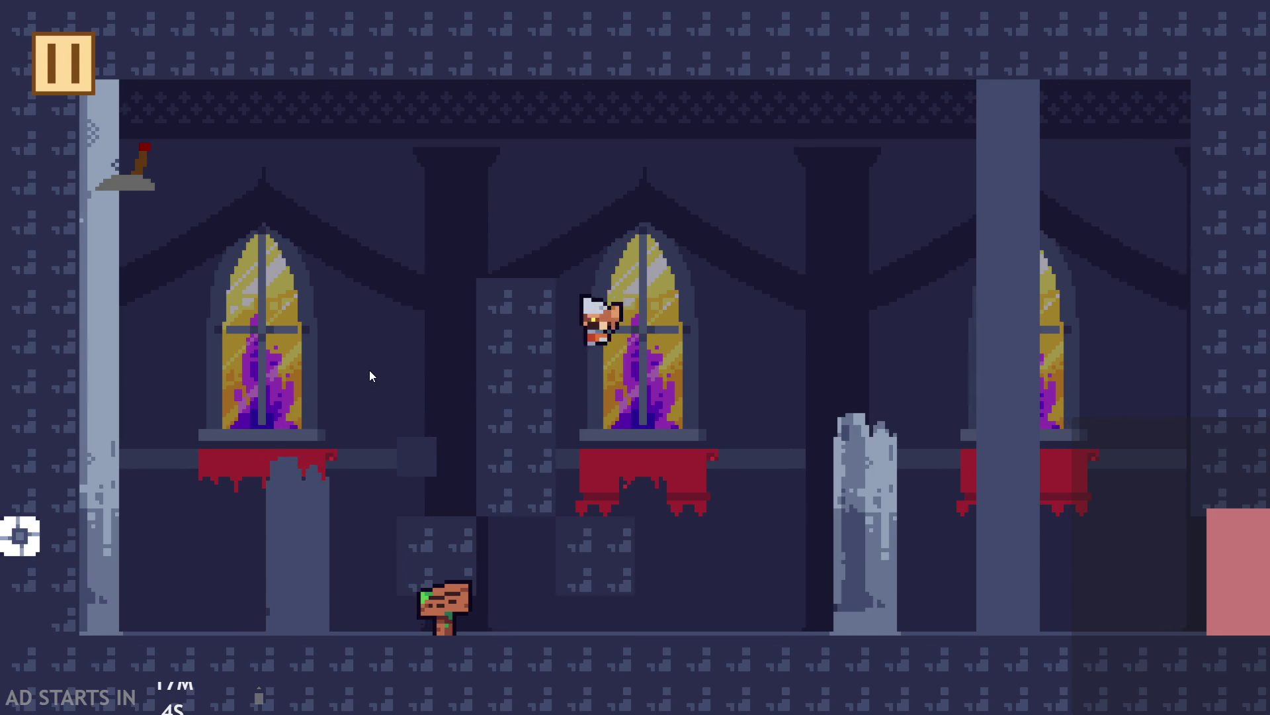
# Jump the hero over to the statue, then exit through the pause menu
pyautogui.press('Up')
pyautogui.press('Right')
pyautogui.press('Up')
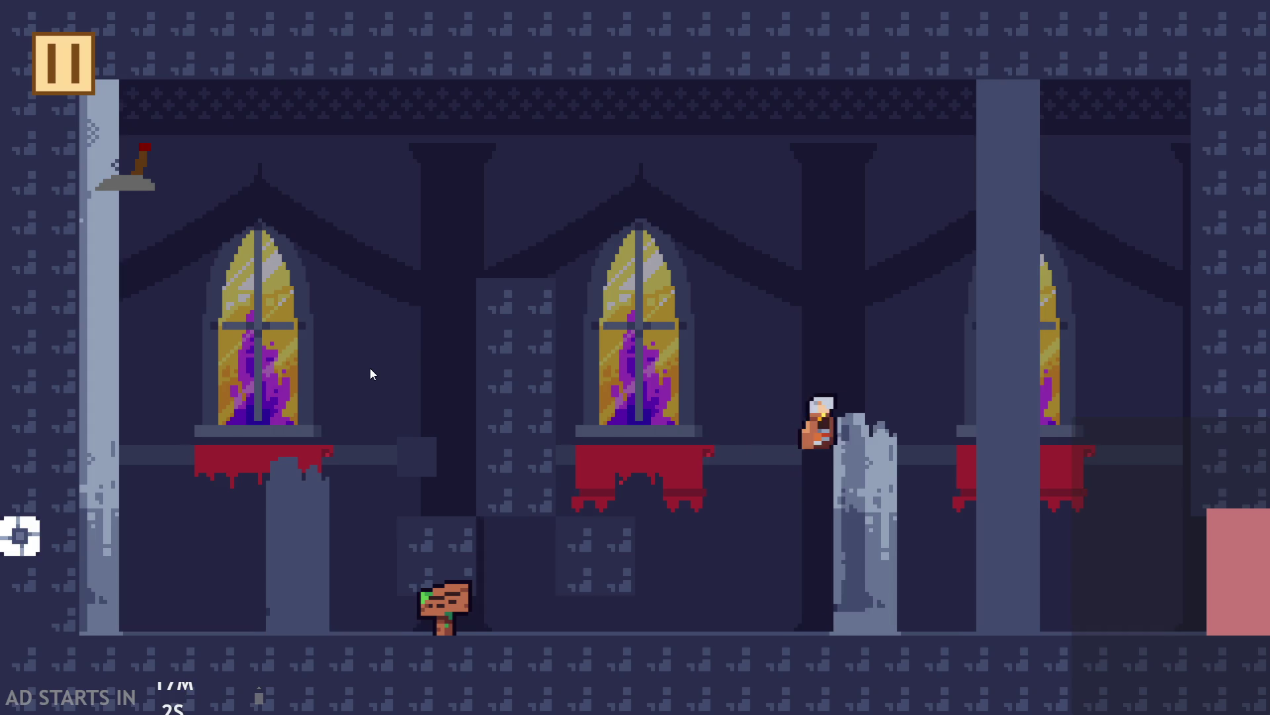
pyautogui.press('Left')
pyautogui.press('Escape')
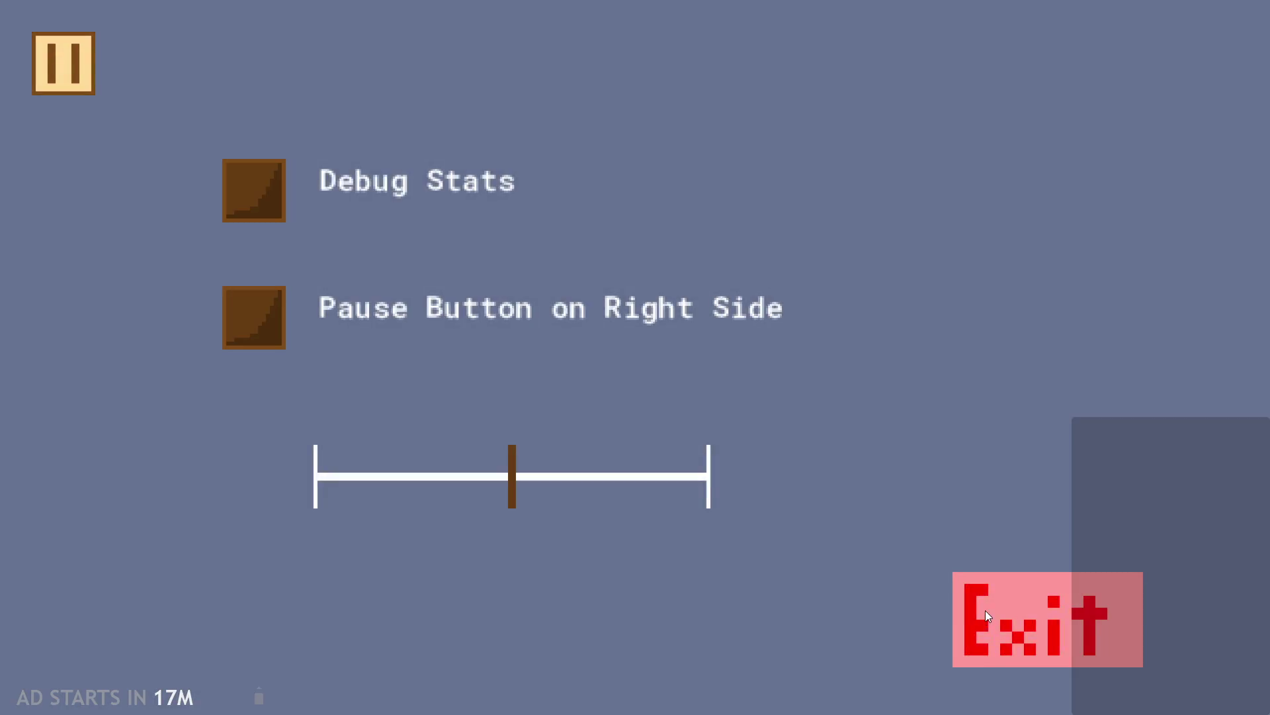
pyautogui.click(985, 610)
pyautogui.scroll(-3, 429, 542)
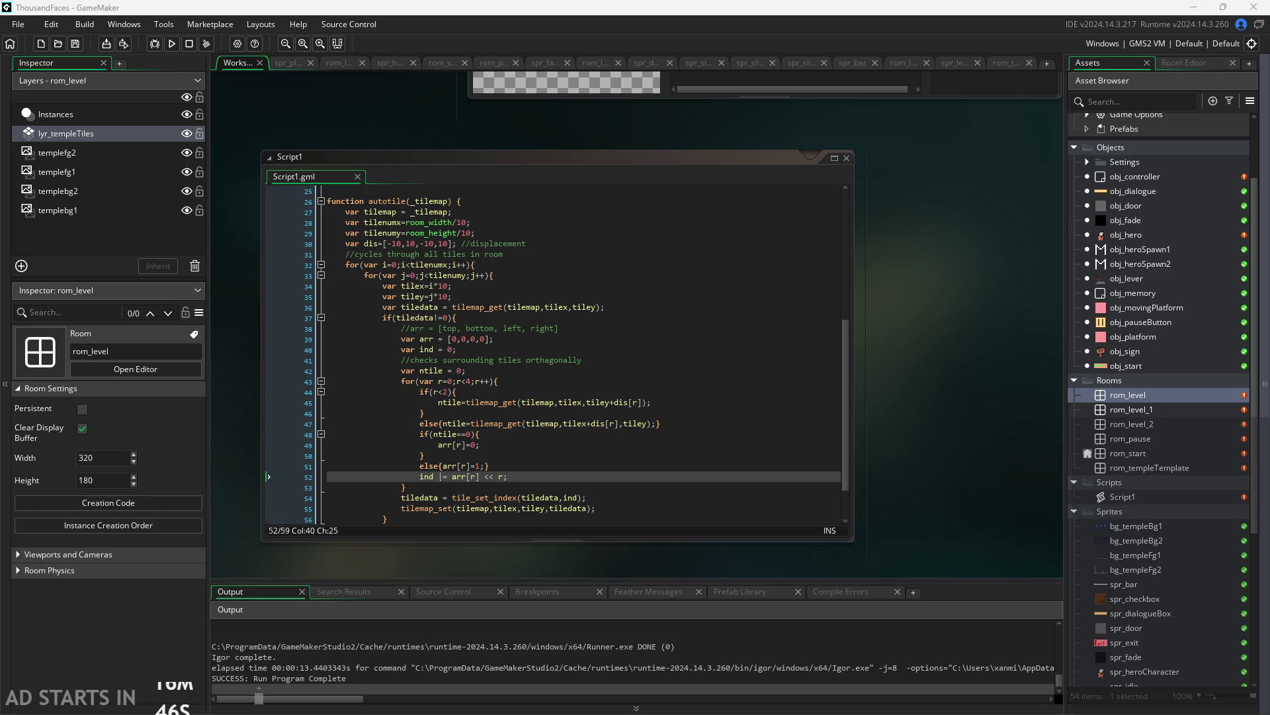
# Place the cursor right after the ind statement on line 52
pyautogui.scroll(5, 463, 550)
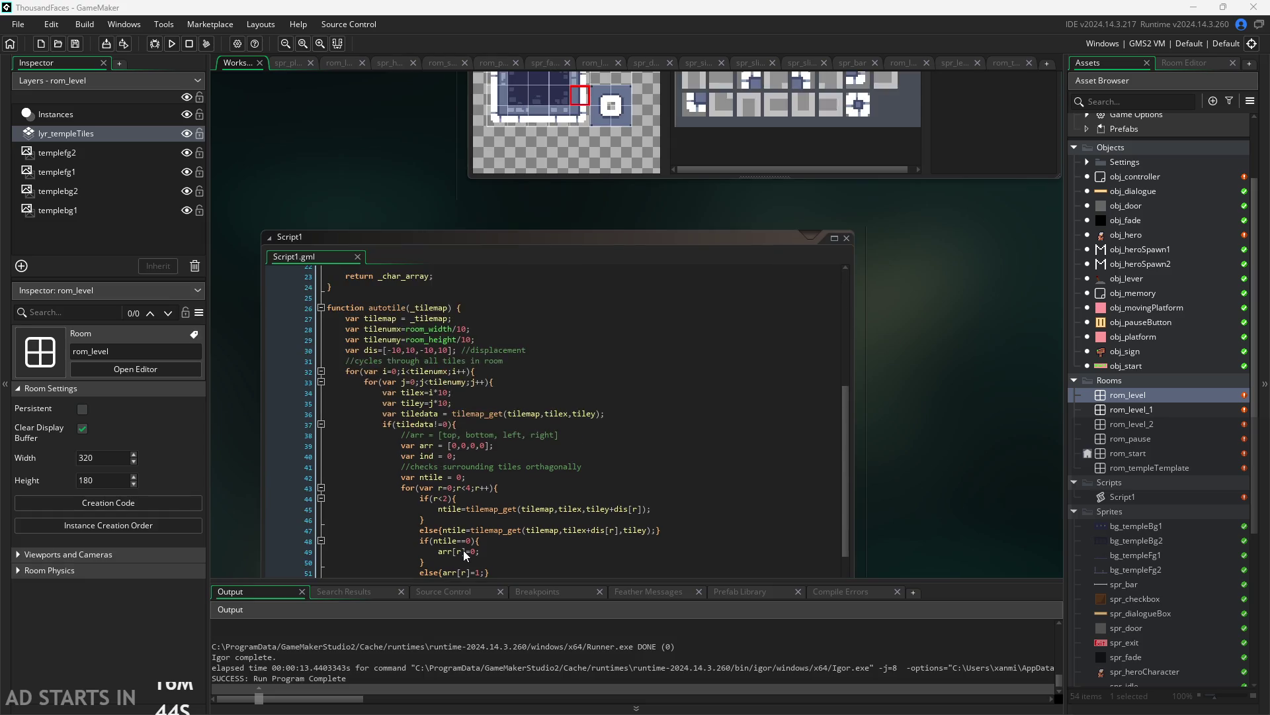
pyautogui.scroll(-4, 464, 550)
pyautogui.click(512, 442)
pyautogui.scroll(2, 519, 517)
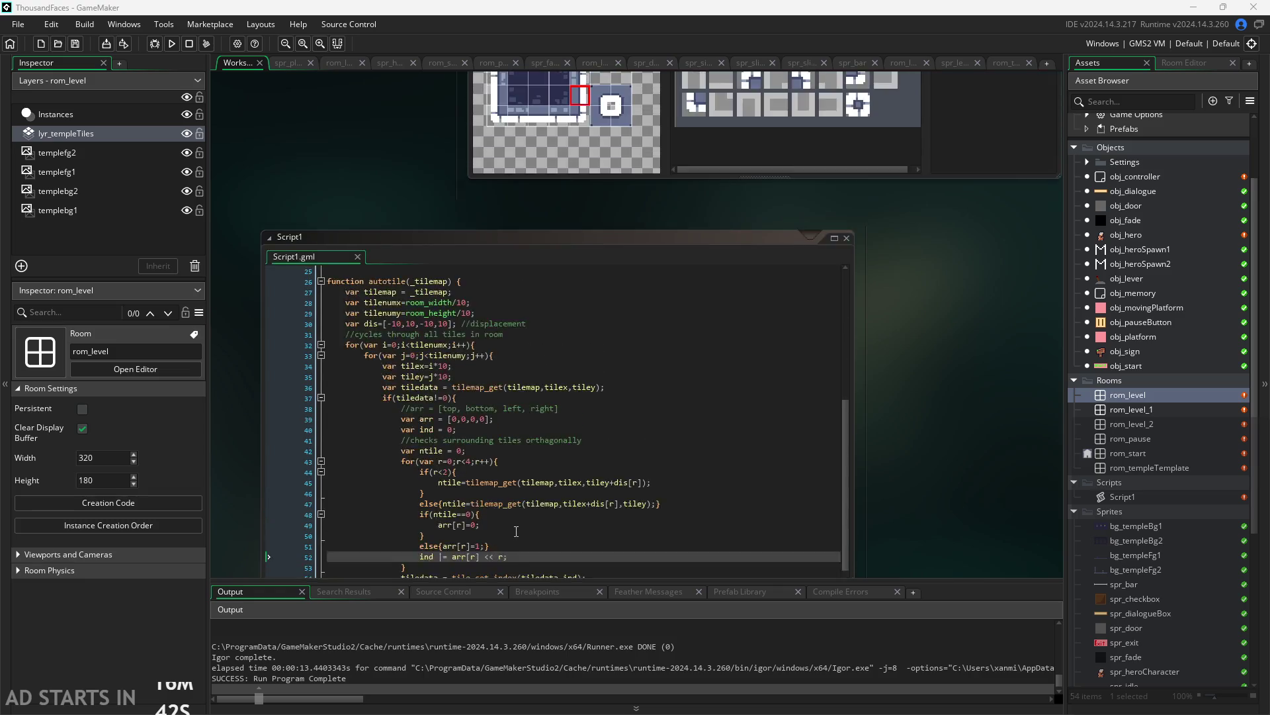
pyautogui.scroll(-2, 514, 530)
pyautogui.scroll(3, 535, 512)
pyautogui.scroll(-1, 534, 509)
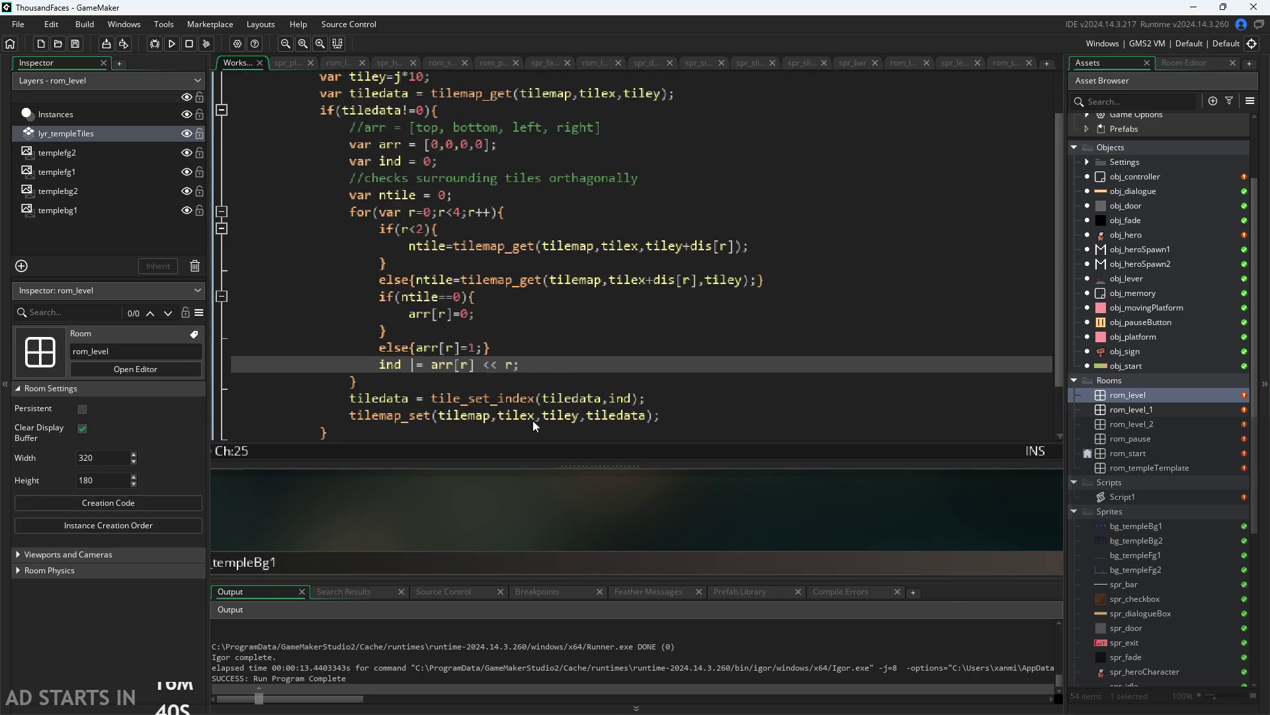
pyautogui.click(555, 370)
# Type the comment //turns arr[] from 4 binary numbers into a decimal number
pyautogui.write('tur')
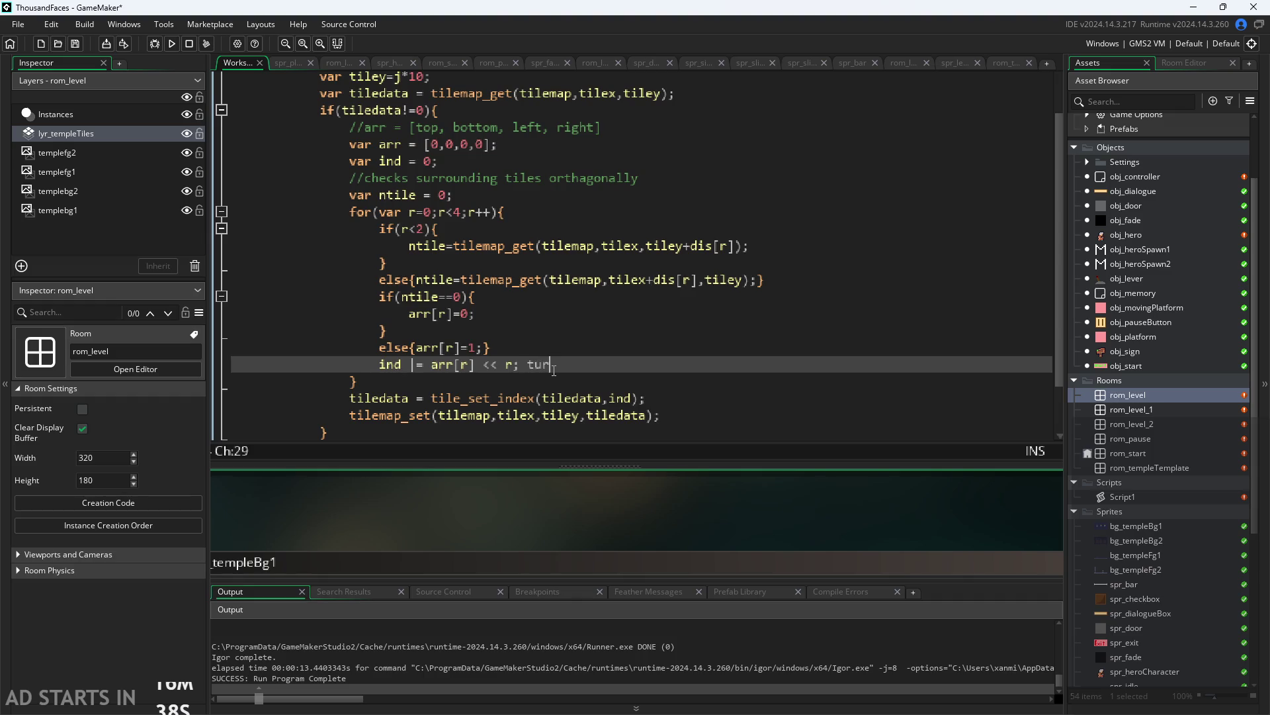
pyautogui.write('ns arr')
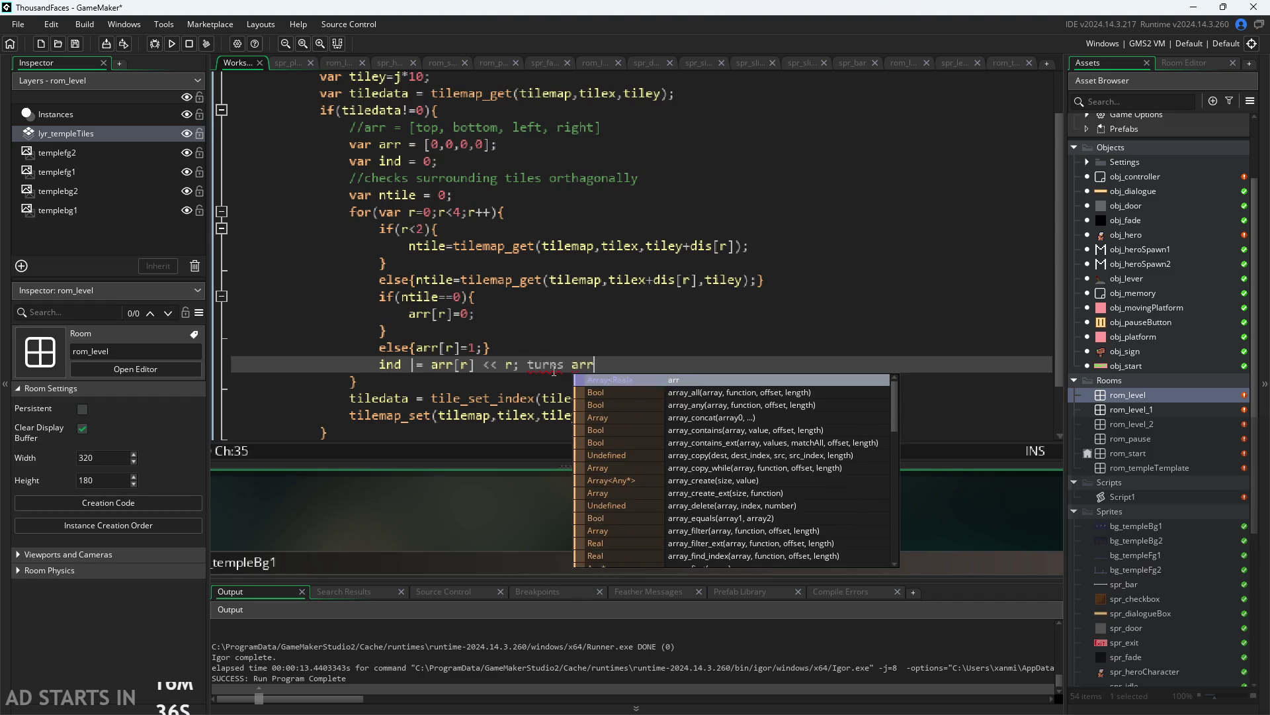
pyautogui.press('BackSpace')
pyautogui.press('BackSpace')
pyautogui.press('BackSpace')
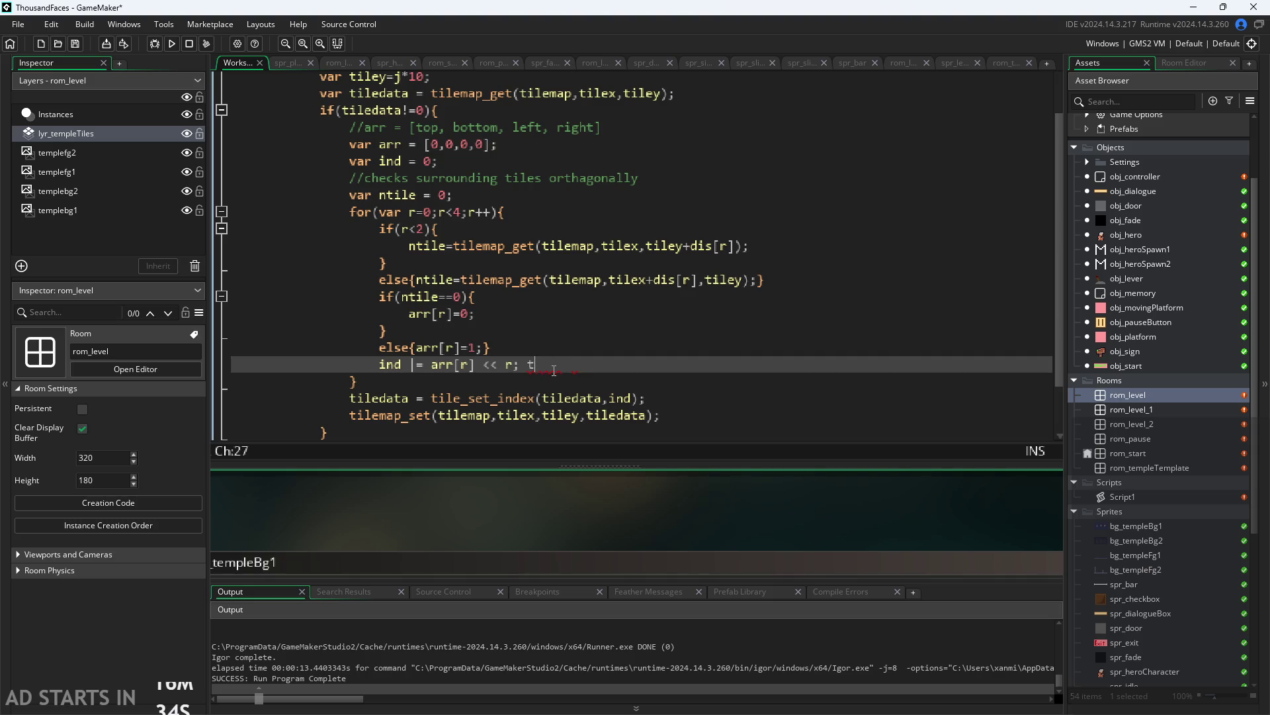
pyautogui.write('//turns ar')
pyautogui.write('r[')
pyautogui.write(']')
pyautogui.press('BackSpace')
pyautogui.write('r]')
pyautogui.press('BackSpace')
pyautogui.press('BackSpace')
pyautogui.write('] into a 4')
pyautogui.press('BackSpace')
pyautogui.press('BackSpace')
pyautogui.press('BackSpace')
pyautogui.press('BackSpace')
pyautogui.press('BackSpace')
pyautogui.press('BackSpace')
pyautogui.write('from 4 ')
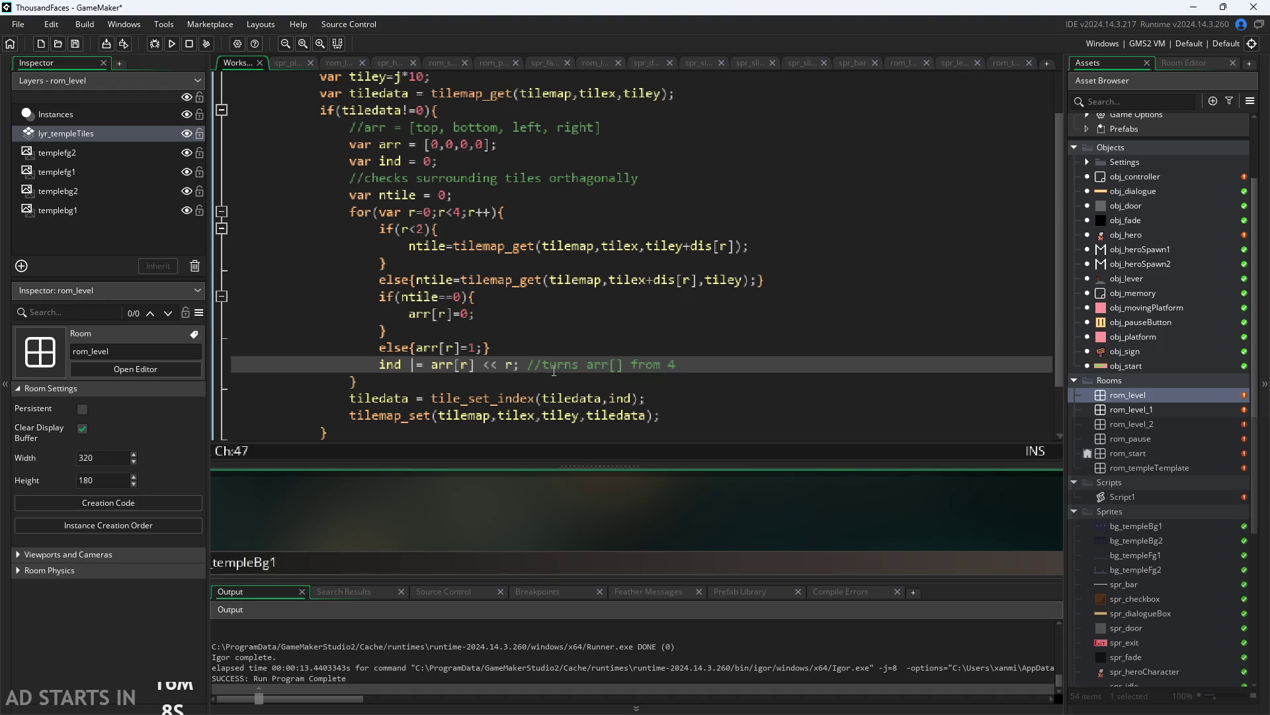
pyautogui.write('binary')
pyautogui.write(' numbers into a ')
pyautogui.write('d')
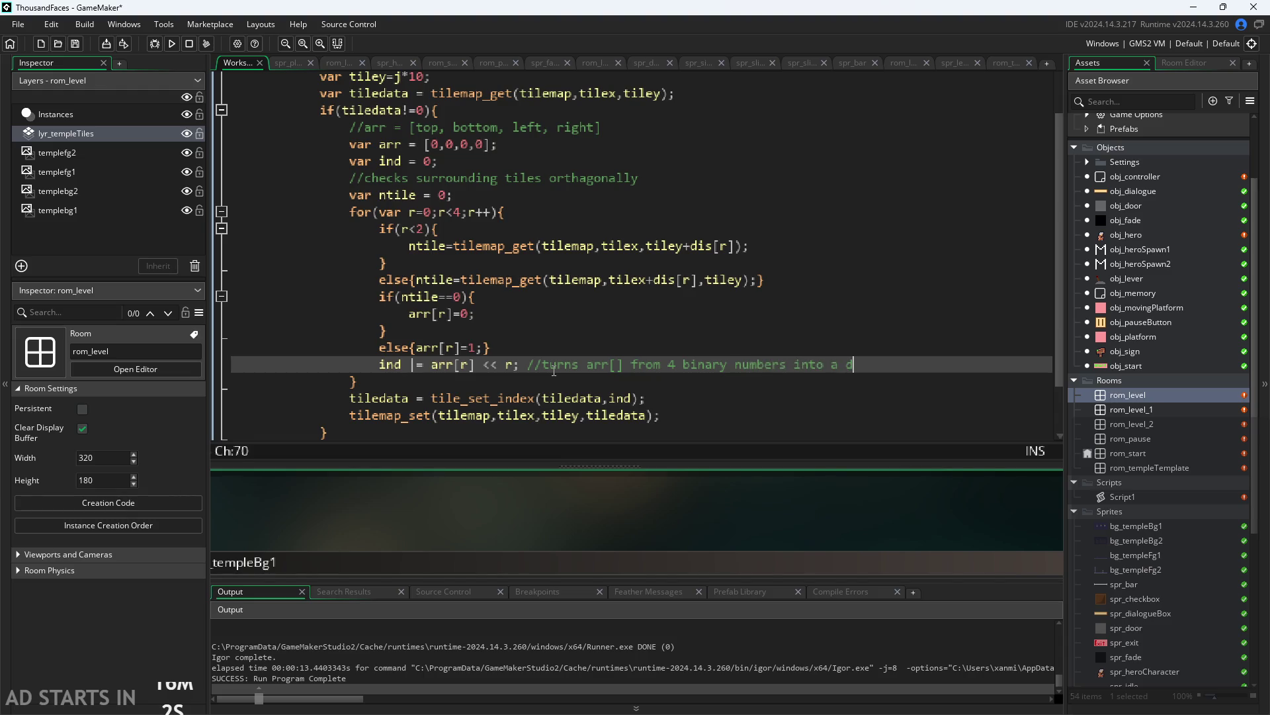
pyautogui.write('ecimal number')
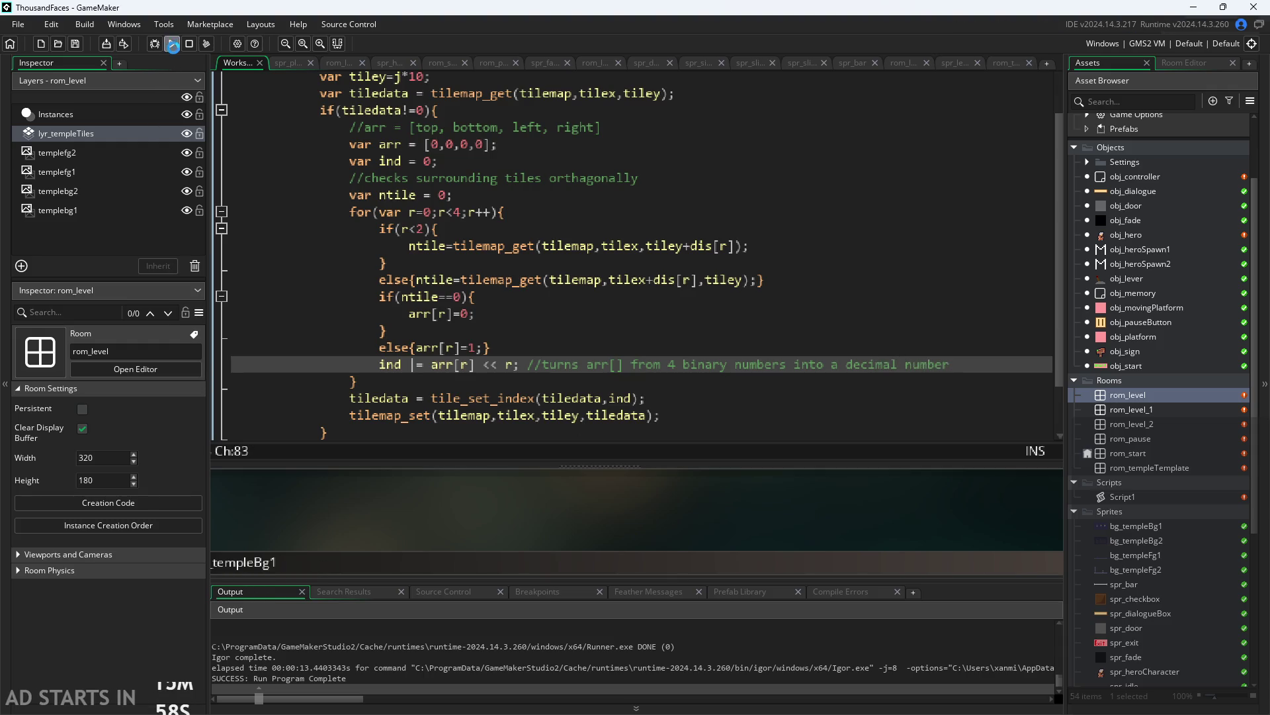
# Run the game, start it, and jump the hero onto the ledge past the window
pyautogui.click(171, 44)
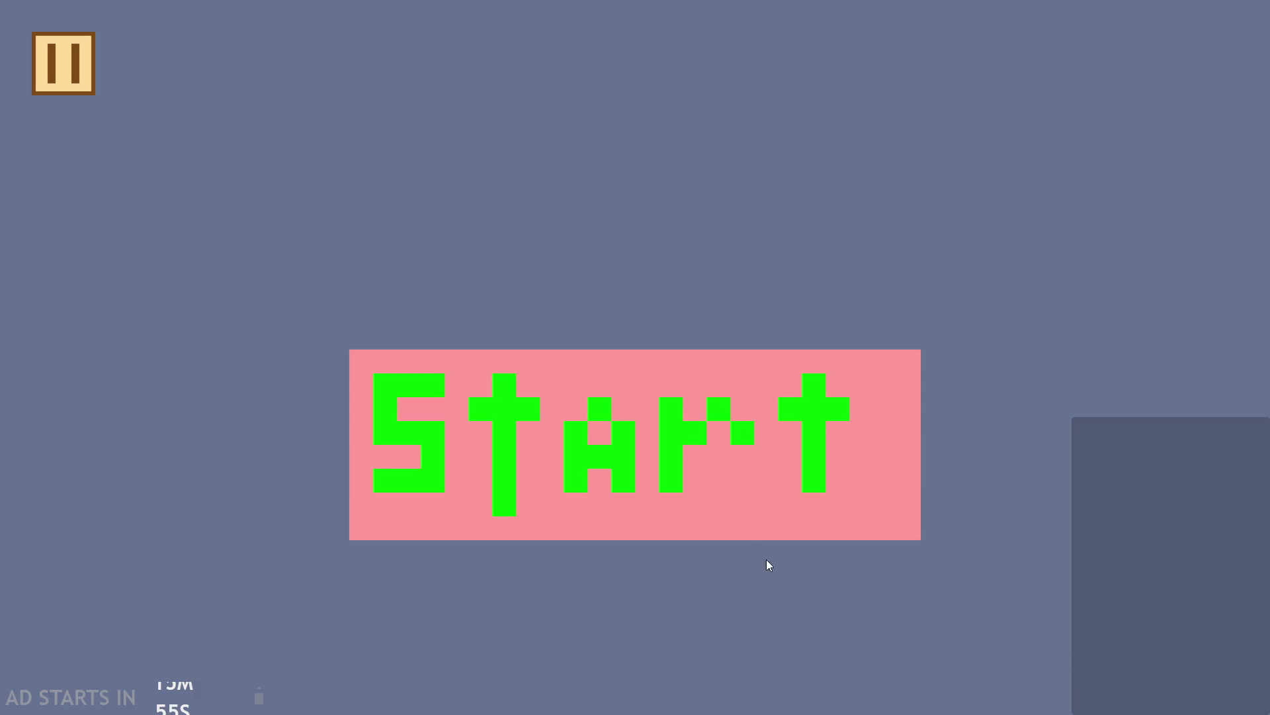
pyautogui.click(741, 384)
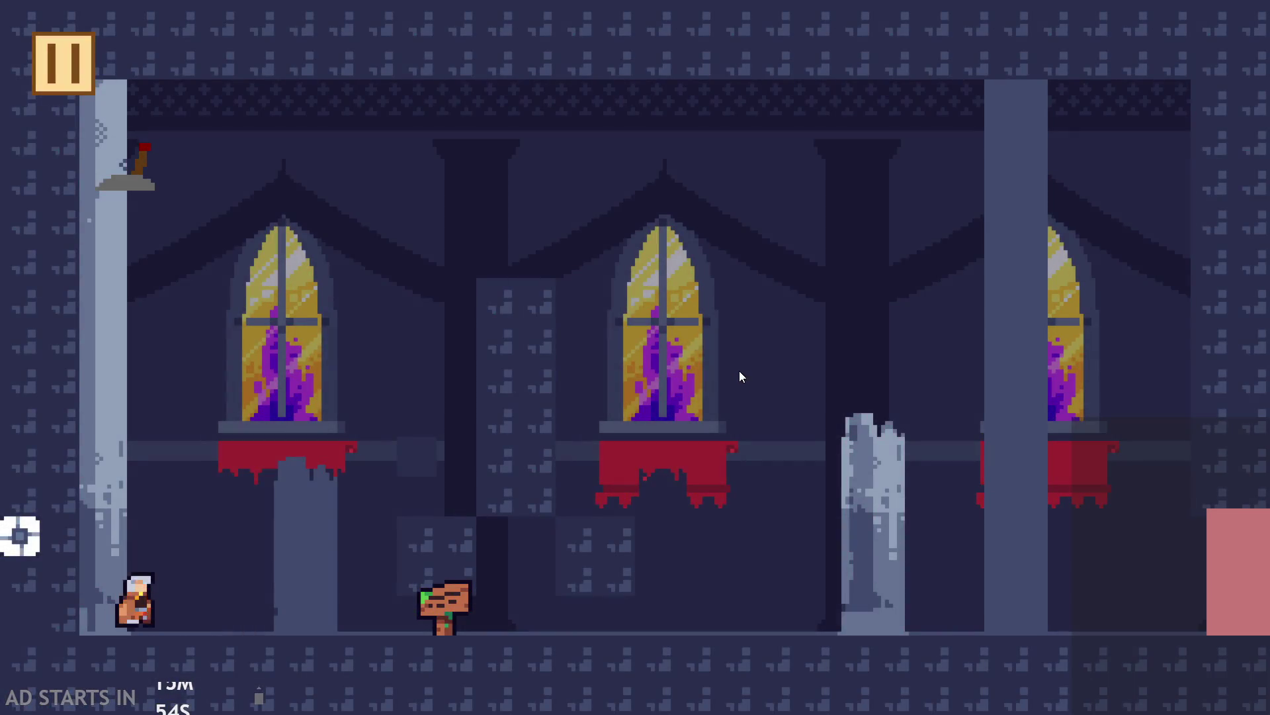
pyautogui.press('Right')
pyautogui.press('Up')
pyautogui.press('Up')
pyautogui.press('Right')
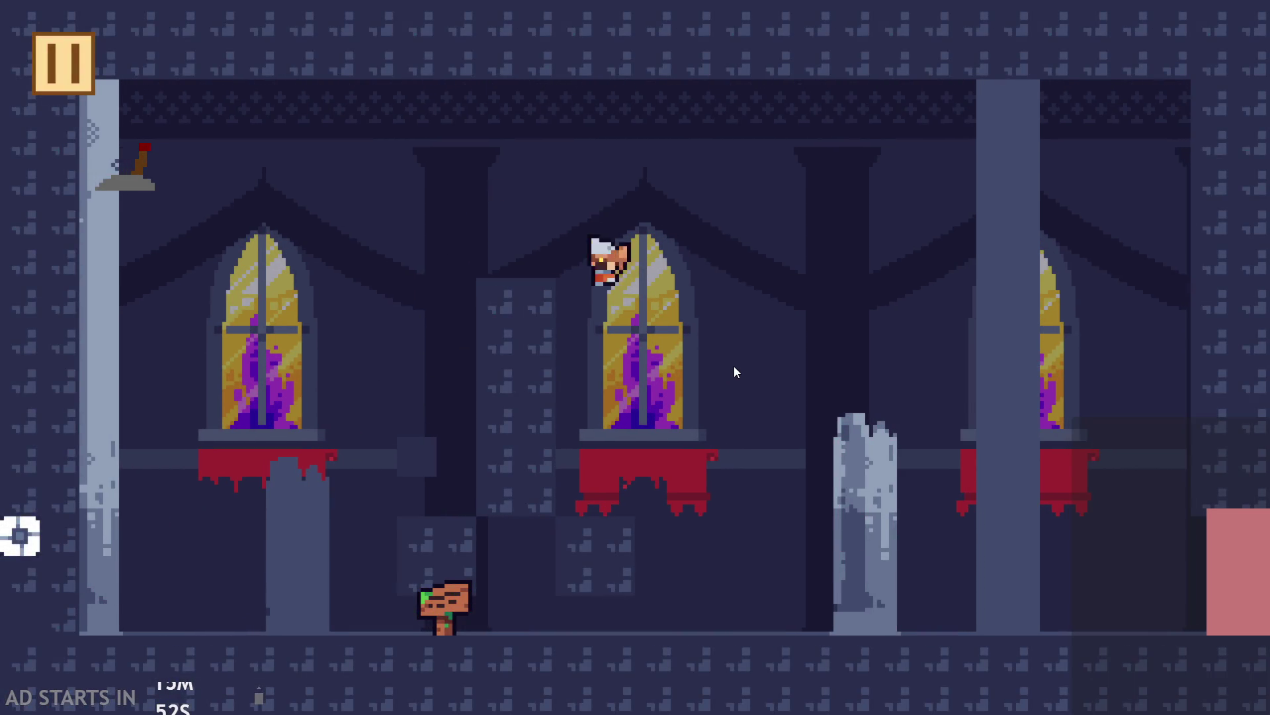
# Keep jumping the hero around the ledges near the window, then exit via pause menu
pyautogui.press('Up')
pyautogui.press('Left')
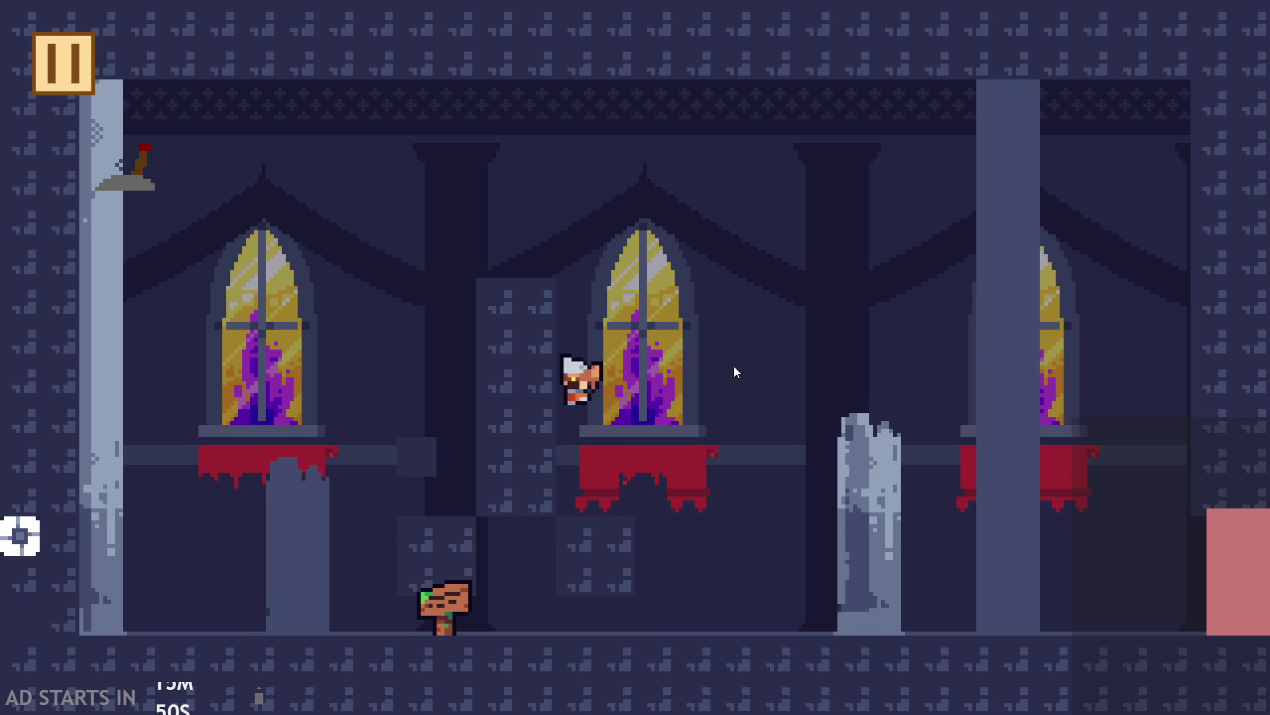
pyautogui.press('Right')
pyautogui.press('Up')
pyautogui.press('Up')
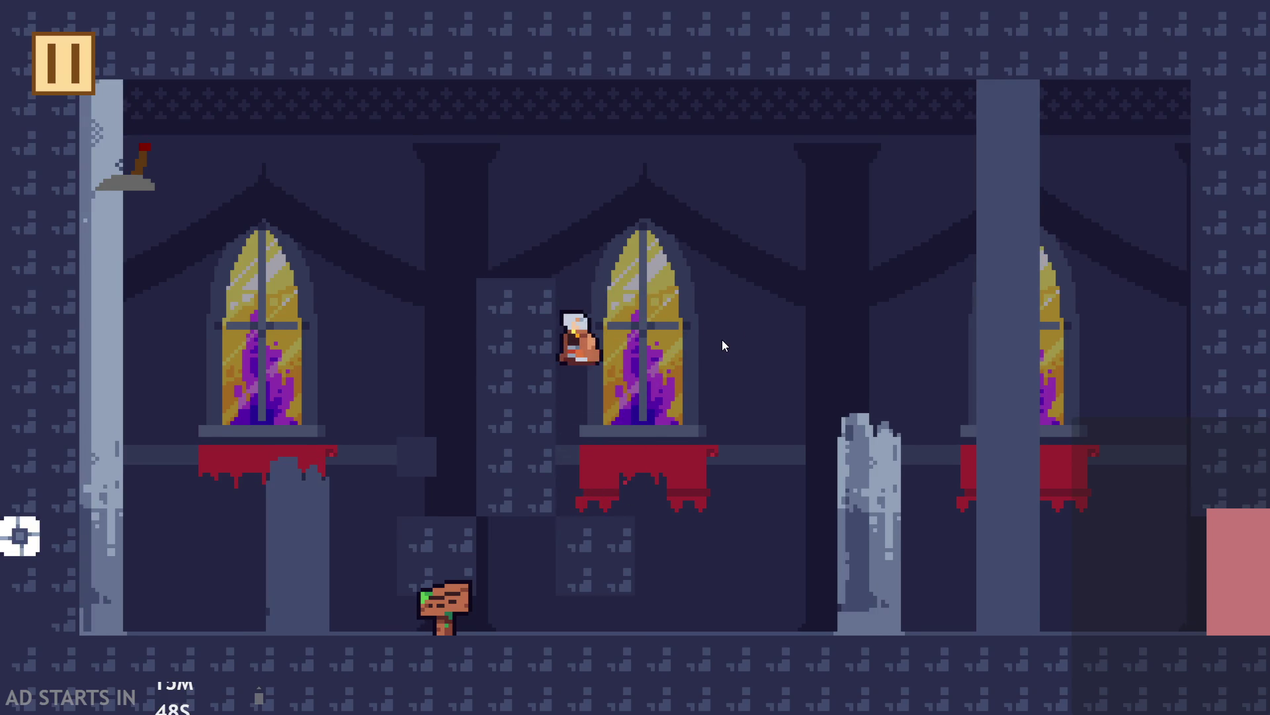
pyautogui.press('Right')
pyautogui.press('Up')
pyautogui.press('Left')
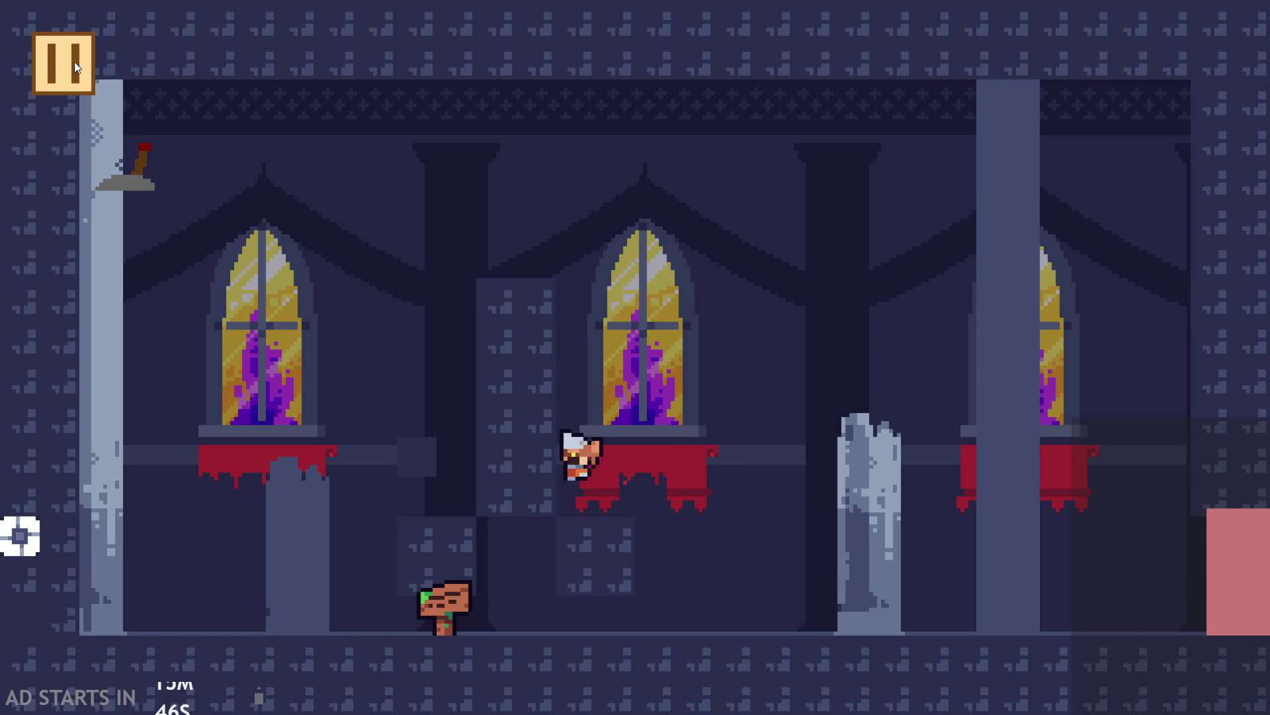
pyautogui.click(64, 63)
pyautogui.click(1125, 655)
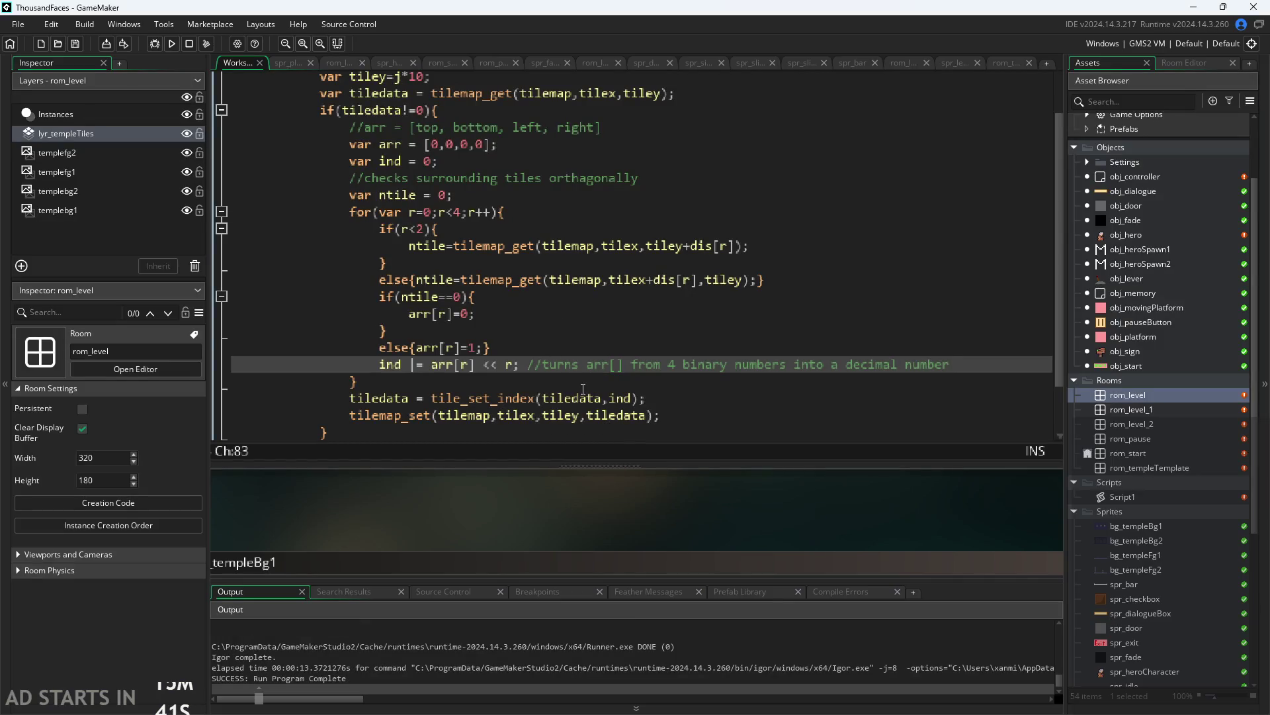
pyautogui.click(634, 398)
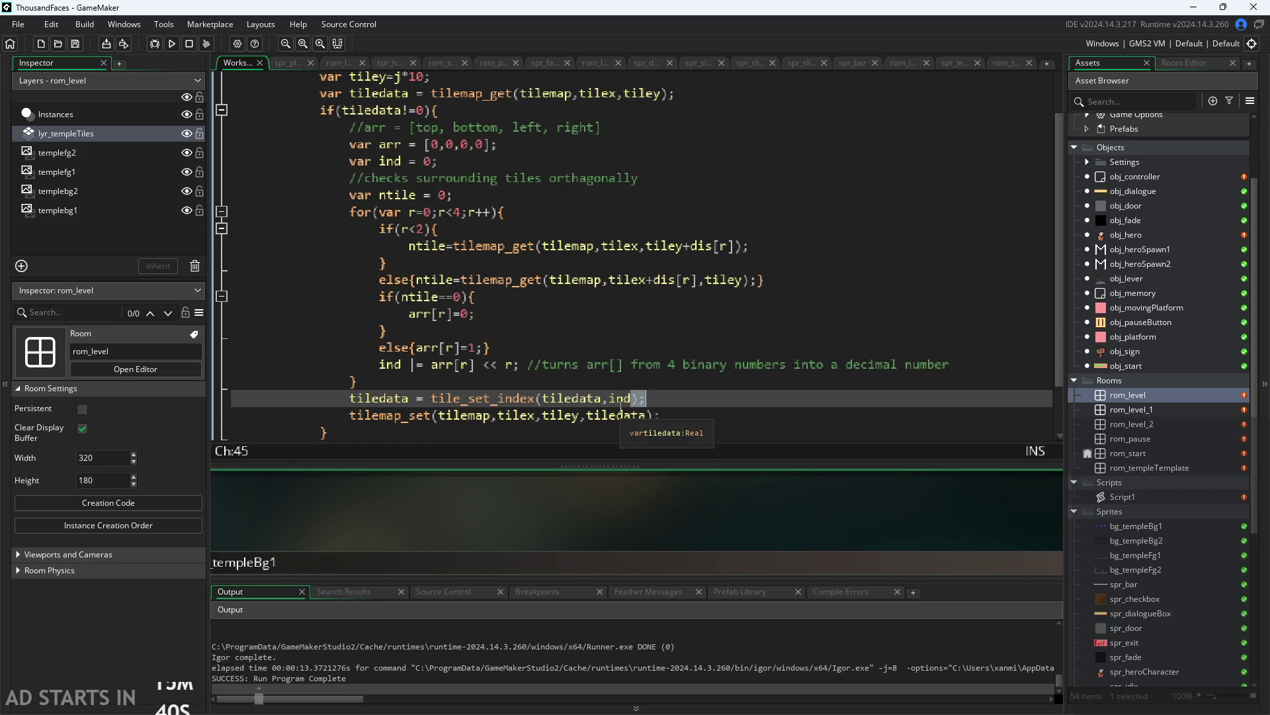
pyautogui.click(632, 401)
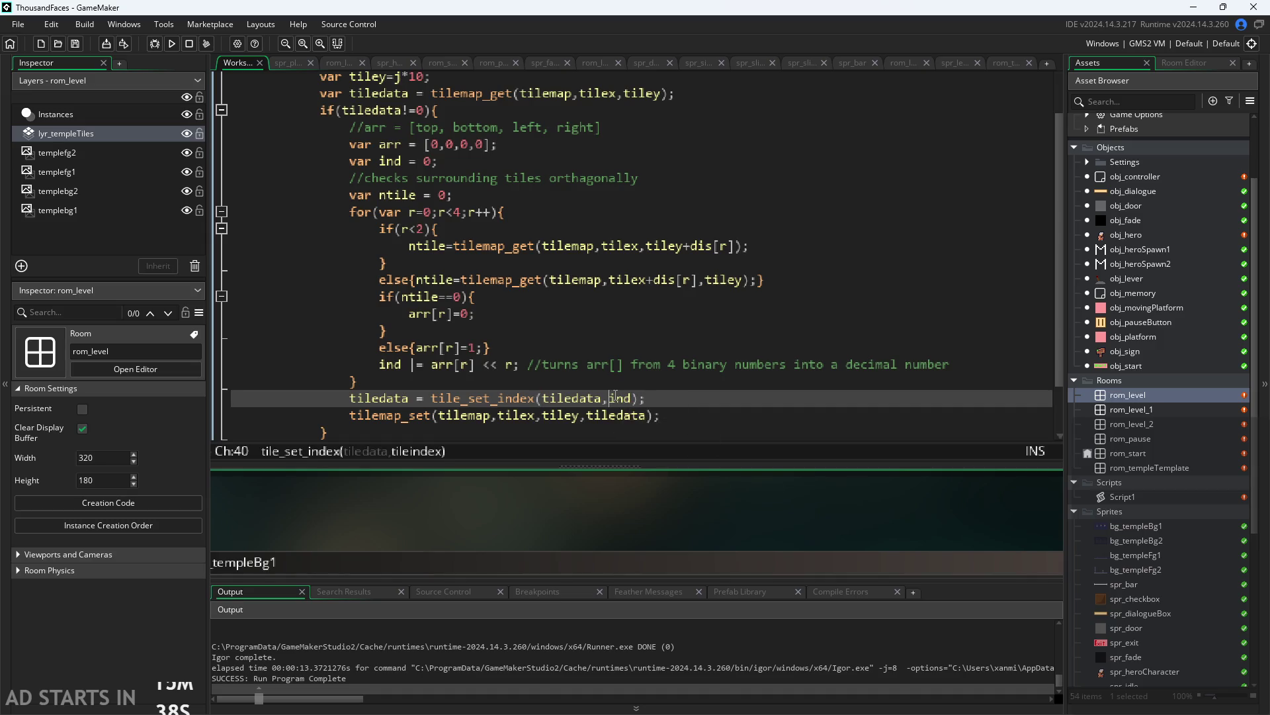
pyautogui.click(549, 413)
pyautogui.click(544, 400)
pyautogui.click(564, 399)
pyautogui.click(595, 399)
pyautogui.click(609, 399)
pyautogui.click(617, 398)
pyautogui.click(632, 399)
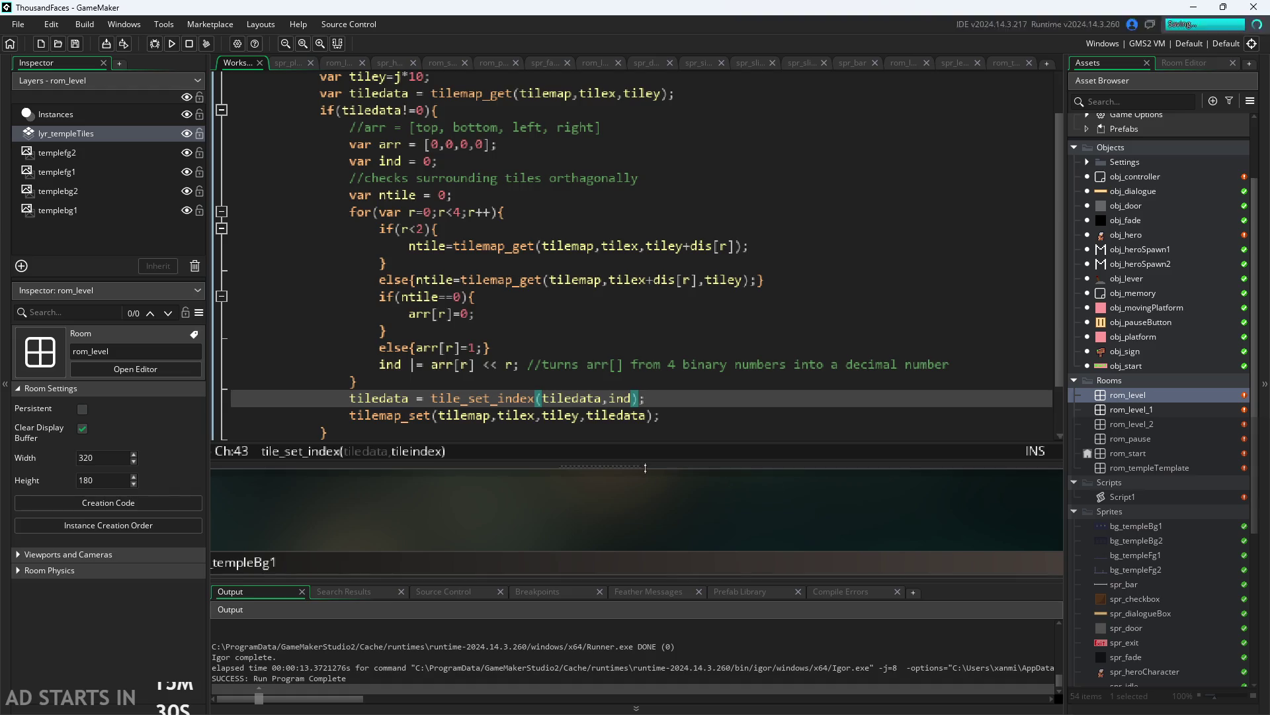
pyautogui.scroll(-2, 633, 494)
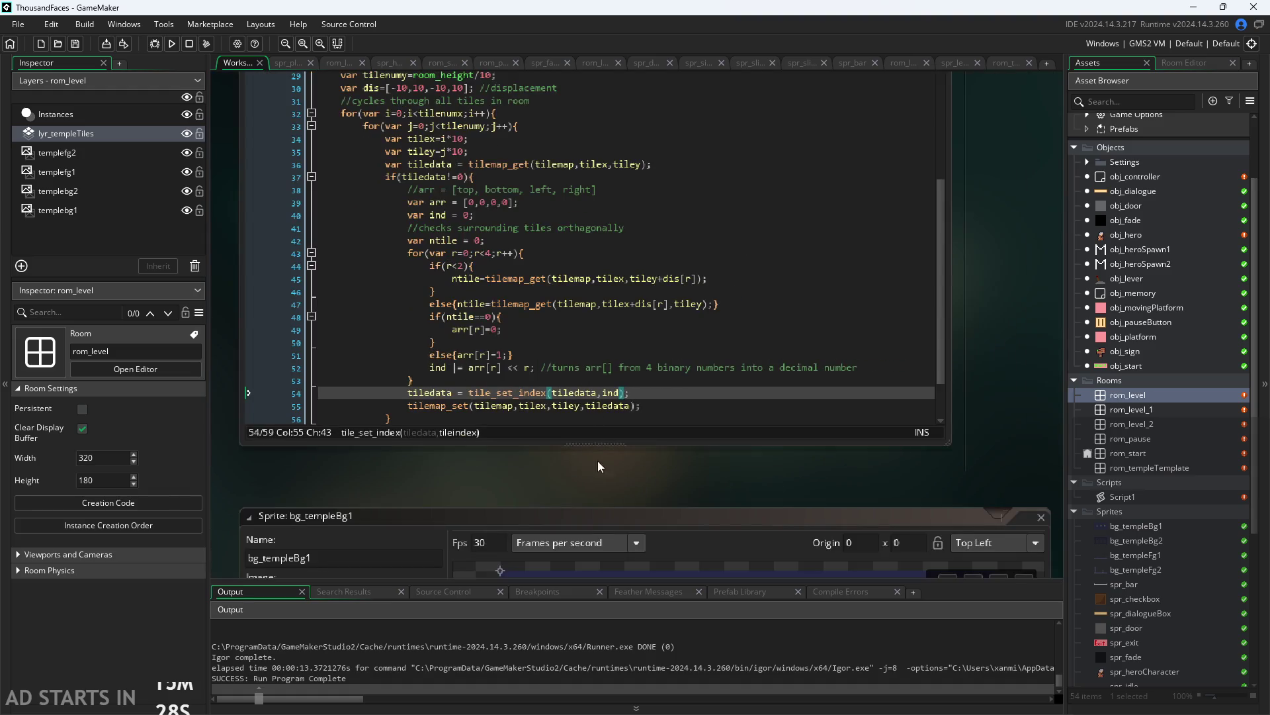
pyautogui.scroll(3, 598, 478)
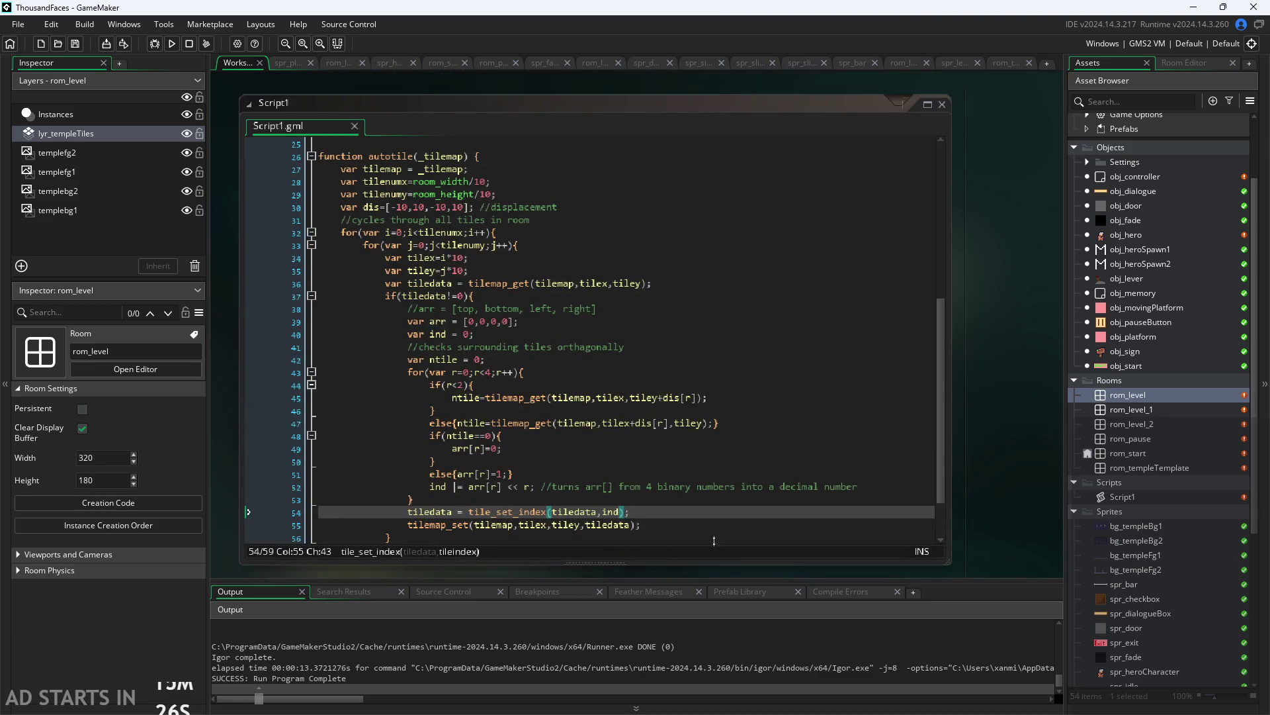
pyautogui.scroll(-1, 981, 474)
pyautogui.scroll(-1, 962, 439)
pyautogui.scroll(-2, 491, 400)
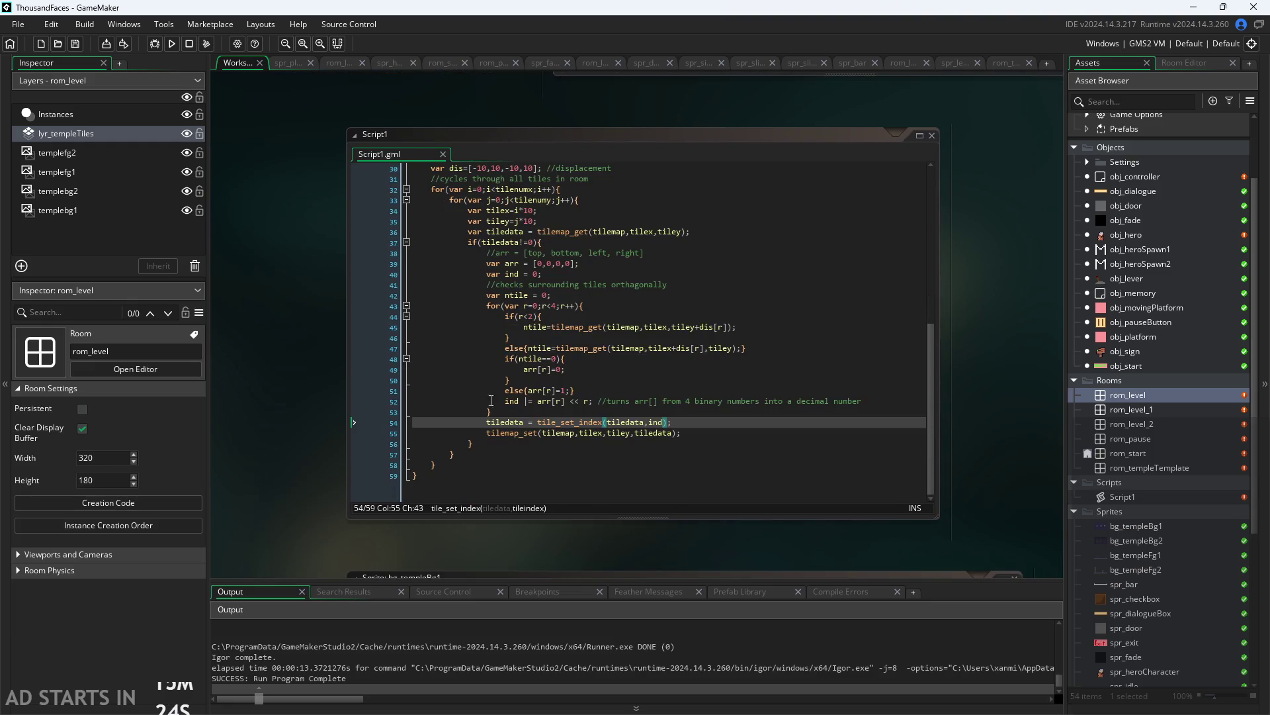
pyautogui.moveTo(423, 475)
pyautogui.mouseDown()
pyautogui.moveTo(456, 463)
pyautogui.moveTo(434, 316)
pyautogui.moveTo(397, 198)
pyautogui.moveTo(383, 257)
pyautogui.mouseUp()
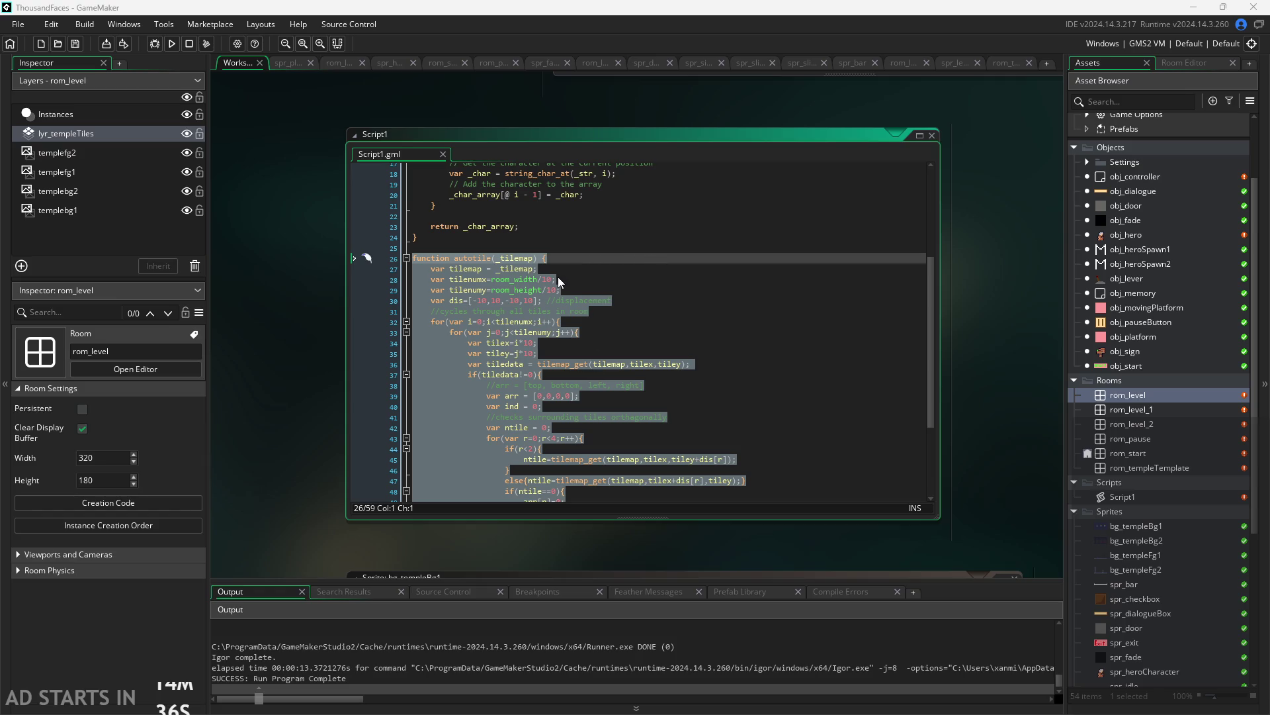
pyautogui.click(505, 311)
pyautogui.scroll(5, 344, 343)
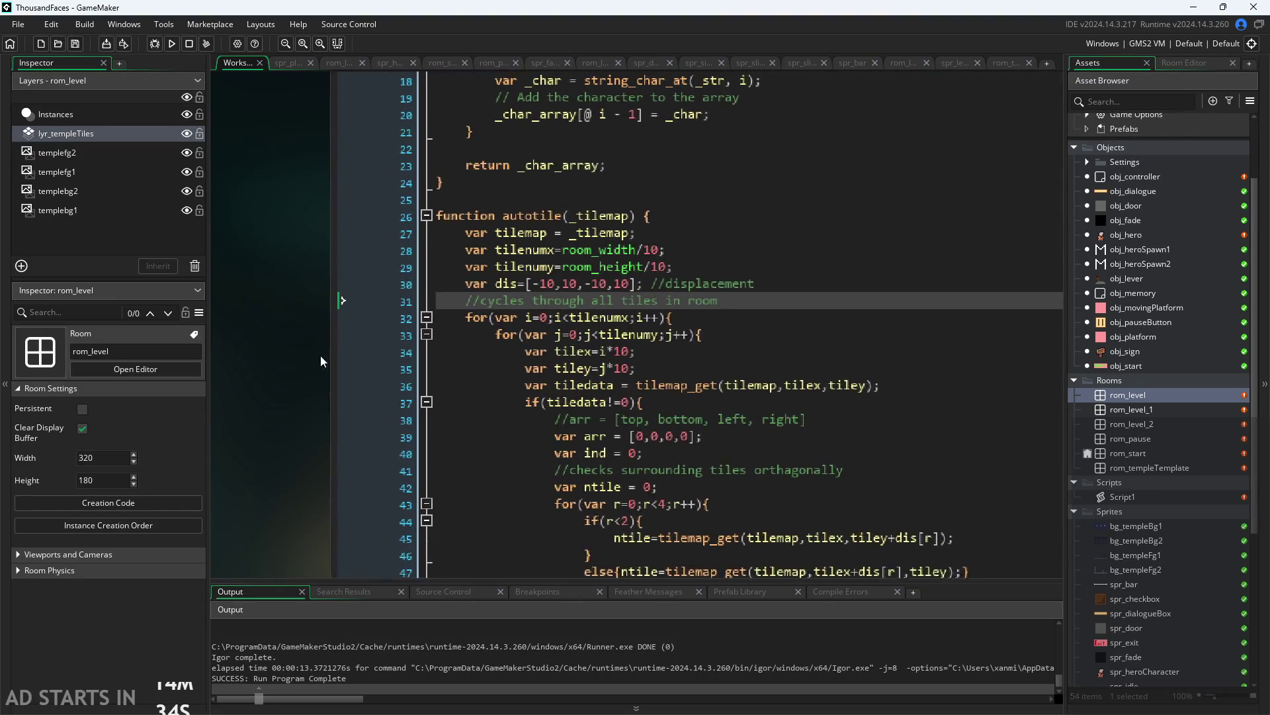
pyautogui.scroll(-3, 303, 361)
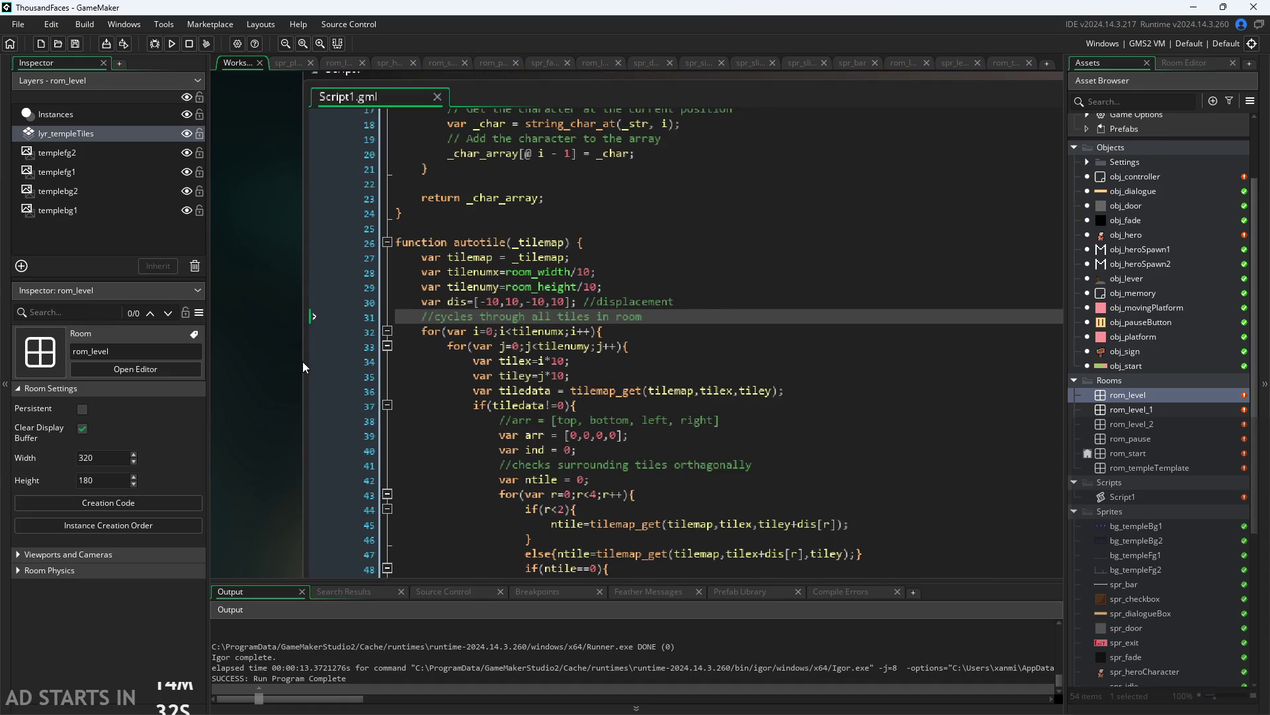
pyautogui.scroll(3, 303, 361)
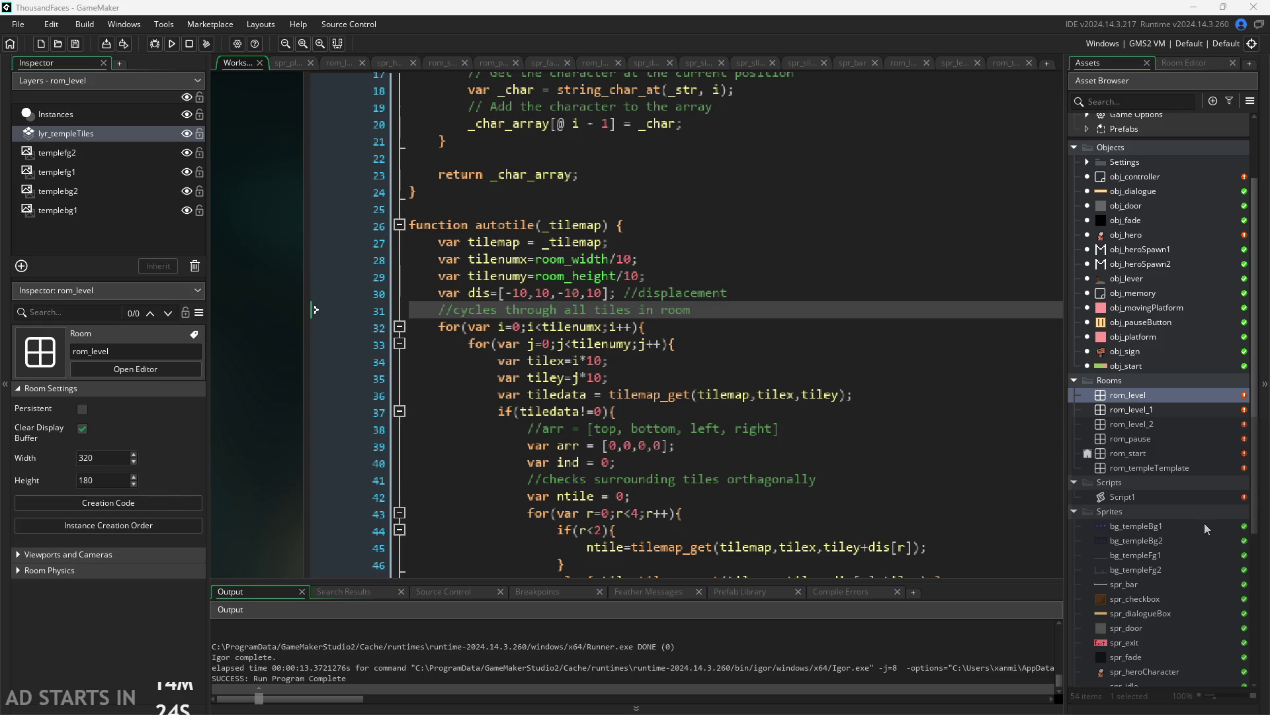
# Insert tilemap_get_cell_x_at_pixel around i*10 for tilex via autocomplete, fixing the brackets
pyautogui.scroll(-1, 581, 302)
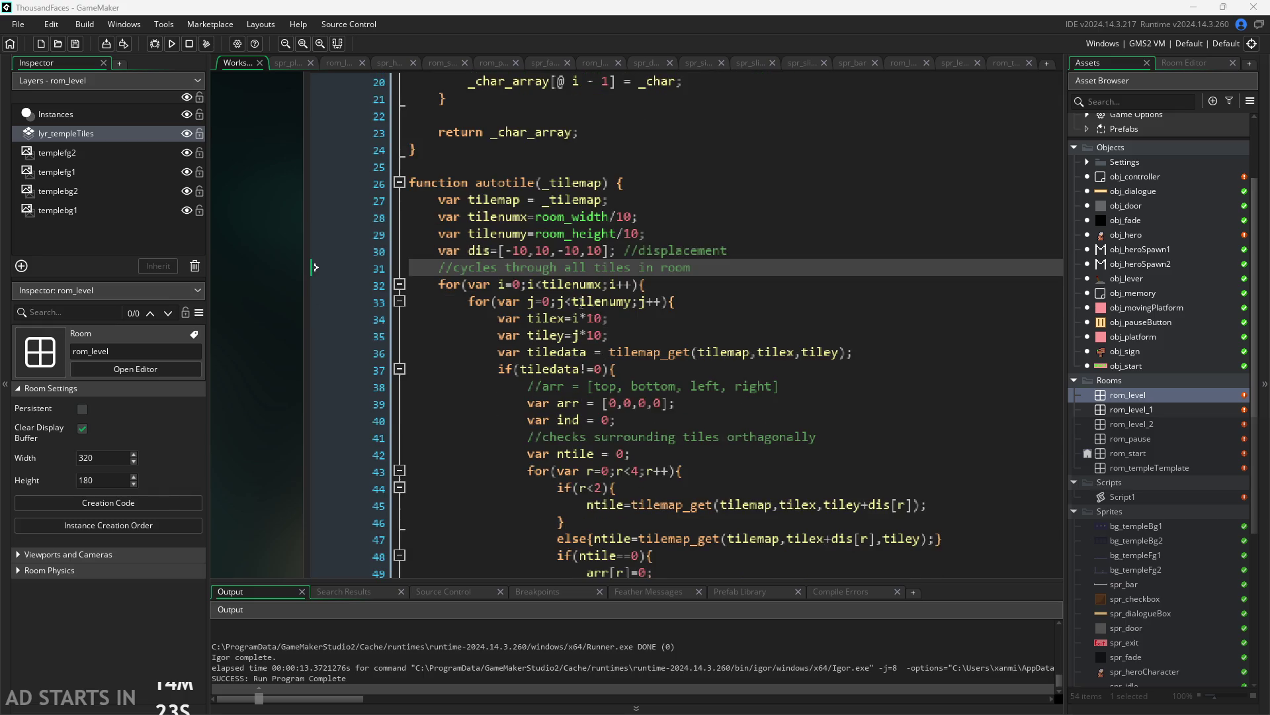
pyautogui.click(574, 335)
pyautogui.press('Up')
pyautogui.write('til')
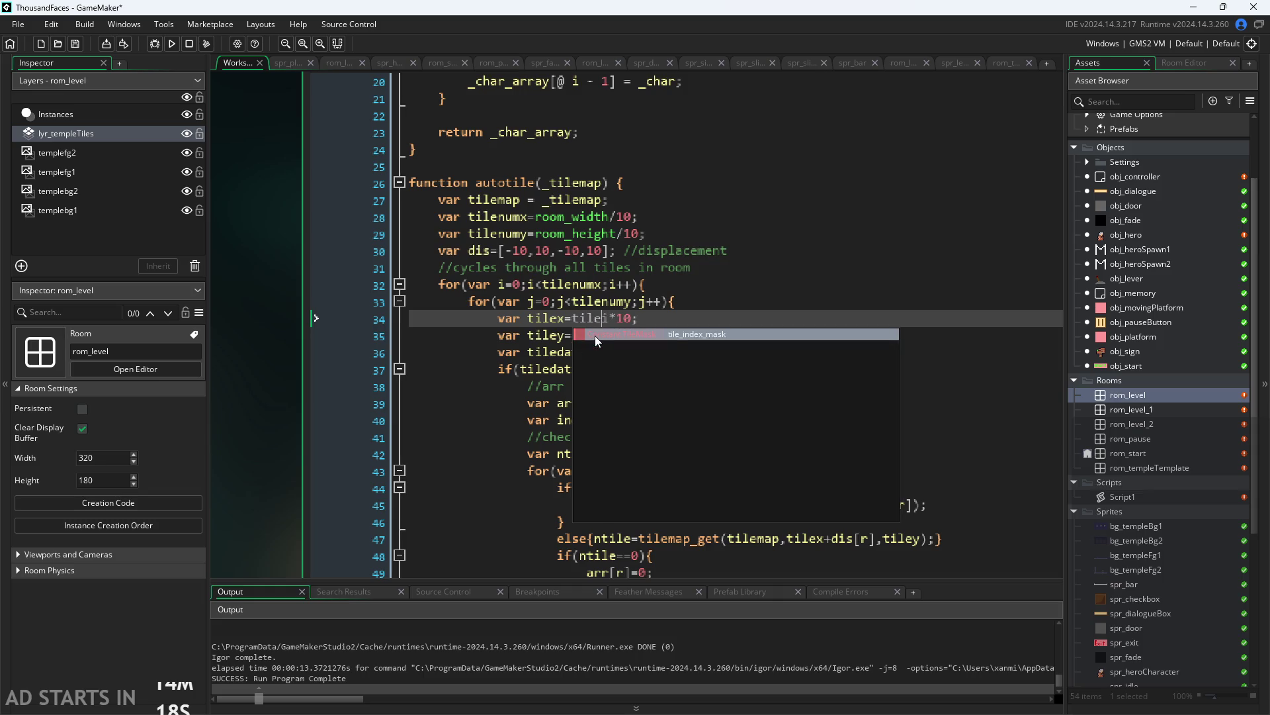
pyautogui.write(' e')
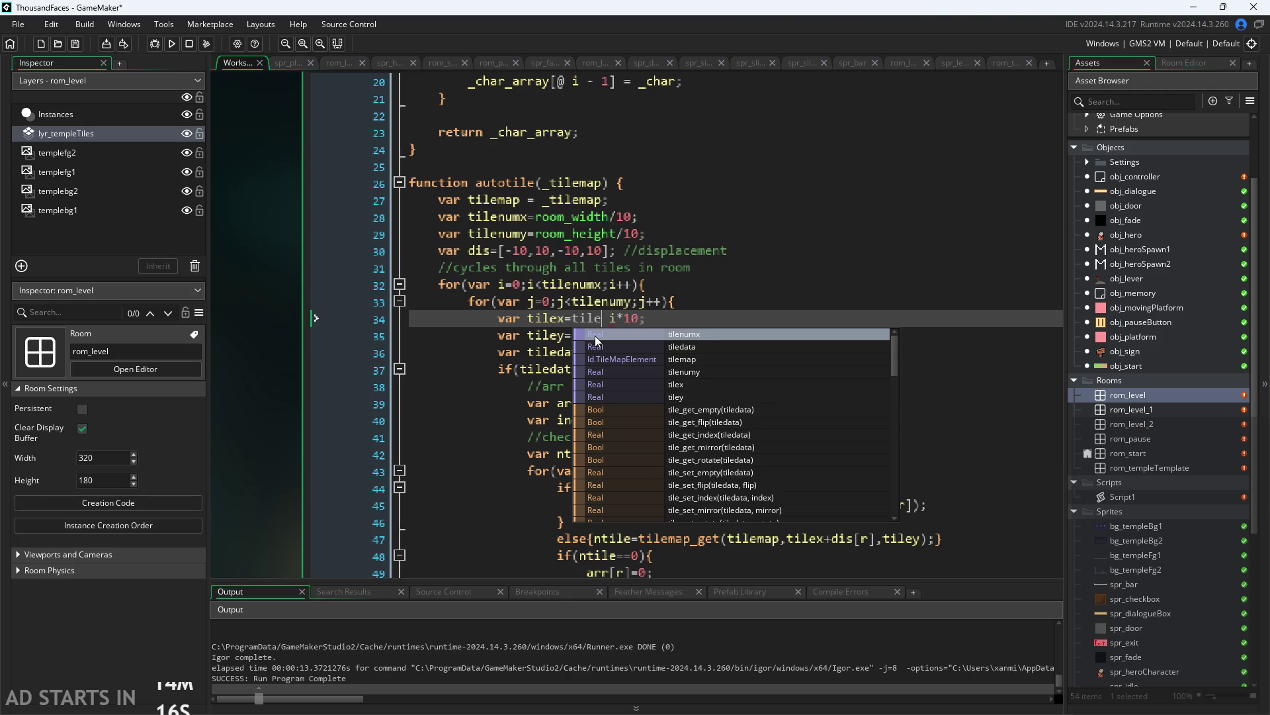
pyautogui.press('Down')
pyautogui.press('Down')
pyautogui.press('Down')
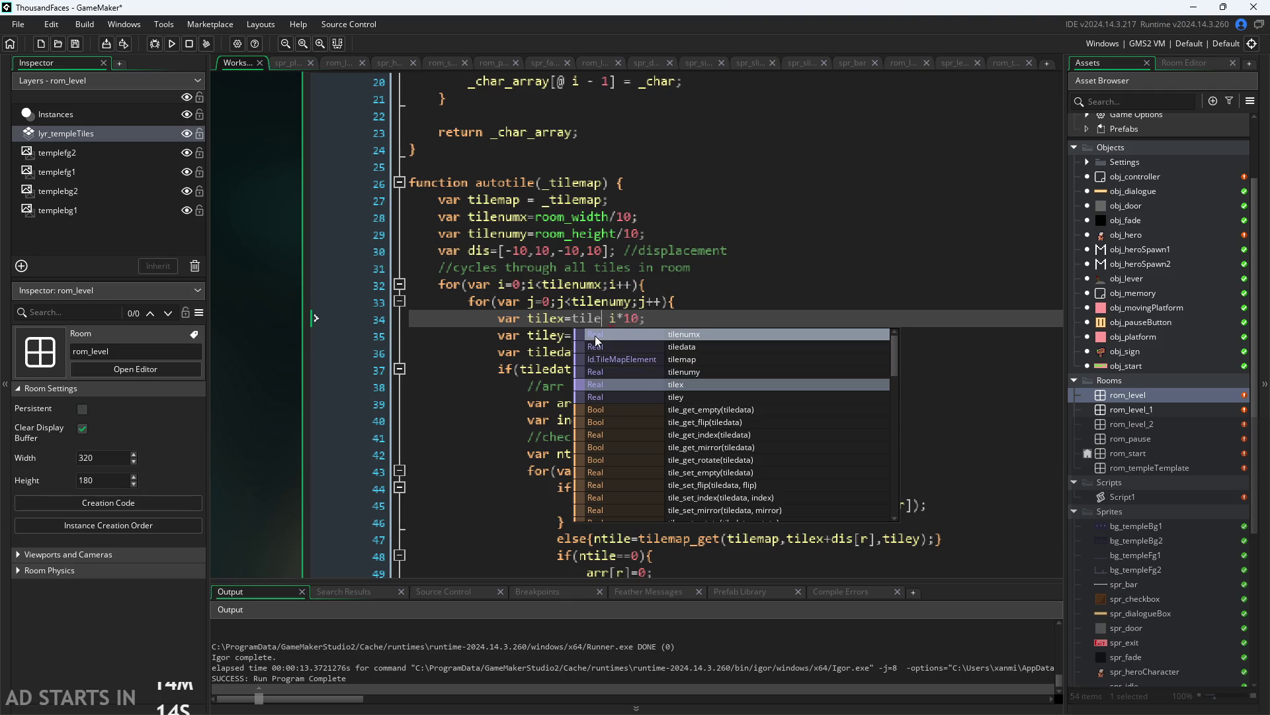
pyautogui.write('_get')
pyautogui.press('BackSpace')
pyautogui.press('BackSpace')
pyautogui.press('BackSpace')
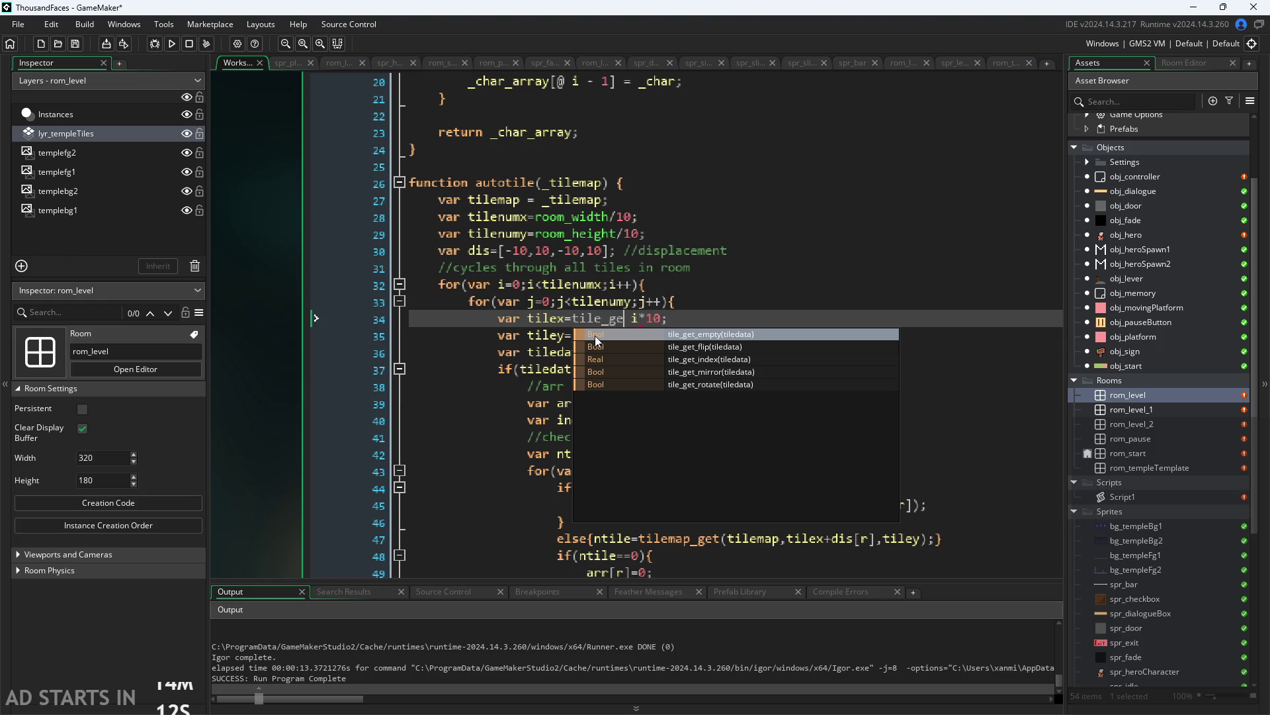
pyautogui.write('map_')
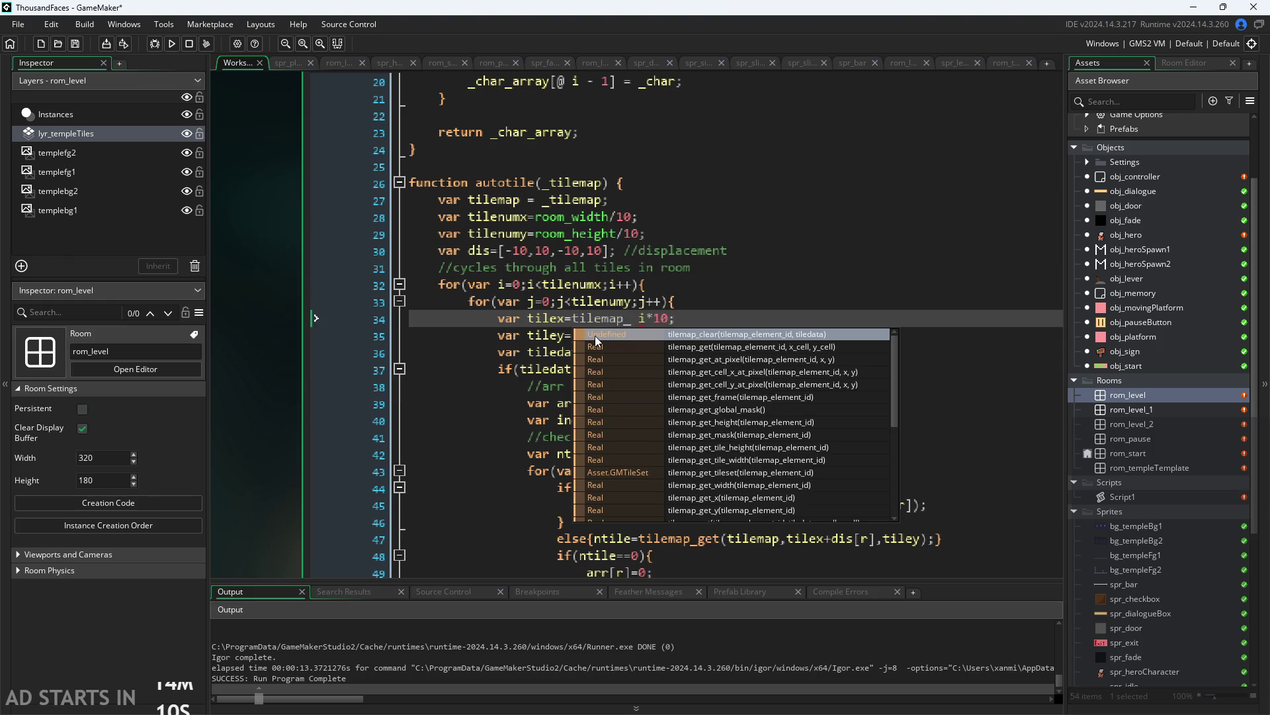
pyautogui.write('get')
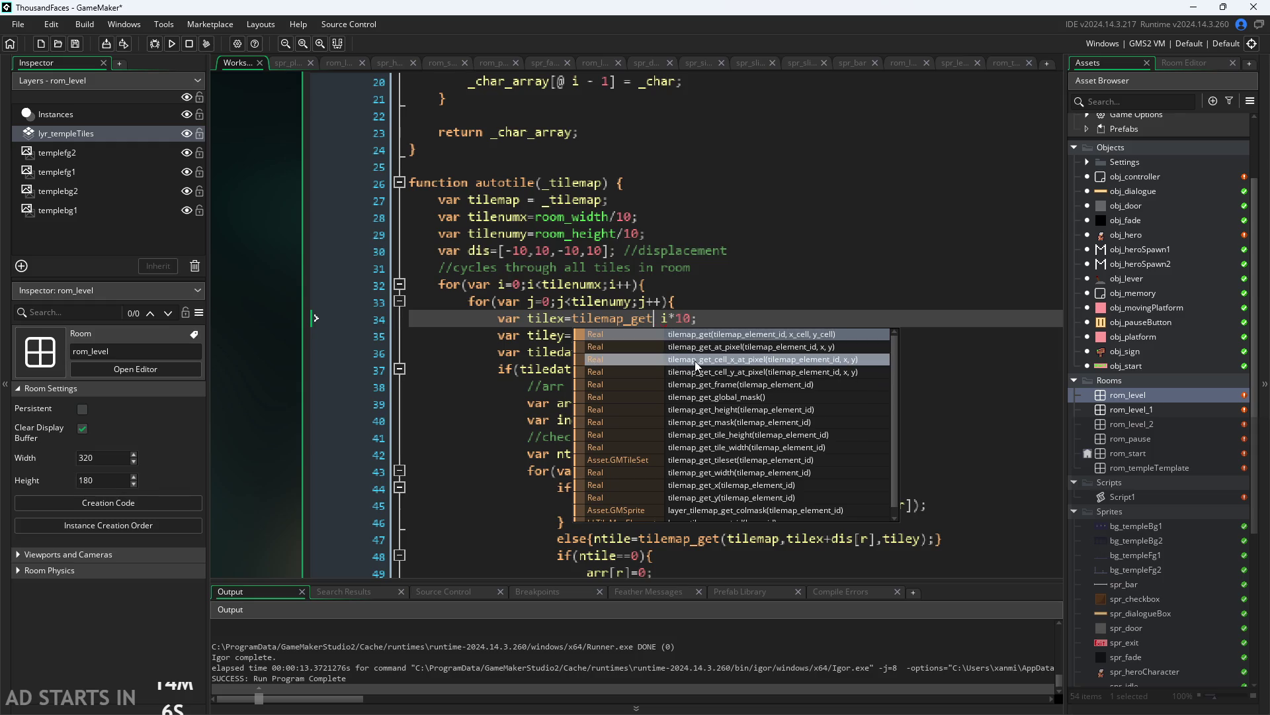
pyautogui.click(695, 360)
pyautogui.press('Right')
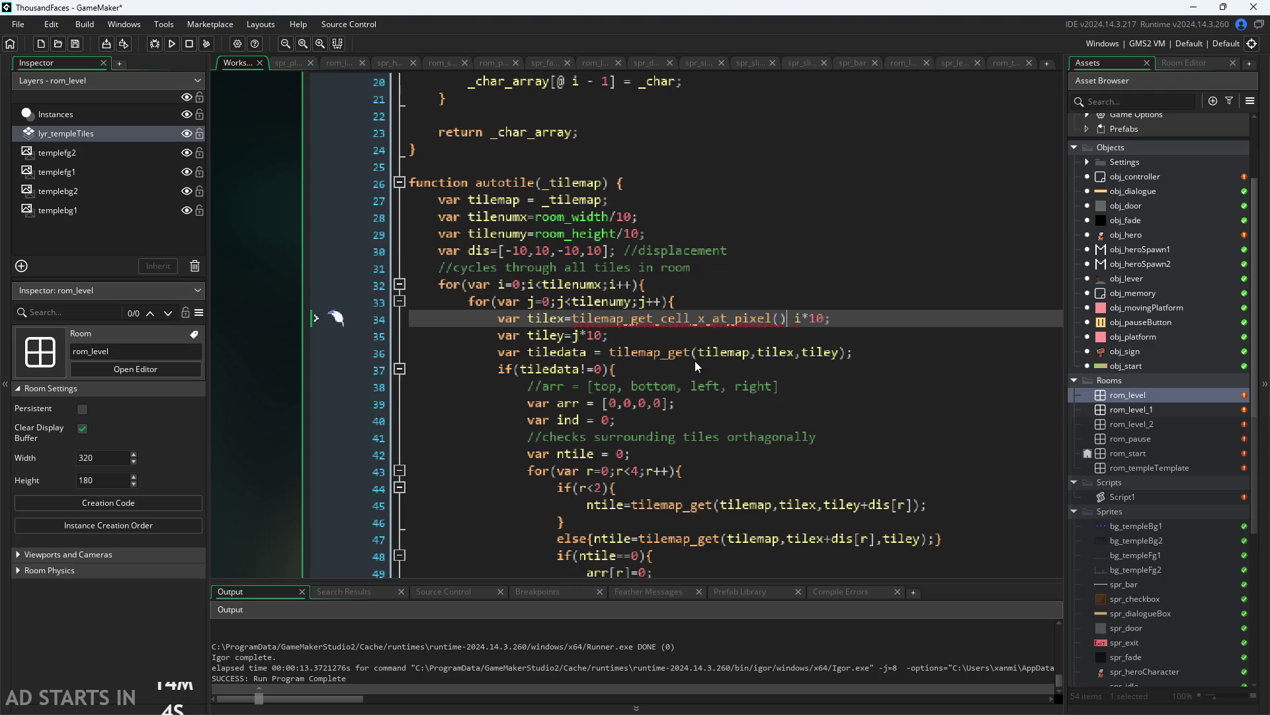
pyautogui.press('BackSpace')
pyautogui.press('BackSpace')
pyautogui.write(')')
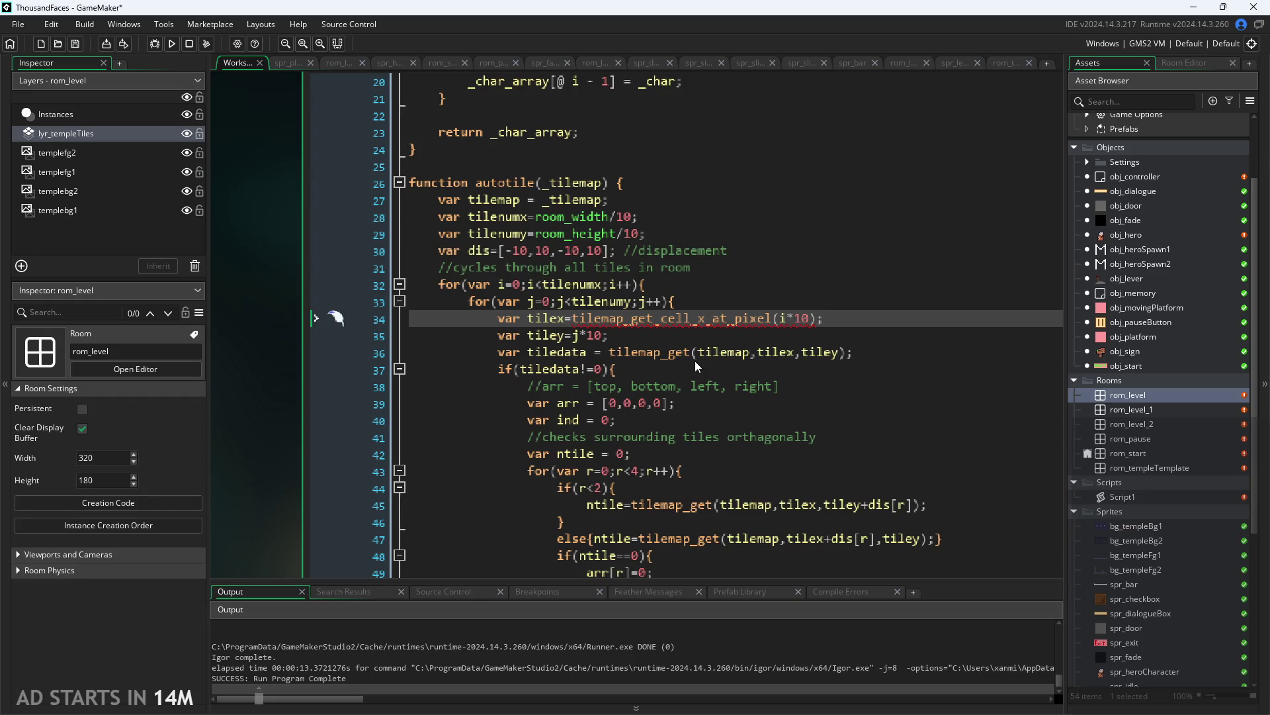
# Complete the call's arguments as (tilemap,i*10,j*10) and copy it
pyautogui.moveTo(630, 318)
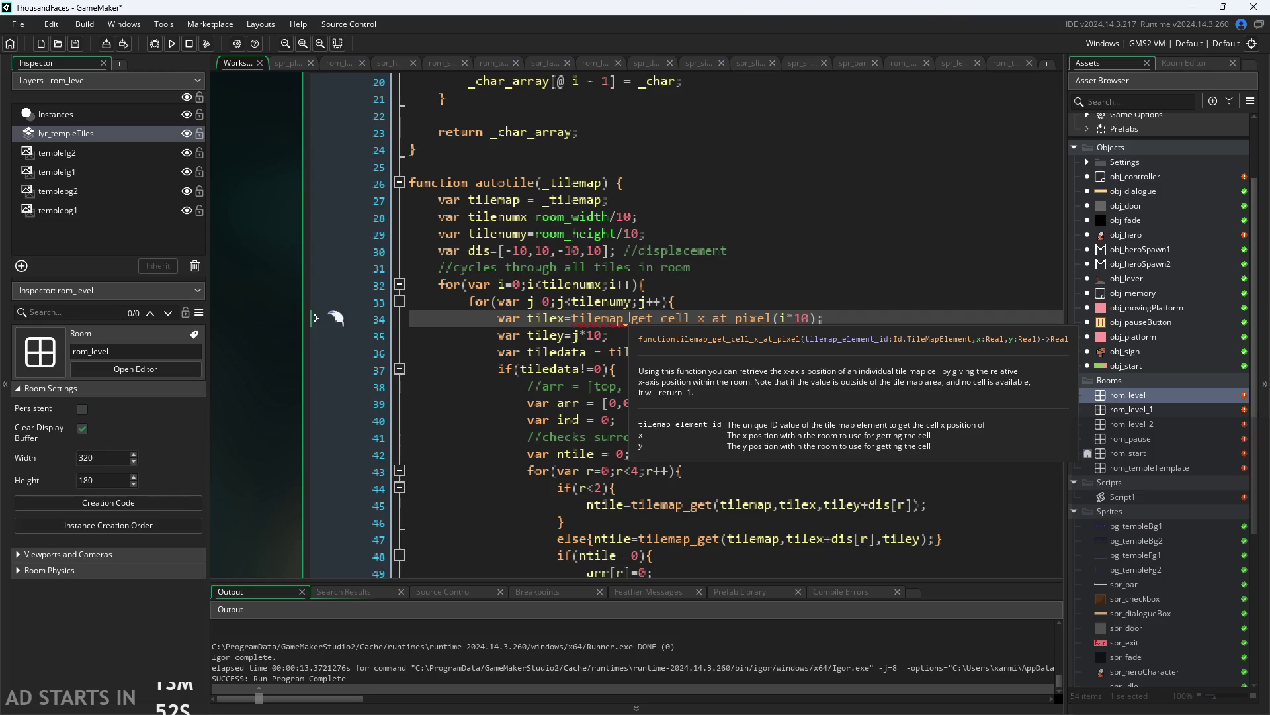
pyautogui.click(814, 319)
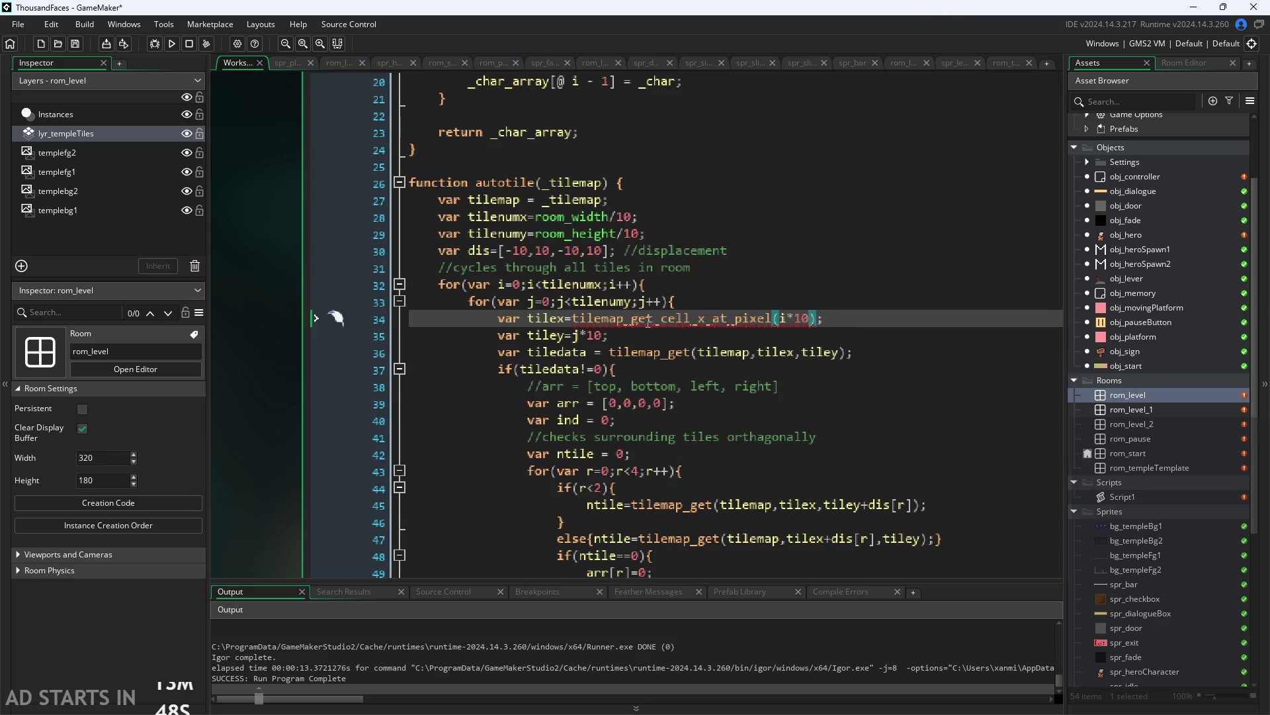
pyautogui.write(',')
pyautogui.write('j*10')
pyautogui.moveTo(711, 313)
pyautogui.moveTo(796, 347)
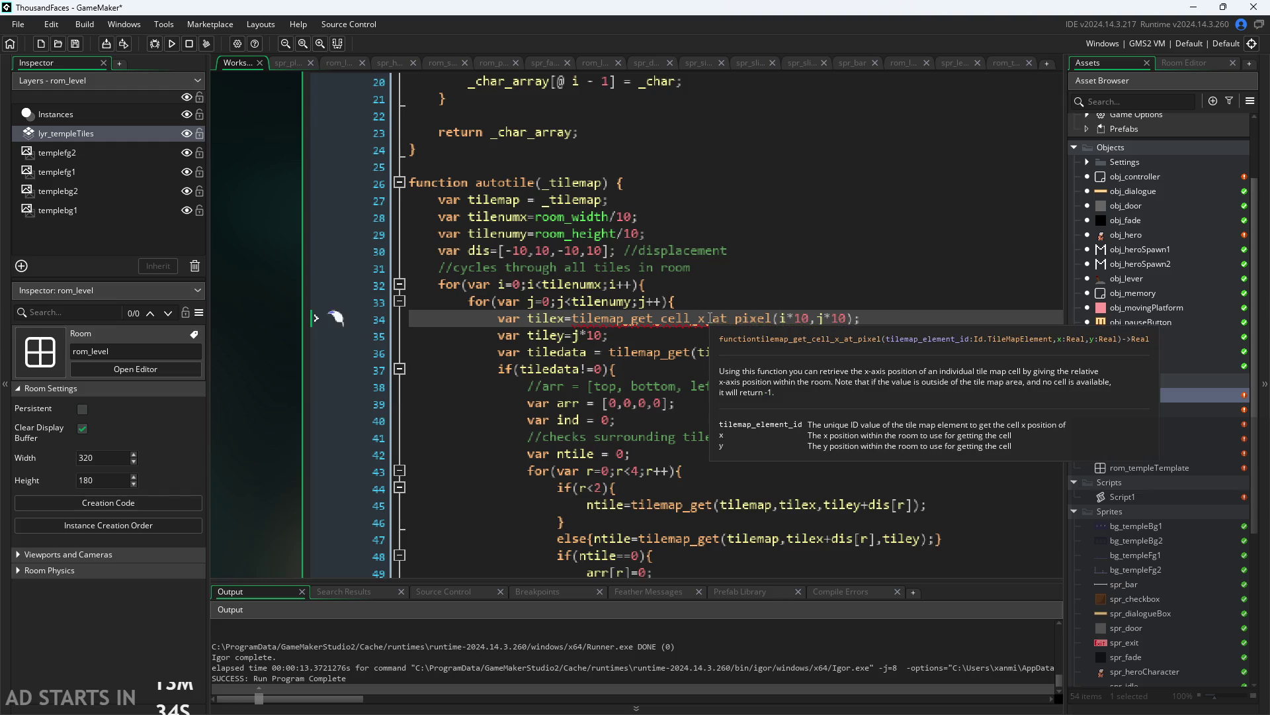
pyautogui.click(782, 318)
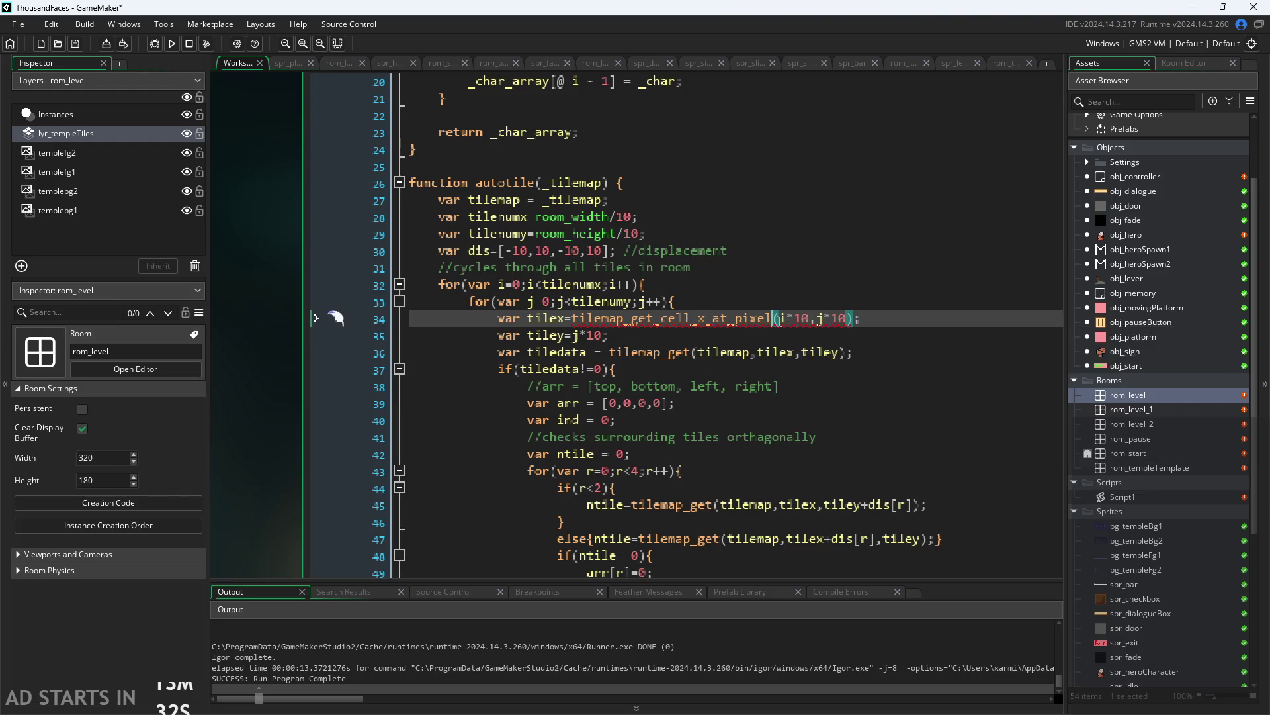
pyautogui.write('tilemap,')
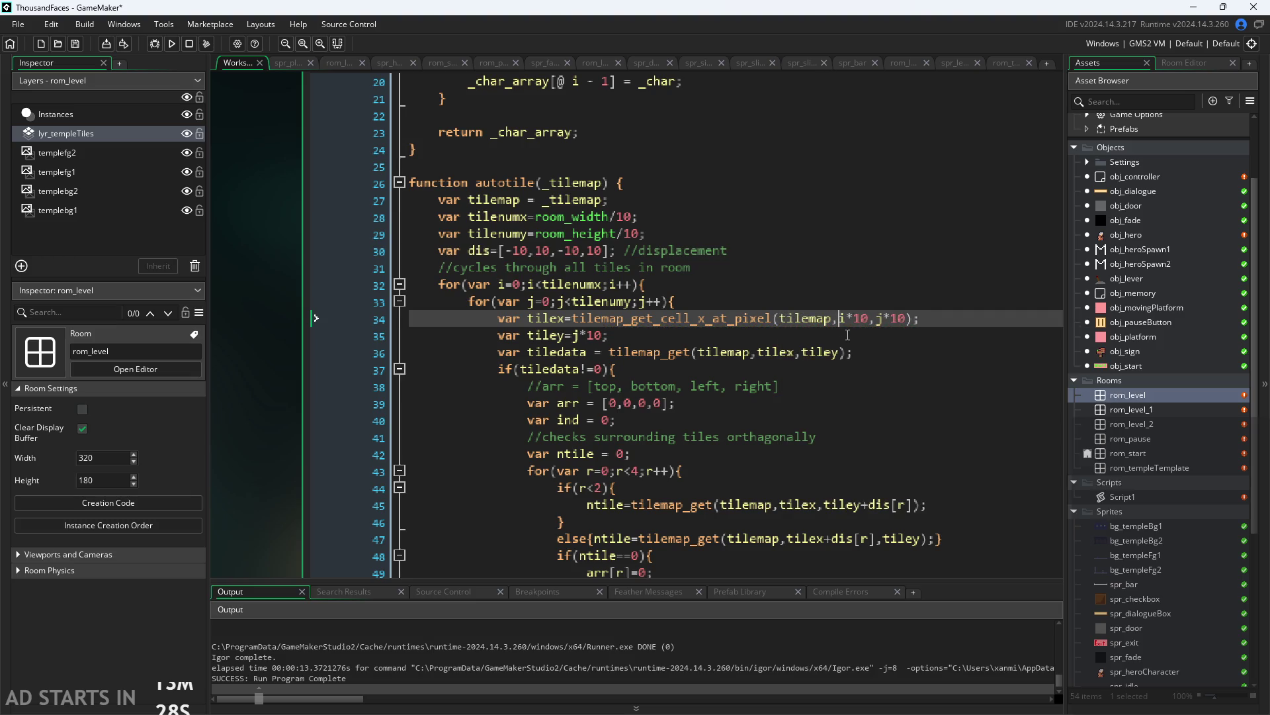
pyautogui.moveTo(922, 319)
pyautogui.mouseDown()
pyautogui.moveTo(711, 338)
pyautogui.moveTo(573, 323)
pyautogui.mouseUp()
pyautogui.hotkey('ctrl', 'c')
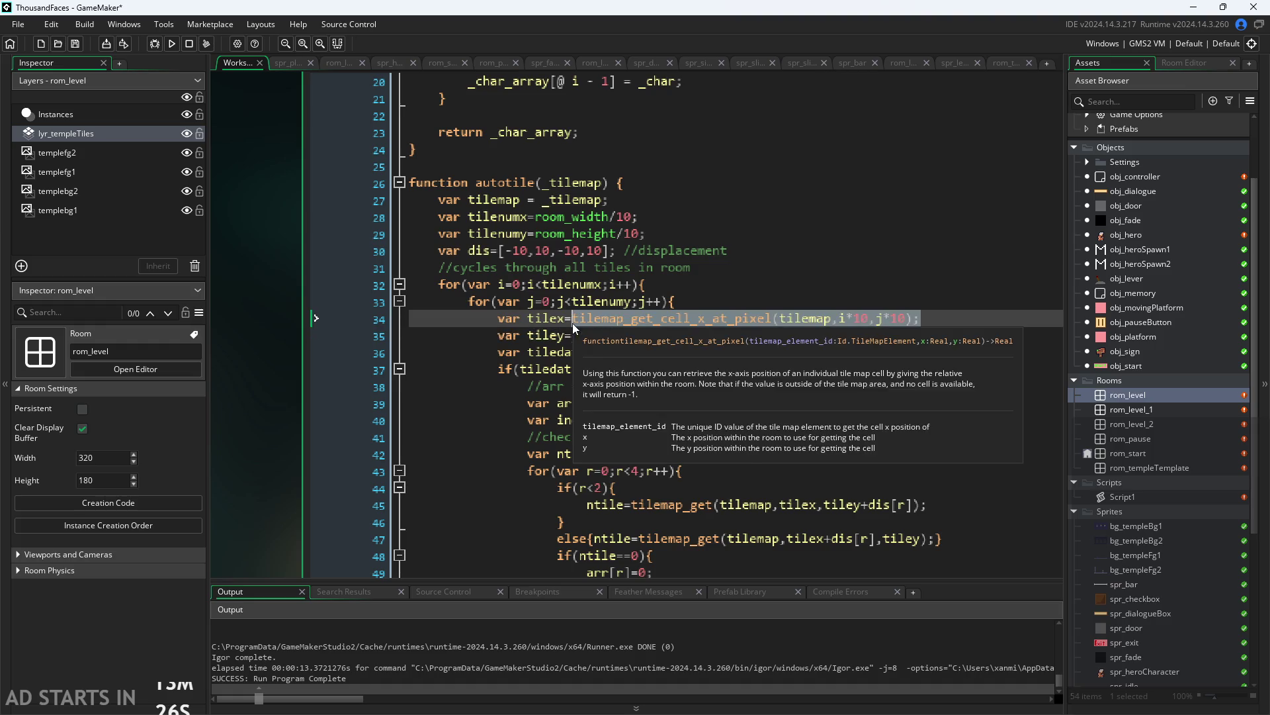
pyautogui.click(575, 336)
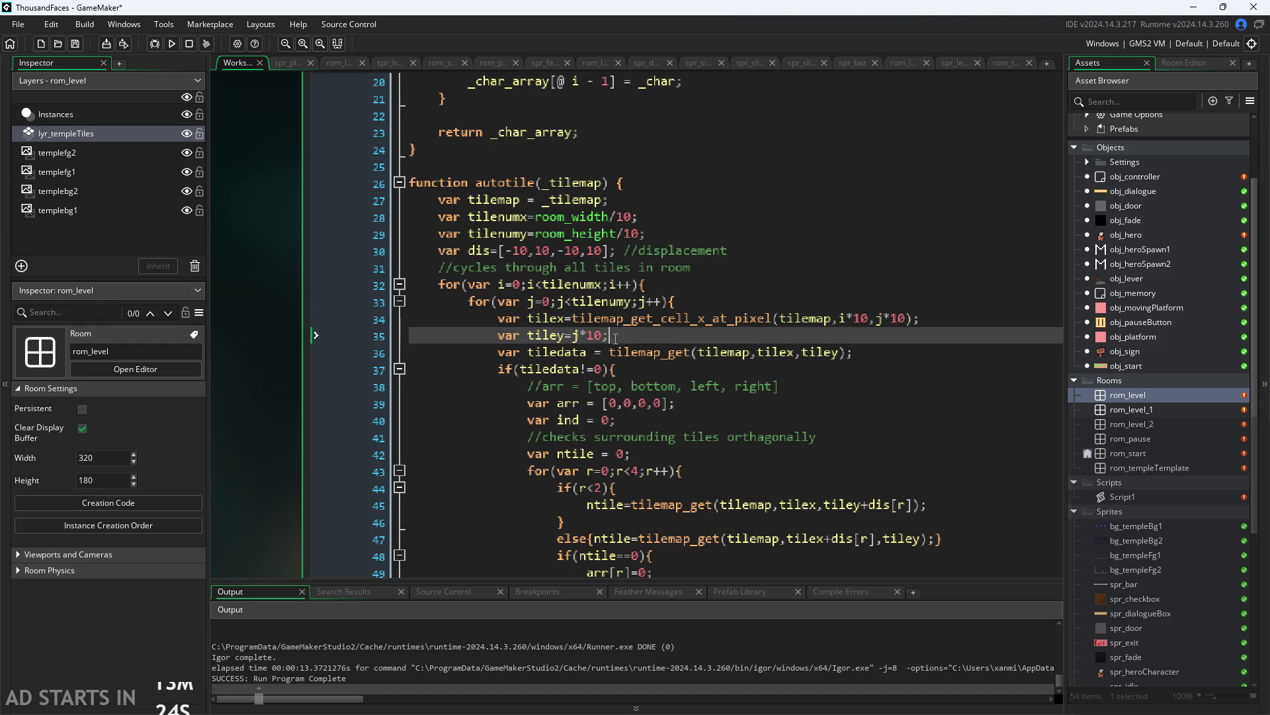
# Paste the call into tiley, delete the leftover j*10;, and change _x_ to _y_
pyautogui.hotkey('ctrl', 'v')
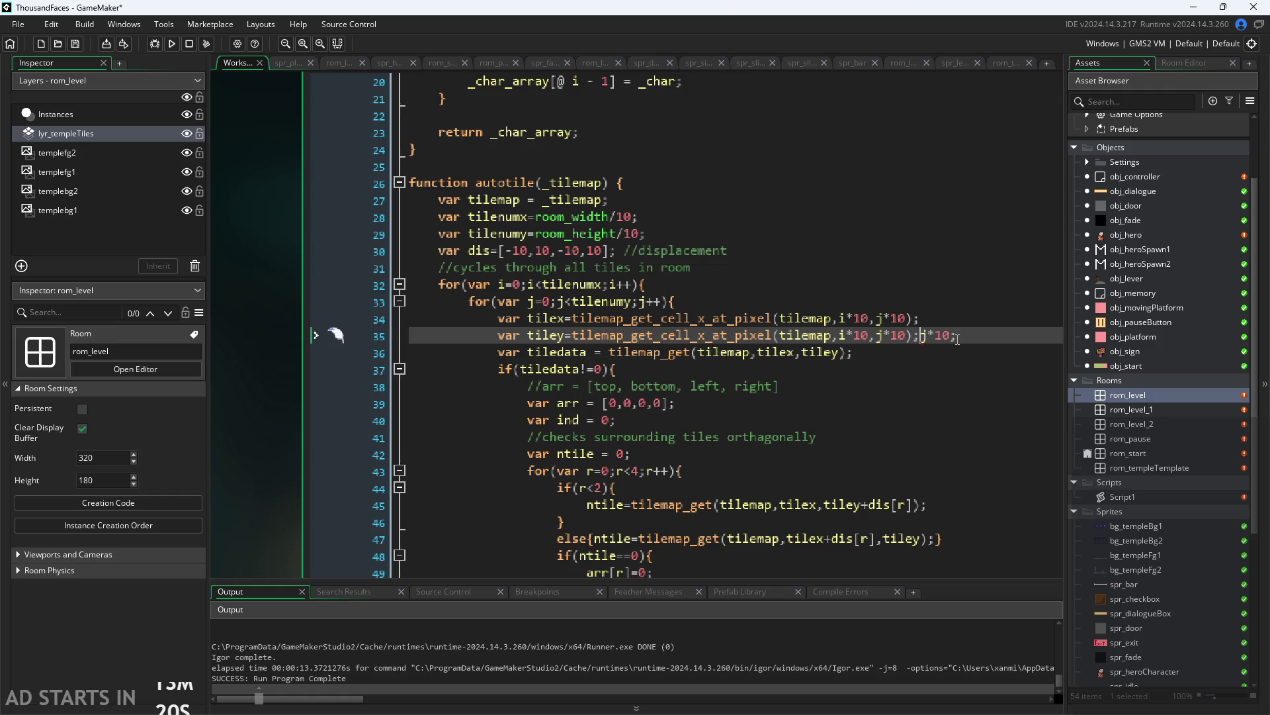
pyautogui.moveTo(958, 337); pyautogui.dragTo(923, 336)
pyautogui.press('BackSpace')
pyautogui.click(708, 339)
pyautogui.press('BackSpace')
pyautogui.write('y')
pyautogui.click(716, 420)
# Run the game to test the autotiling
pyautogui.scroll(-1, 715, 420)
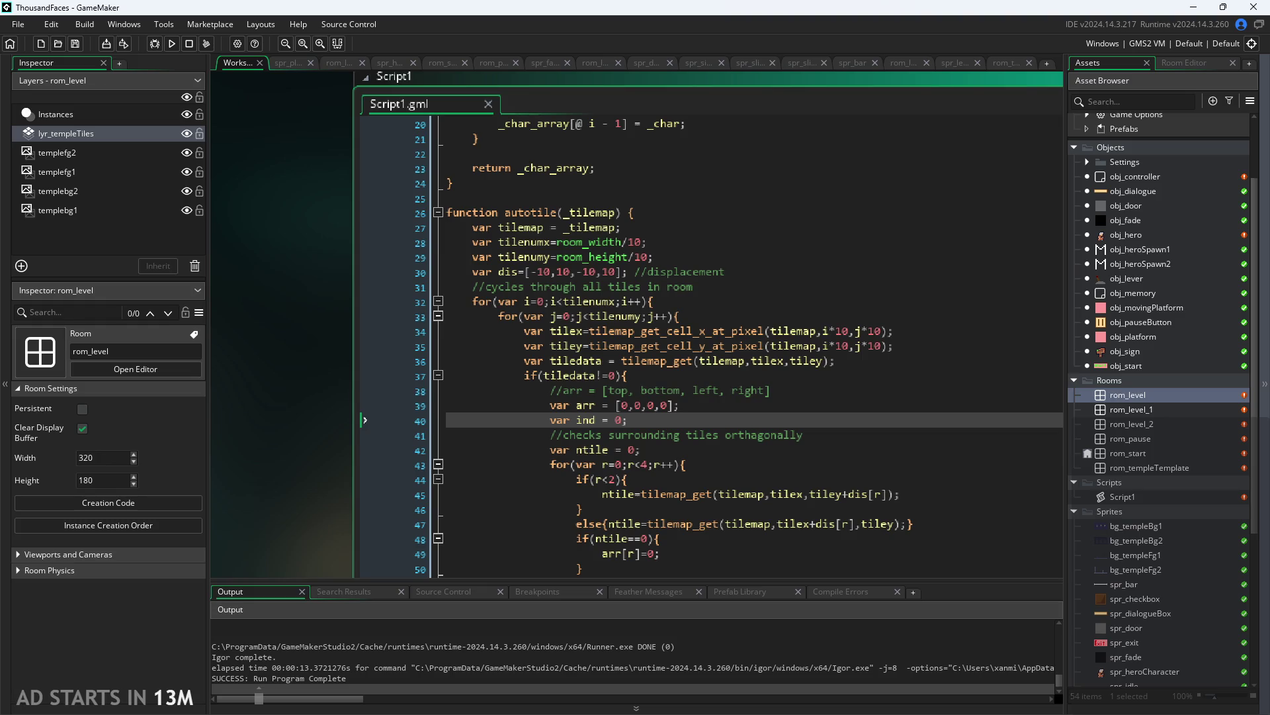
pyautogui.click(817, 393)
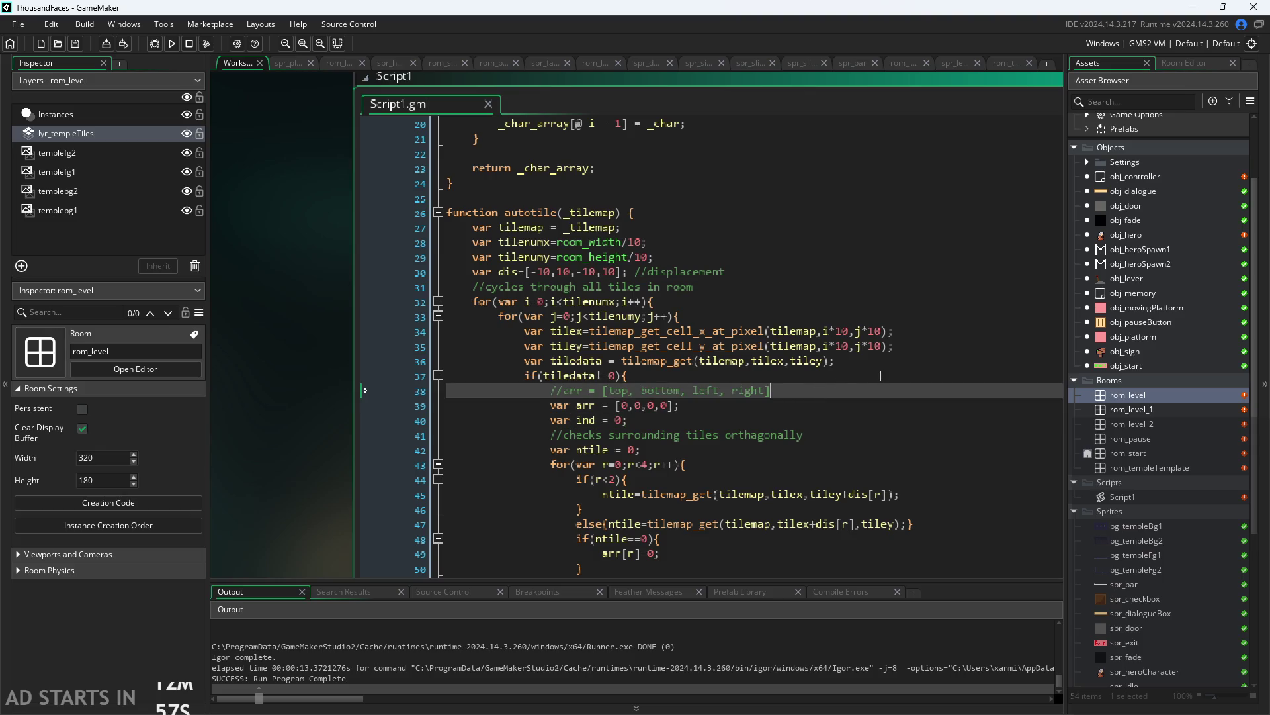
pyautogui.click(170, 43)
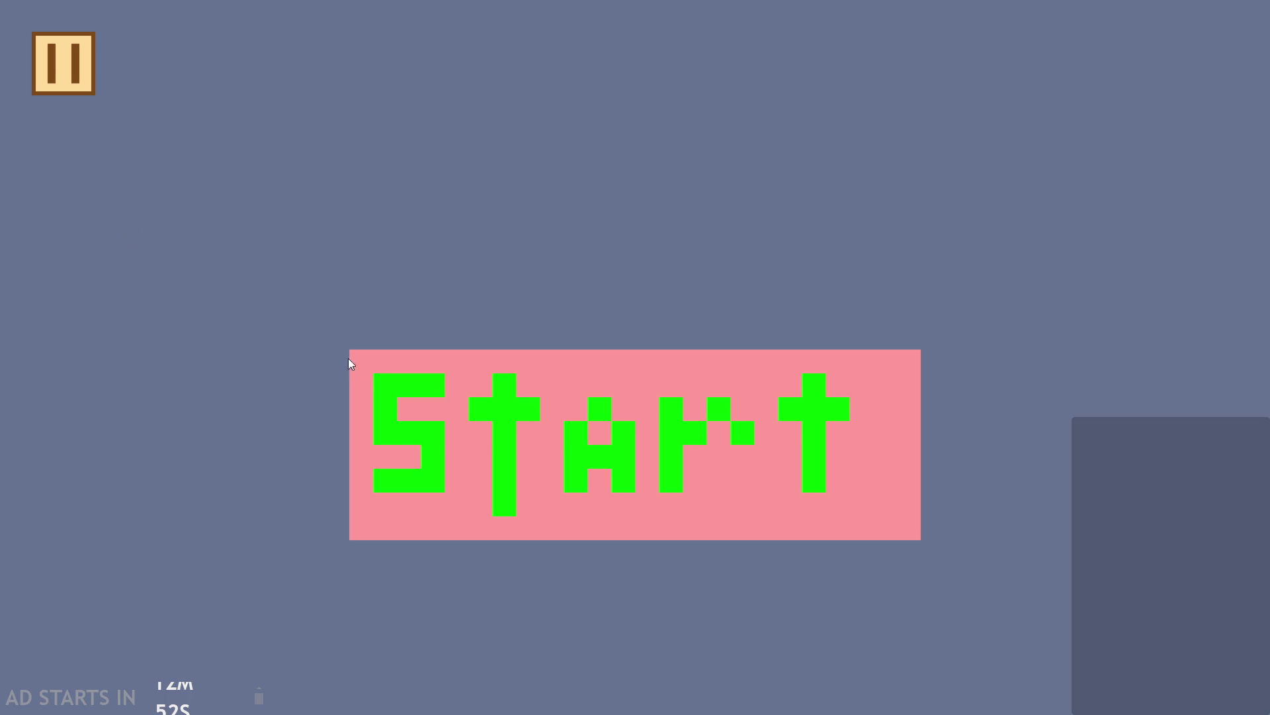
# Start the game and run and jump the hero left and right around the temple room
pyautogui.click(510, 362)
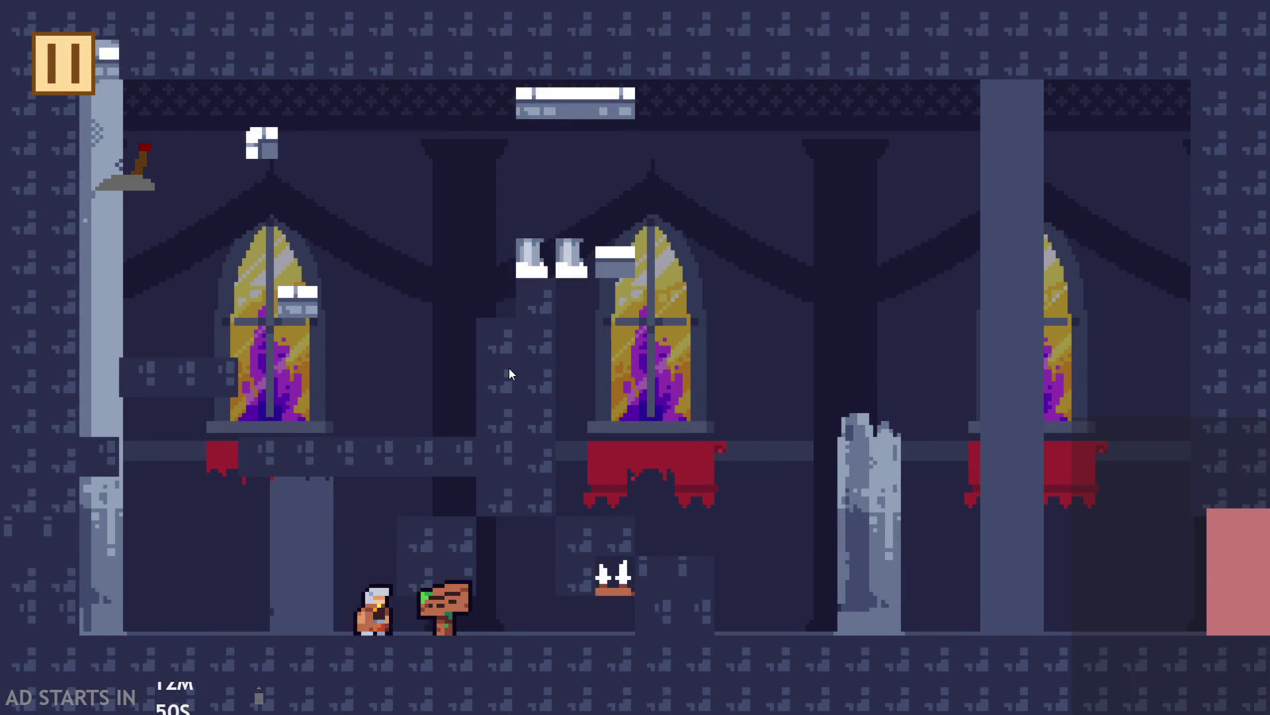
pyautogui.press('Left')
pyautogui.press('space')
pyautogui.press('space')
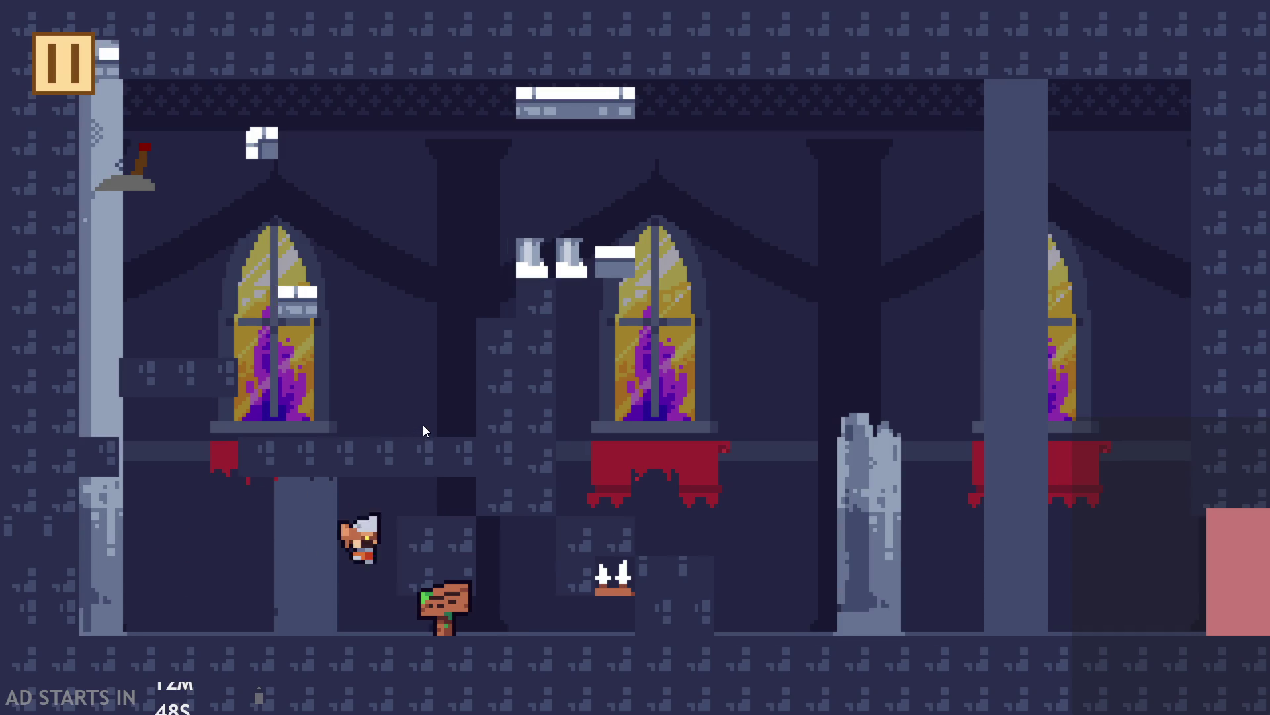
pyautogui.press('Left')
pyautogui.press('space')
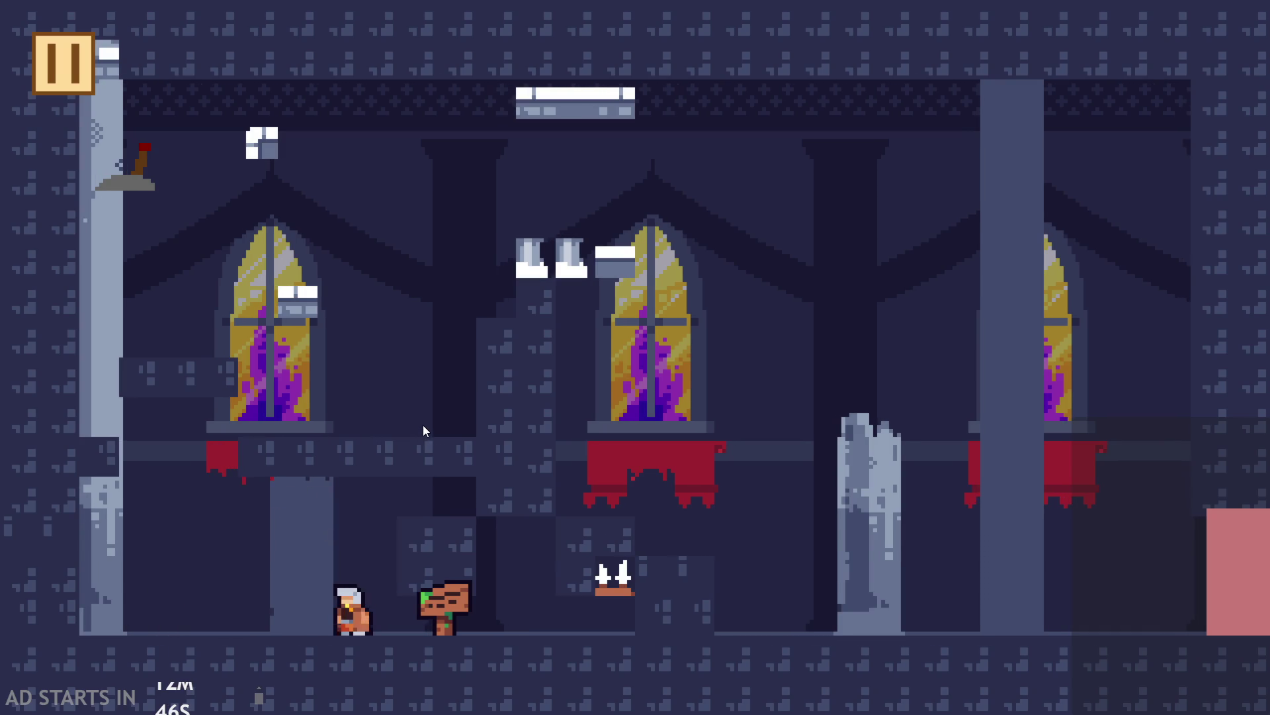
pyautogui.press('Left')
pyautogui.press('space')
pyautogui.press('Right')
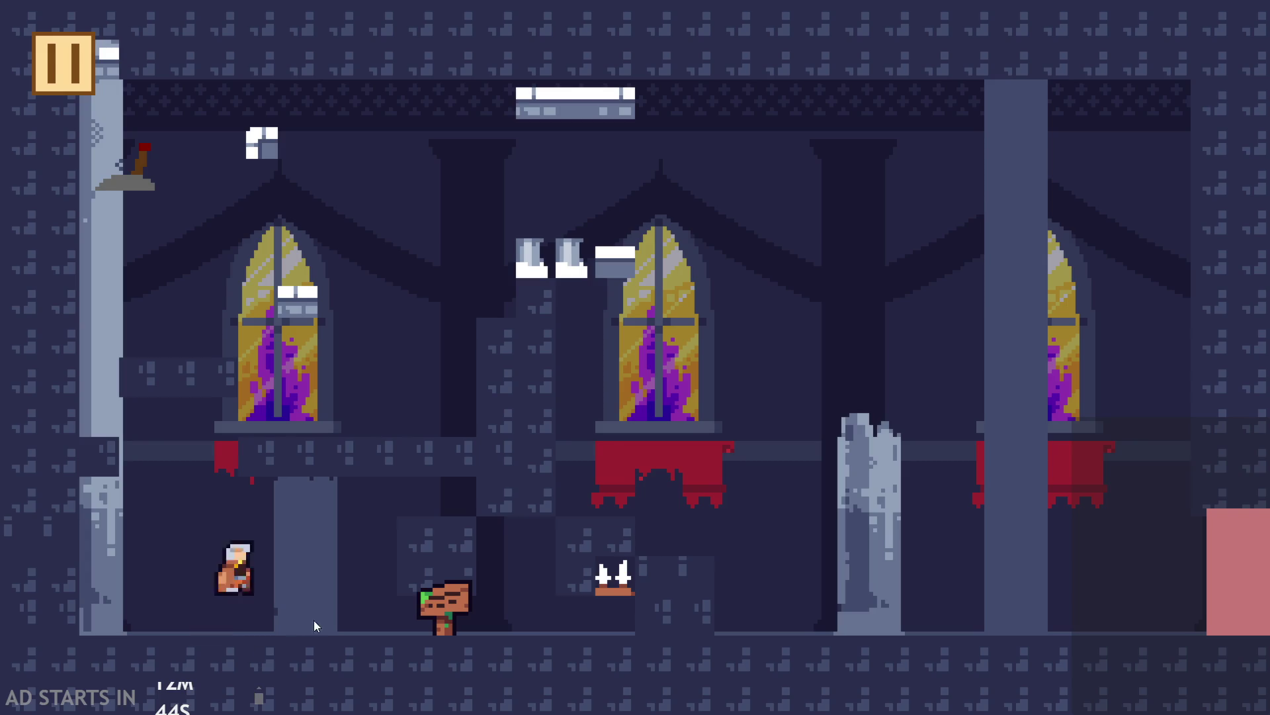
pyautogui.press('space')
pyautogui.press('Left')
pyautogui.press('Left')
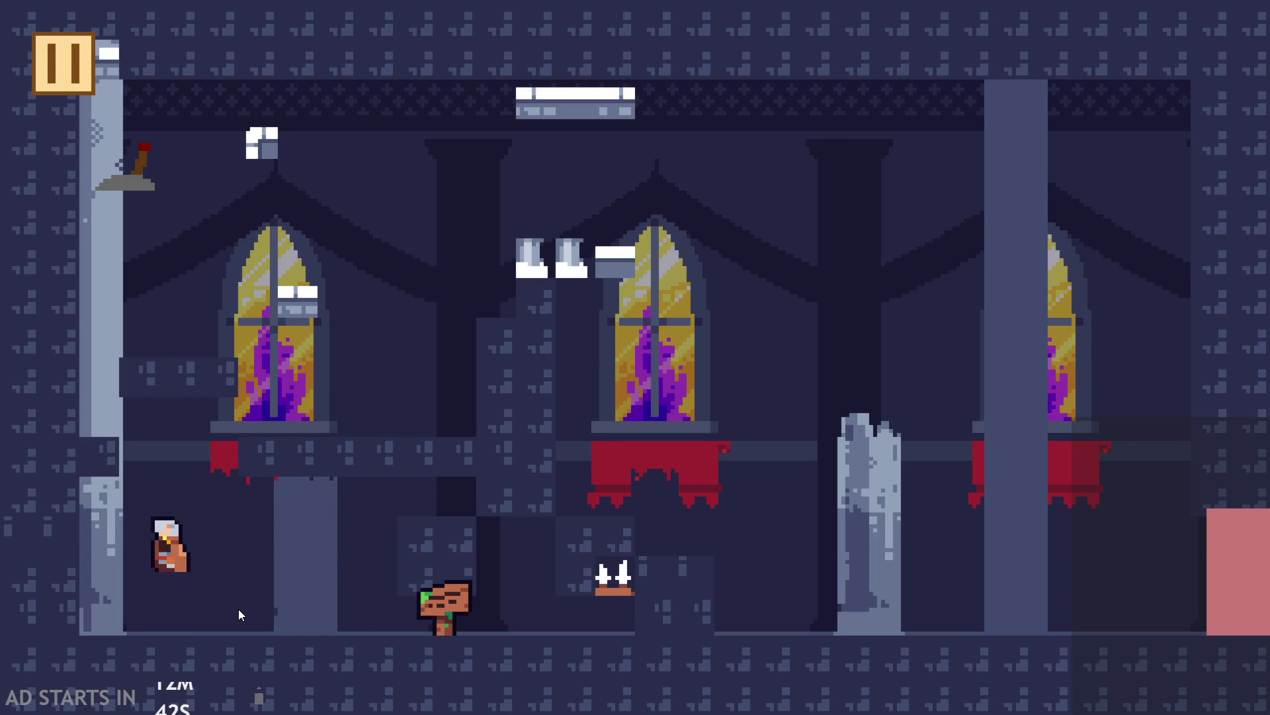
pyautogui.press('Right')
pyautogui.press('space')
pyautogui.press('space')
pyautogui.press('Left')
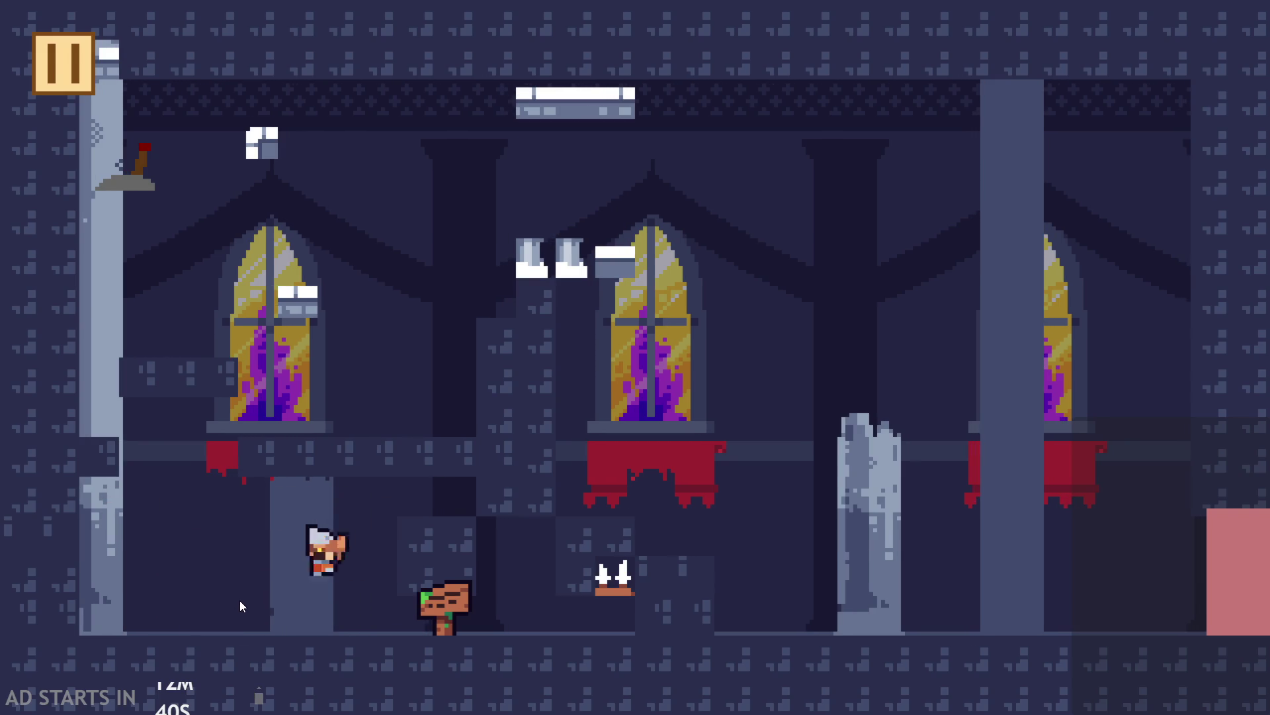
pyautogui.press('space')
pyautogui.press('Right')
pyautogui.press('space')
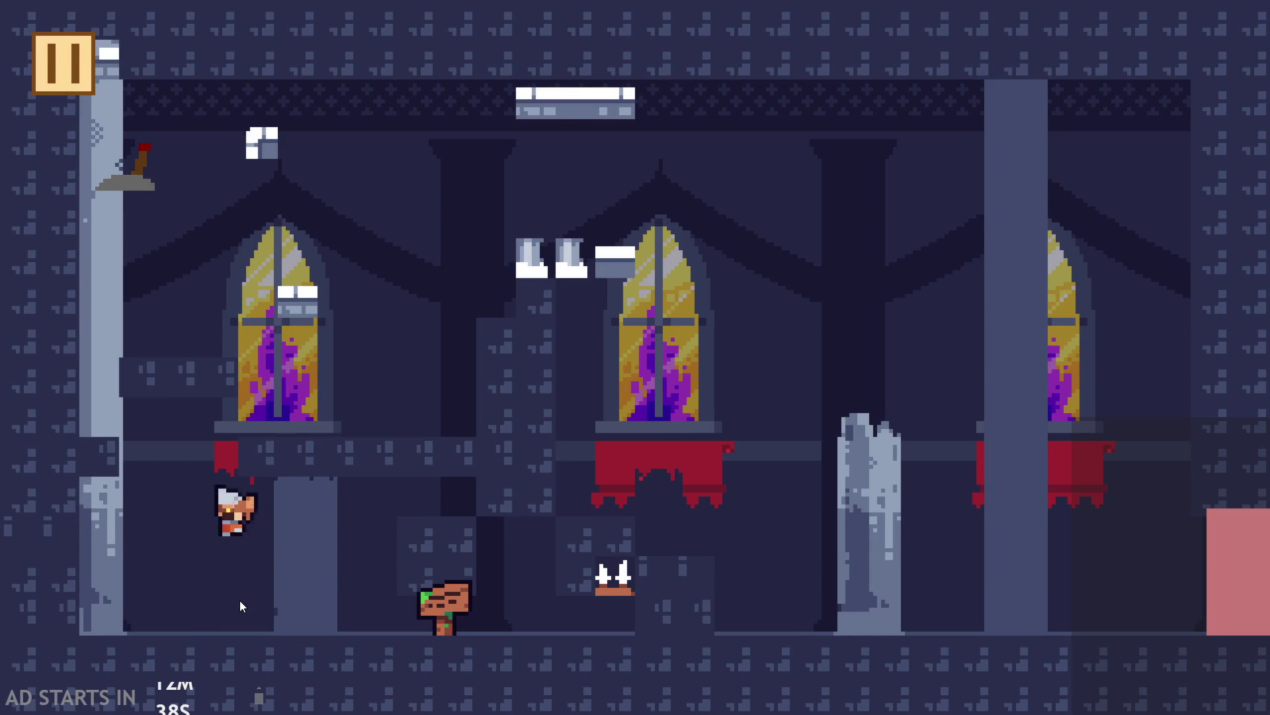
pyautogui.press('Left')
pyautogui.press('Right')
pyautogui.press('Left')
pyautogui.press('space')
pyautogui.press('Right')
pyautogui.press('Left')
pyautogui.press('Right')
# Jump the hero onto the ledge and back down, then pause and exit to the editor
pyautogui.press('Up')
pyautogui.press('Left')
pyautogui.press('Right')
pyautogui.press('Left')
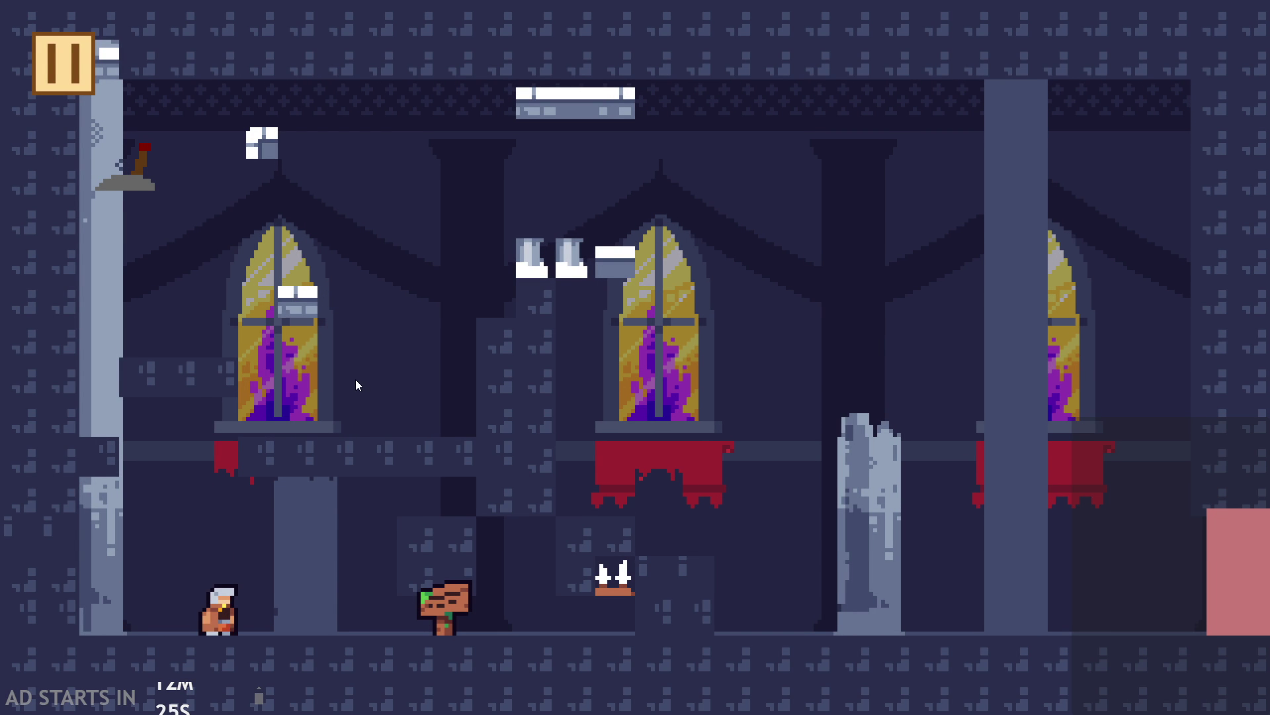
pyautogui.press('Right')
pyautogui.press('Up')
pyautogui.press('Left')
pyautogui.press('Right')
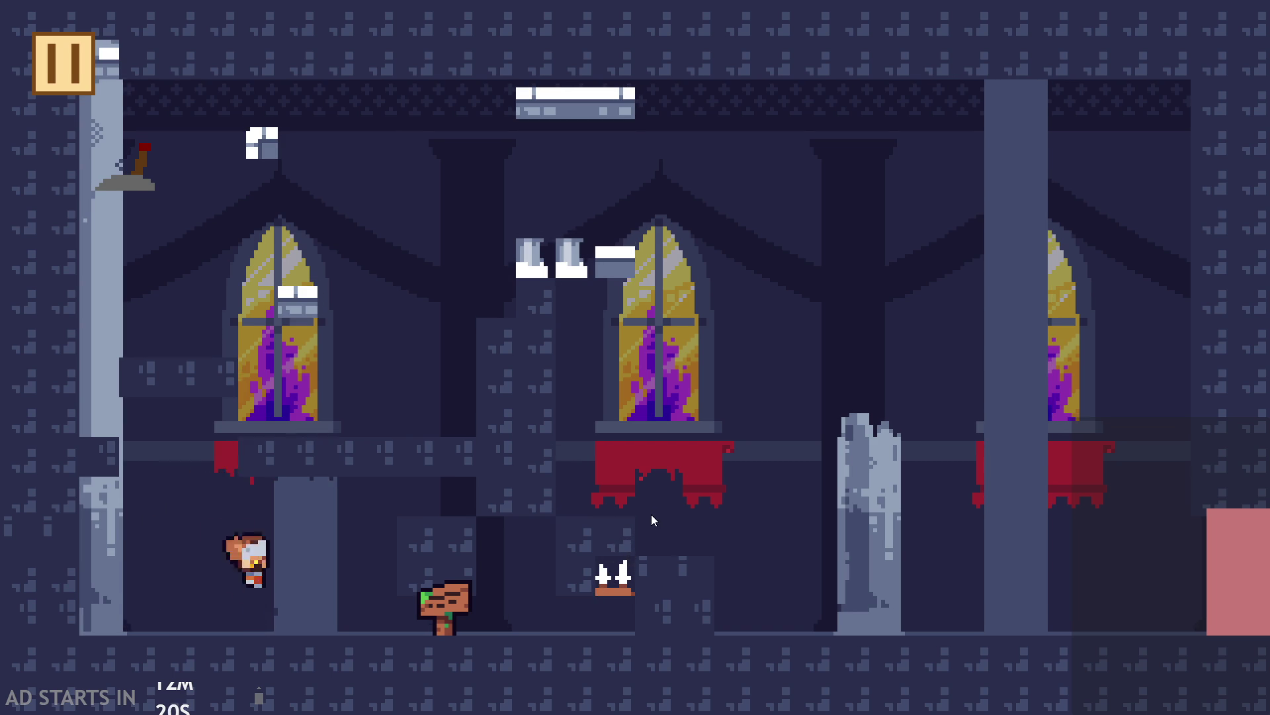
pyautogui.press('Left')
pyautogui.press('Up')
pyautogui.press('Up')
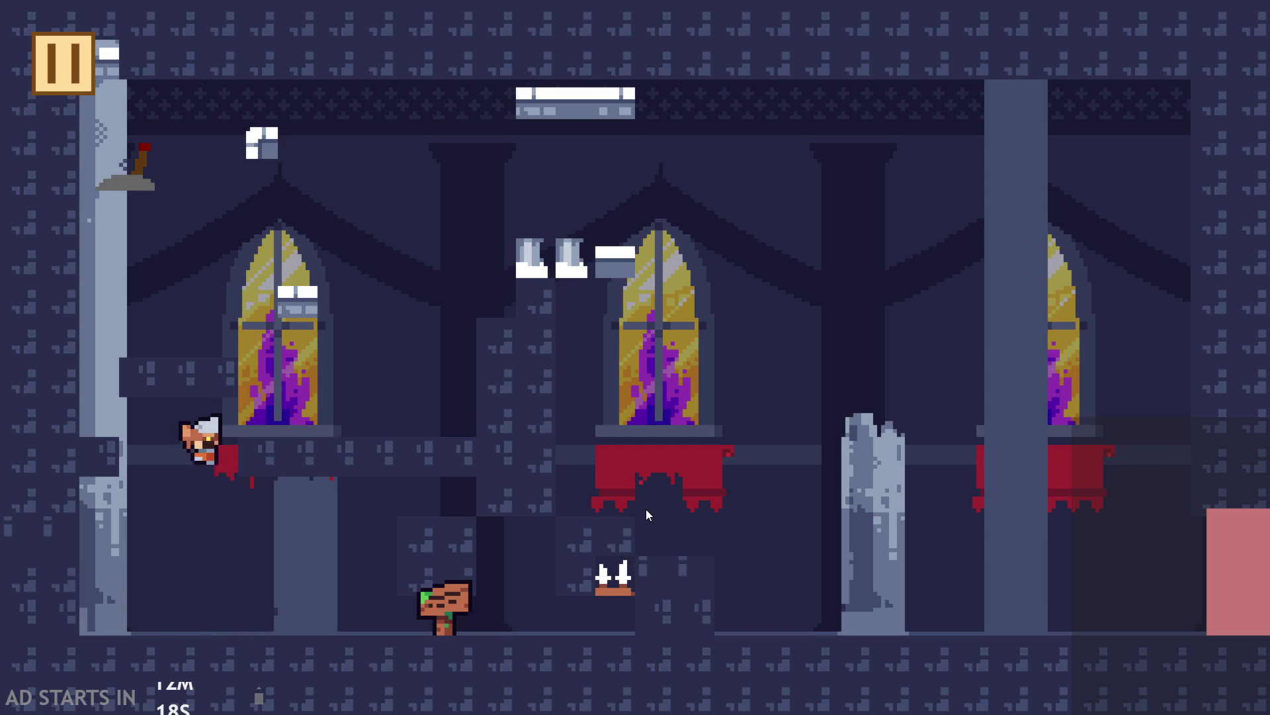
pyautogui.press('Right')
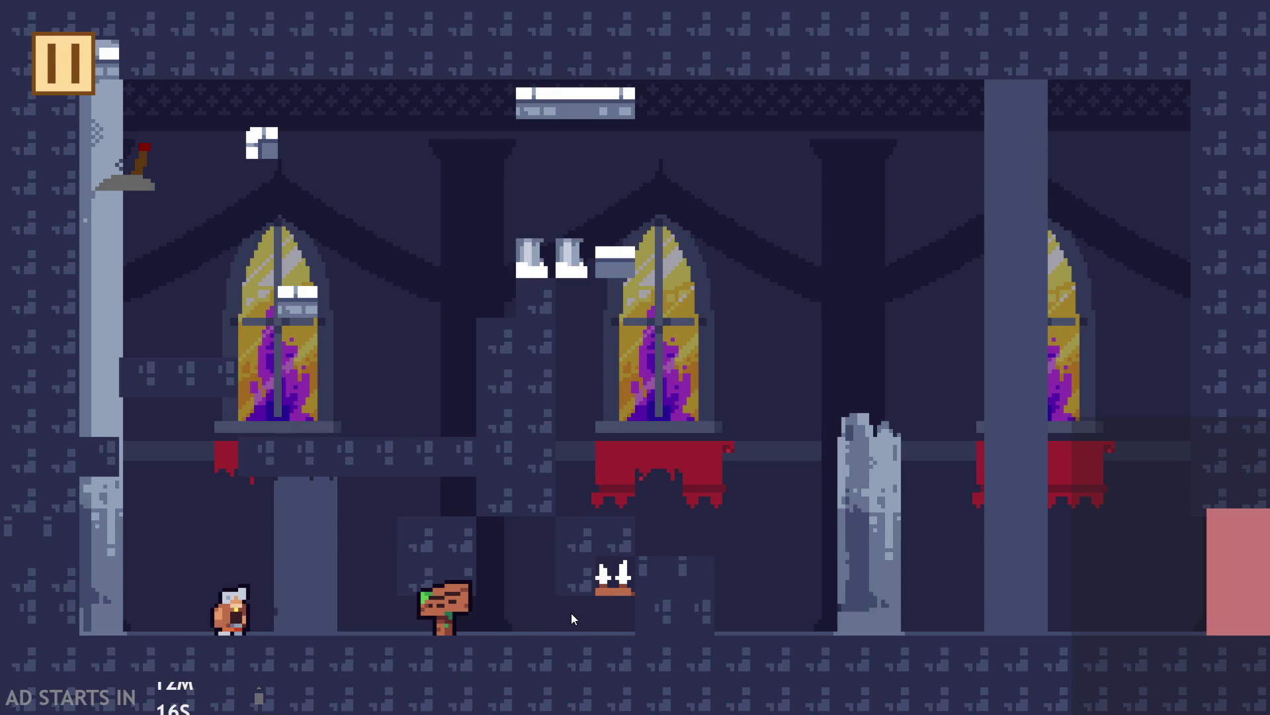
pyautogui.click(39, 76)
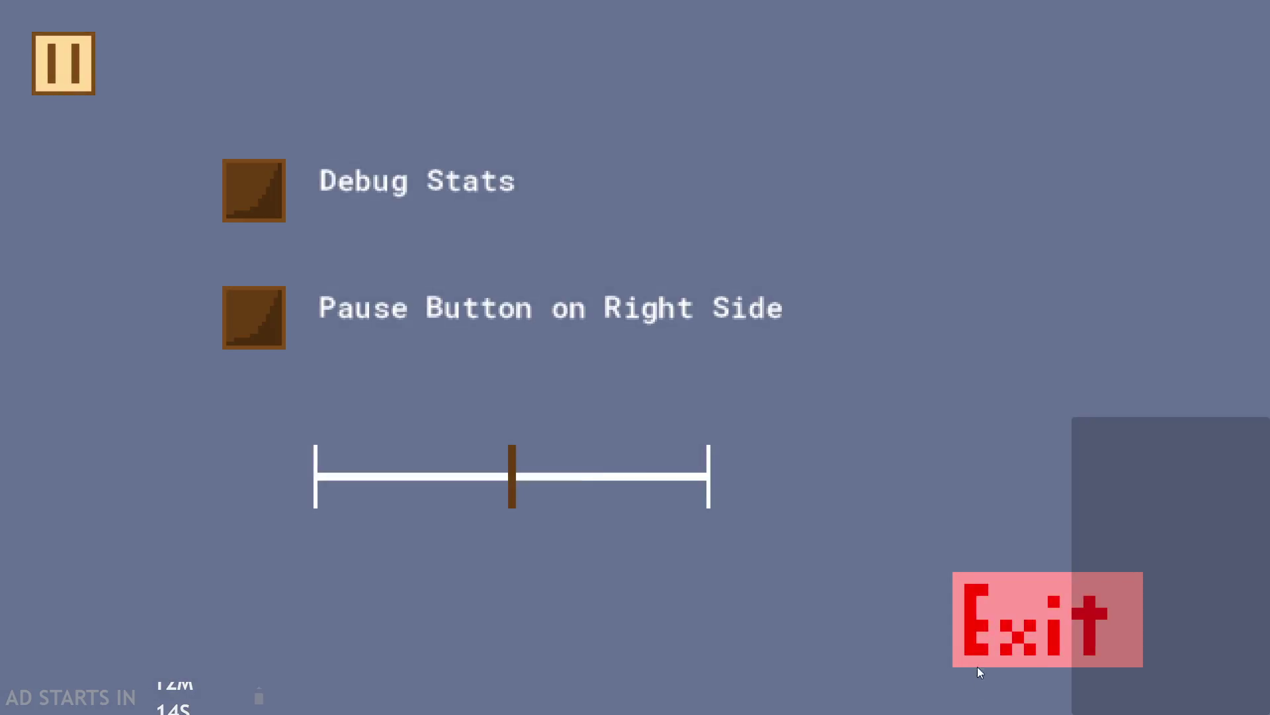
pyautogui.click(978, 642)
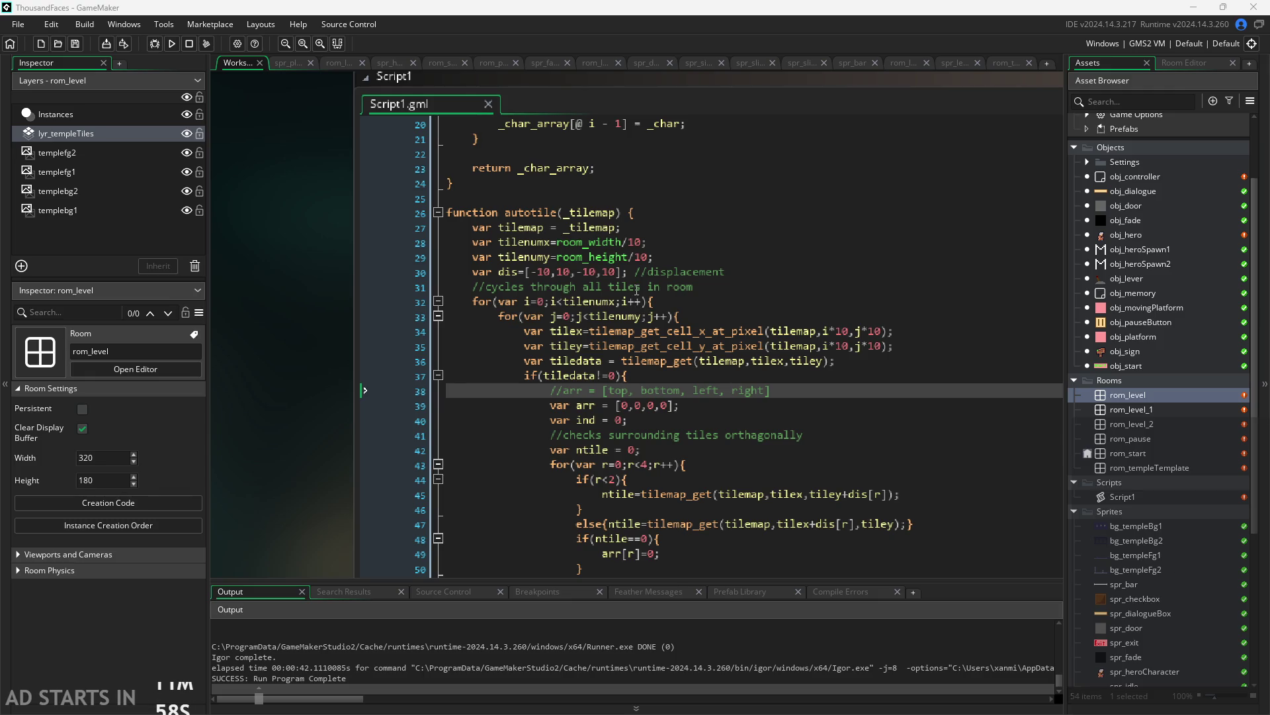
# Replace room_width/10 on line 28 with tilemap_get_width, pasting it over room_height/10 on line 29
pyautogui.moveTo(557, 242); pyautogui.dragTo(643, 249)
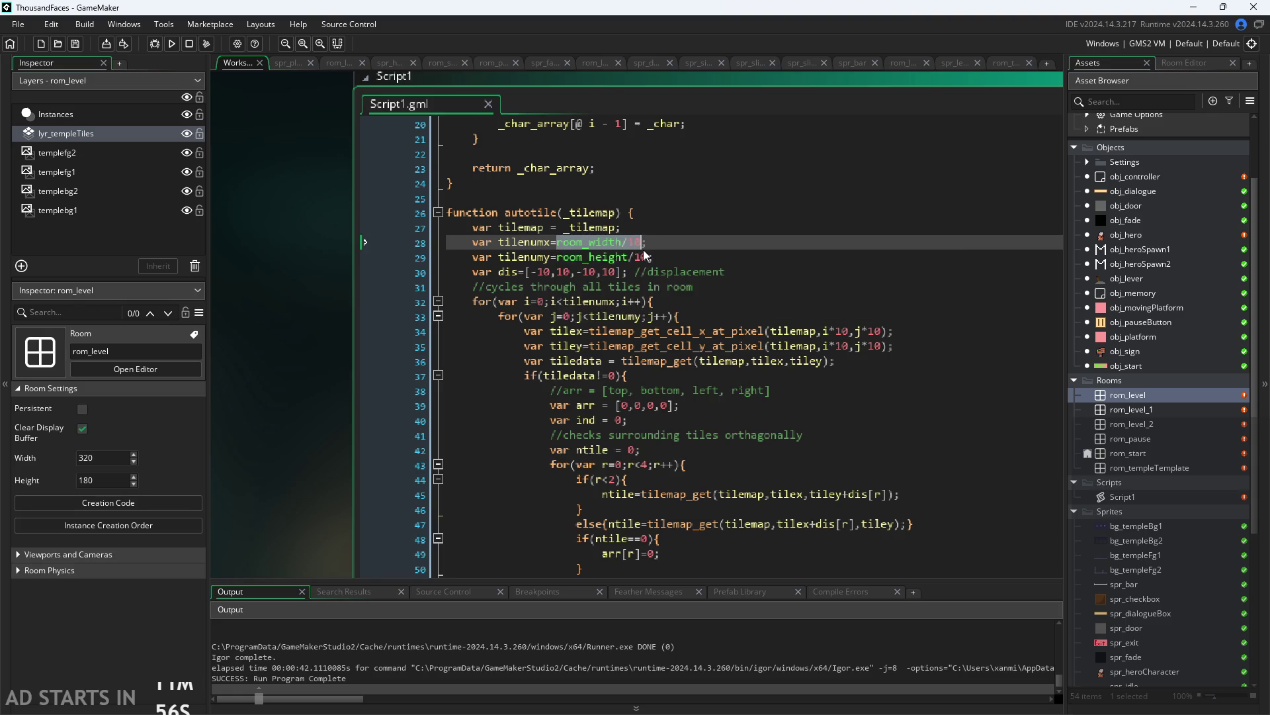
pyautogui.write('til')
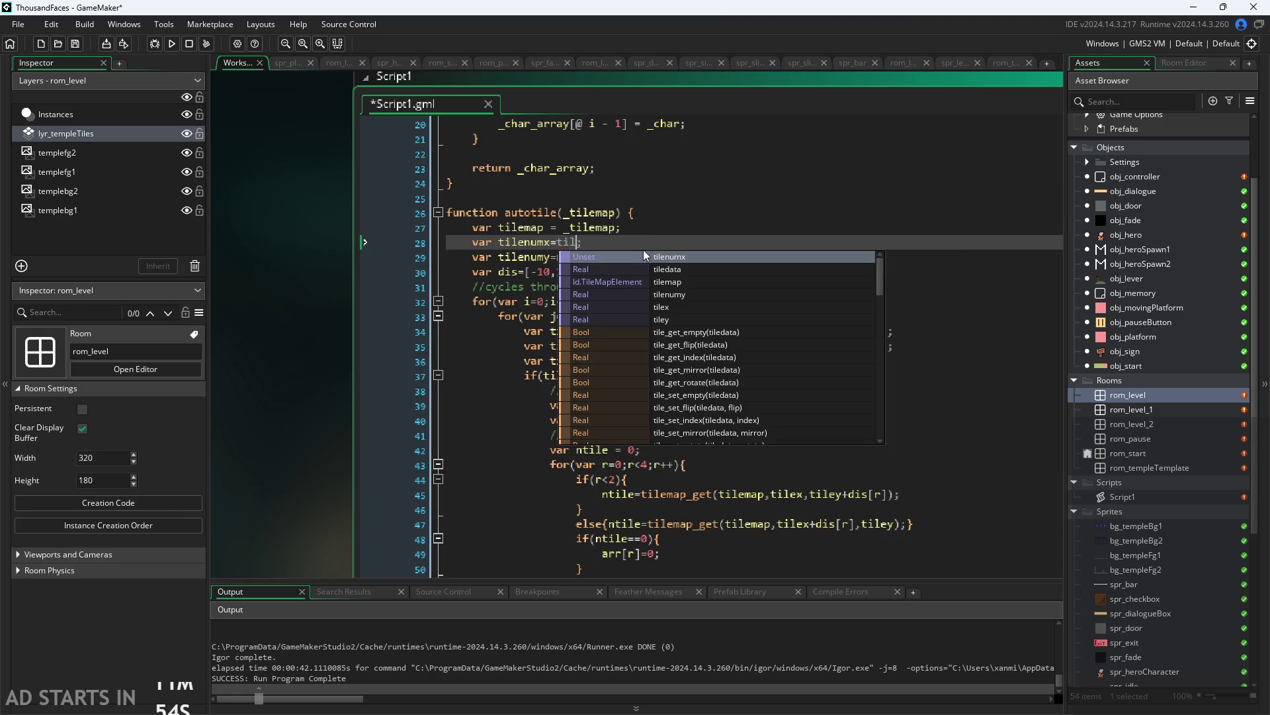
pyautogui.write('emap_get')
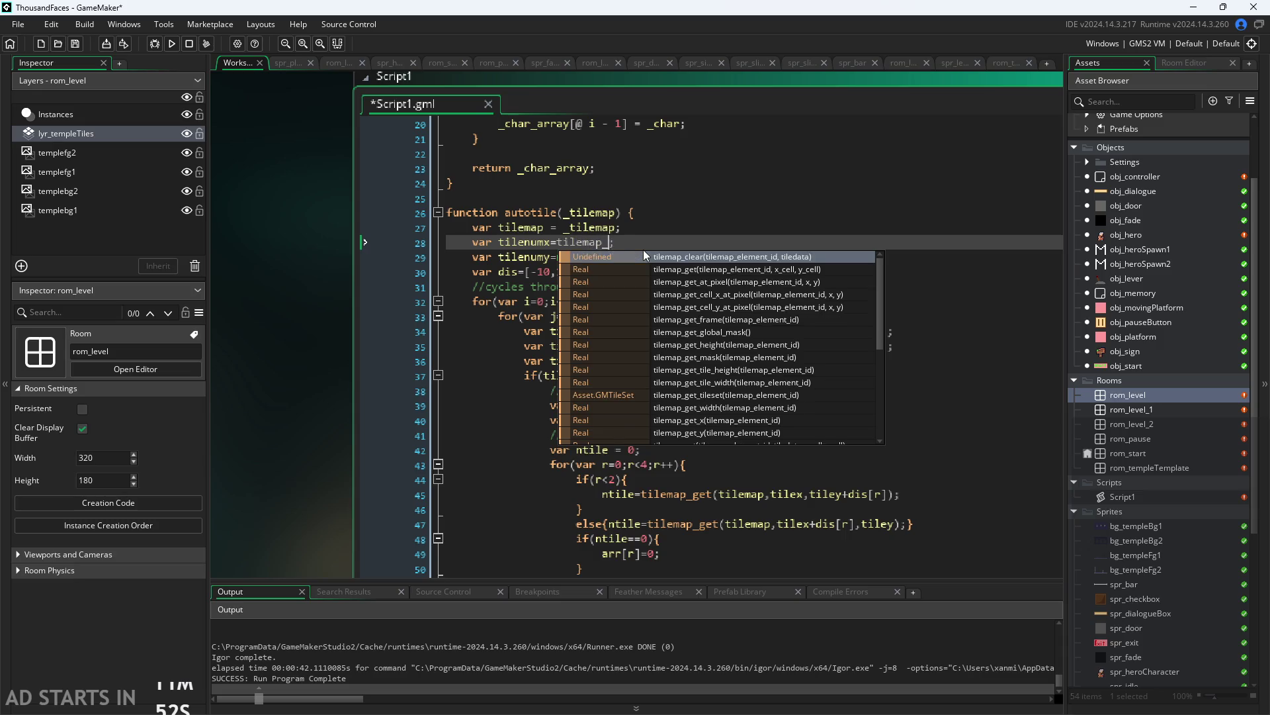
pyautogui.write('_wi')
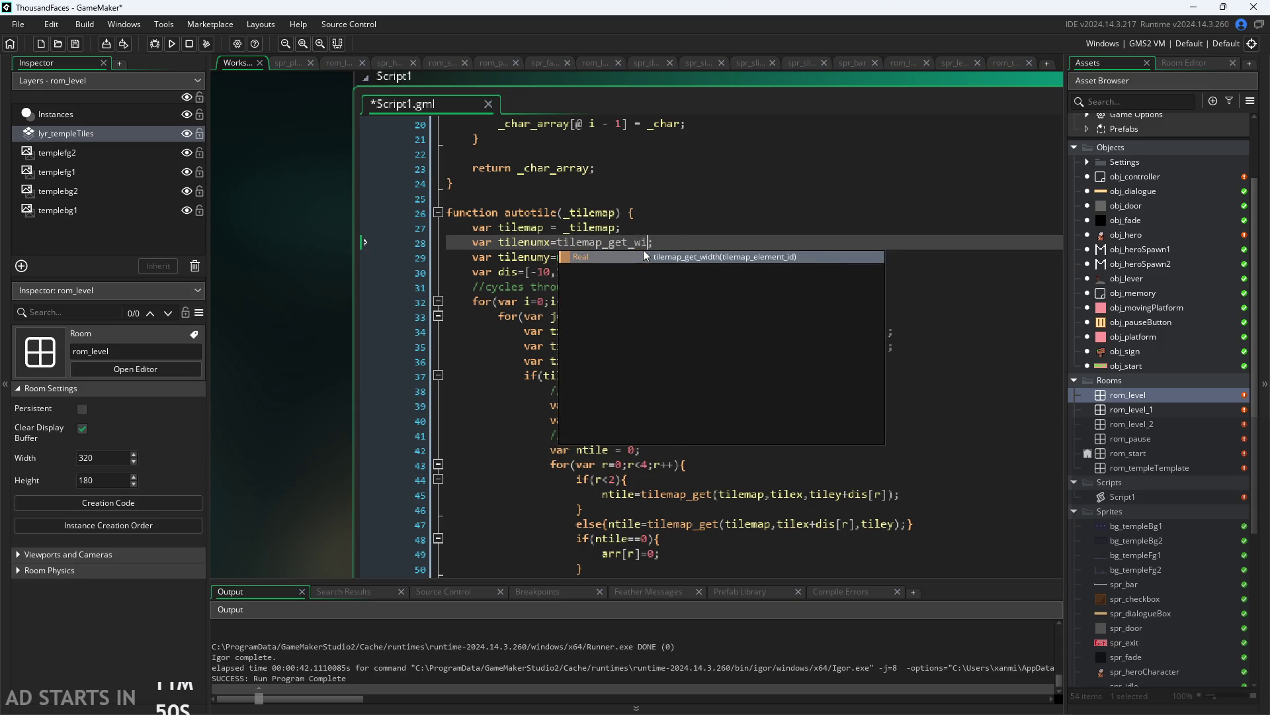
pyautogui.press('Return')
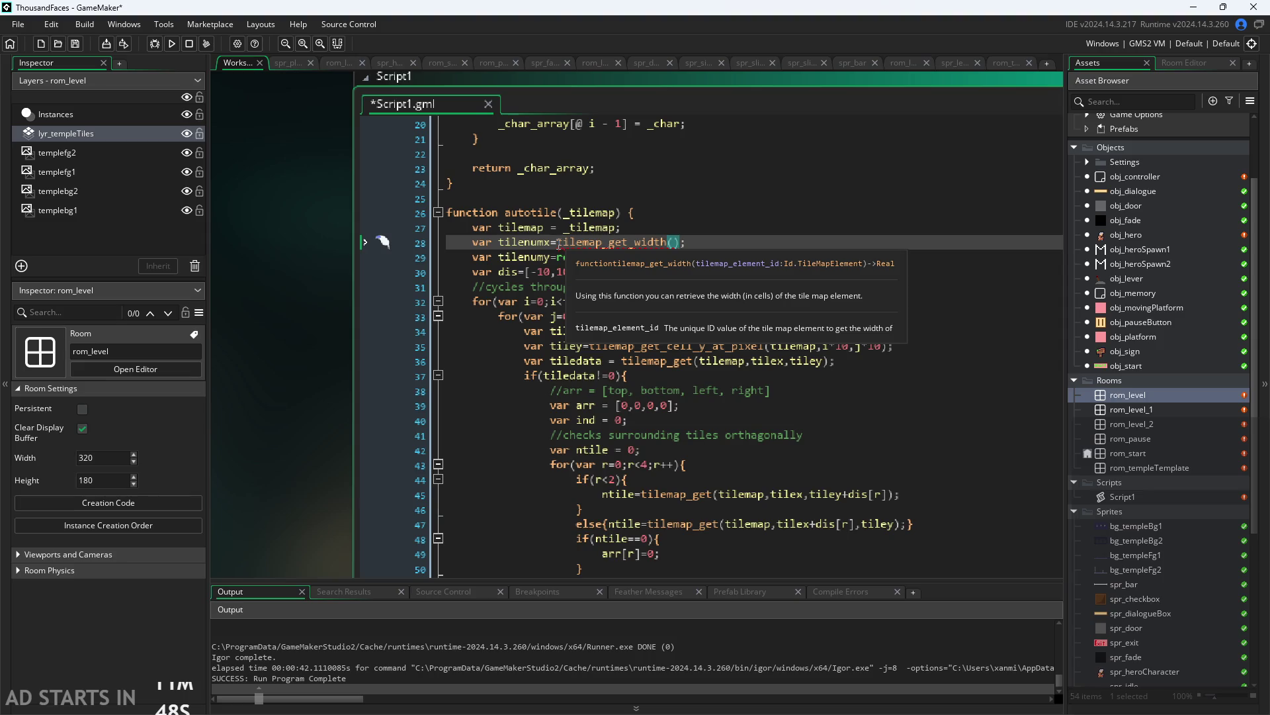
pyautogui.moveTo(559, 243); pyautogui.dragTo(682, 249)
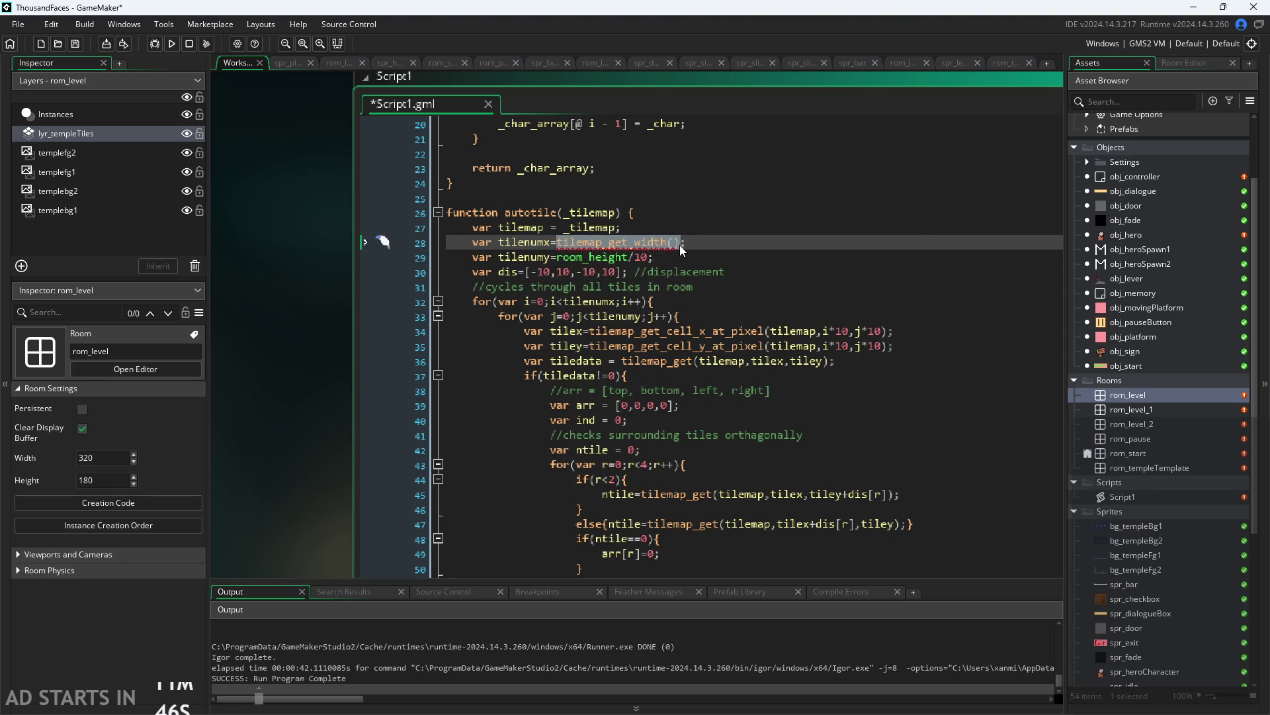
pyautogui.hotkey('ctrl', 'c')
pyautogui.moveTo(559, 258); pyautogui.dragTo(648, 258)
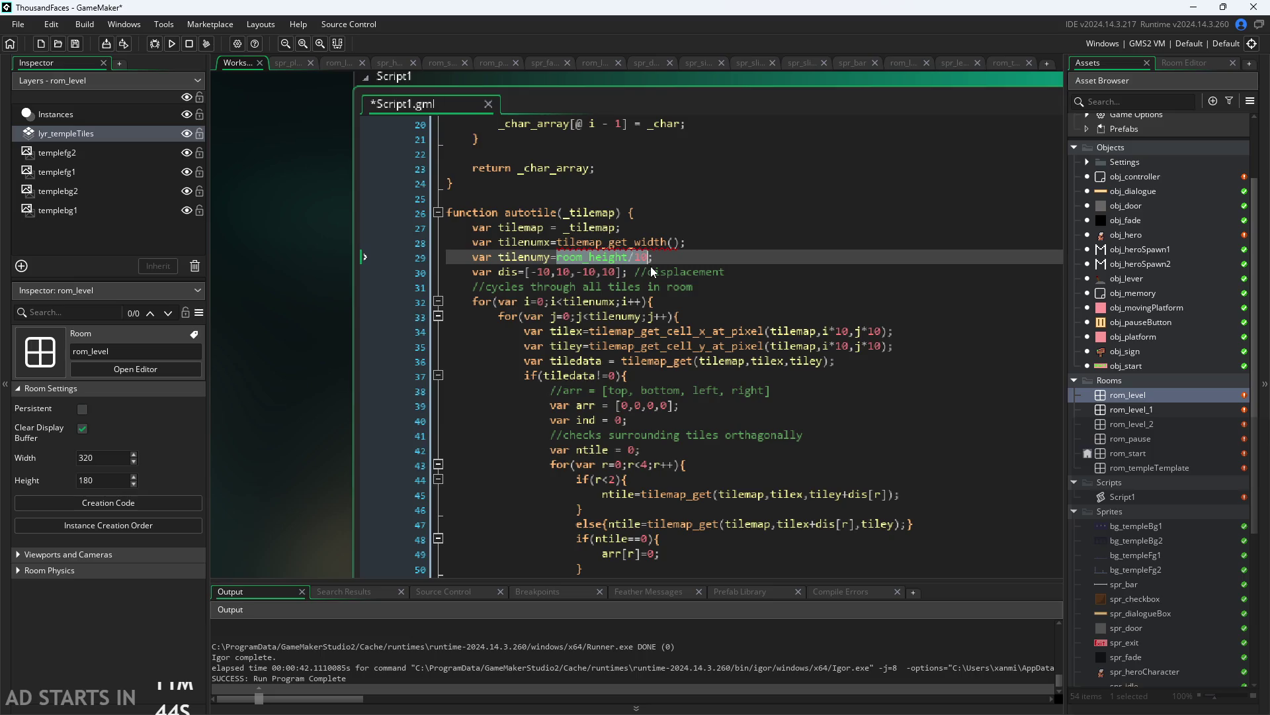
pyautogui.hotkey('ctrl', 'v')
# Pass tilemap as the argument to both tilemap_get_width calls and save Script1
pyautogui.click(674, 242)
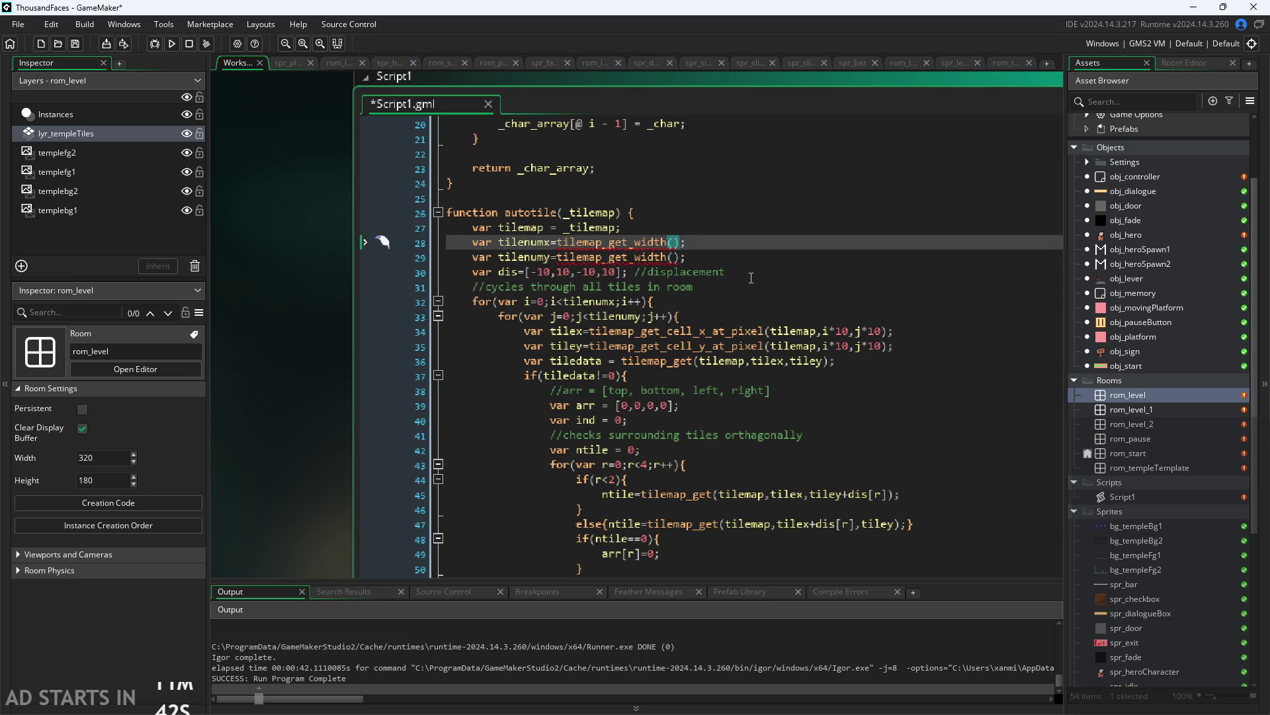
pyautogui.write('tilemap')
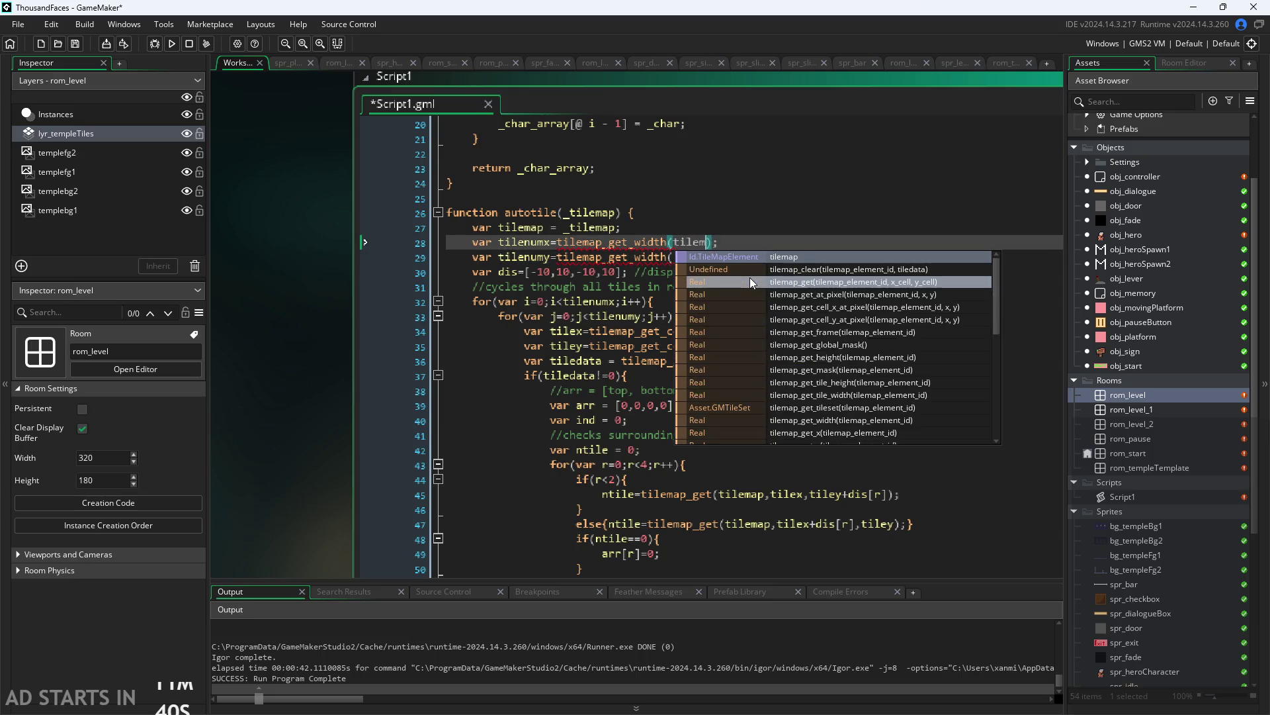
pyautogui.press('Escape')
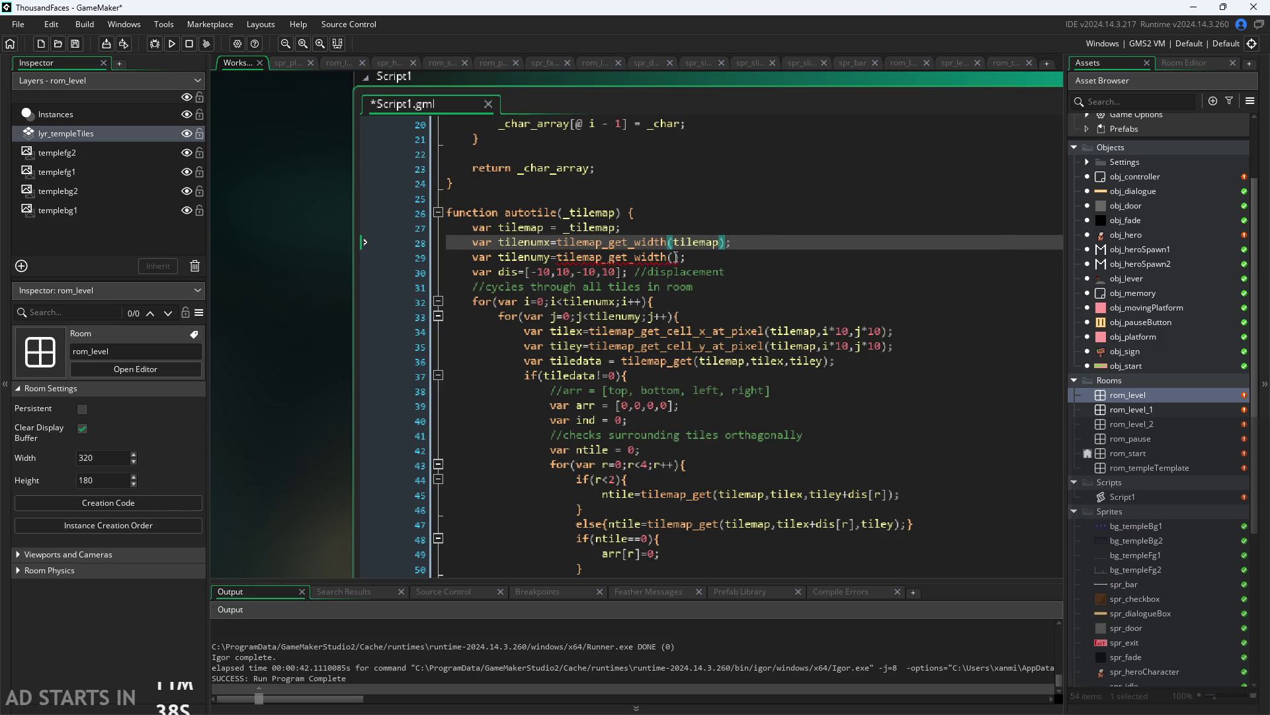
pyautogui.click(675, 258)
pyautogui.write('tilemap')
pyautogui.press('Escape')
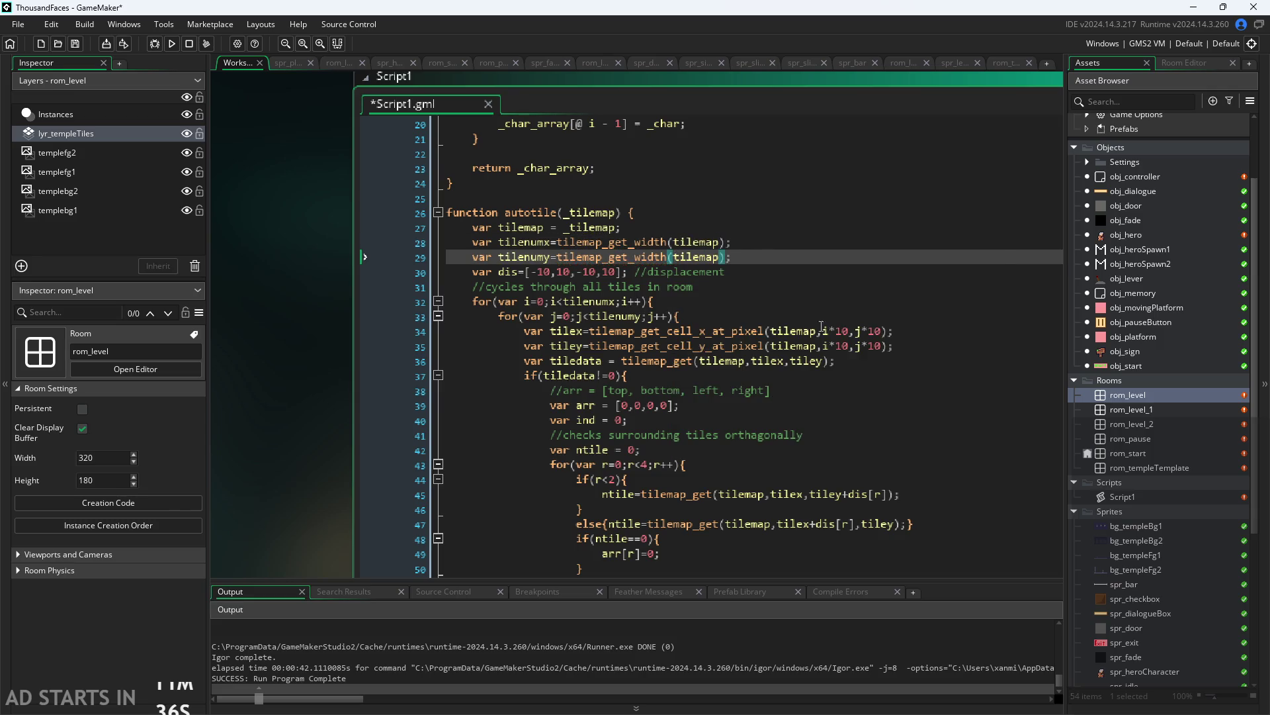
pyautogui.click(809, 293)
pyautogui.hotkey('ctrl', 's')
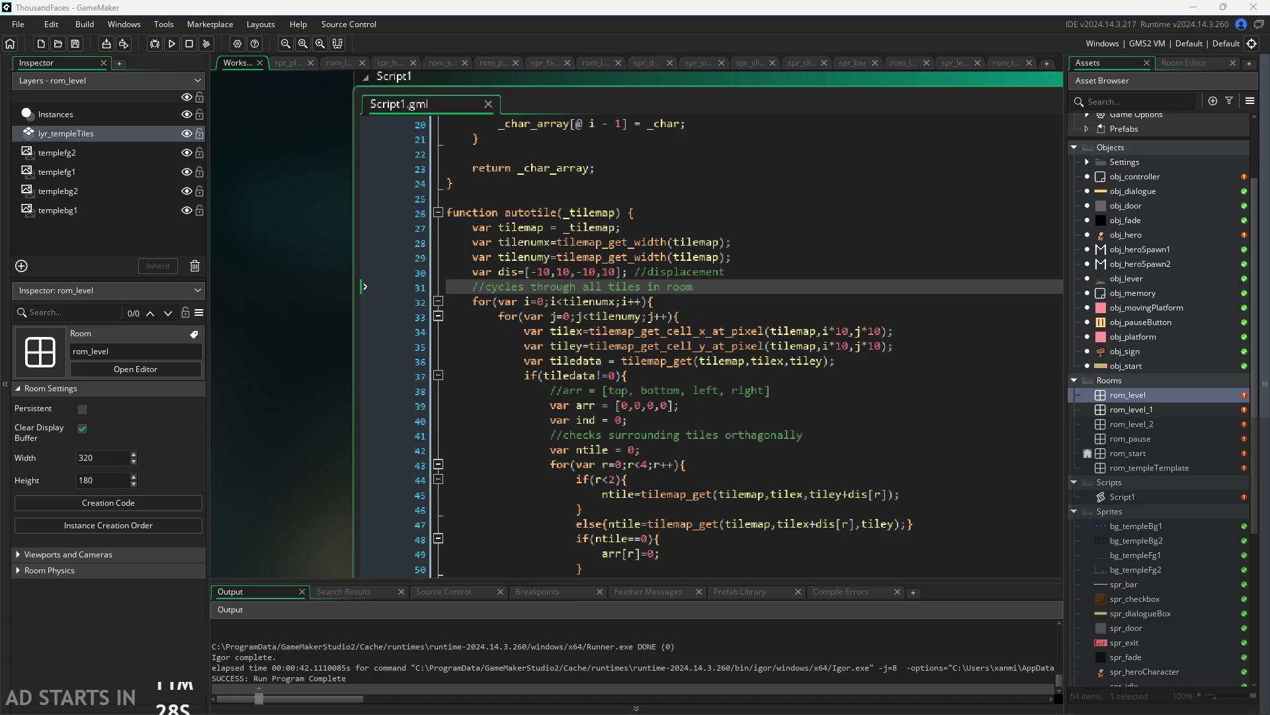
pyautogui.click(898, 330)
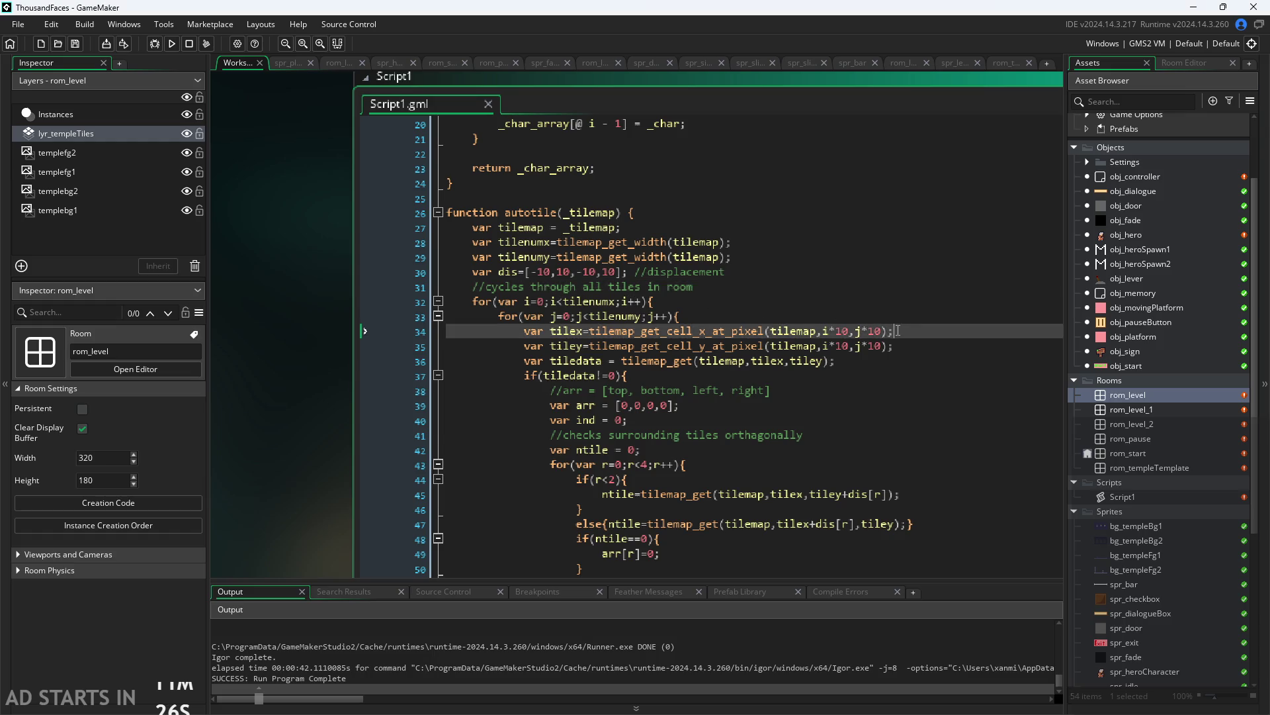
# Replace the pixel-based cell lookups on lines 34–35 with tilex = i and tiley = j, then save
pyautogui.scroll(-1, 898, 330)
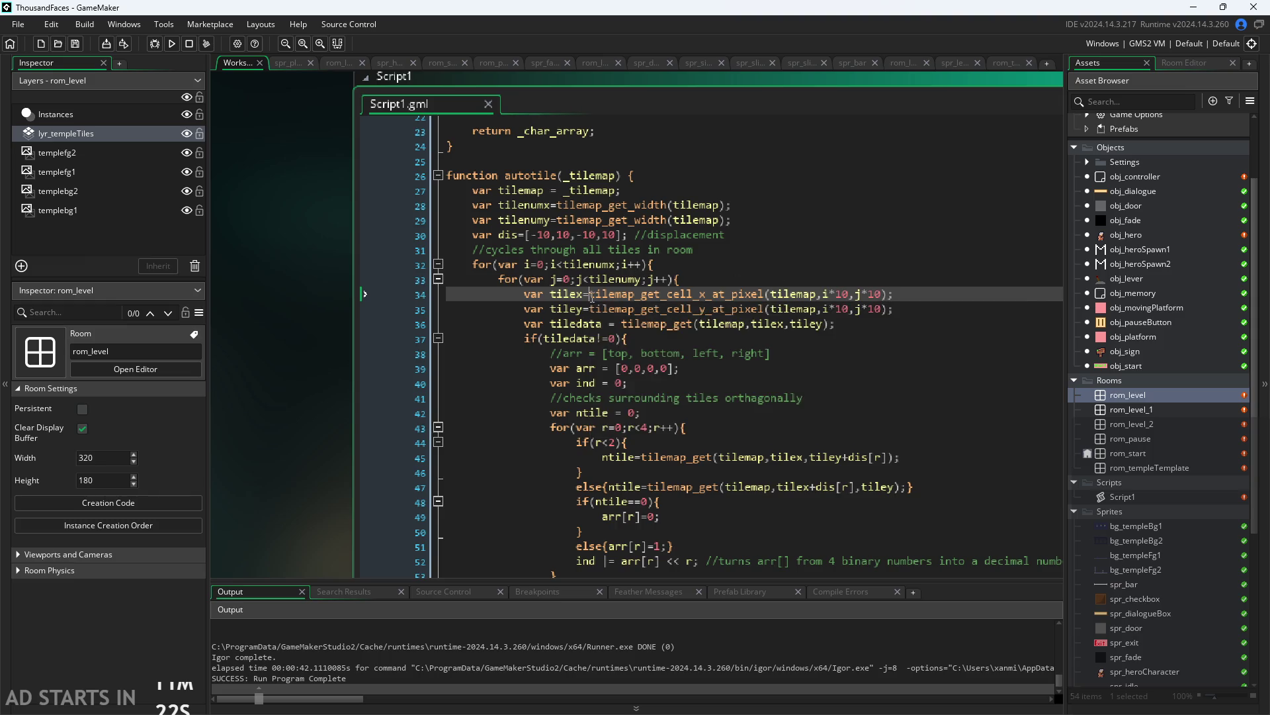
pyautogui.moveTo(590, 295); pyautogui.dragTo(894, 304)
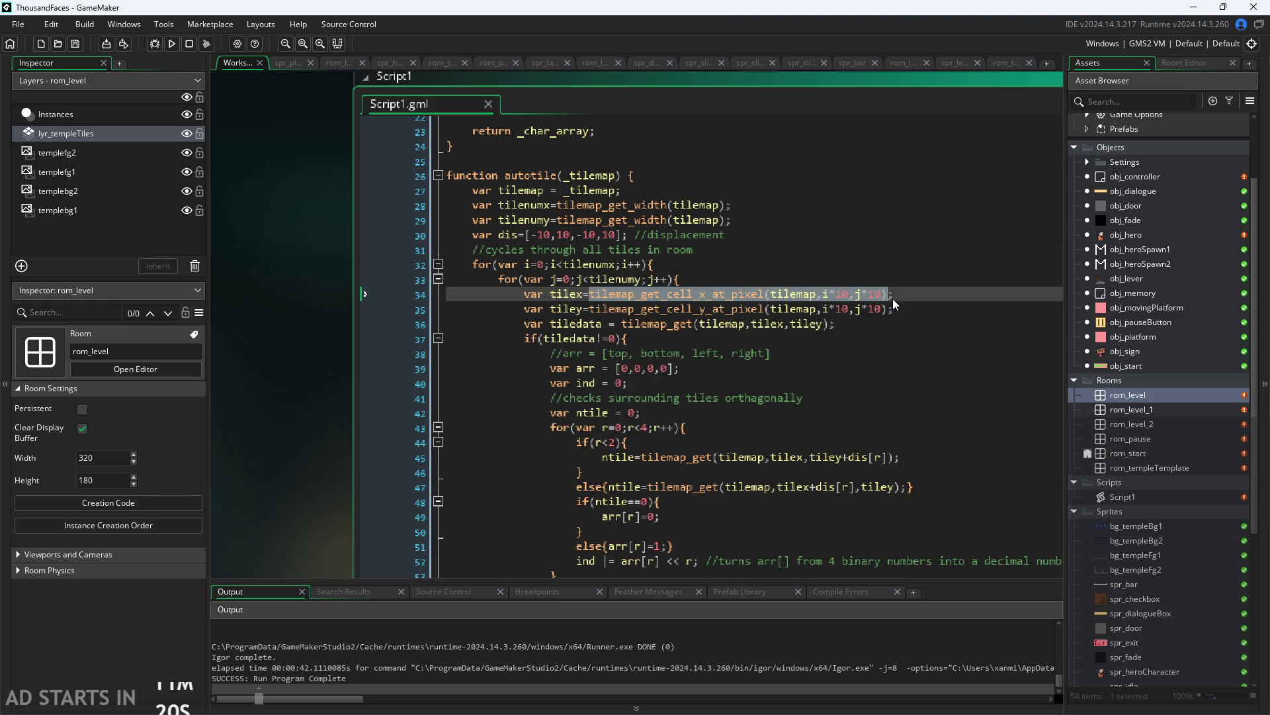
pyautogui.write('ilex=i;')
pyautogui.press('Escape')
pyautogui.press('Down')
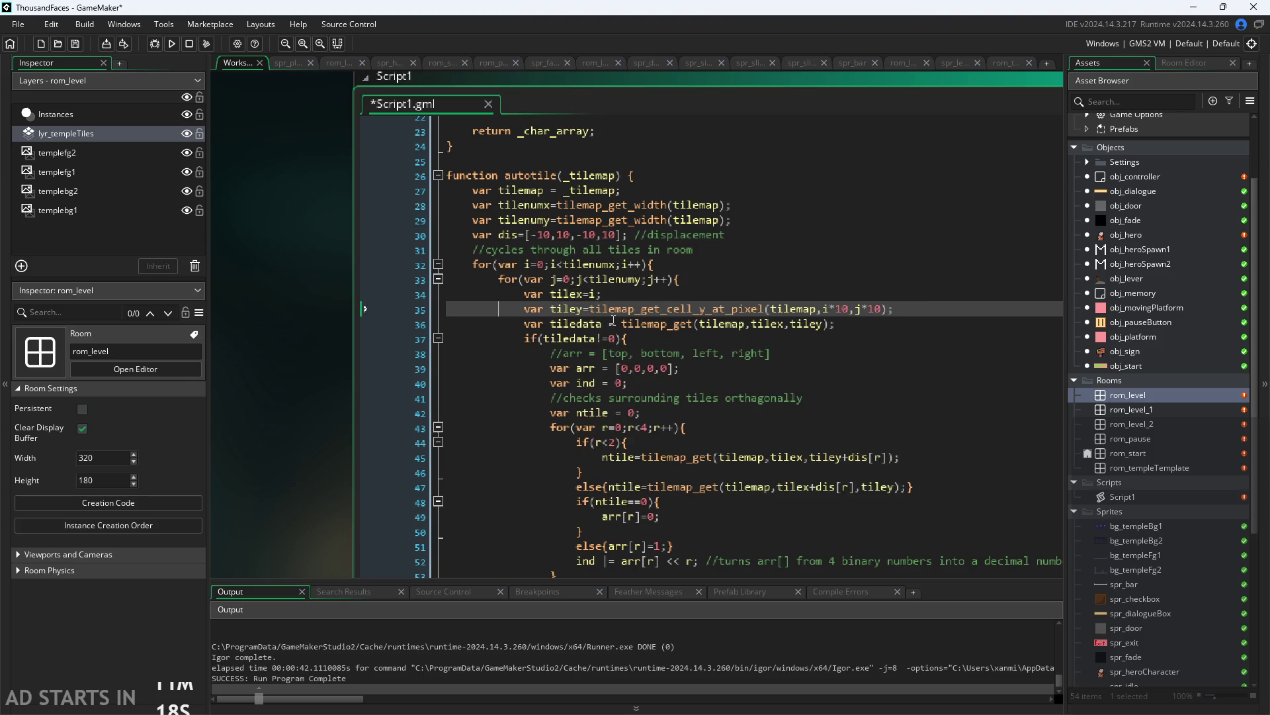
pyautogui.moveTo(590, 309); pyautogui.dragTo(891, 315)
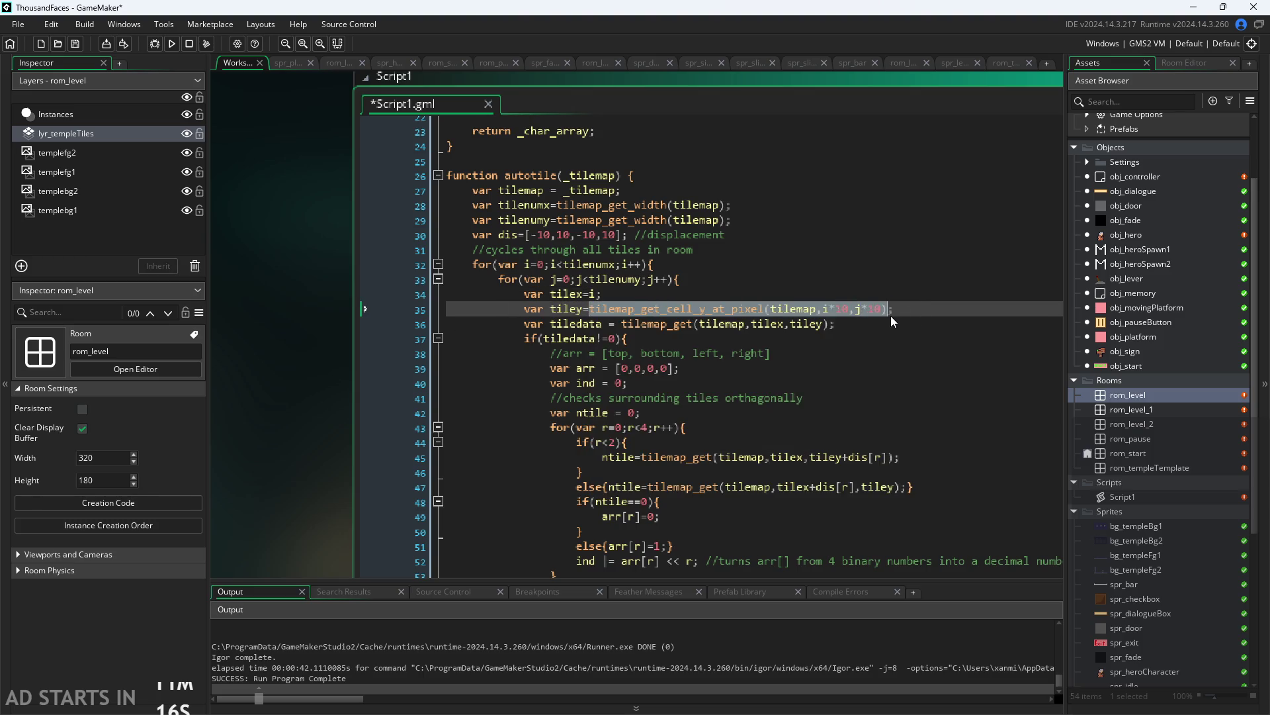
pyautogui.write('j;')
pyautogui.press('Escape')
pyautogui.hotkey('ctrl', 's')
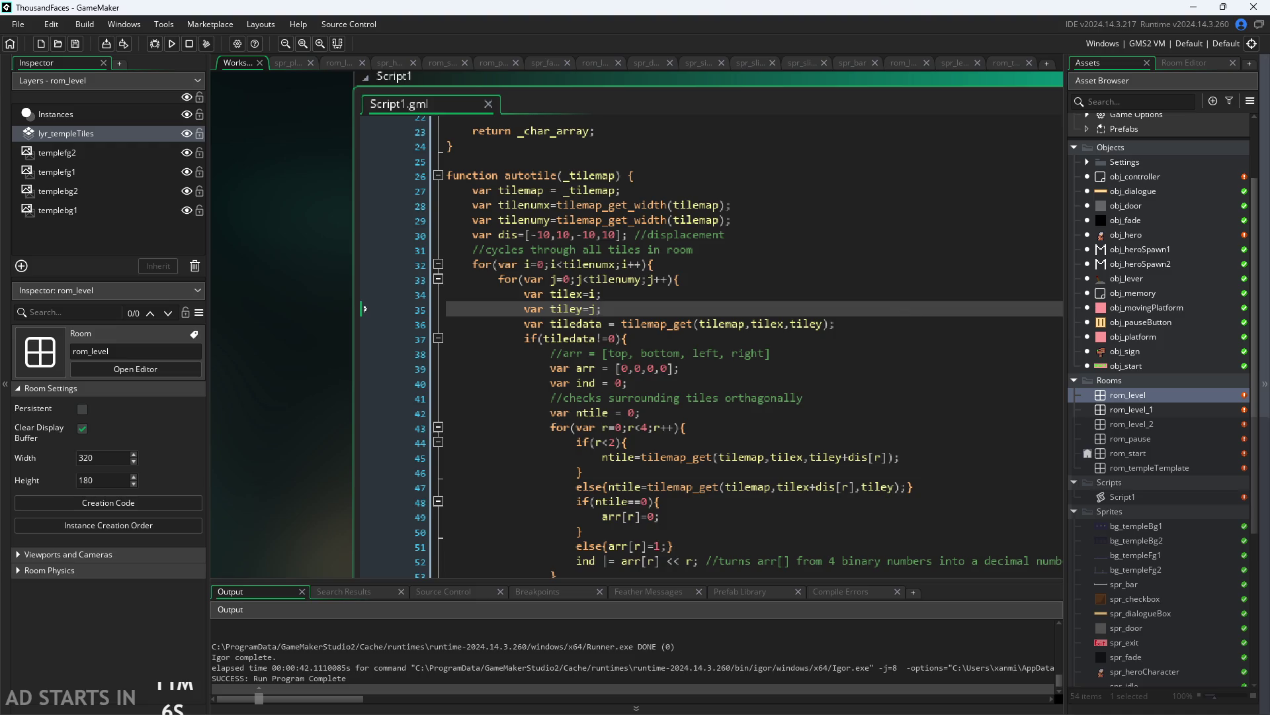
pyautogui.click(730, 301)
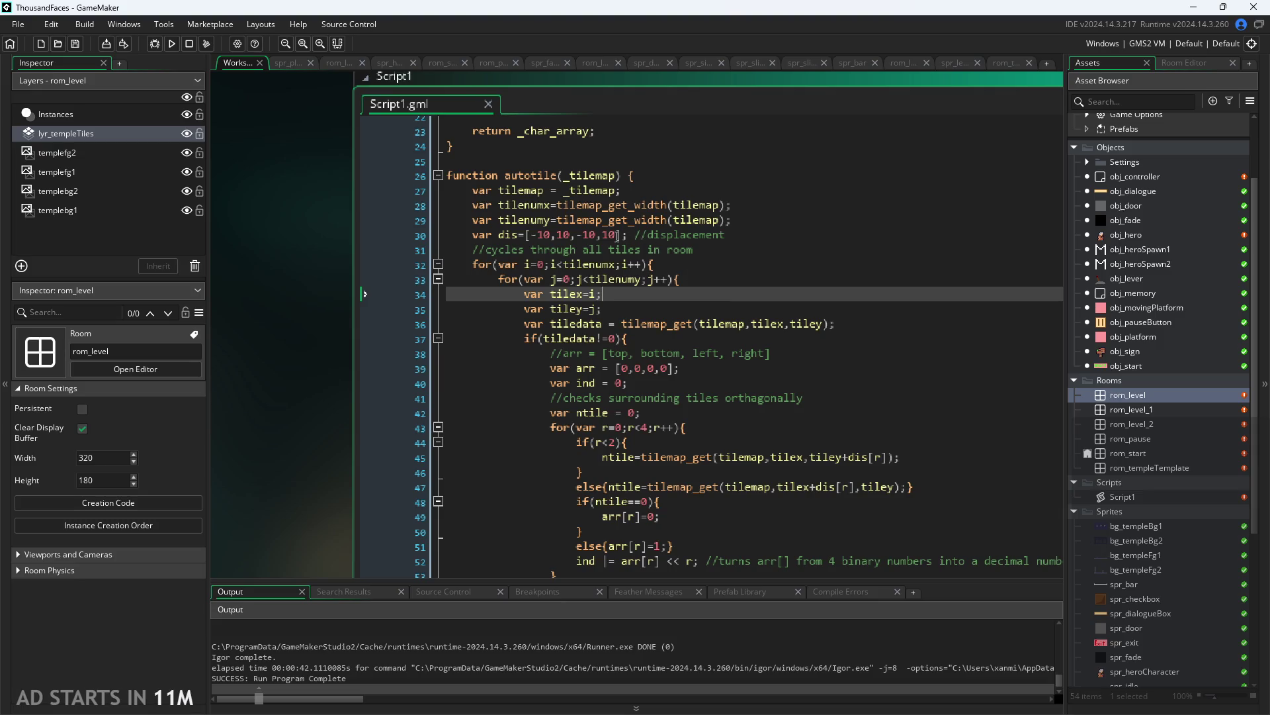
# Change line 30's displacement array from [-10,10,-10,10] to [-1,1,-1,1]
pyautogui.click(618, 236)
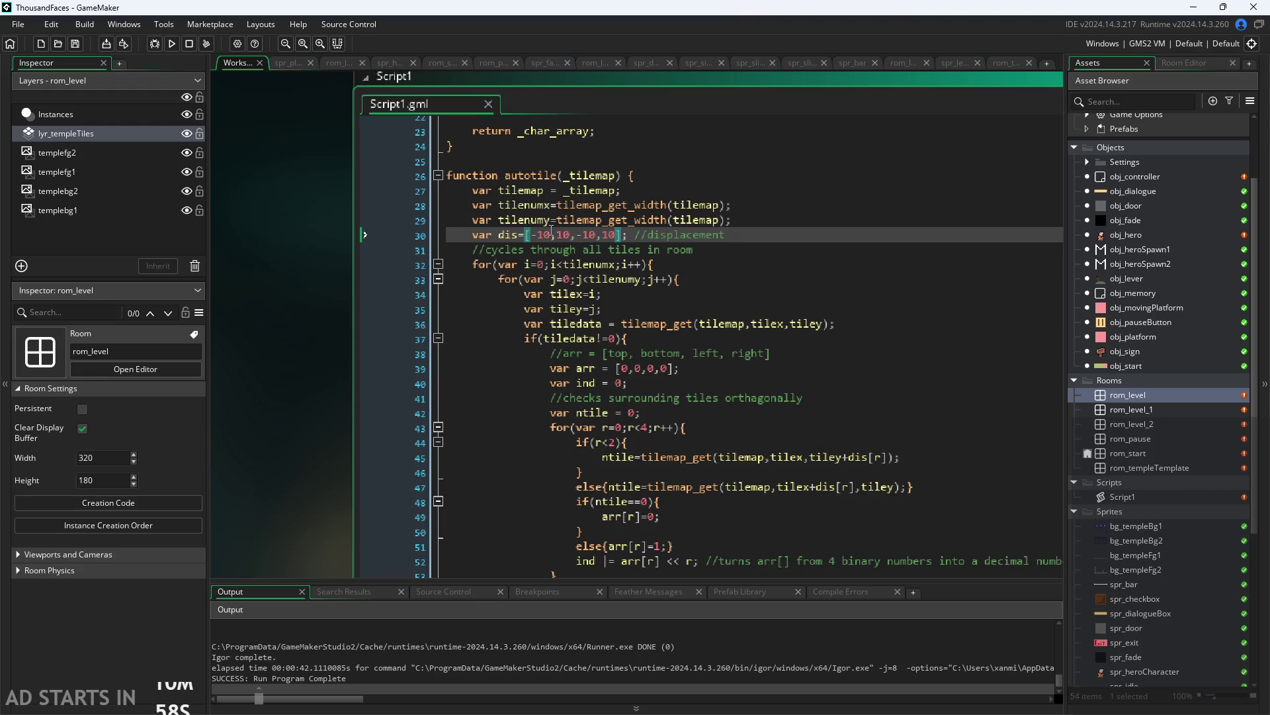
pyautogui.click(551, 236)
pyautogui.press('BackSpace')
pyautogui.press('Right')
pyautogui.press('Right')
pyautogui.press('Right')
pyautogui.press('BackSpace')
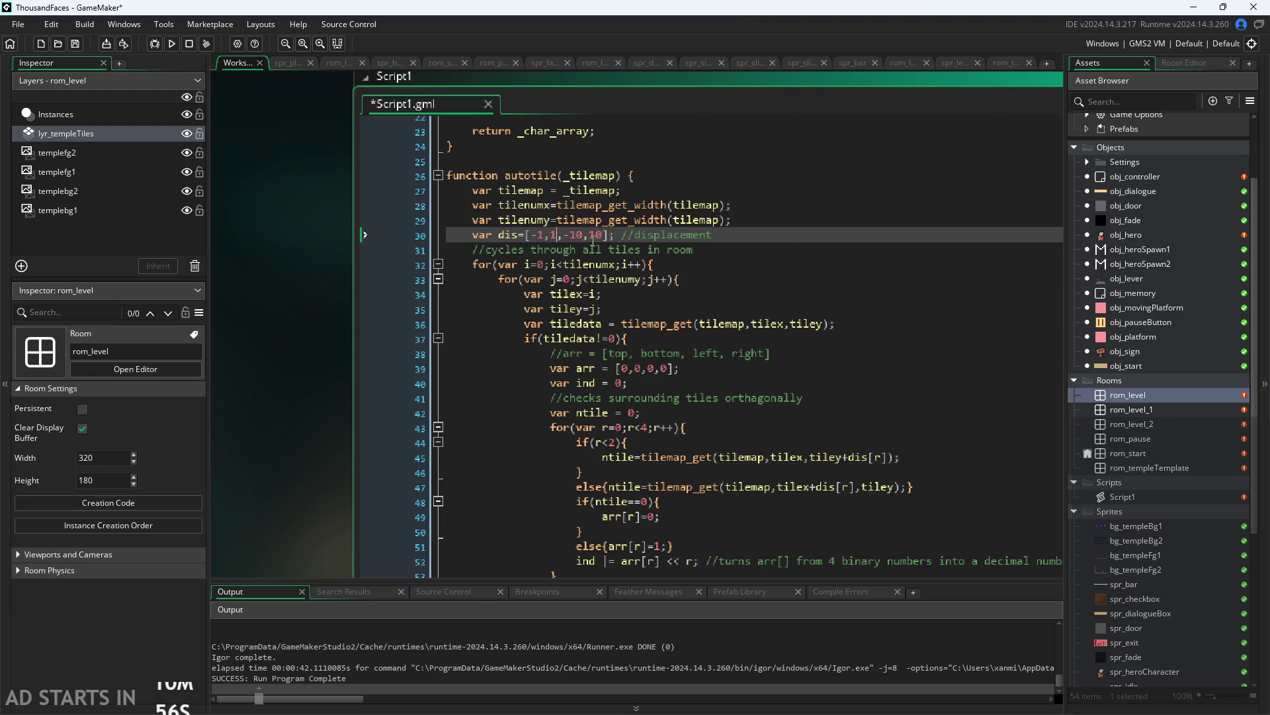
pyautogui.click(584, 236)
pyautogui.press('BackSpace')
pyautogui.press('Right')
pyautogui.press('Right')
pyautogui.press('Right')
pyautogui.press('BackSpace')
pyautogui.click(602, 309)
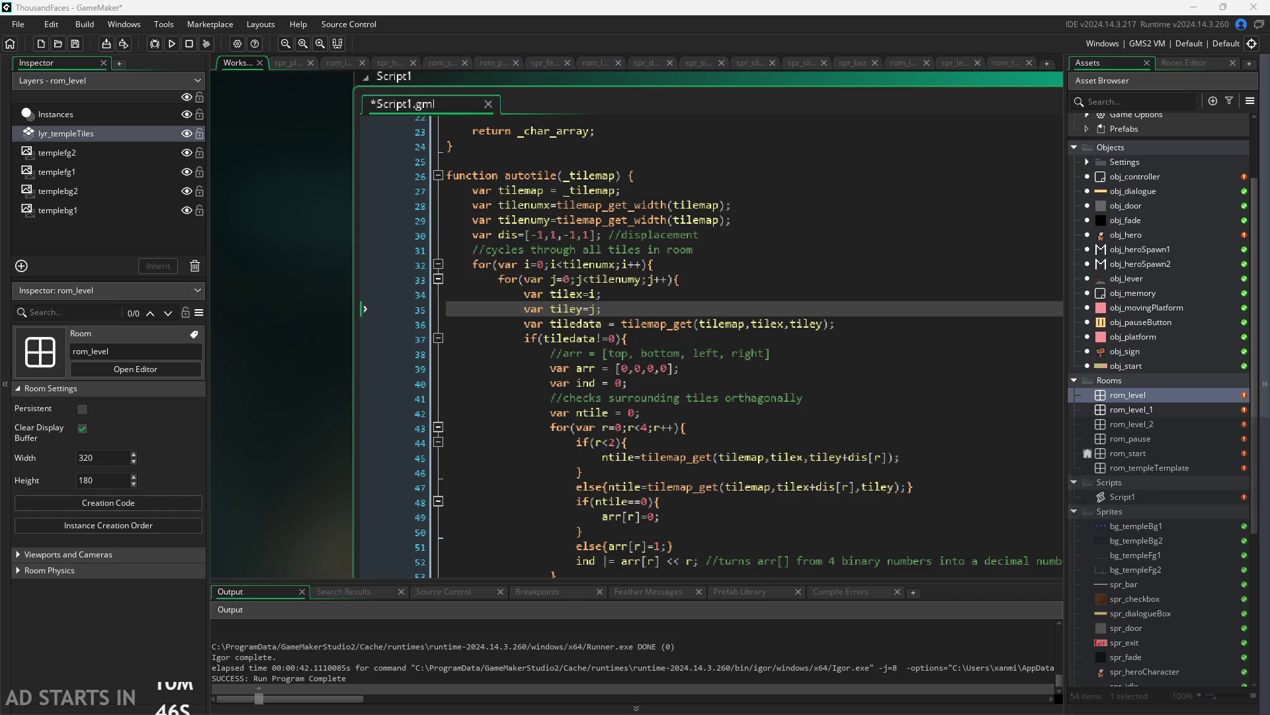
# Save Script1 and launch a test run of the game
pyautogui.click(821, 442)
pyautogui.hotkey('ctrl', 's')
pyautogui.click(171, 43)
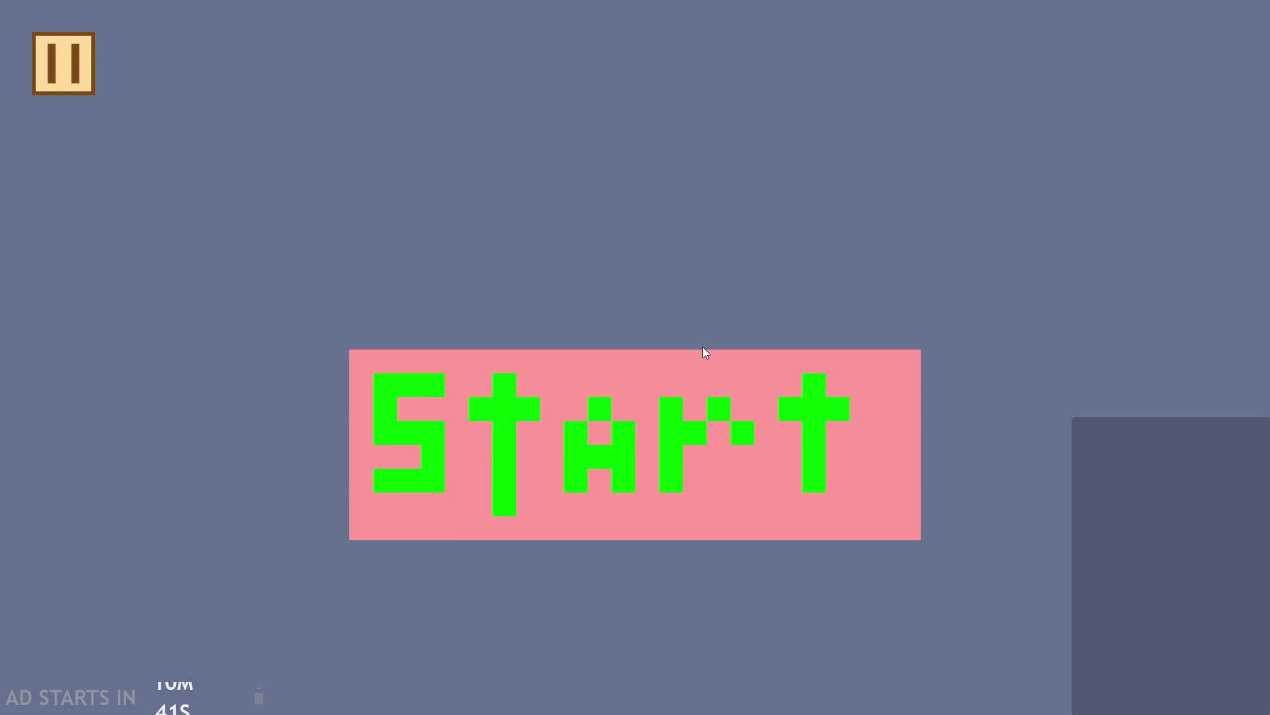
# Start the game from the title screen, then pause and quit back to the editor
pyautogui.click(648, 454)
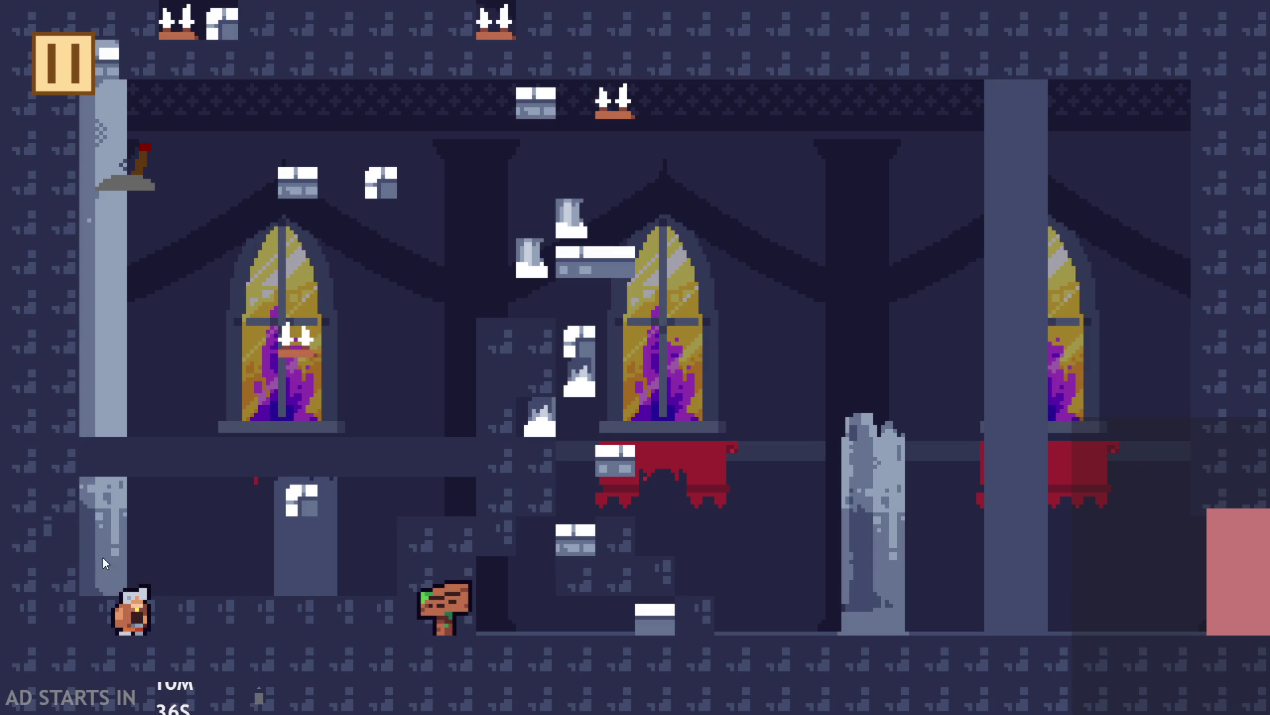
pyautogui.click(59, 78)
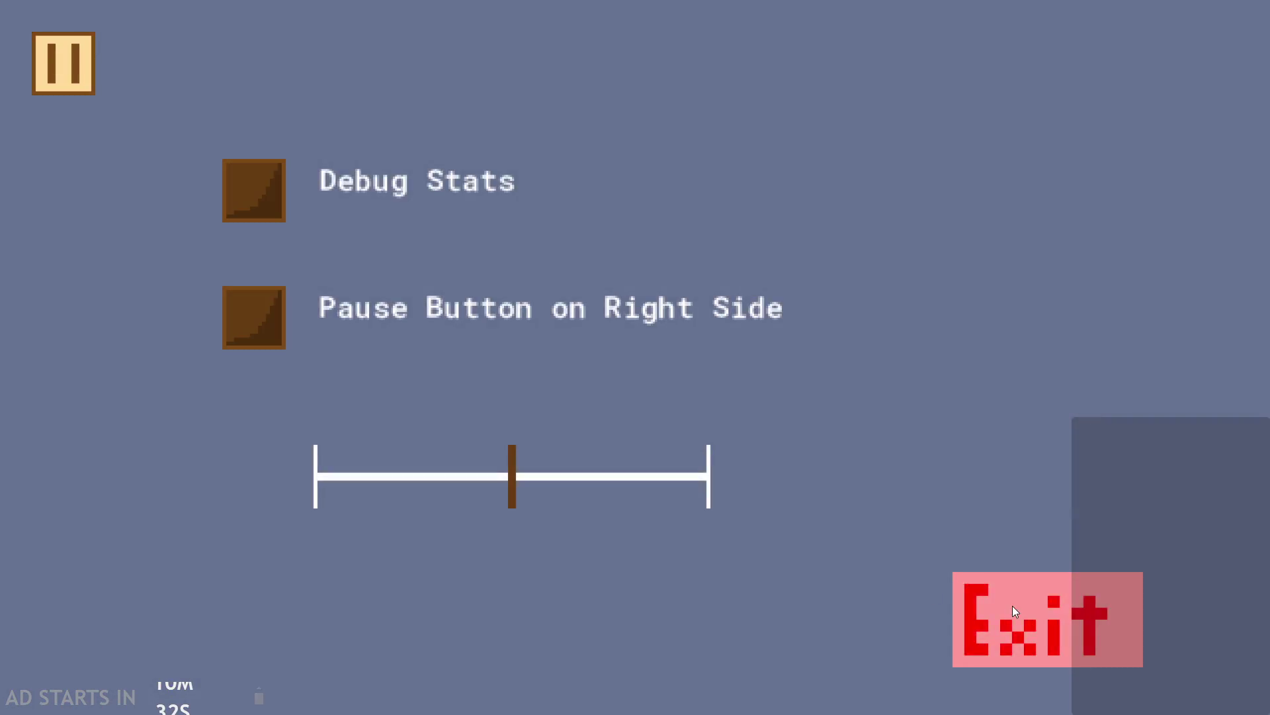
pyautogui.click(1013, 606)
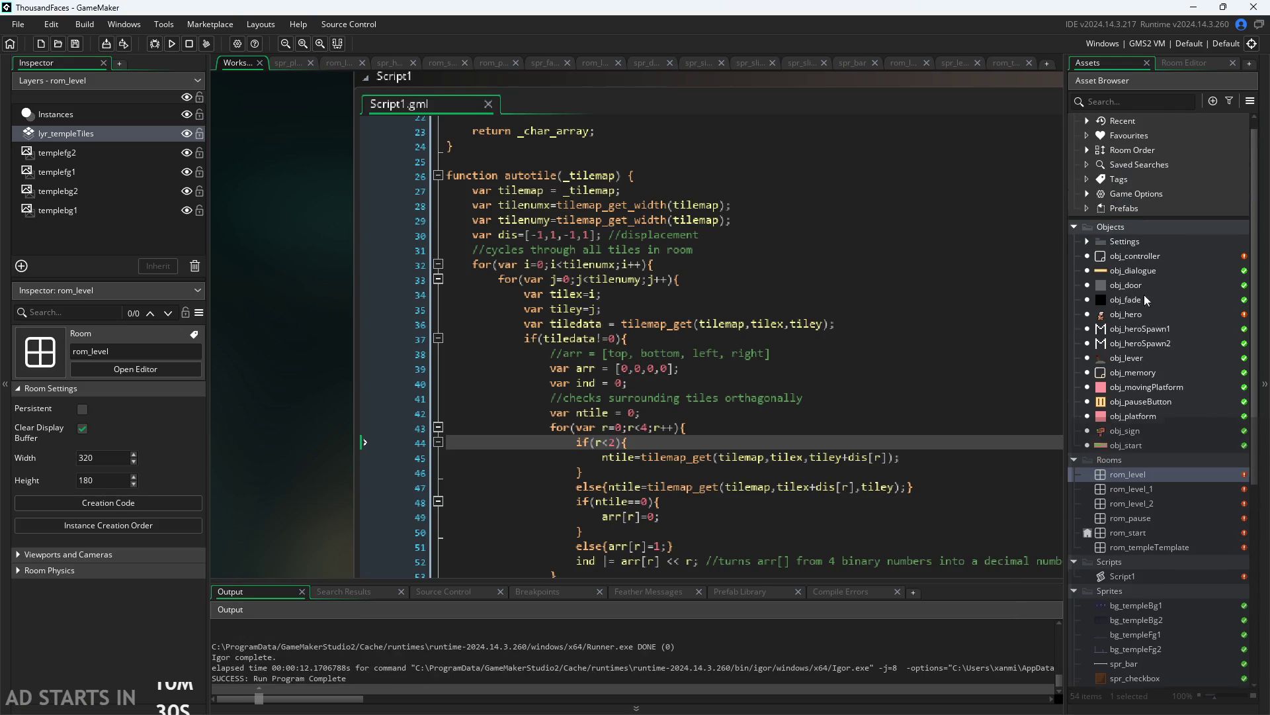
# In rom_level, paint a temple tile over the red banner and erase wall tiles near the player start
pyautogui.scroll(-1, 1144, 295)
pyautogui.doubleClick(1150, 421)
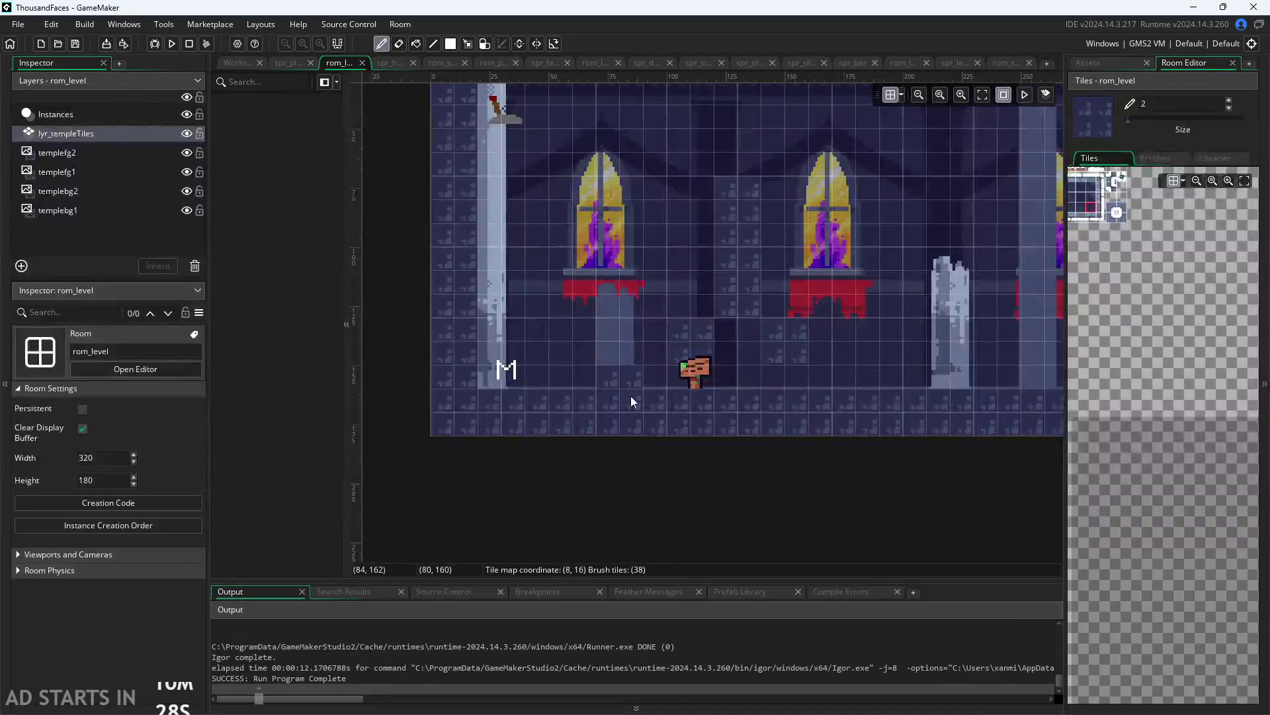
pyautogui.scroll(-2, 630, 396)
pyautogui.scroll(2, 754, 331)
pyautogui.click(758, 366)
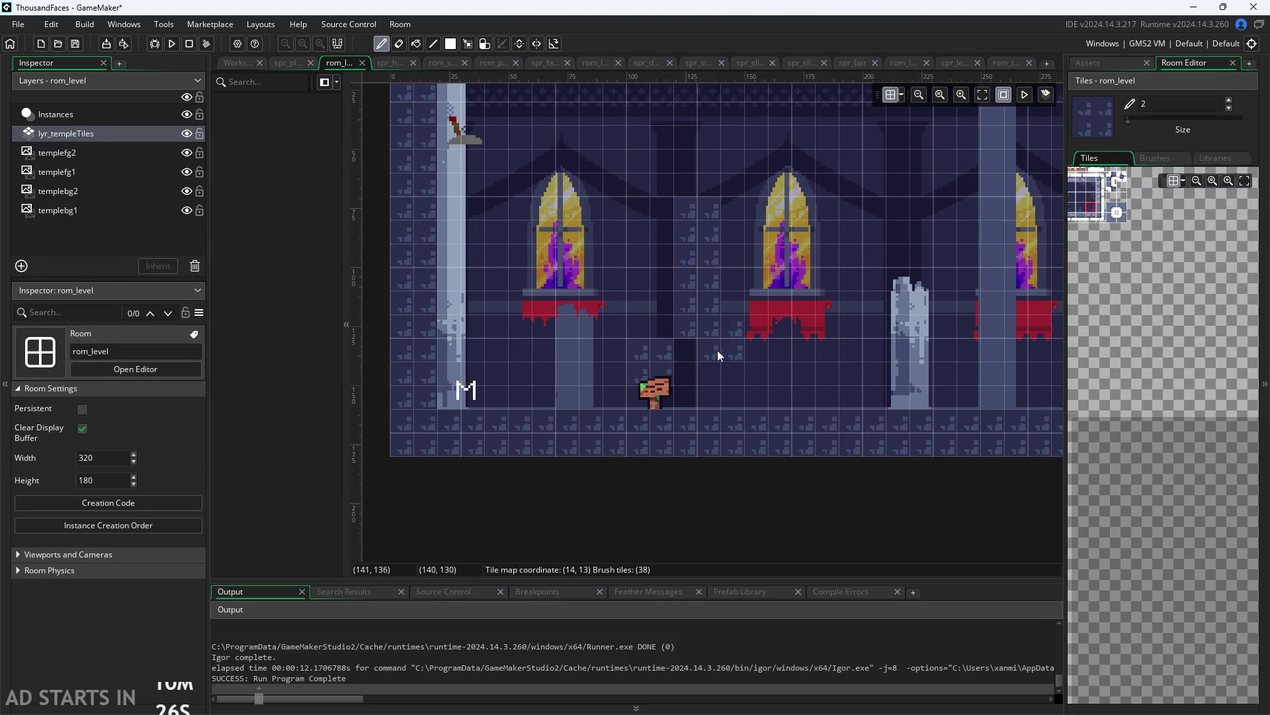
pyautogui.moveTo(651, 364)
pyautogui.mouseDown()
pyautogui.moveTo(711, 312)
pyautogui.moveTo(704, 216)
pyautogui.mouseUp()
pyautogui.scroll(-1, 538, 390)
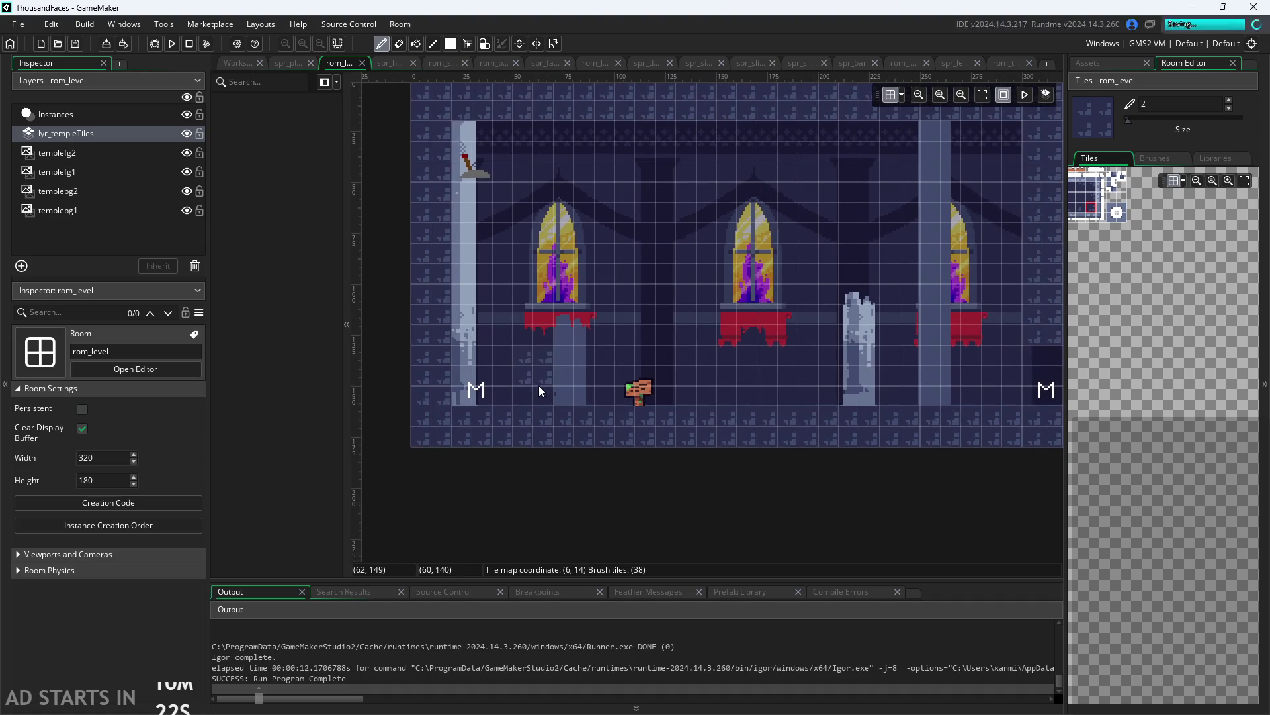
# Test-run the game with the tile edits, then exit back to the script workspace
pyautogui.click(172, 43)
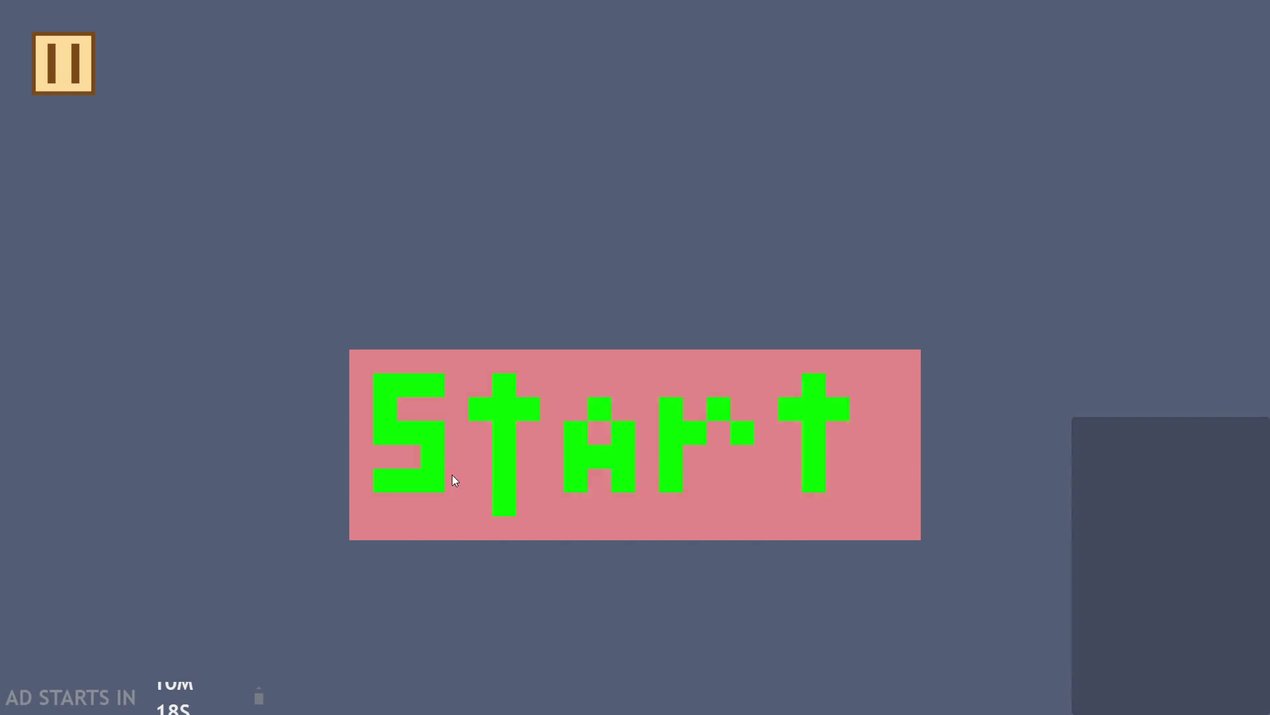
pyautogui.click(453, 479)
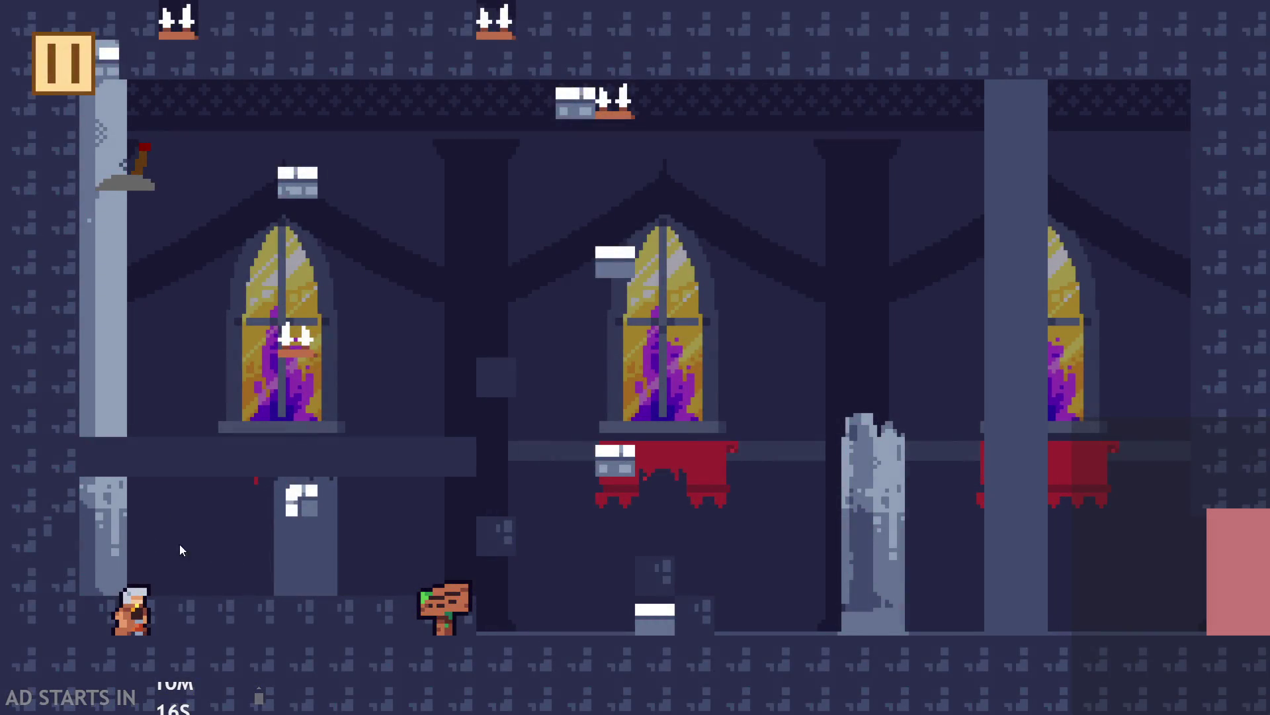
pyautogui.click(63, 66)
pyautogui.click(1057, 586)
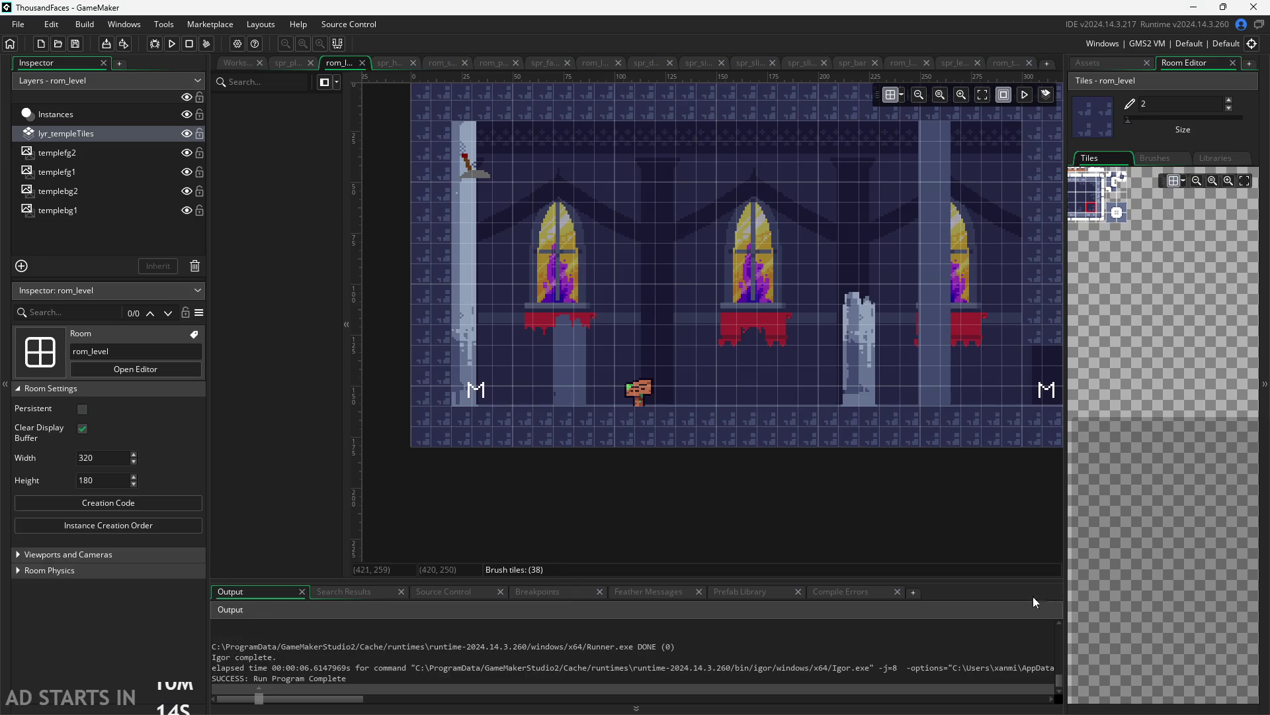
pyautogui.click(237, 62)
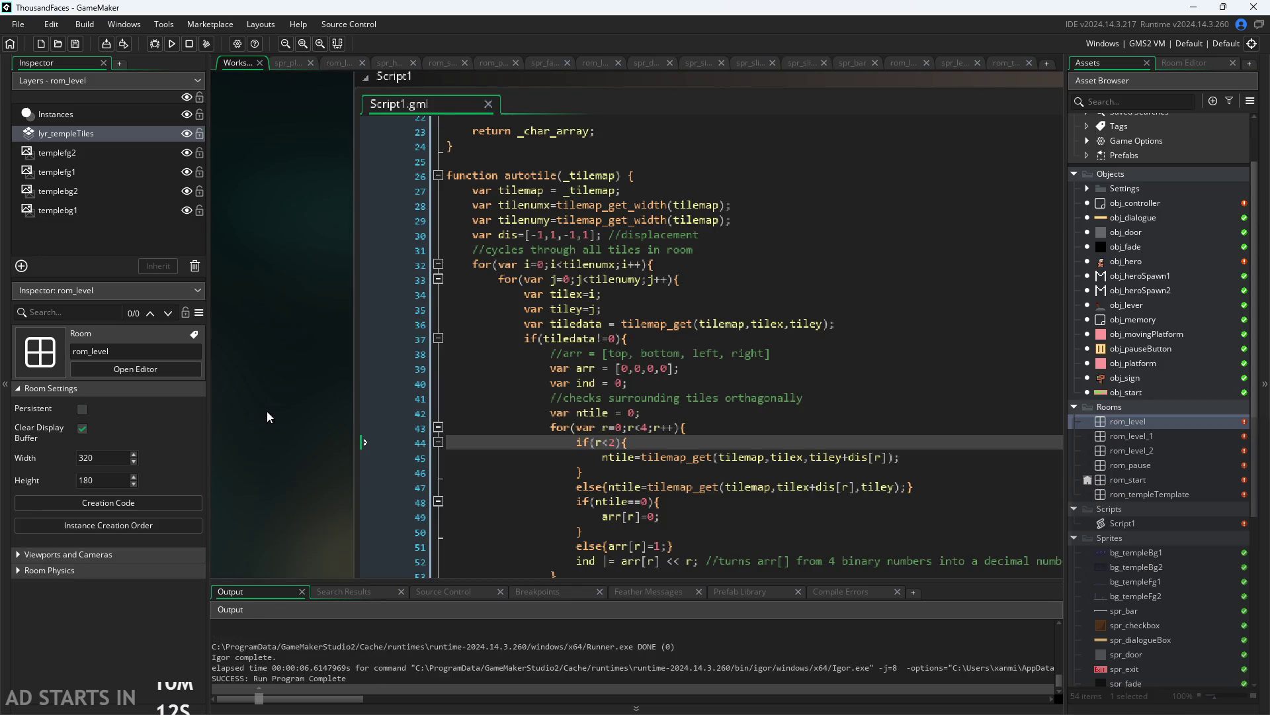
# Review the neighbour index-building line and the tiledata variable in the autotile function
pyautogui.scroll(1, 222, 320)
pyautogui.scroll(-2, 526, 390)
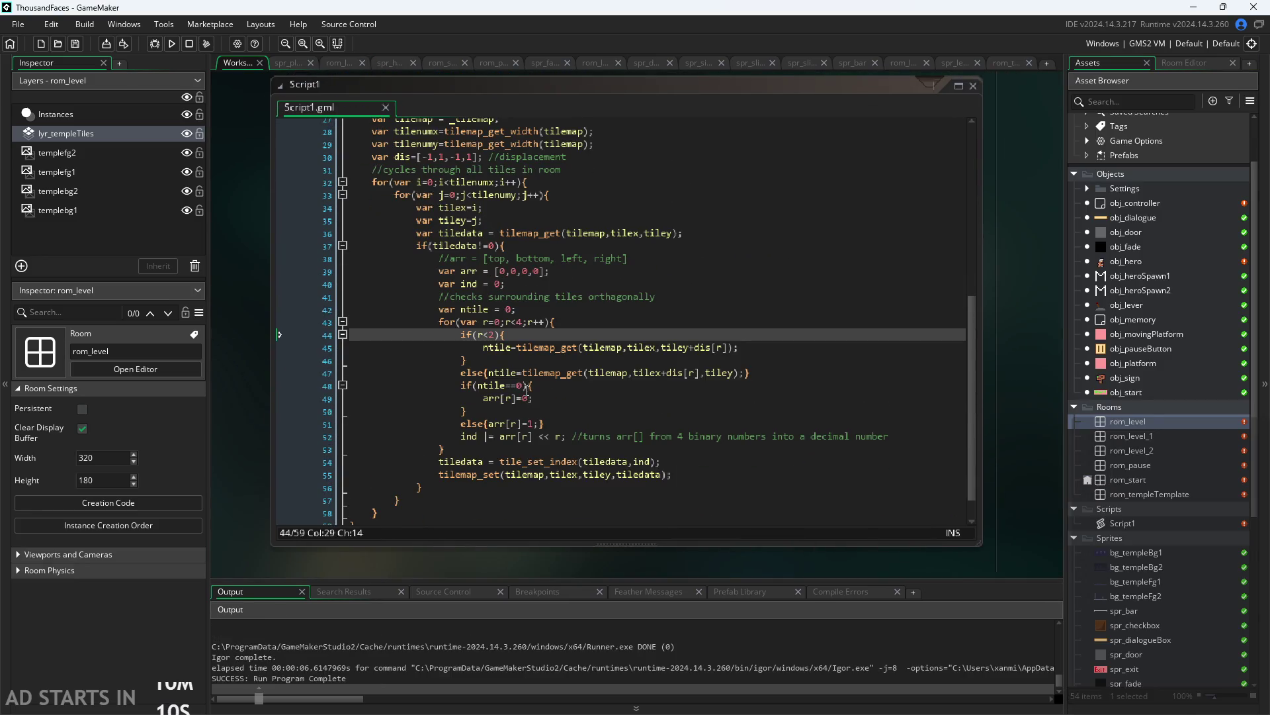
pyautogui.click(574, 436)
pyautogui.click(596, 456)
pyautogui.click(614, 436)
pyautogui.scroll(-2, 610, 461)
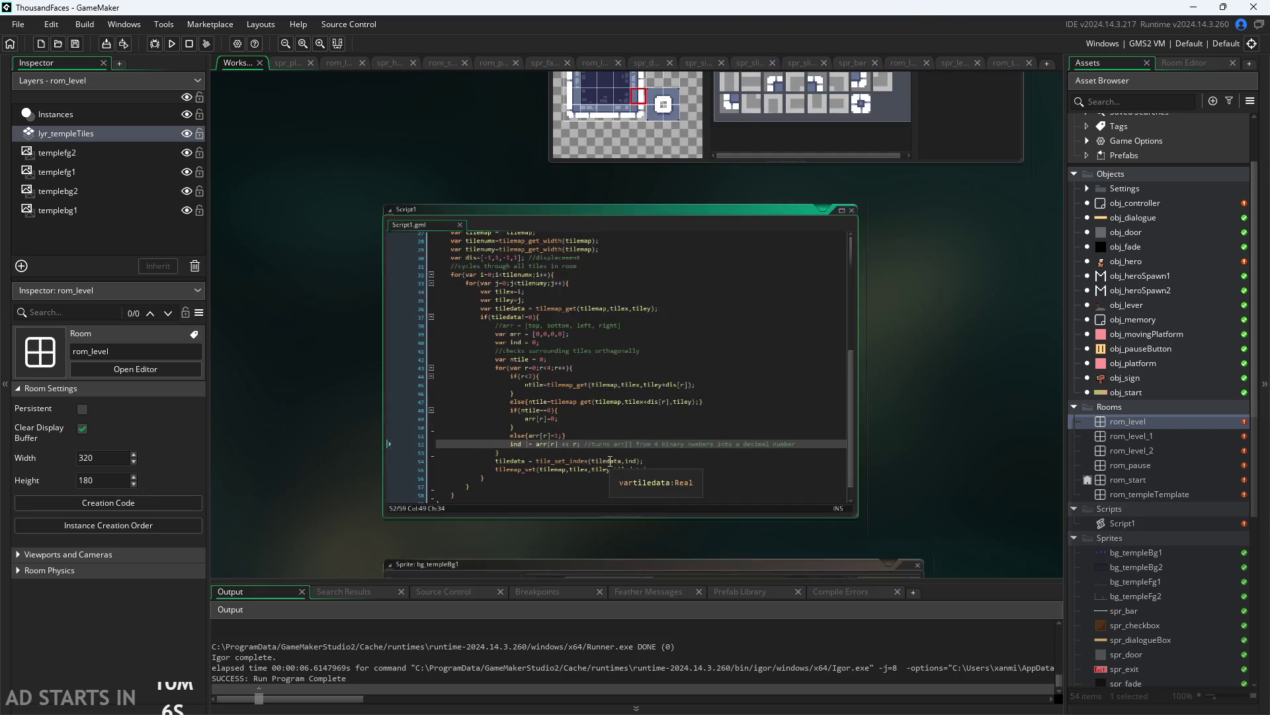
pyautogui.scroll(-1, 592, 459)
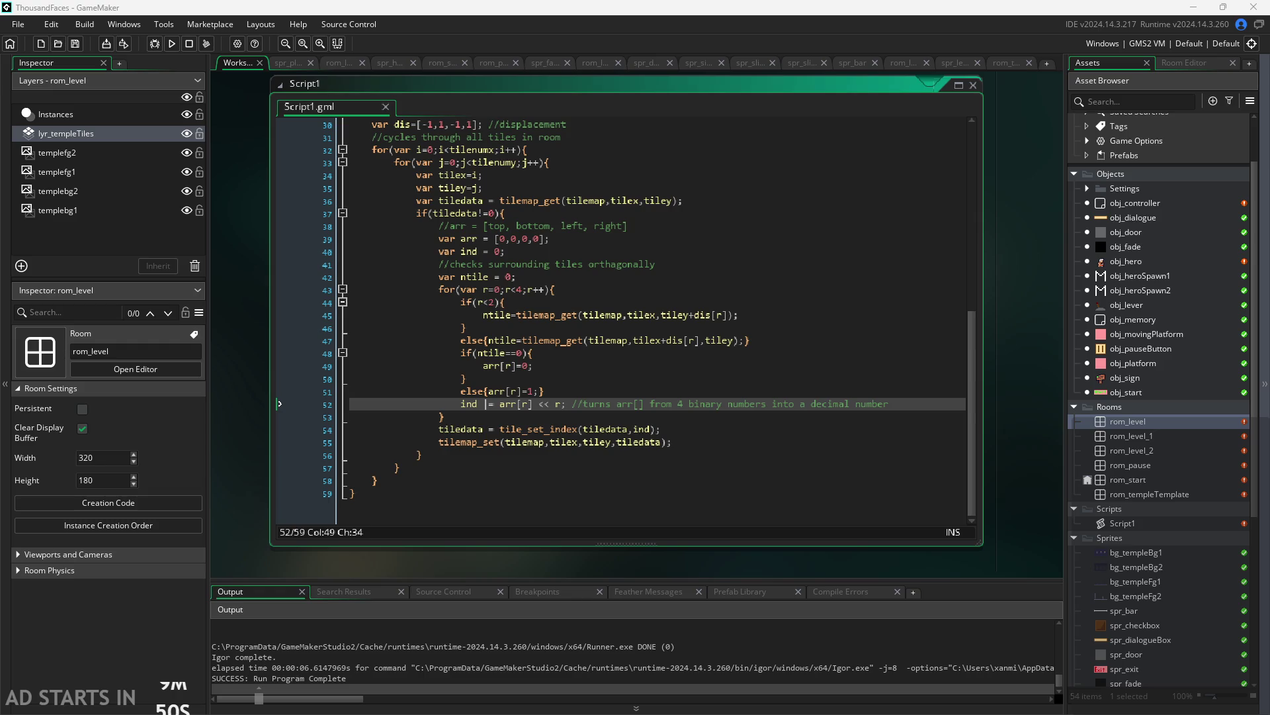
# Select the autotile function from line 59 up to line 26 and comment it out with Ctrl+K
pyautogui.click(372, 495)
pyautogui.scroll(3, 371, 494)
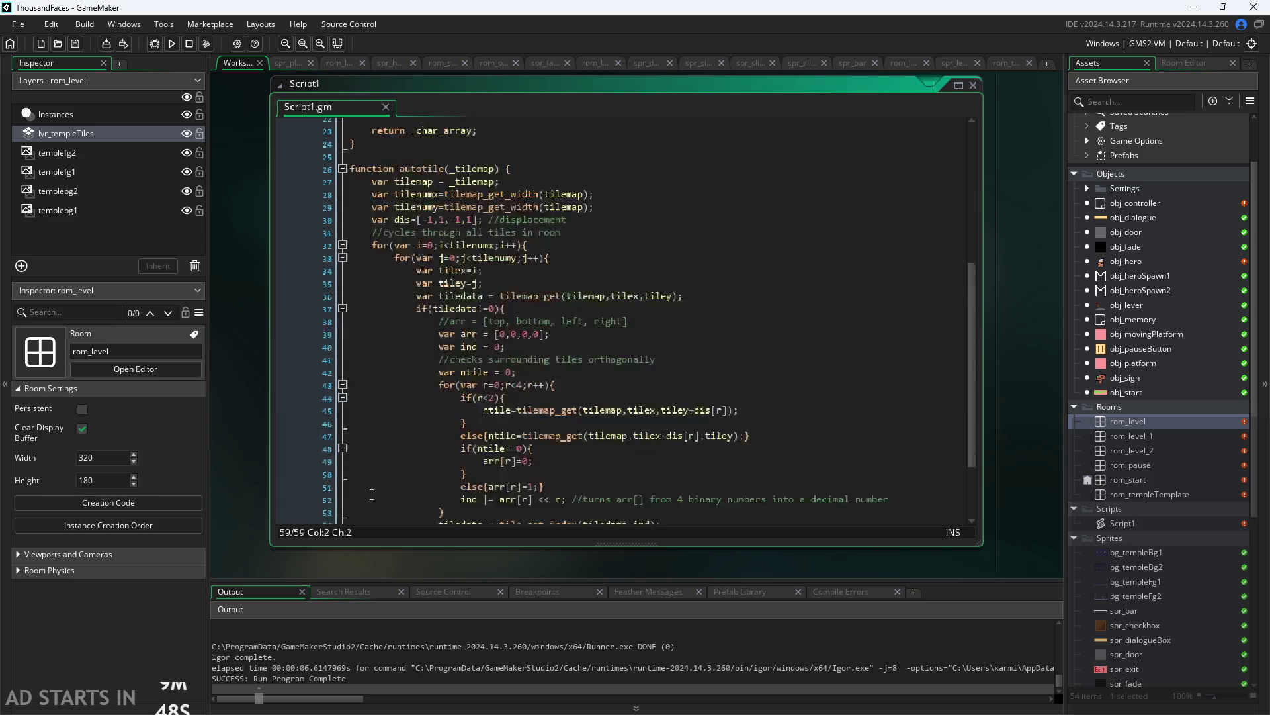
pyautogui.moveTo(372, 494)
pyautogui.mouseDown()
pyautogui.moveTo(295, 286)
pyautogui.moveTo(296, 299)
pyautogui.mouseUp()
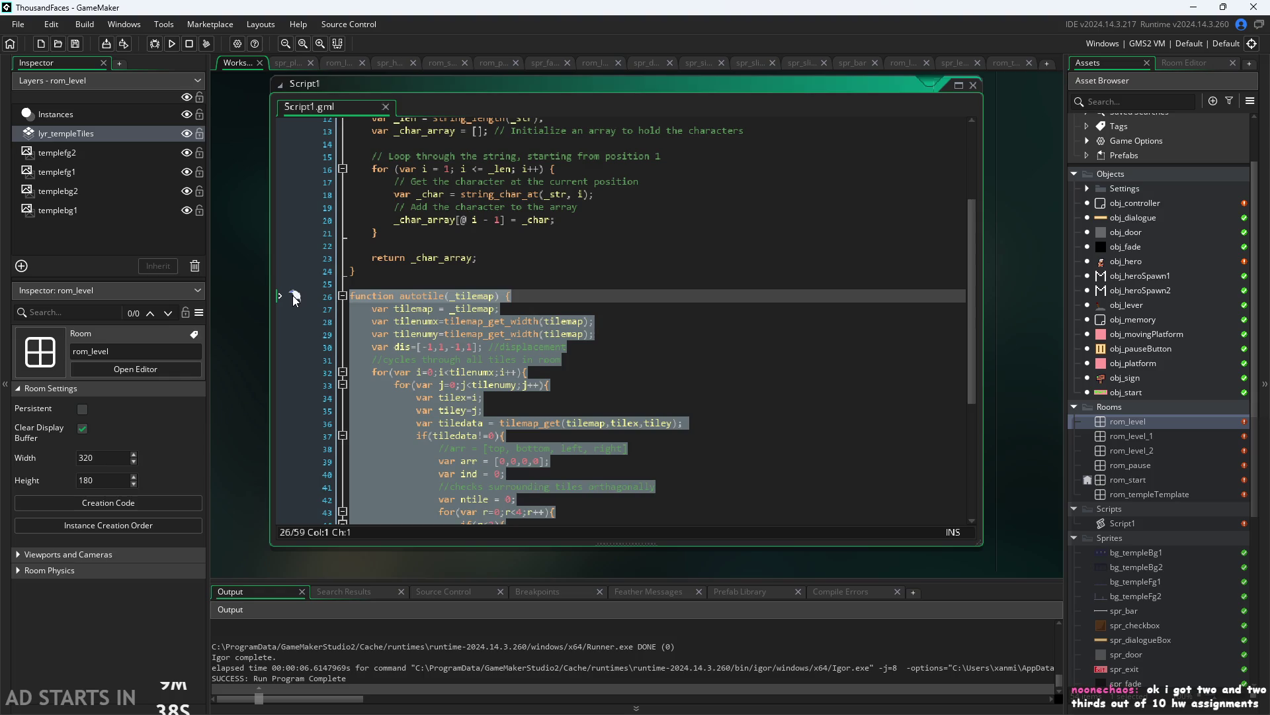
pyautogui.hotkey('ctrl', 'k')
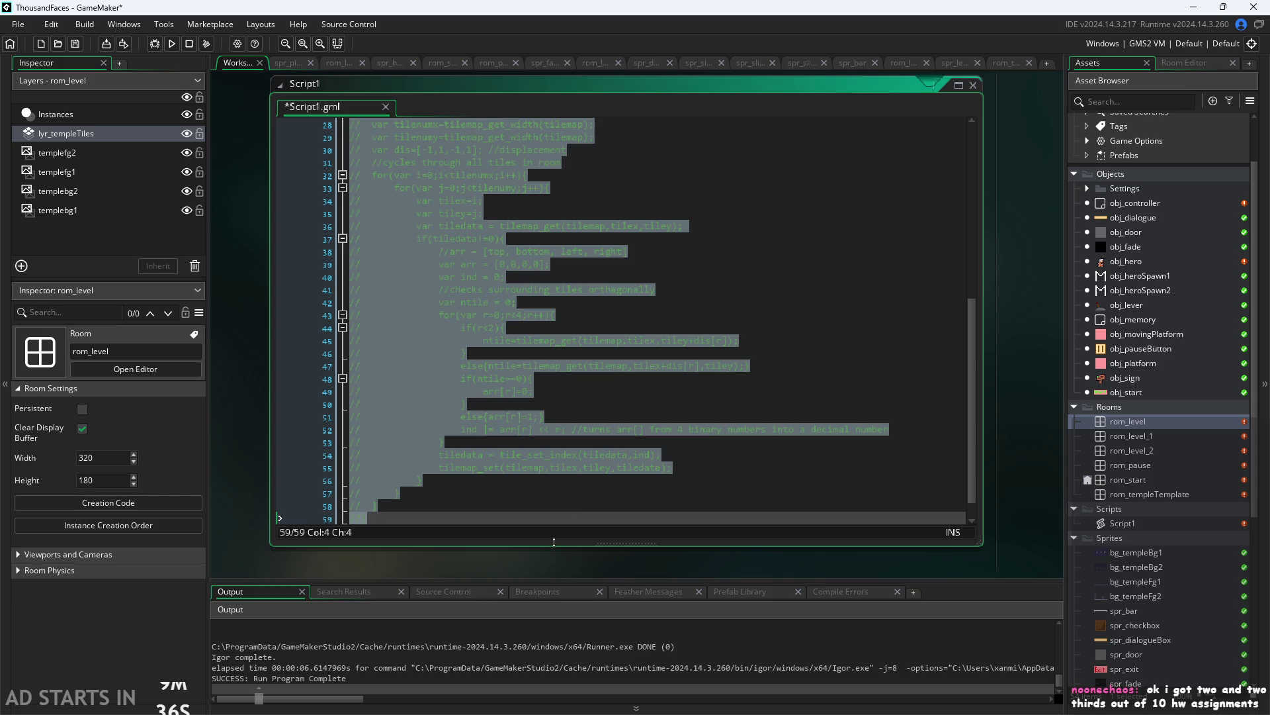
# Paste the rewritten autotile(_tilemap) function using ind |= (1 << r) at the script's end
pyautogui.click(498, 493)
pyautogui.press('Down')
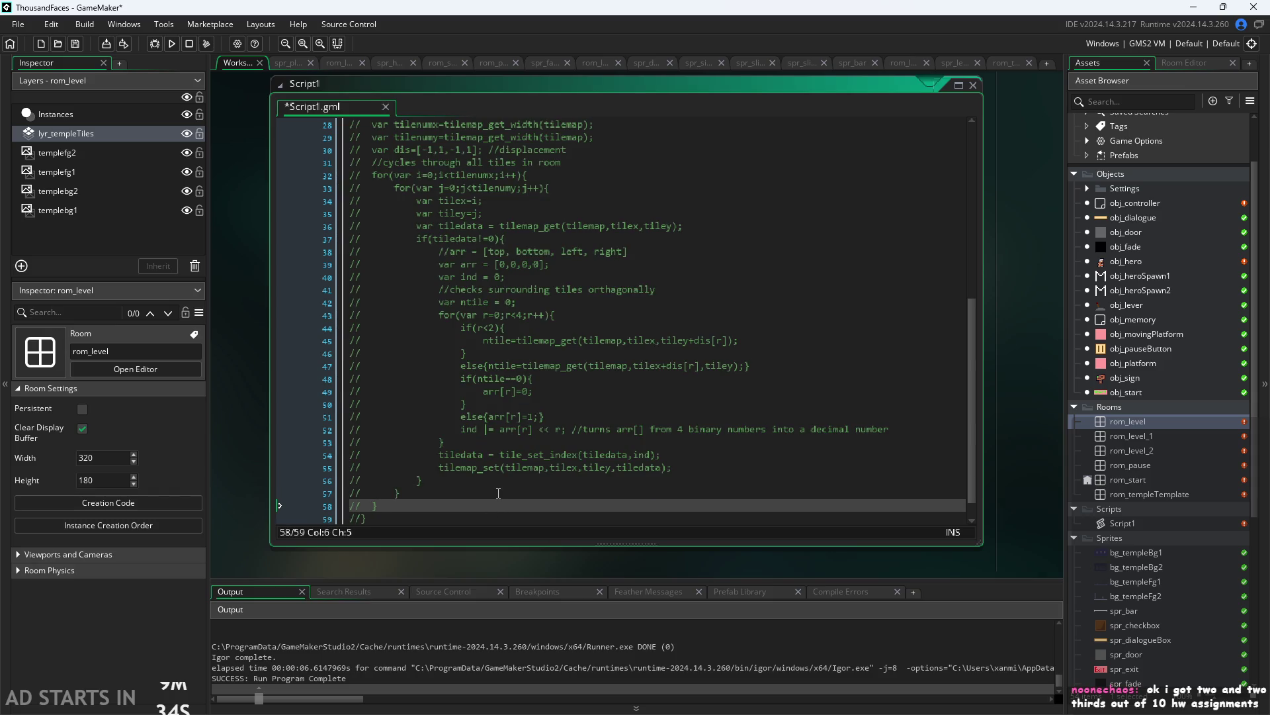
pyautogui.hotkey('ctrl', 'v')
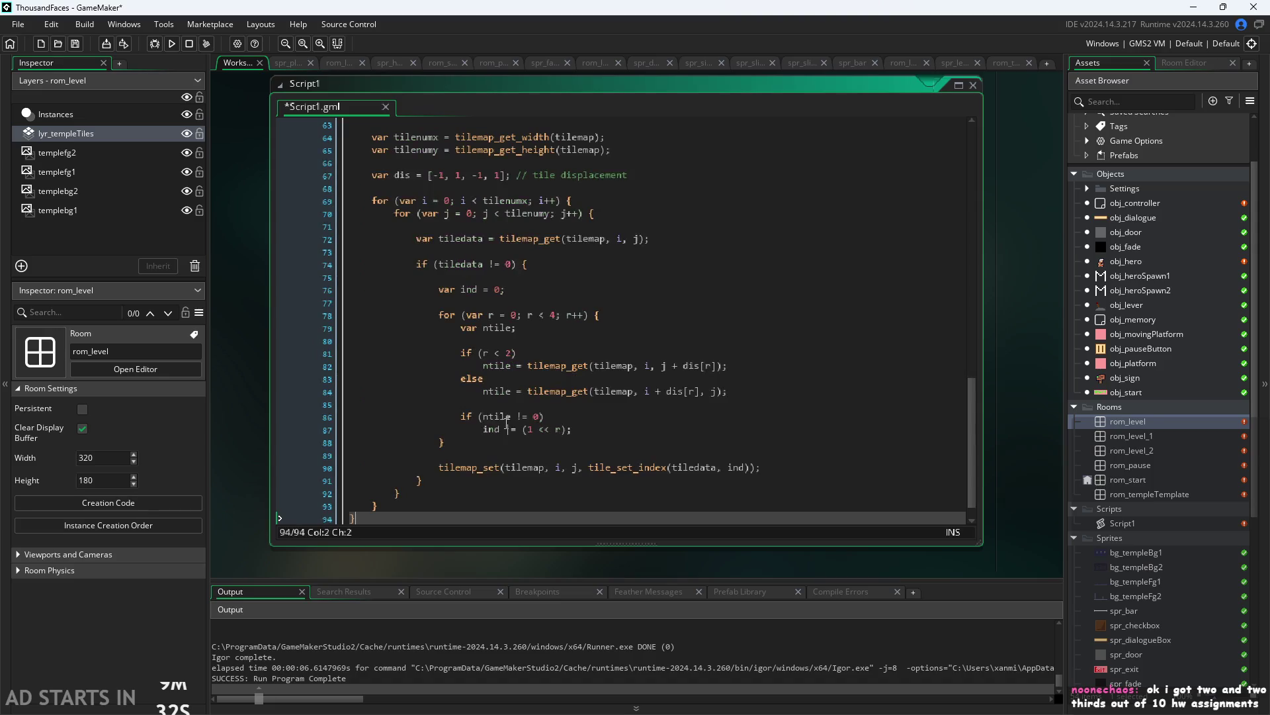
pyautogui.scroll(6, 506, 423)
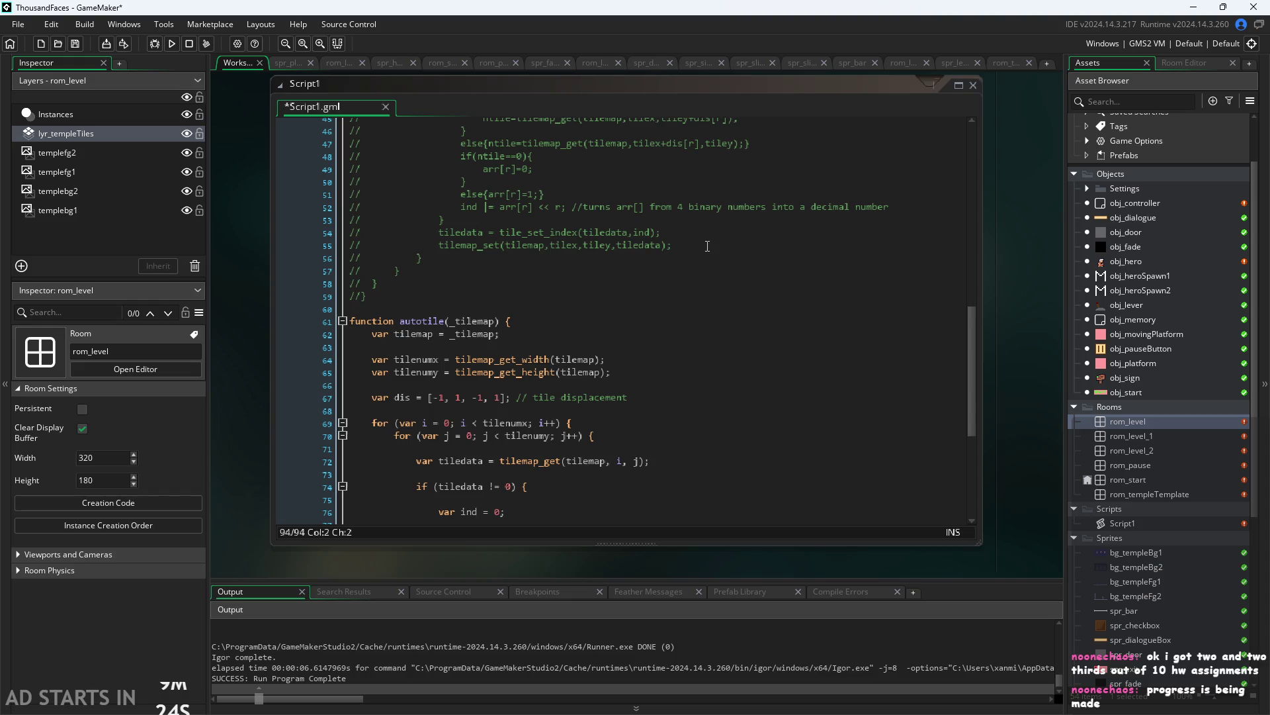
pyautogui.scroll(-6, 707, 246)
# Save Script1 and run the game to test the new function
pyautogui.click(812, 351)
pyautogui.hotkey('ctrl', 's')
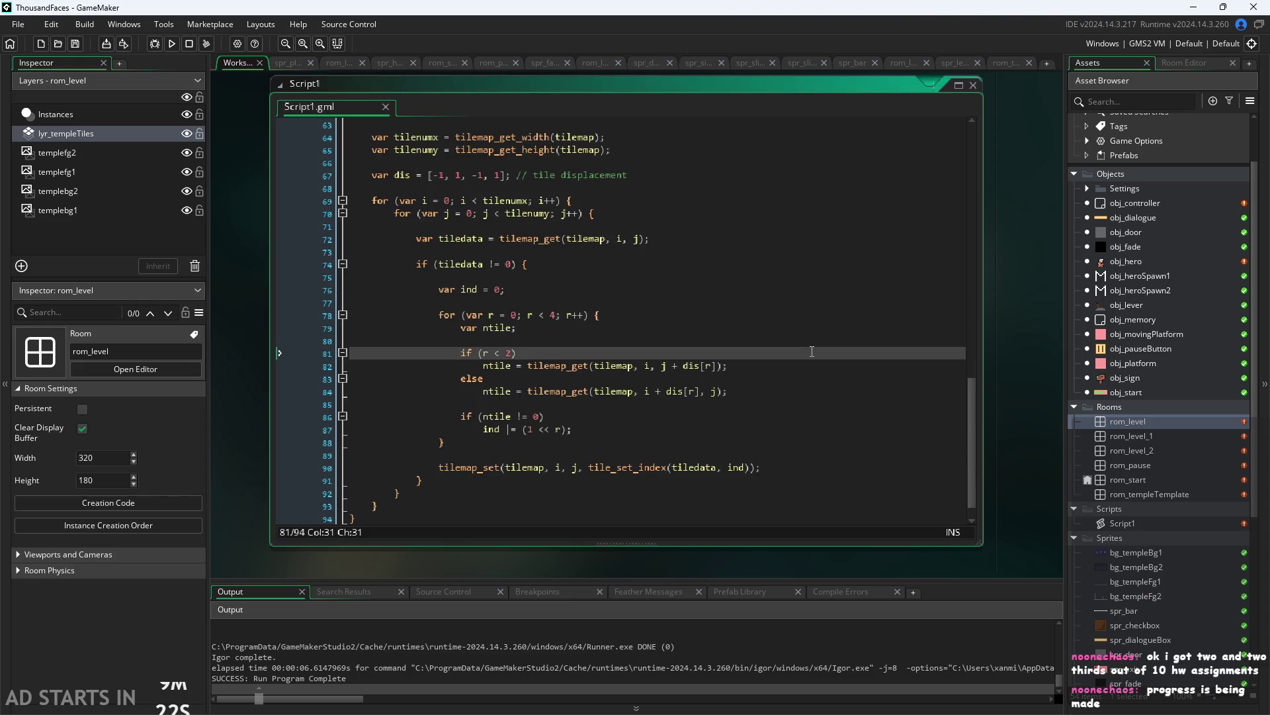
pyautogui.click(171, 43)
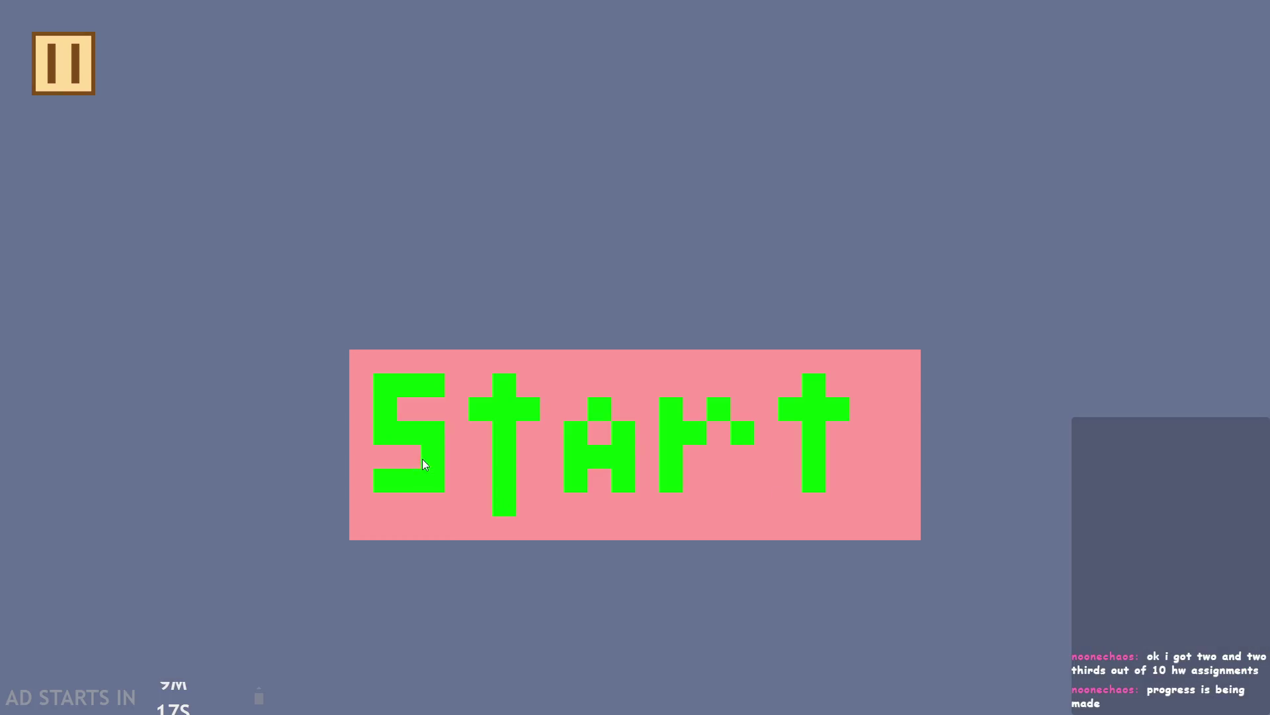
pyautogui.click(422, 460)
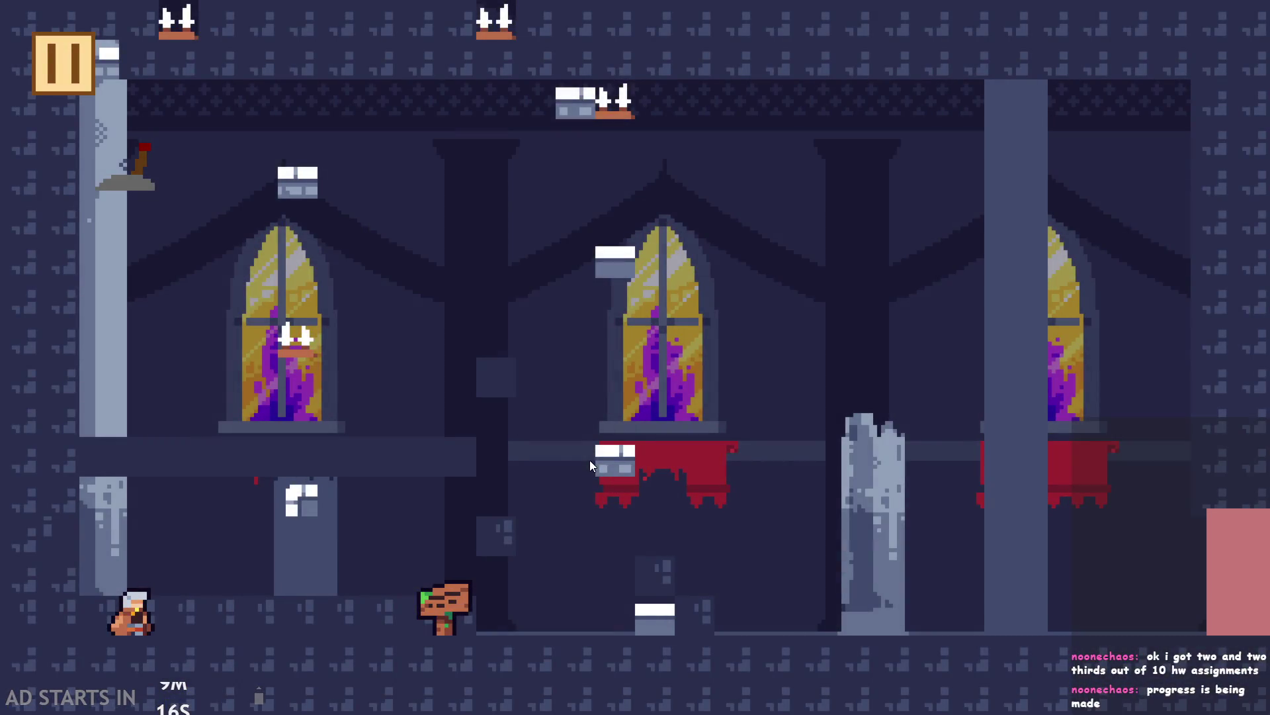
pyautogui.click(74, 82)
pyautogui.click(1024, 630)
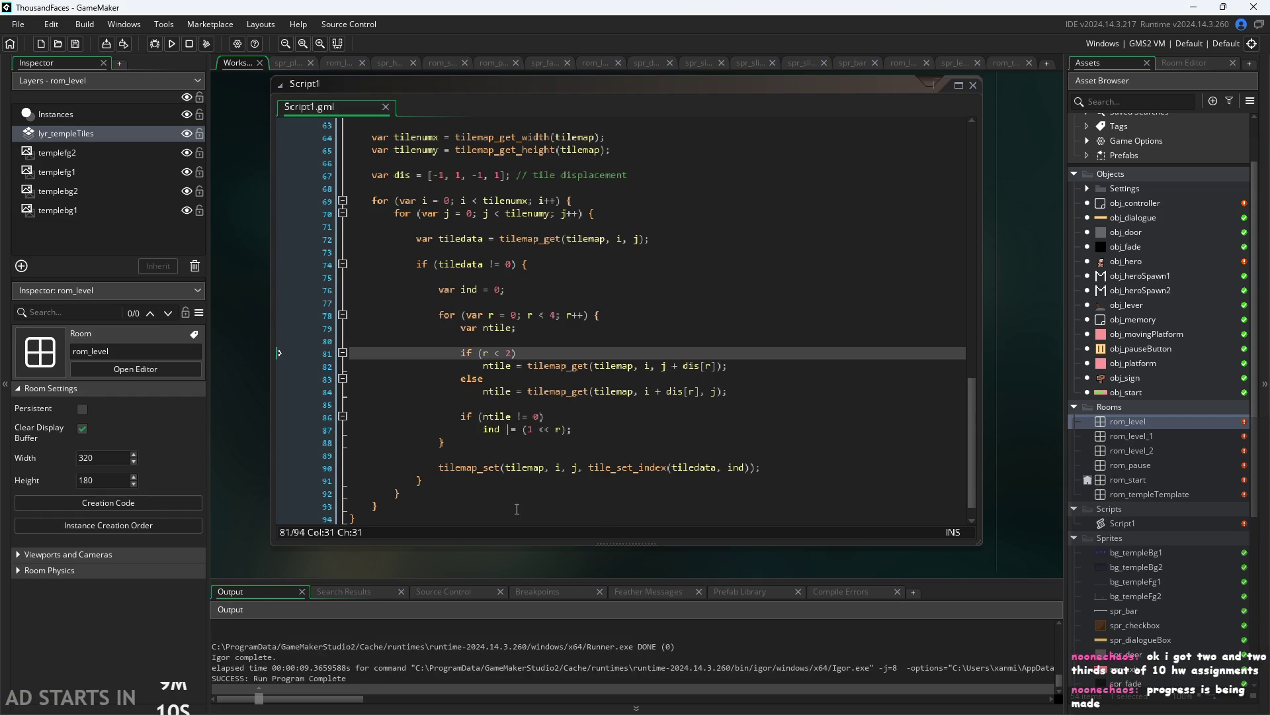
pyautogui.click(517, 509)
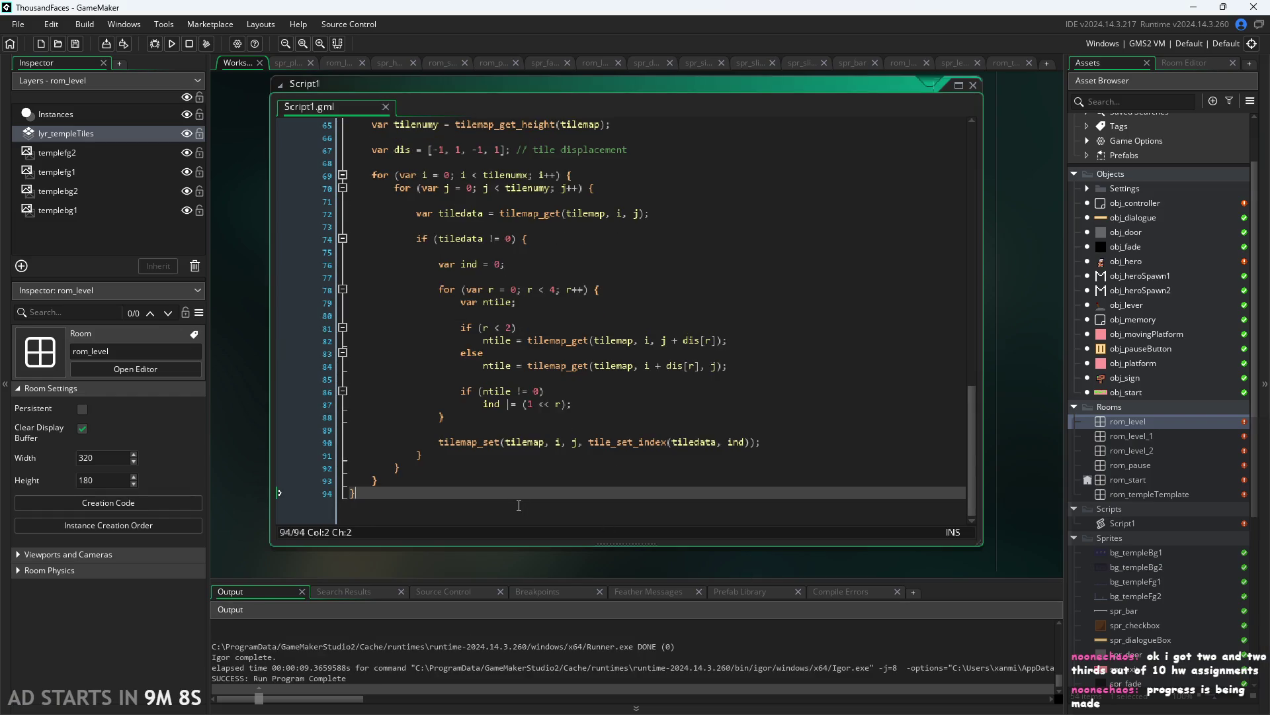
pyautogui.click(635, 508)
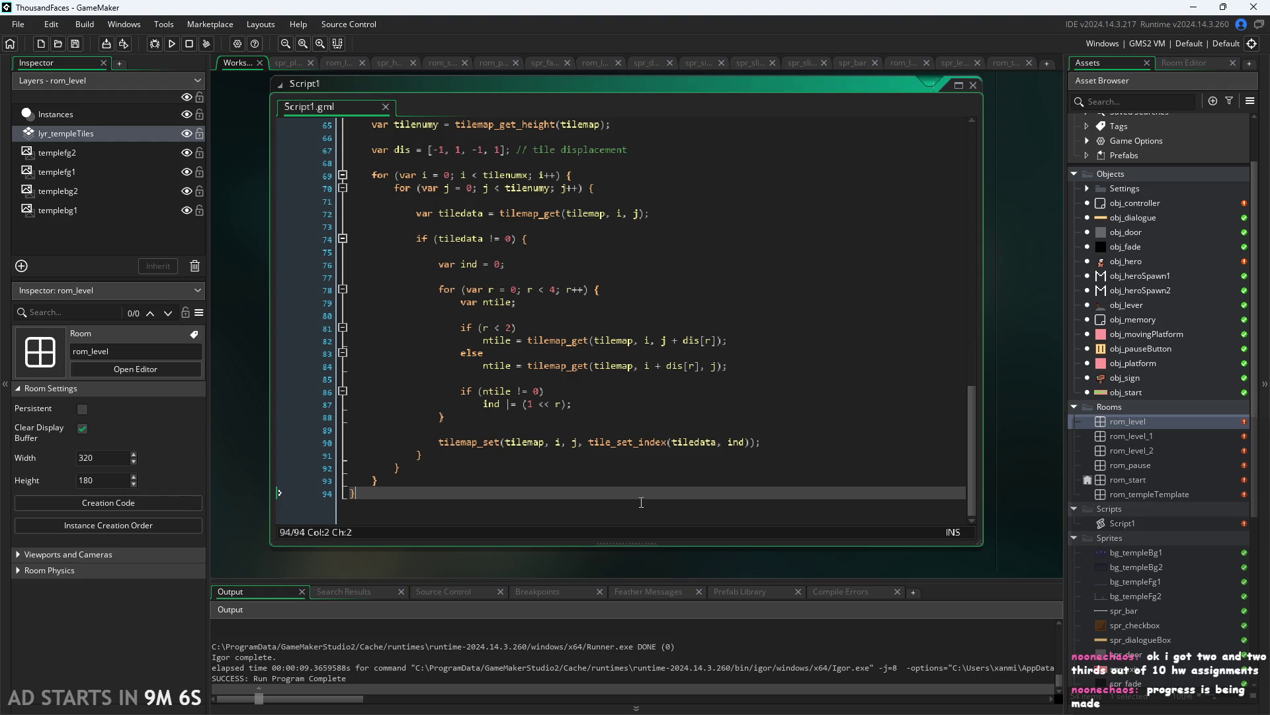
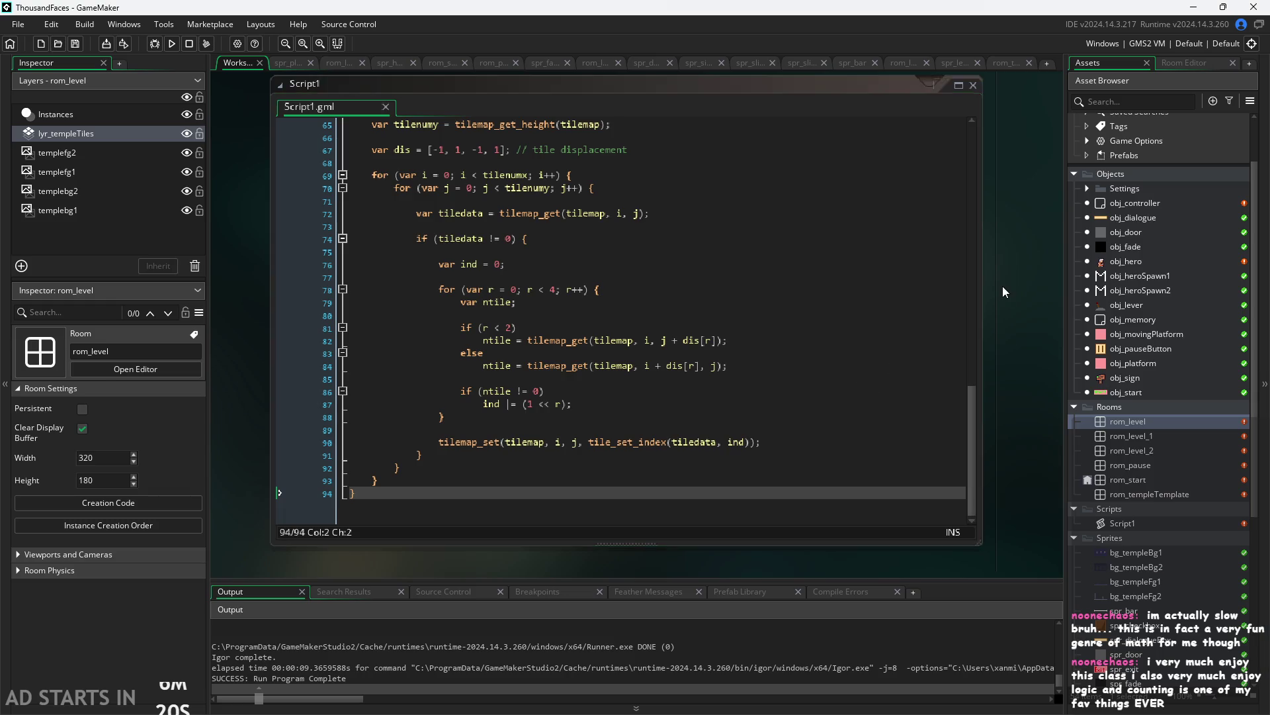
# Open the rom_level room from the Asset Browser
pyautogui.click(615, 289)
pyautogui.scroll(2, 1125, 374)
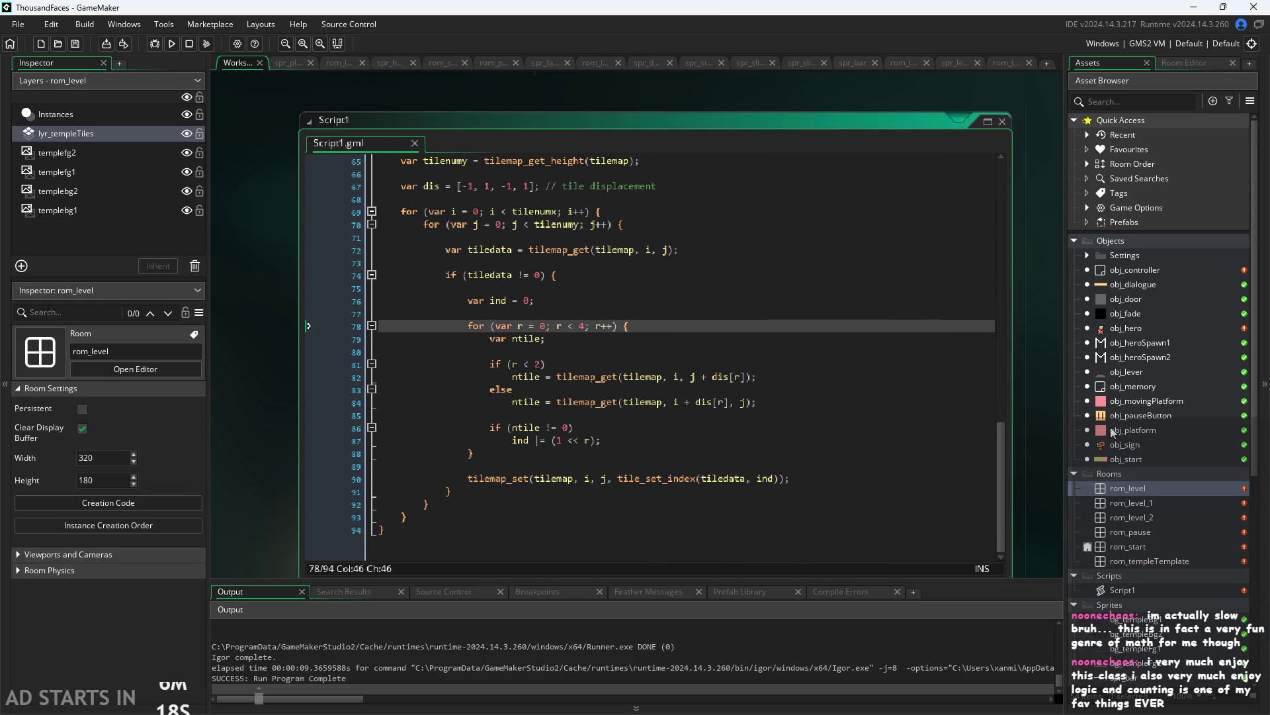
pyautogui.click(1131, 490)
pyautogui.doubleClick(1131, 490)
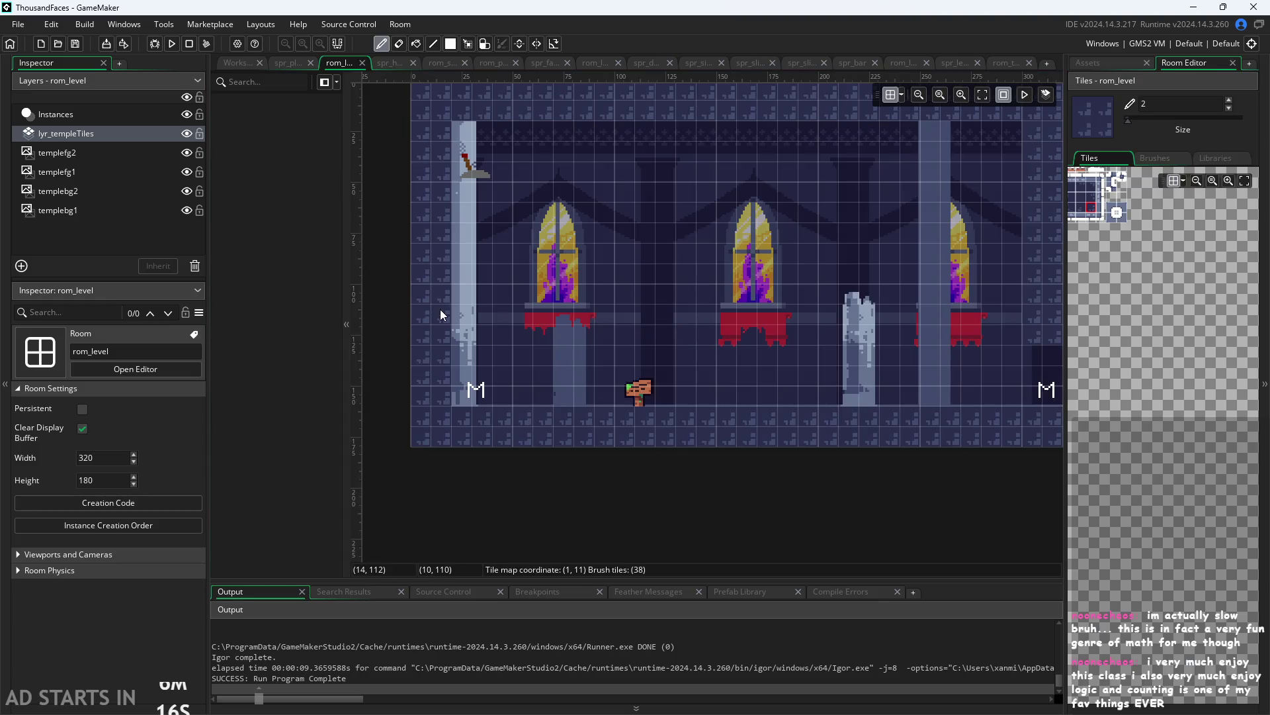
# Erase lyr_templeTiles' brick tiles from the left columns, top rows, right edge and floor
pyautogui.moveTo(429, 307)
pyautogui.mouseDown()
pyautogui.moveTo(440, 102)
pyautogui.moveTo(800, 116)
pyautogui.moveTo(884, 139)
pyautogui.mouseUp()
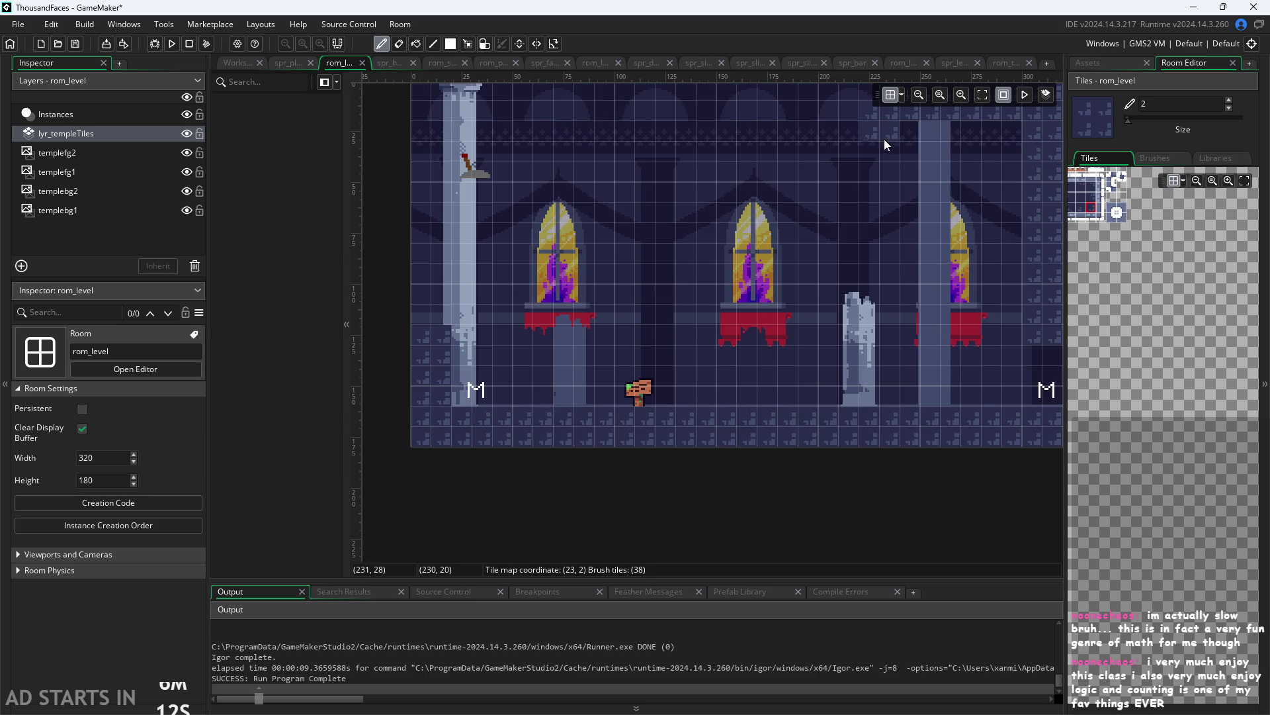
pyautogui.moveTo(709, 178)
pyautogui.mouseDown()
pyautogui.moveTo(745, 148)
pyautogui.moveTo(874, 148)
pyautogui.moveTo(886, 180)
pyautogui.mouseUp()
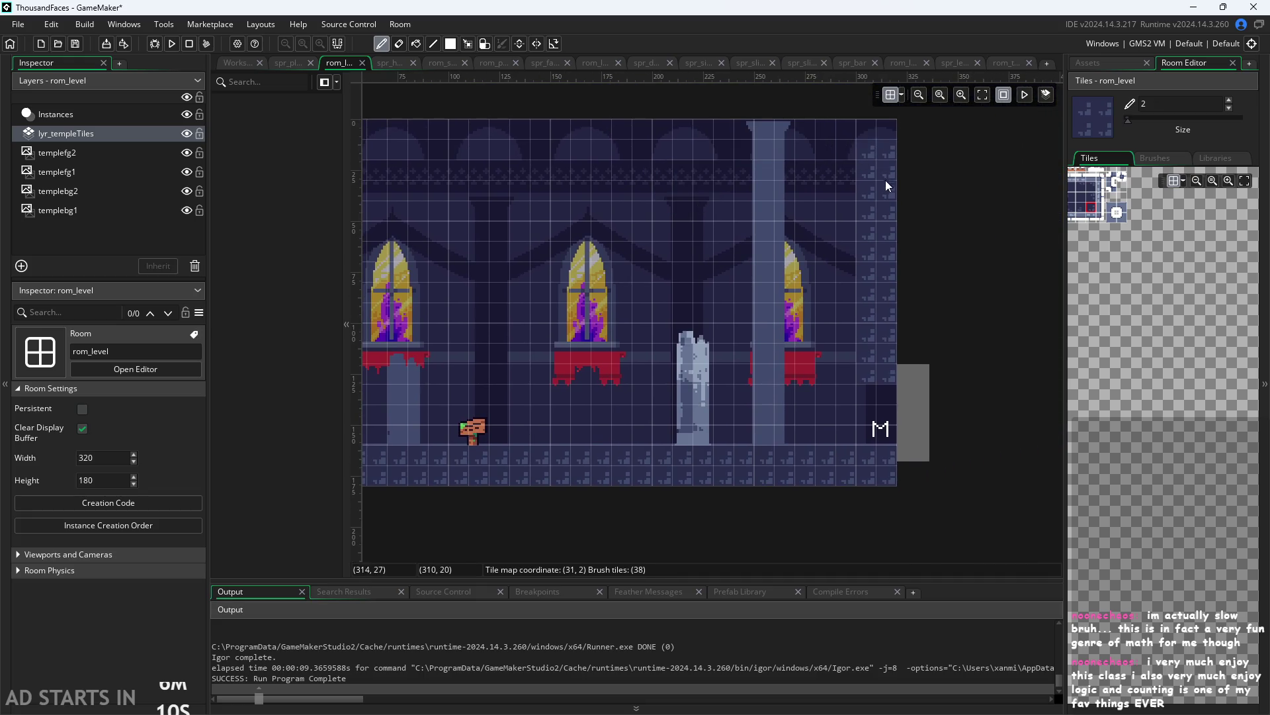
pyautogui.moveTo(881, 303)
pyautogui.mouseDown()
pyautogui.moveTo(887, 470)
pyautogui.moveTo(570, 483)
pyautogui.mouseUp()
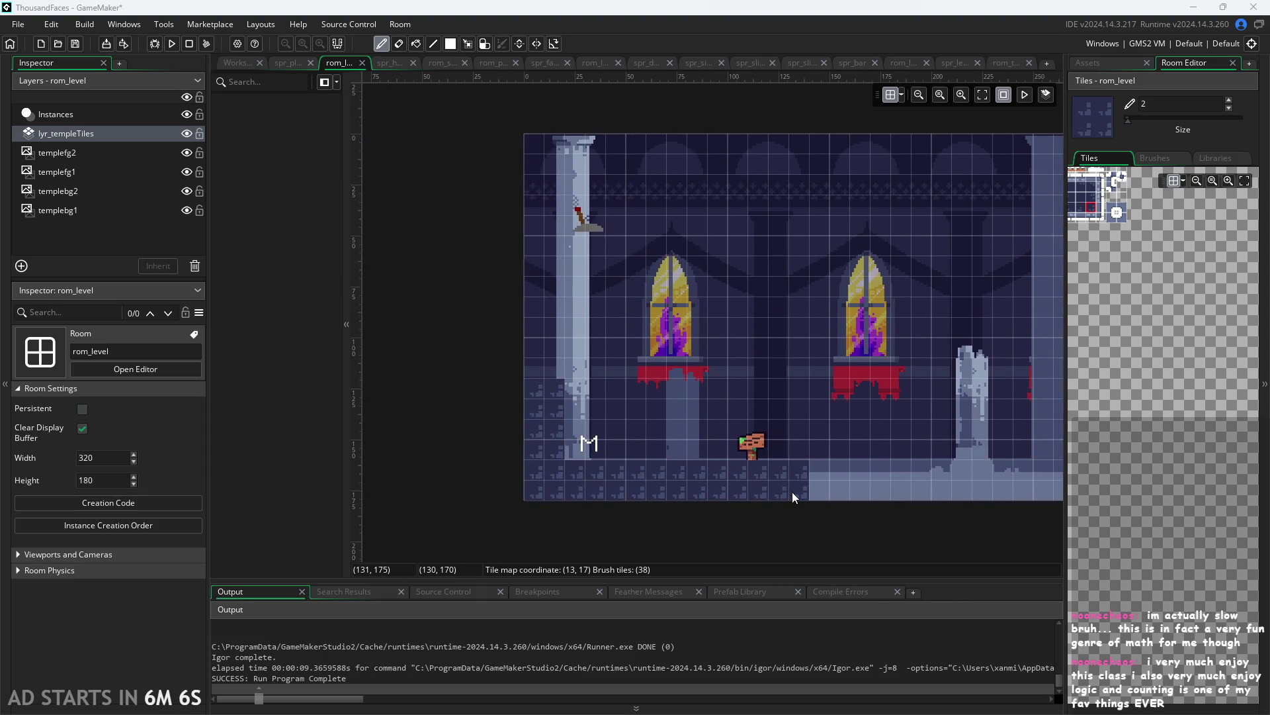
pyautogui.click(791, 491)
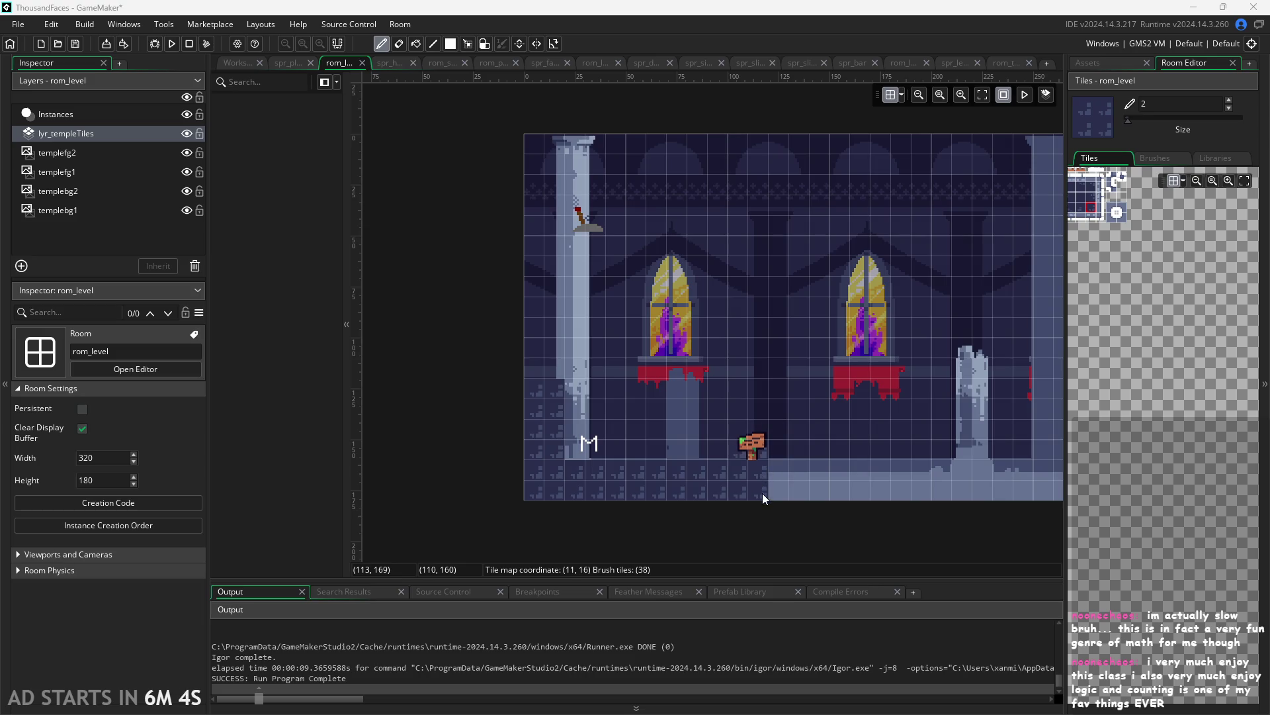
pyautogui.moveTo(779, 498); pyautogui.dragTo(553, 493)
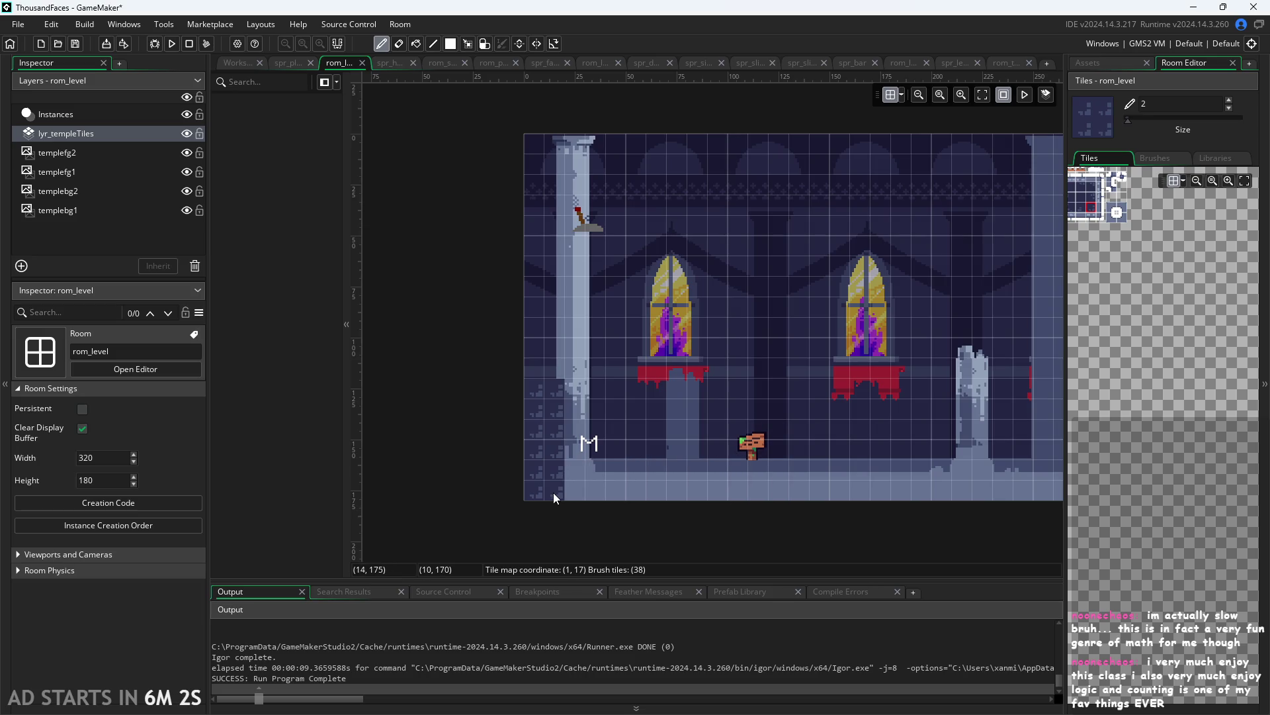
pyautogui.moveTo(818, 429); pyautogui.dragTo(645, 420)
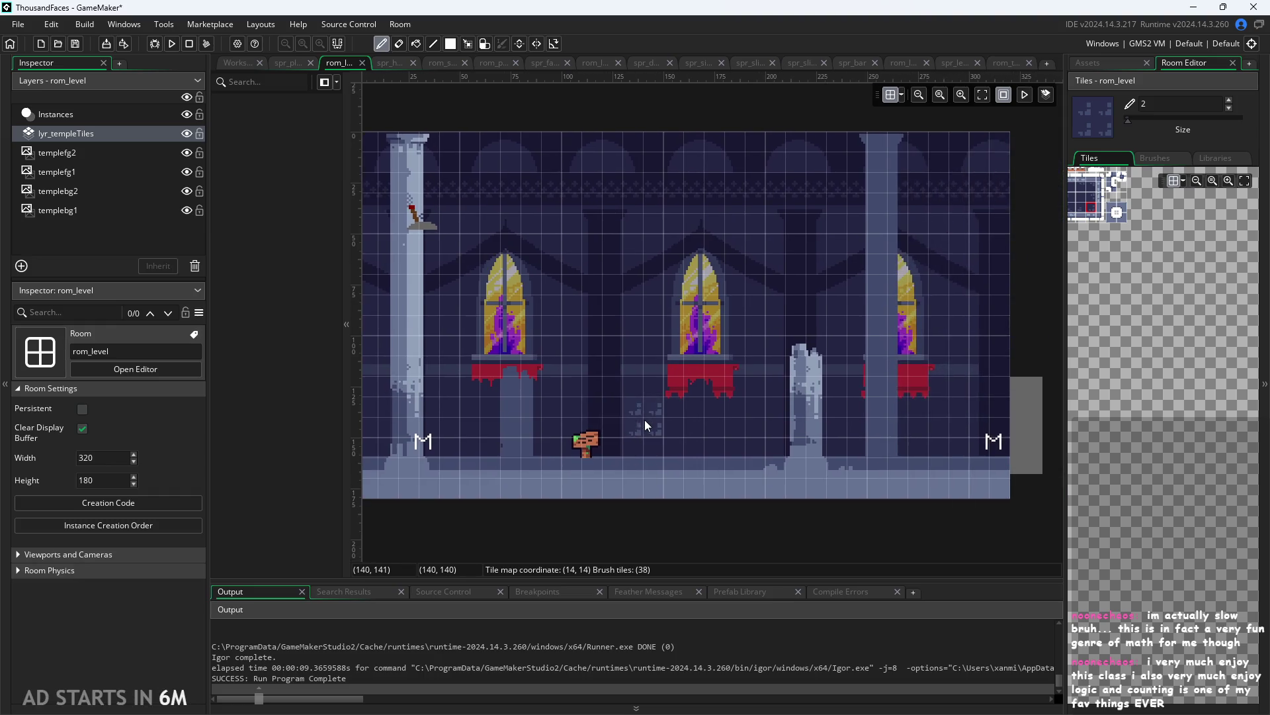
pyautogui.scroll(-1, 645, 419)
# Choose the dashed-outline tile and paint it along the room's floor row
pyautogui.scroll(4, 1158, 278)
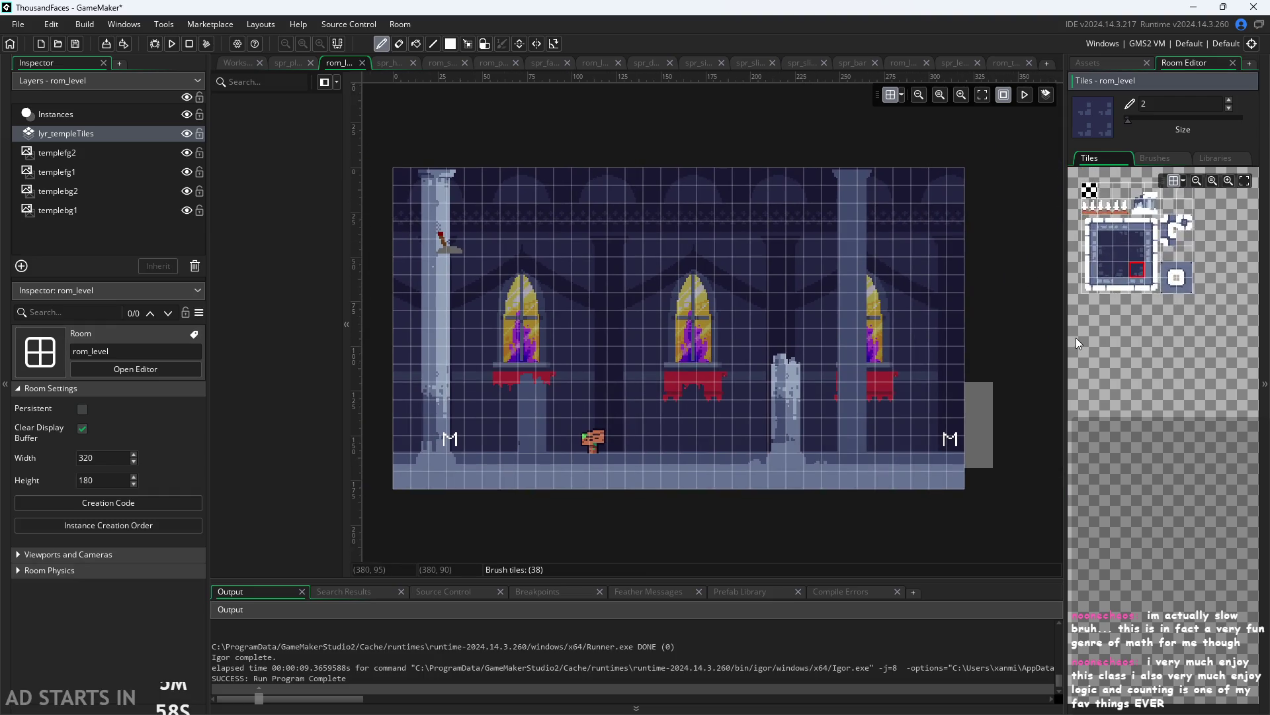
pyautogui.scroll(2, 1117, 422)
pyautogui.scroll(-3, 1137, 579)
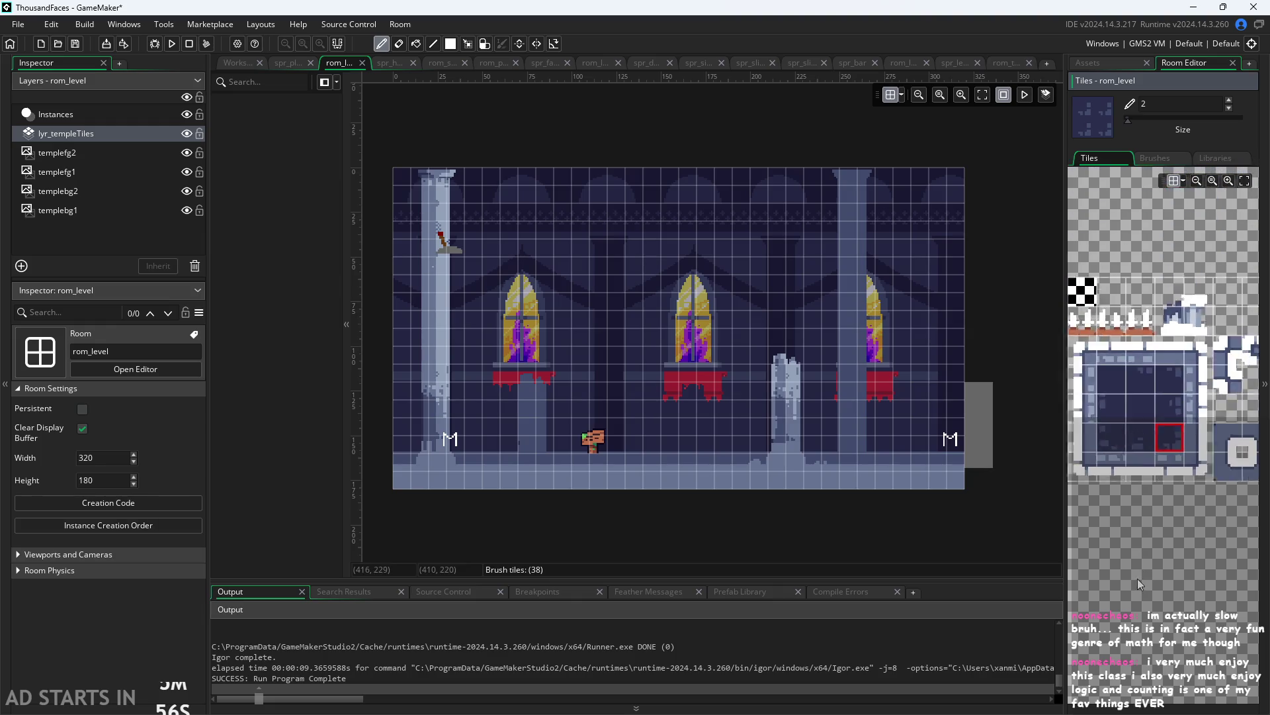
pyautogui.scroll(1, 1102, 397)
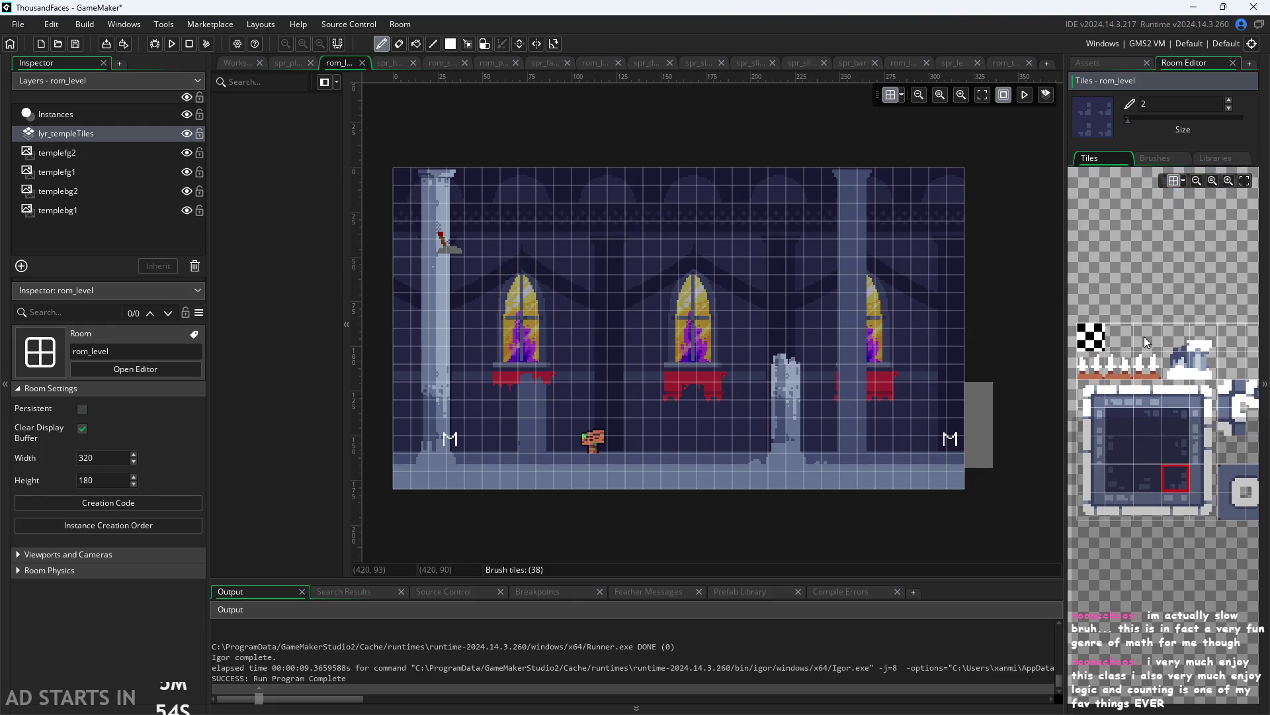
pyautogui.scroll(-2, 1104, 345)
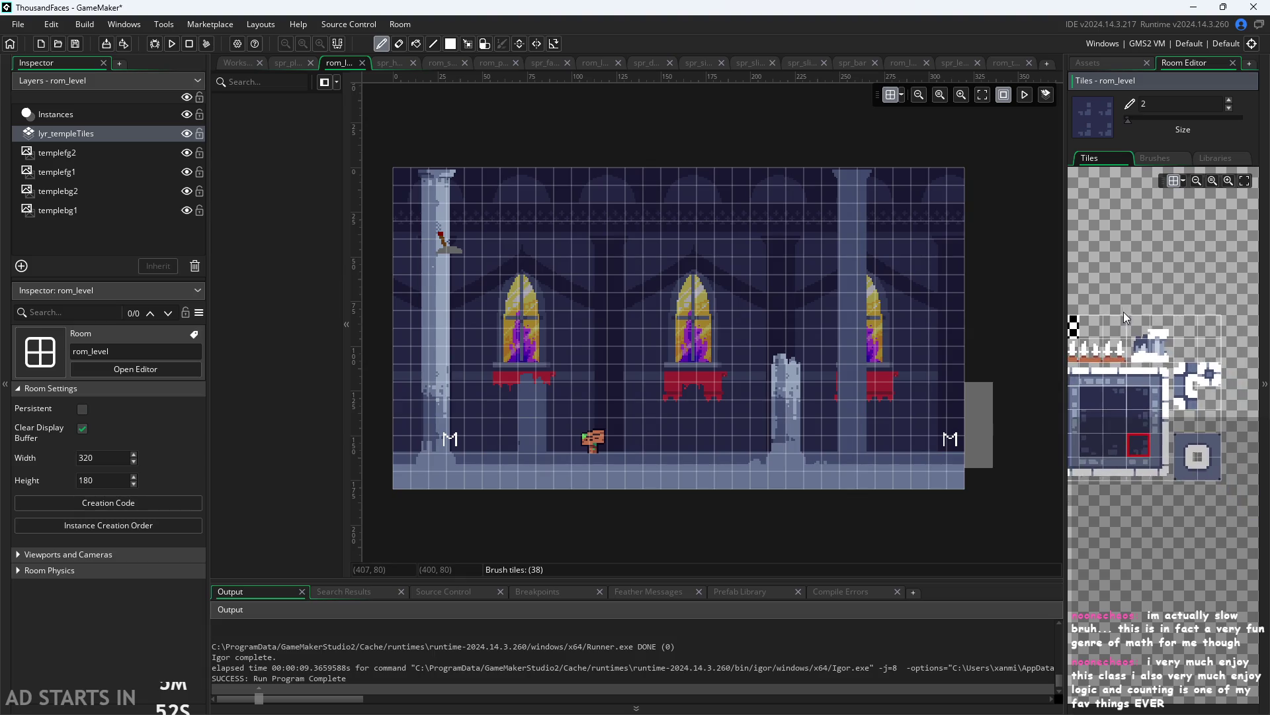
pyautogui.scroll(1, 1185, 301)
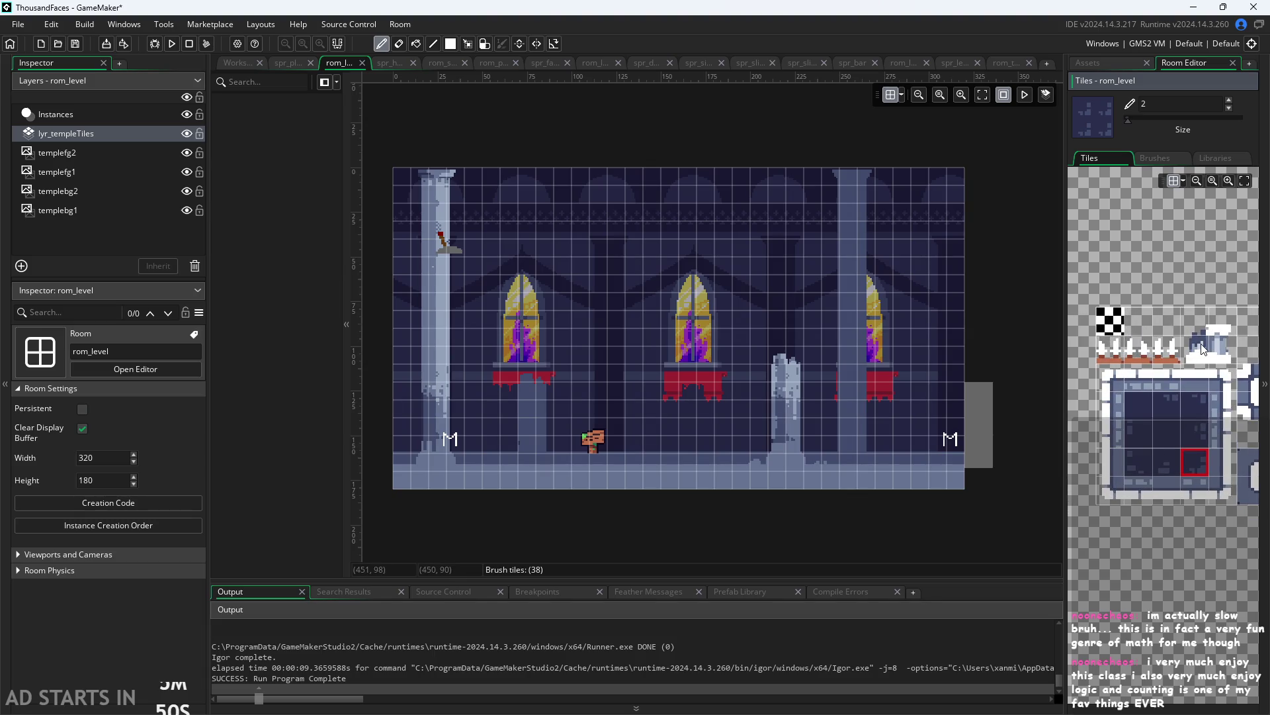
pyautogui.click(1197, 324)
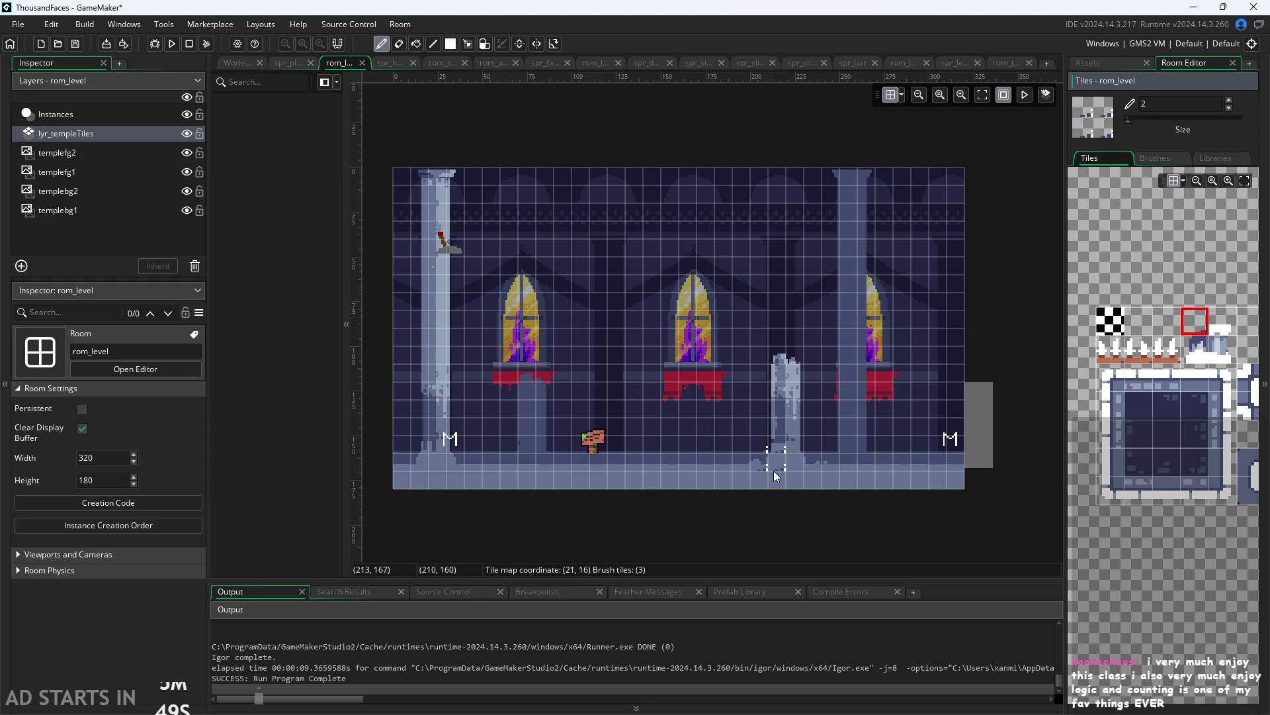
pyautogui.moveTo(884, 474)
pyautogui.mouseDown()
pyautogui.moveTo(947, 479)
pyautogui.moveTo(724, 474)
pyautogui.mouseUp()
pyautogui.moveTo(629, 486)
pyautogui.mouseDown()
pyautogui.moveTo(455, 482)
pyautogui.moveTo(624, 508)
pyautogui.mouseUp()
pyautogui.click(597, 495)
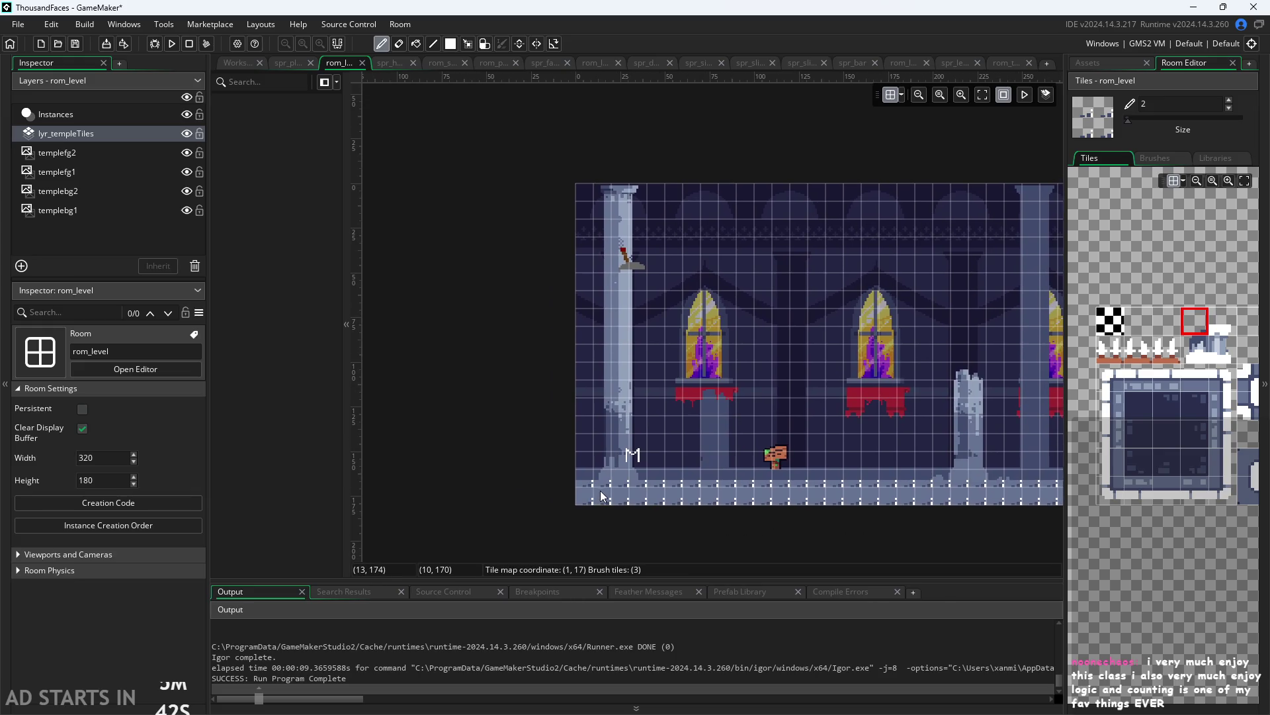
# Paint dashed tiles up the left side, across the top and down the right column, then run the game
pyautogui.click(604, 459)
pyautogui.moveTo(609, 416)
pyautogui.mouseDown()
pyautogui.moveTo(612, 208)
pyautogui.moveTo(973, 213)
pyautogui.moveTo(630, 194)
pyautogui.moveTo(700, 193)
pyautogui.mouseUp()
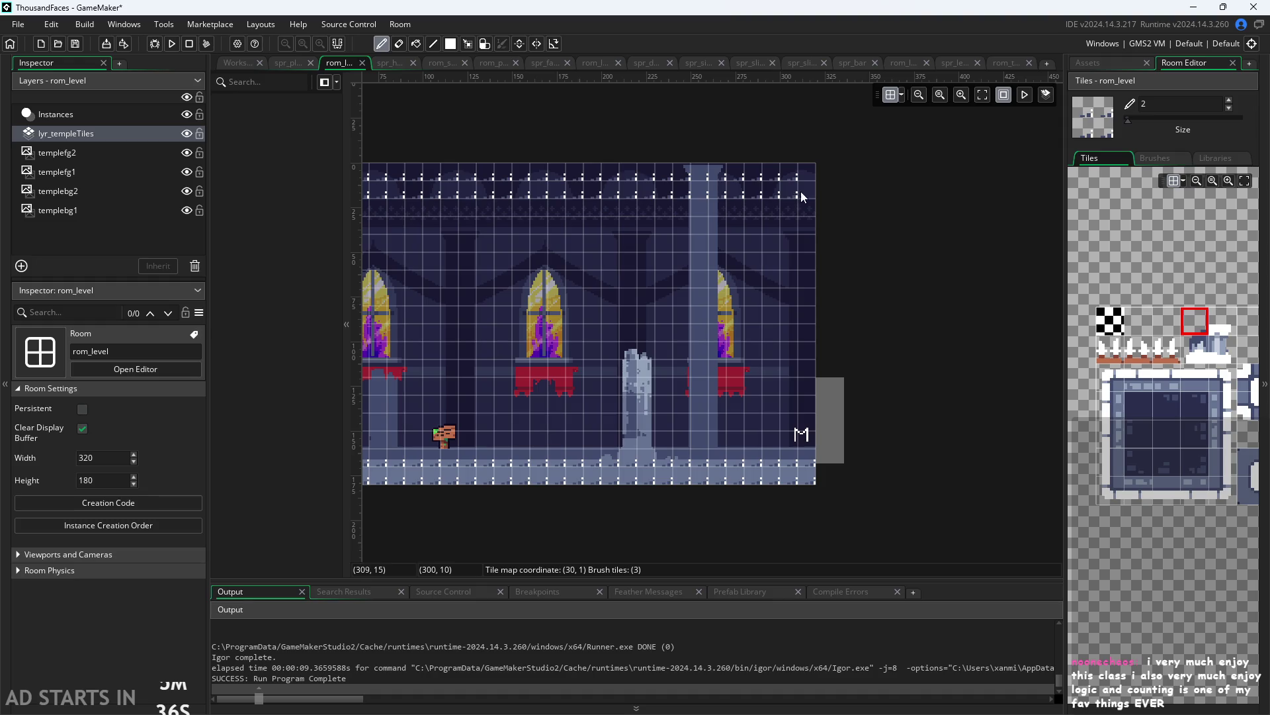
pyautogui.moveTo(800, 191); pyautogui.dragTo(810, 230)
pyautogui.moveTo(811, 298); pyautogui.dragTo(796, 207)
pyautogui.hotkey('ctrl', 'z')
pyautogui.hotkey('ctrl', 'z')
pyautogui.hotkey('ctrl', 'z')
pyautogui.moveTo(695, 189)
pyautogui.mouseDown()
pyautogui.moveTo(801, 193)
pyautogui.moveTo(817, 256)
pyautogui.moveTo(809, 406)
pyautogui.mouseUp()
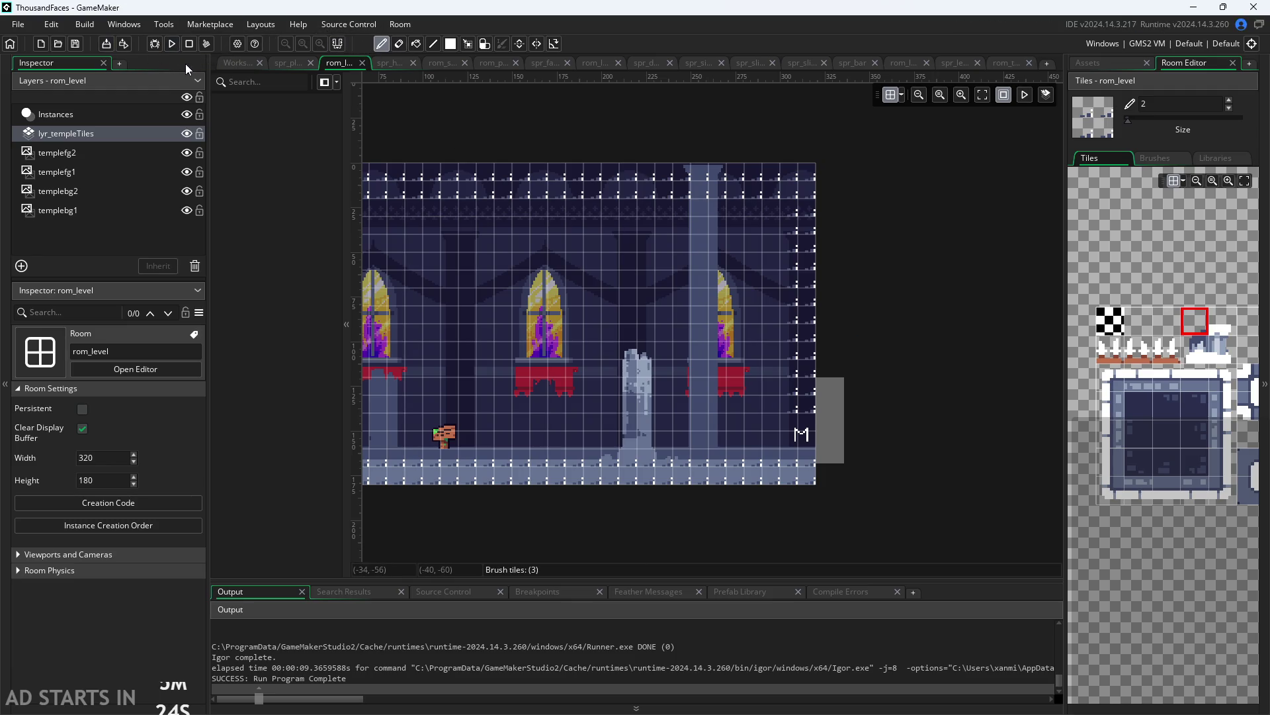
pyautogui.click(172, 44)
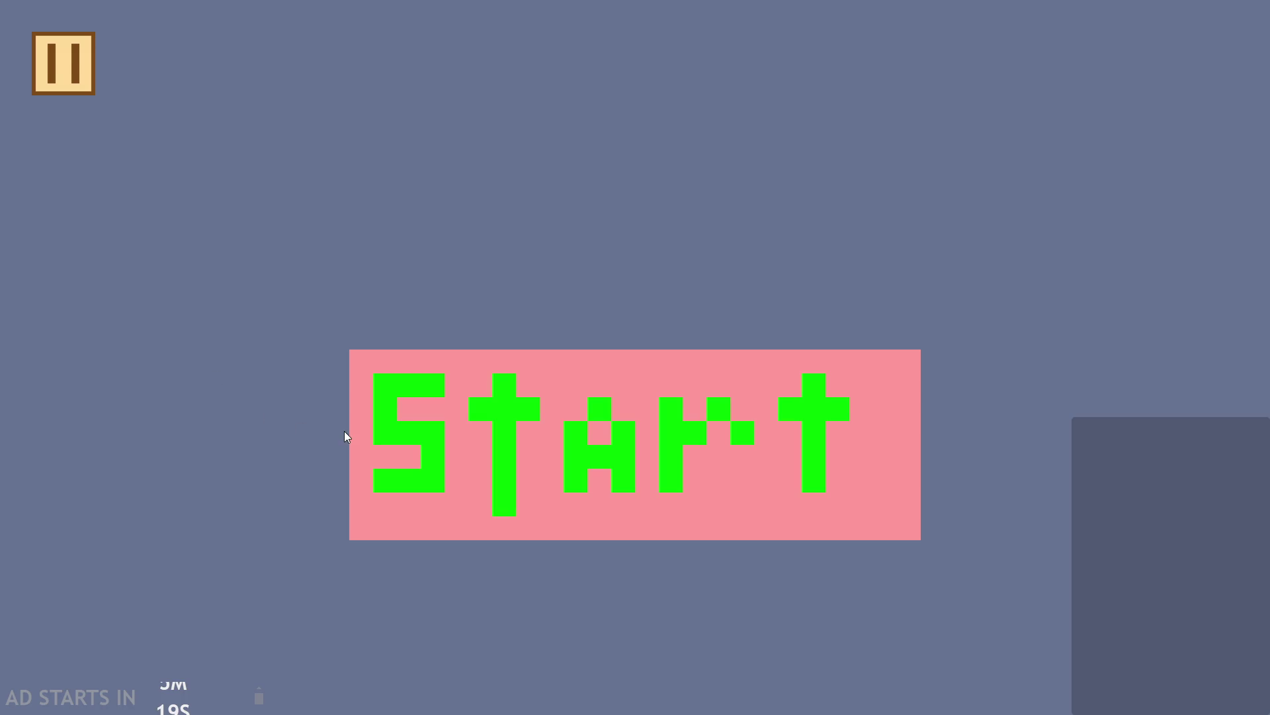
pyautogui.click(385, 437)
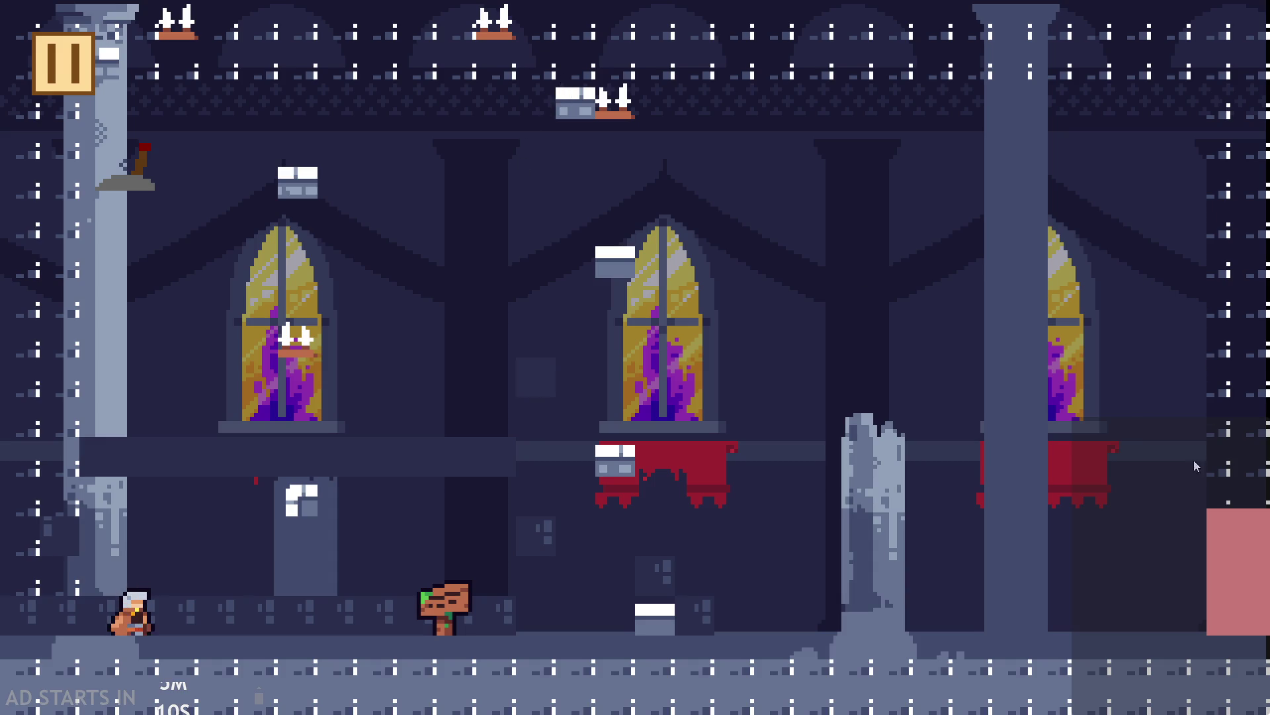
pyautogui.press('Escape')
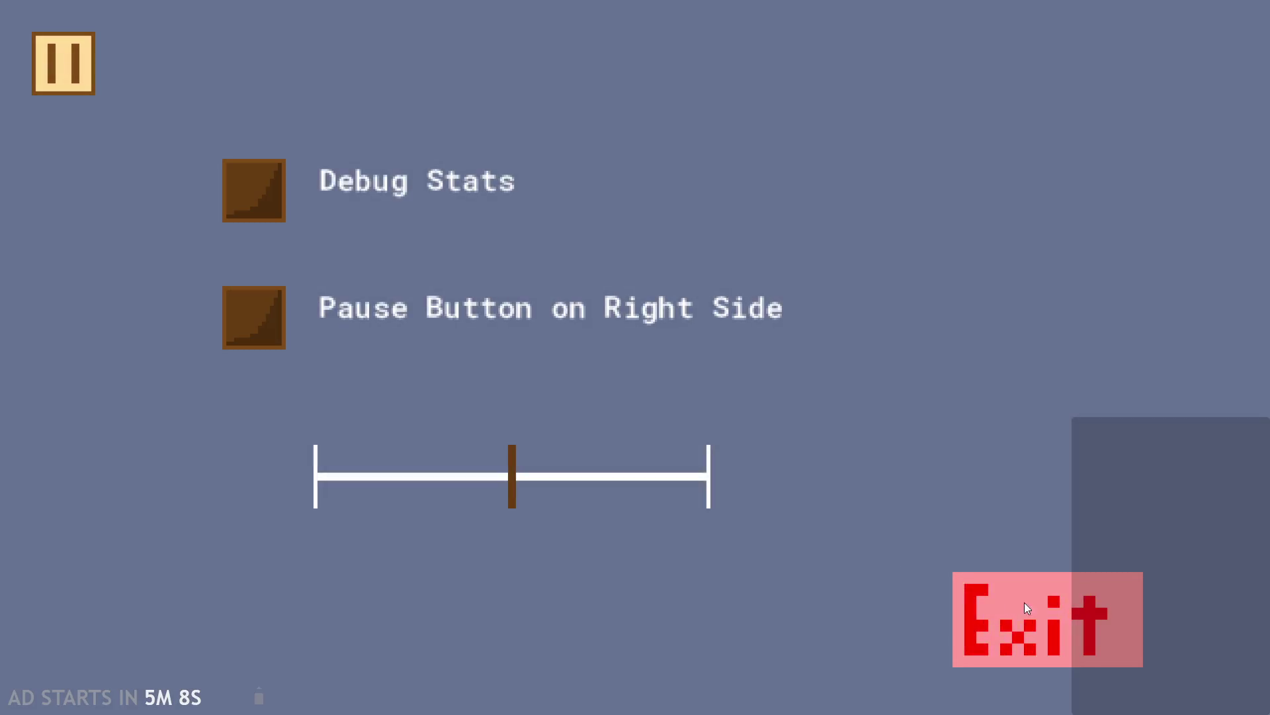
pyautogui.click(1024, 602)
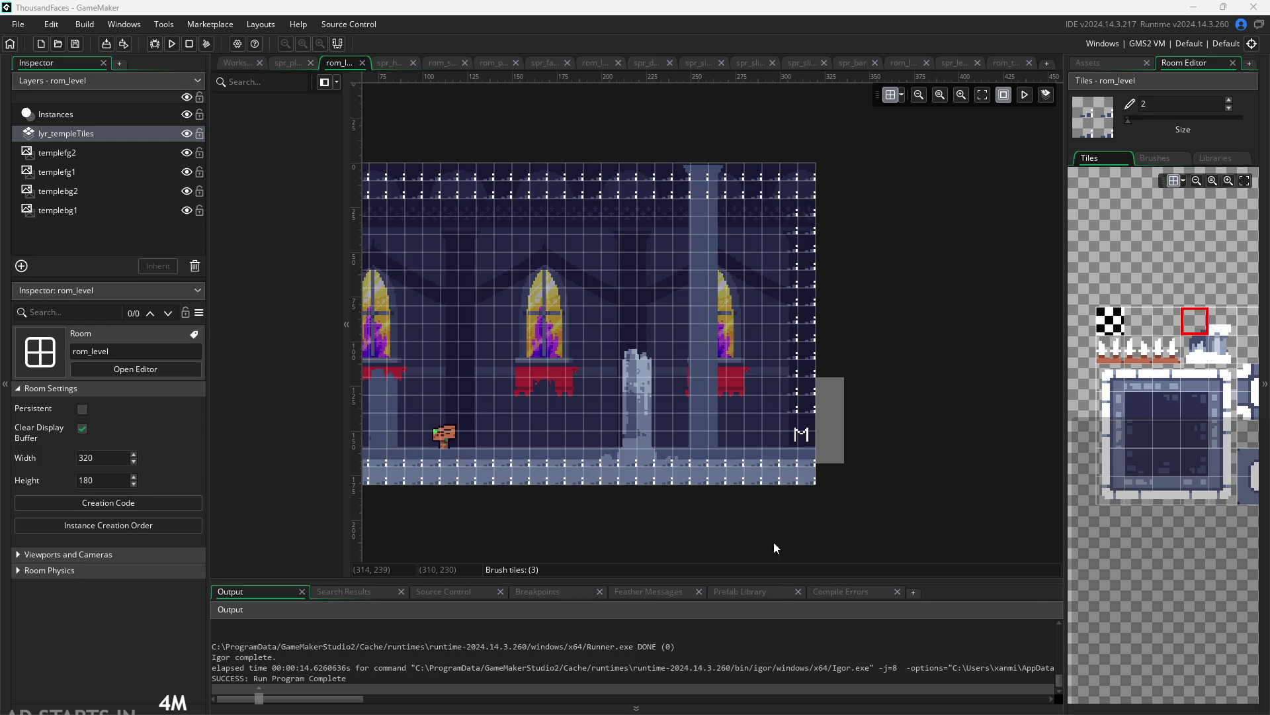
# Erase the dashed tiles from the right column, top row and floor of lyr_templeTiles
pyautogui.moveTo(808, 407)
pyautogui.mouseDown()
pyautogui.moveTo(808, 199)
pyautogui.moveTo(440, 196)
pyautogui.mouseUp()
pyautogui.hscroll(-3, 706, 237)
pyautogui.hscroll(-4, 707, 219)
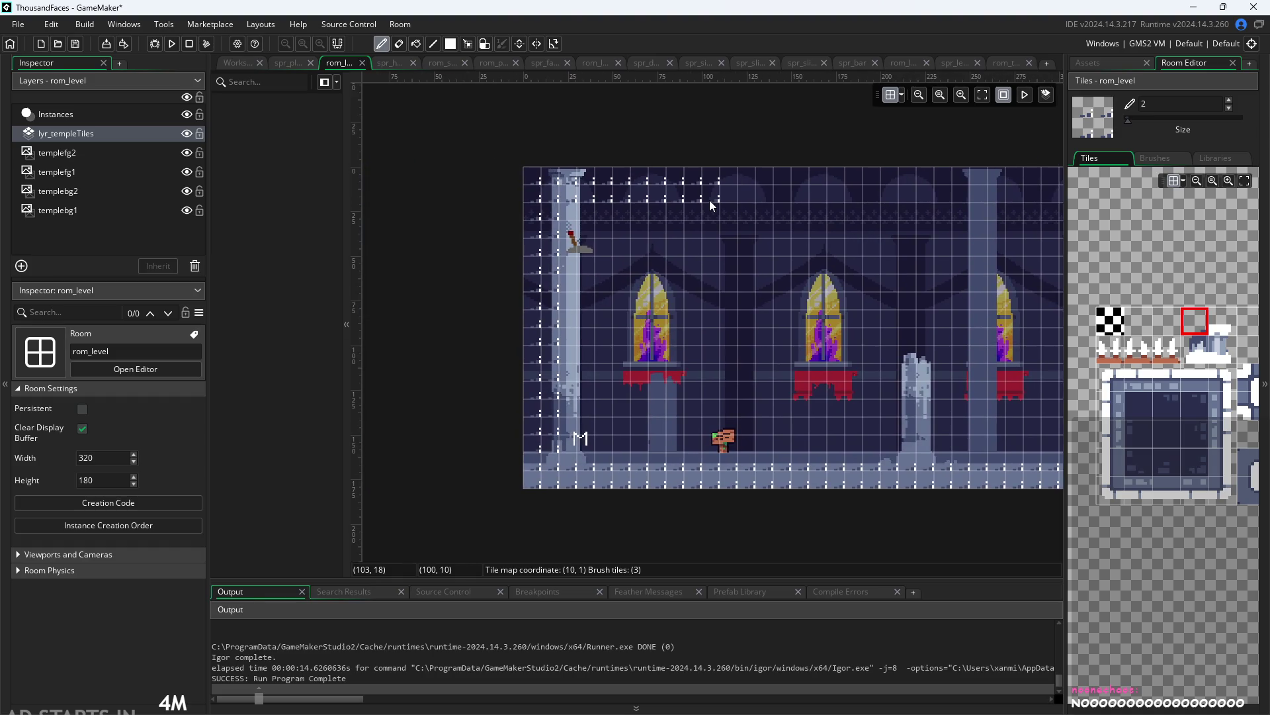
pyautogui.moveTo(709, 200)
pyautogui.mouseDown()
pyautogui.moveTo(539, 200)
pyautogui.moveTo(555, 485)
pyautogui.moveTo(827, 481)
pyautogui.mouseUp()
pyautogui.hscroll(6, 573, 470)
pyautogui.moveTo(574, 470); pyautogui.dragTo(836, 475)
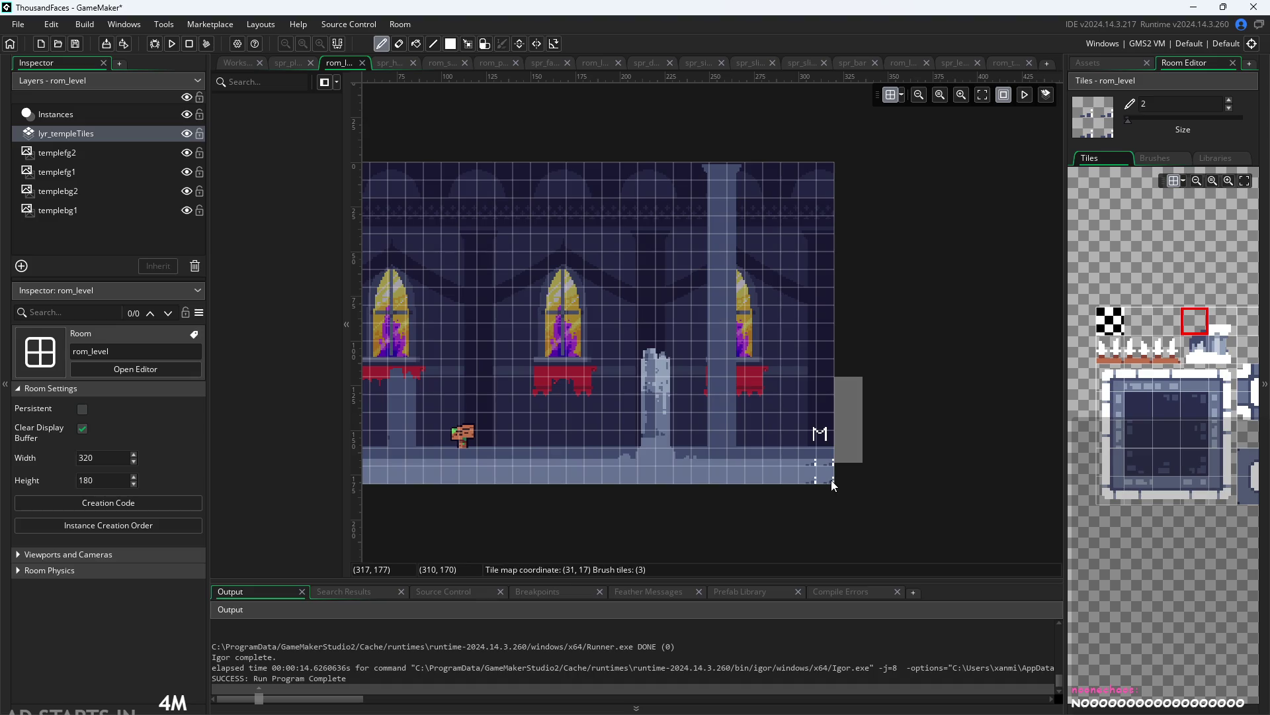
pyautogui.hscroll(-2, 663, 486)
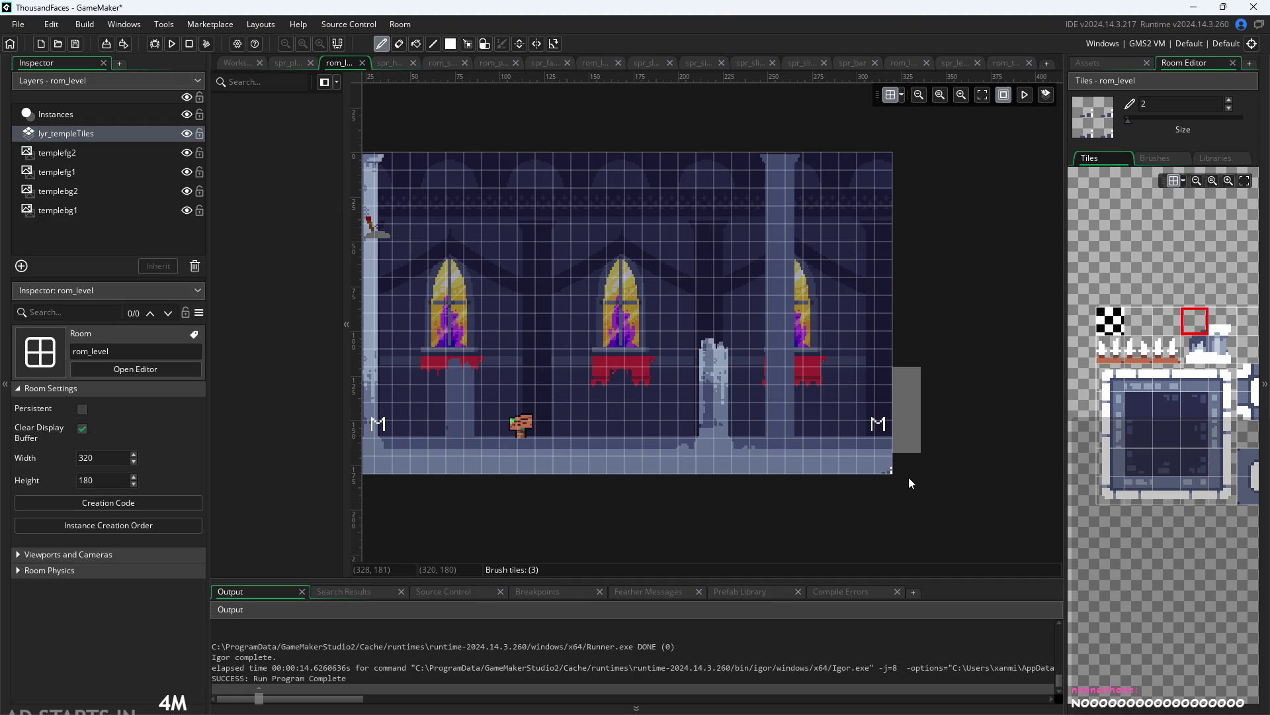
pyautogui.hscroll(-2, 883, 495)
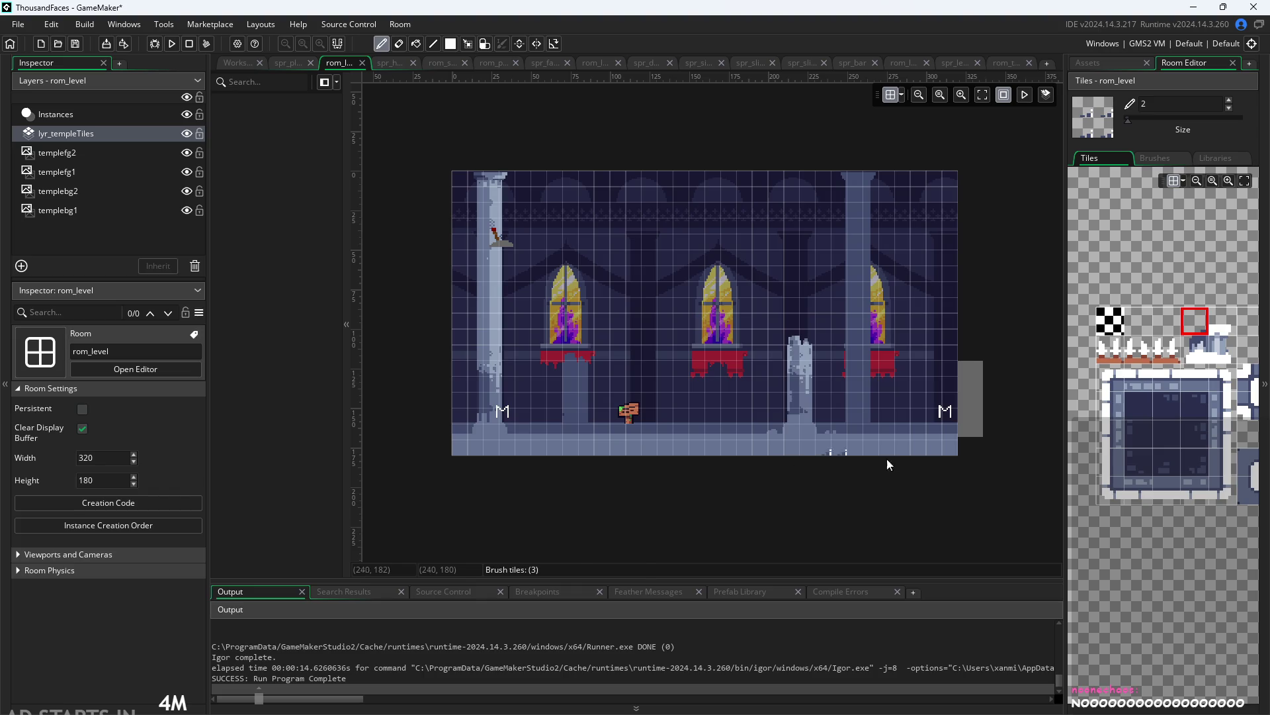
pyautogui.scroll(-1, 693, 419)
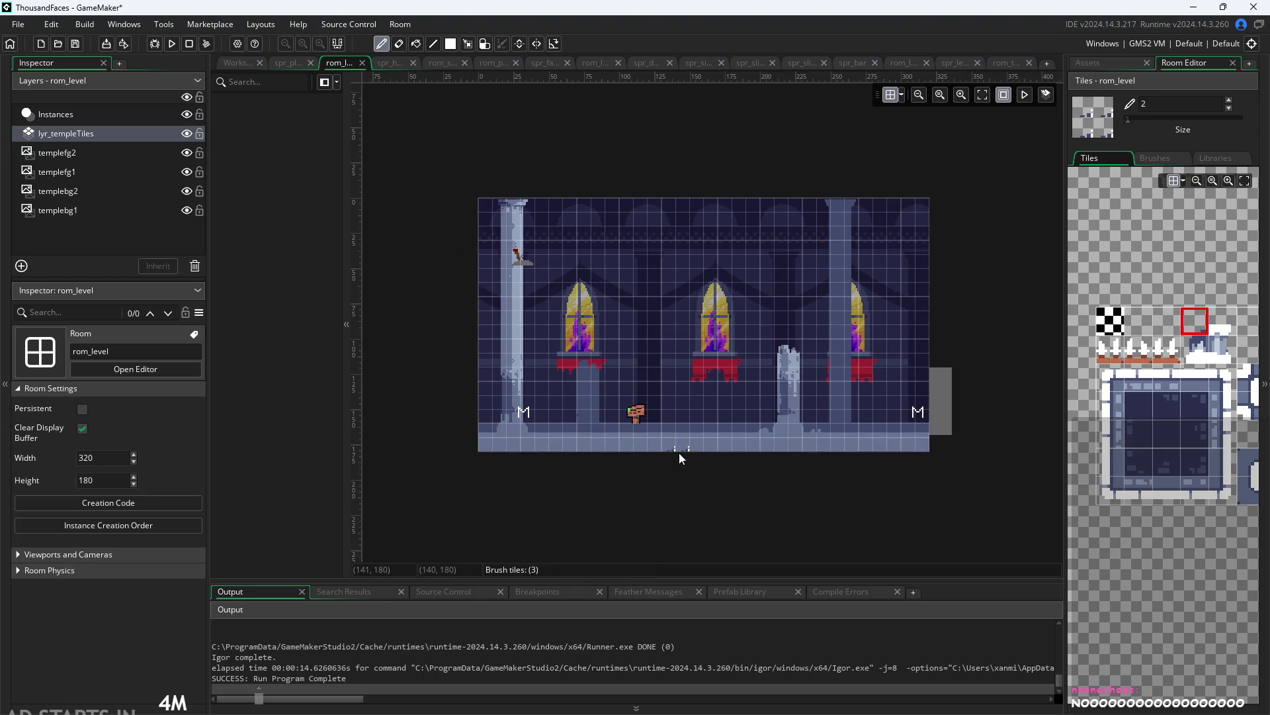
pyautogui.scroll(1, 681, 452)
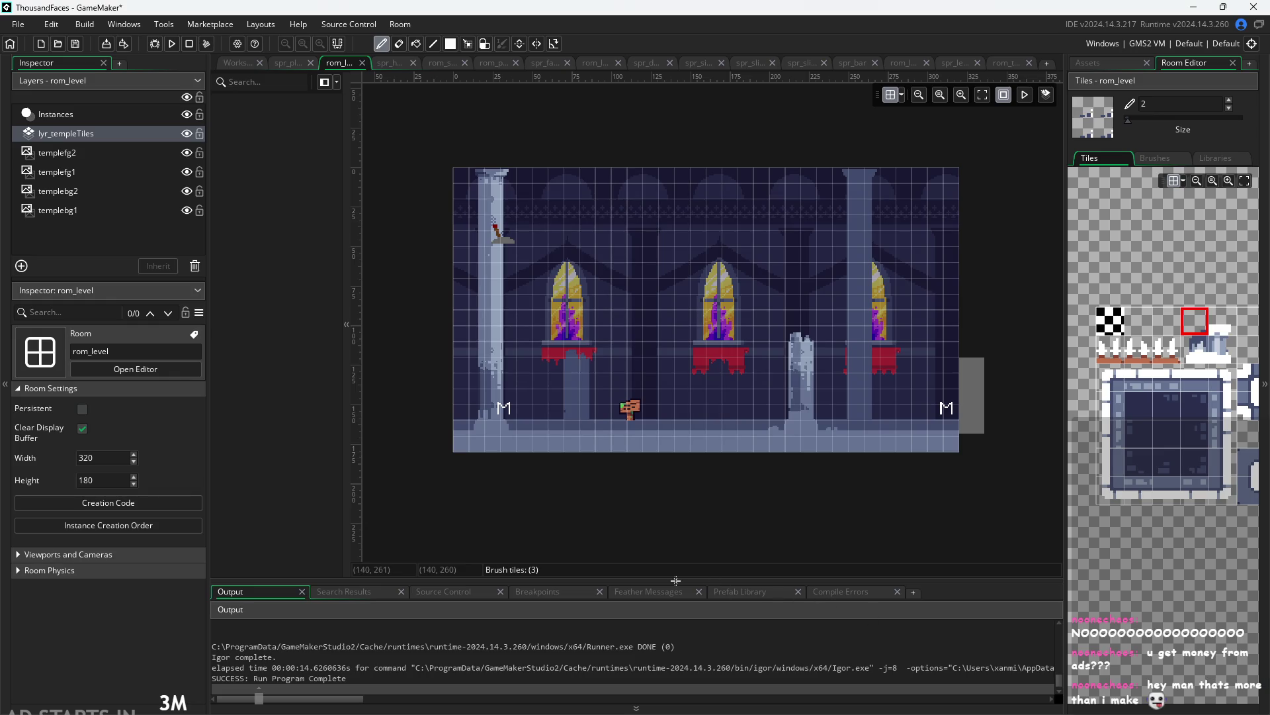
pyautogui.scroll(2, 697, 540)
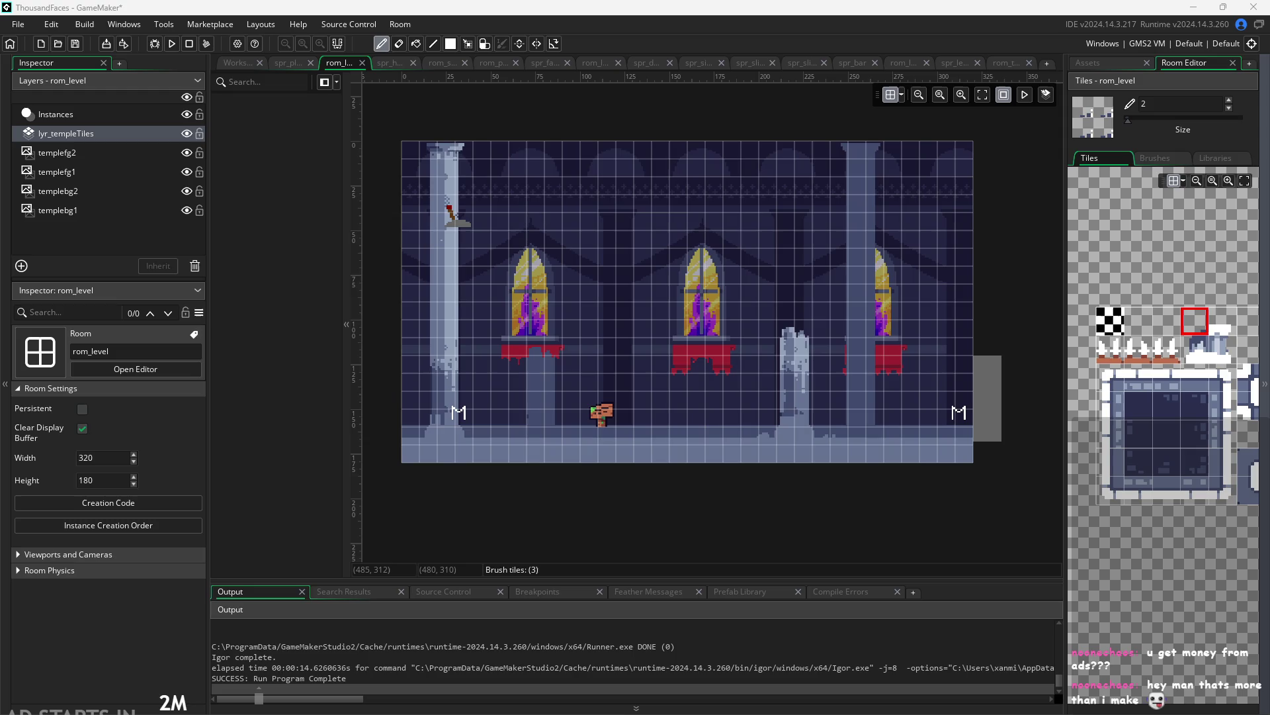
pyautogui.scroll(-2, 891, 522)
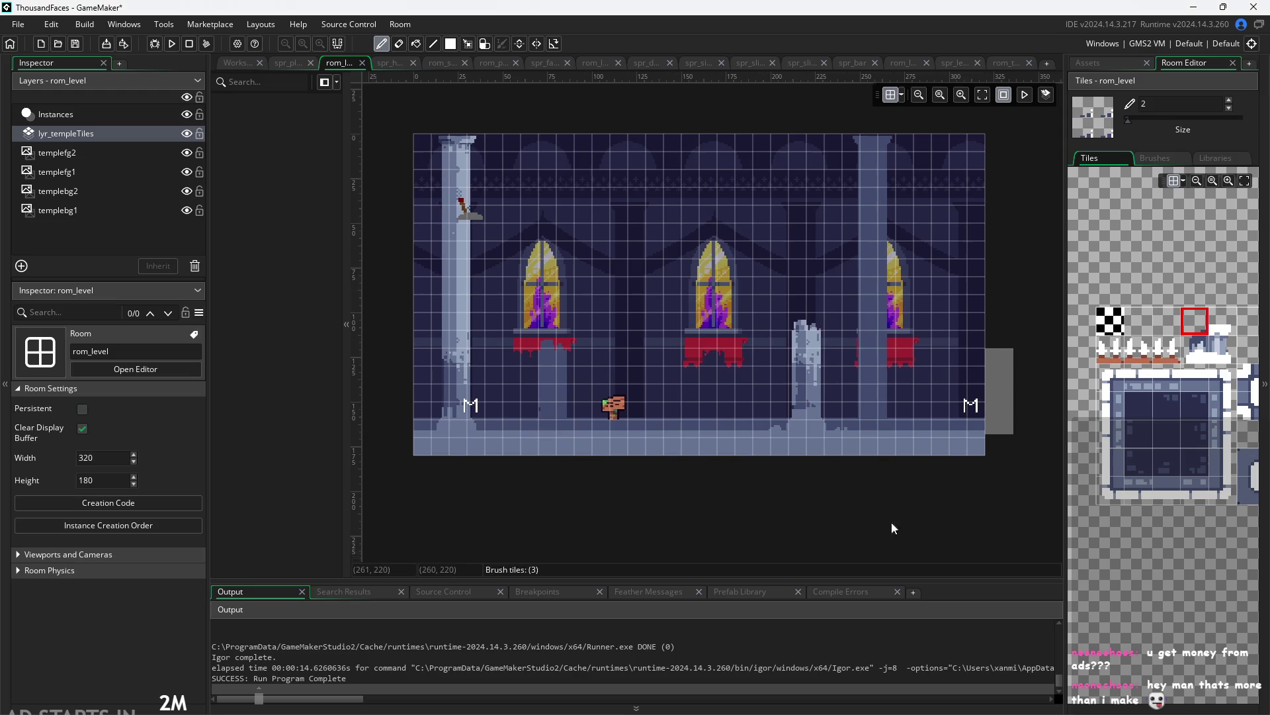
# Paint and undo a test row along the top, then pick a larger 15-tile brick block as the brush
pyautogui.scroll(3, 917, 525)
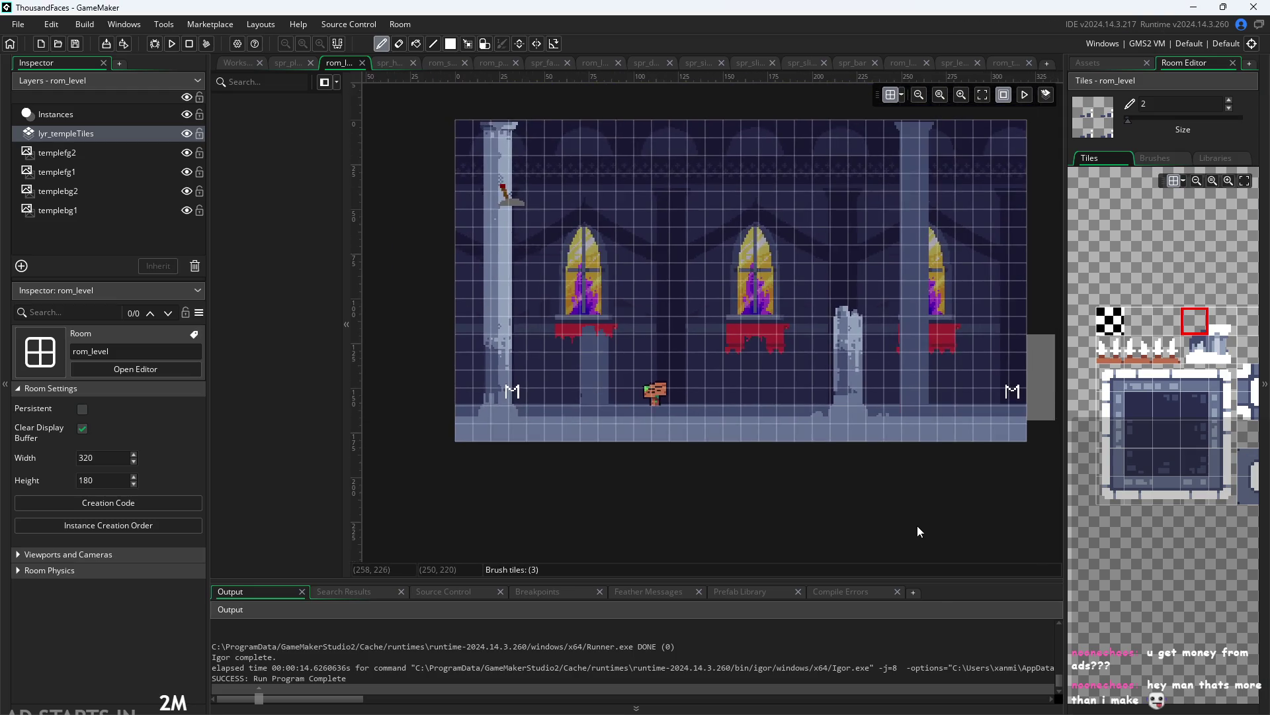
pyautogui.scroll(2, 709, 528)
pyautogui.scroll(-1, 606, 538)
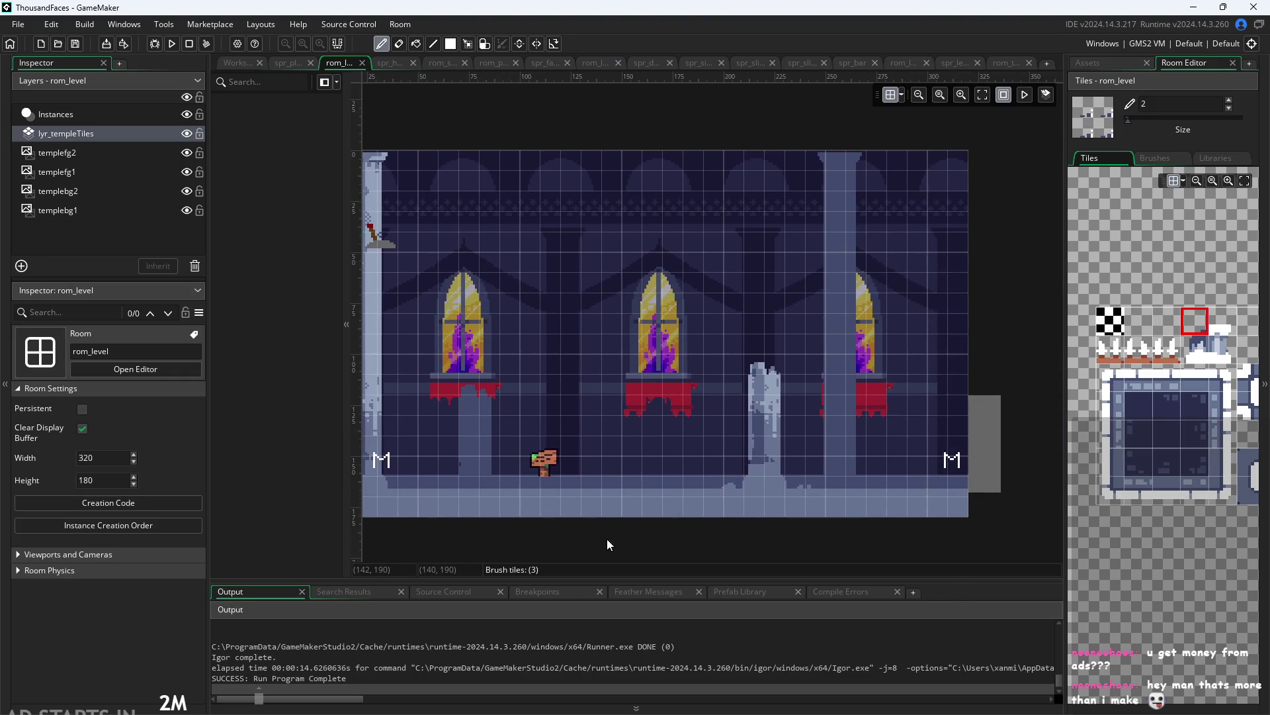
pyautogui.scroll(1, 672, 514)
pyautogui.scroll(-2, 647, 464)
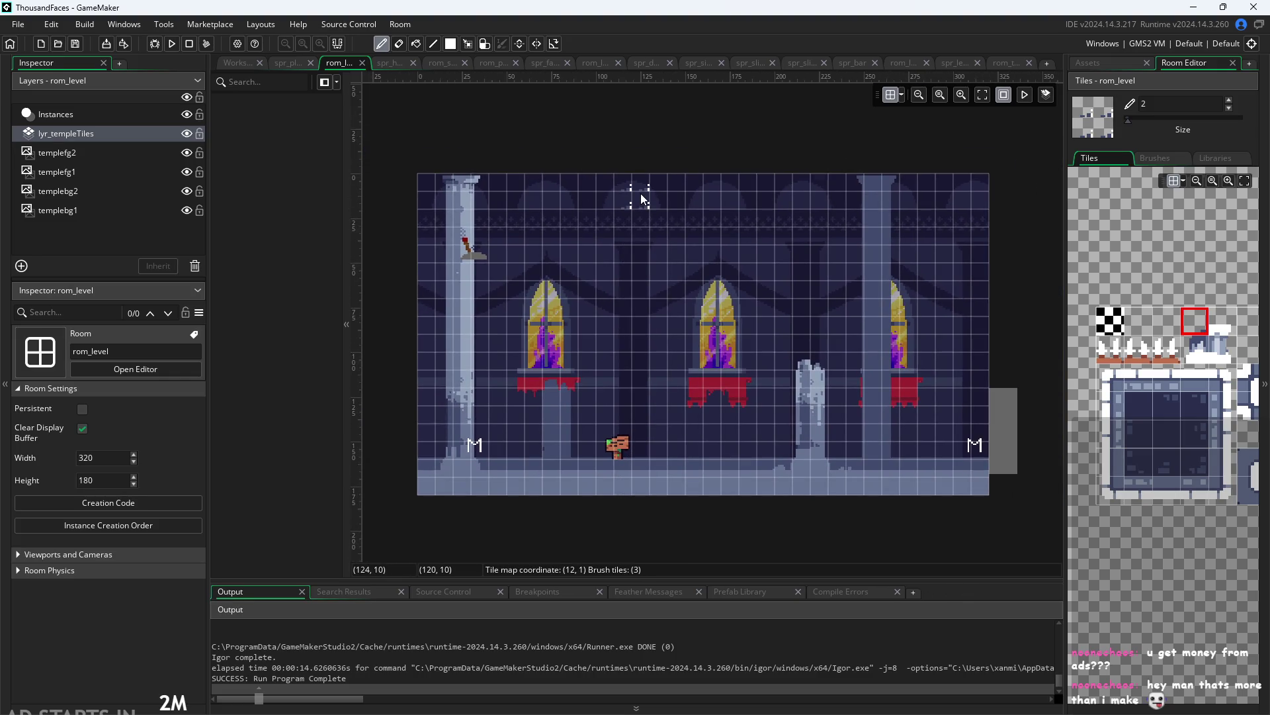
pyautogui.moveTo(639, 195); pyautogui.dragTo(786, 200)
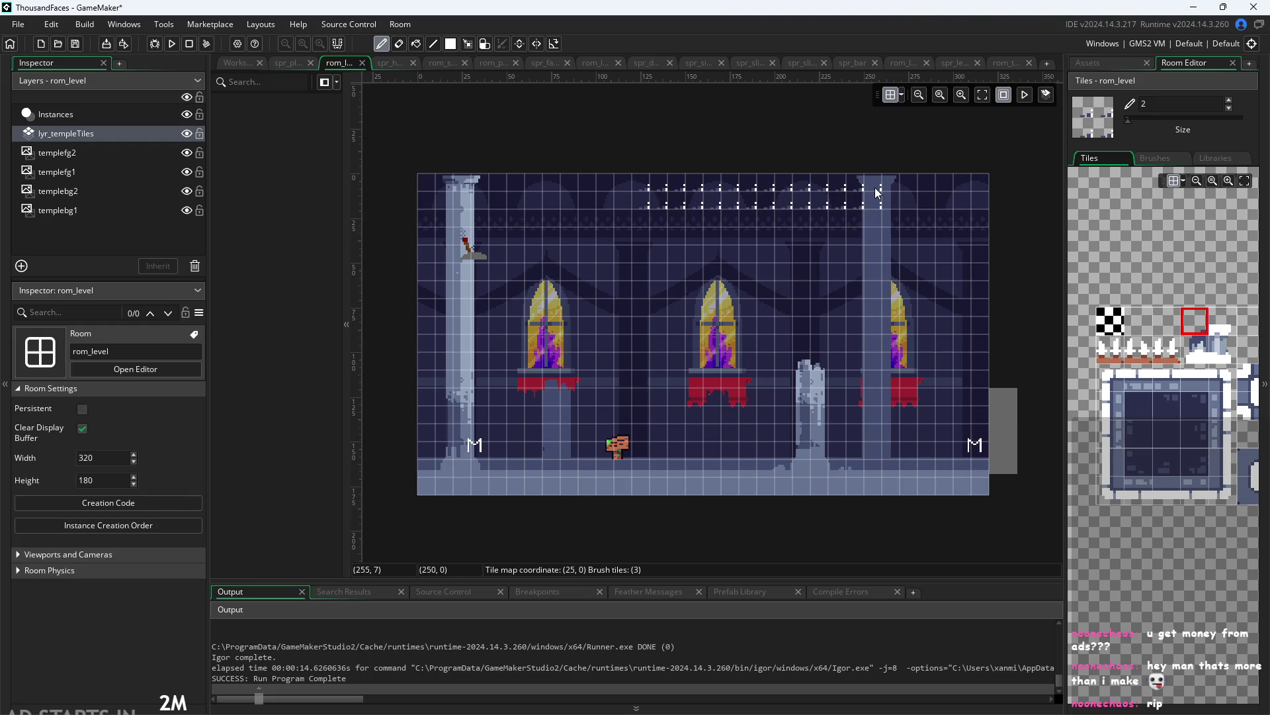
pyautogui.hotkey('ctrl', 'z')
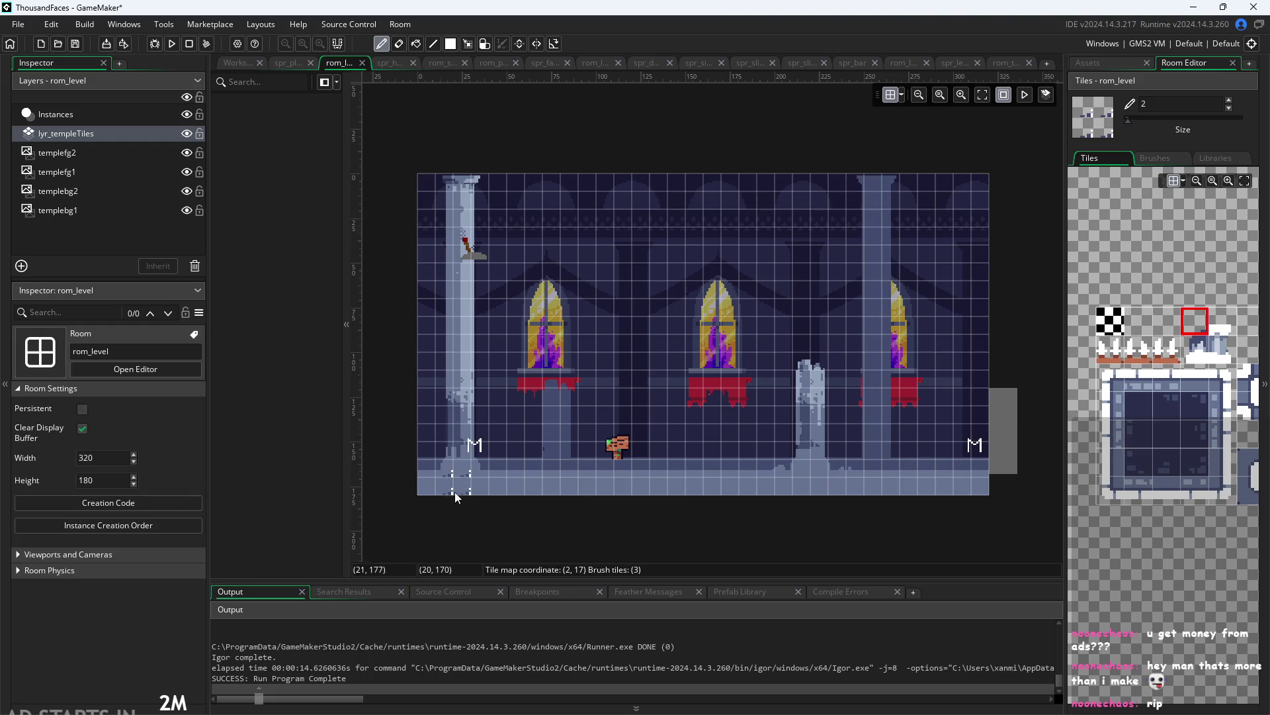
pyautogui.click(1145, 385)
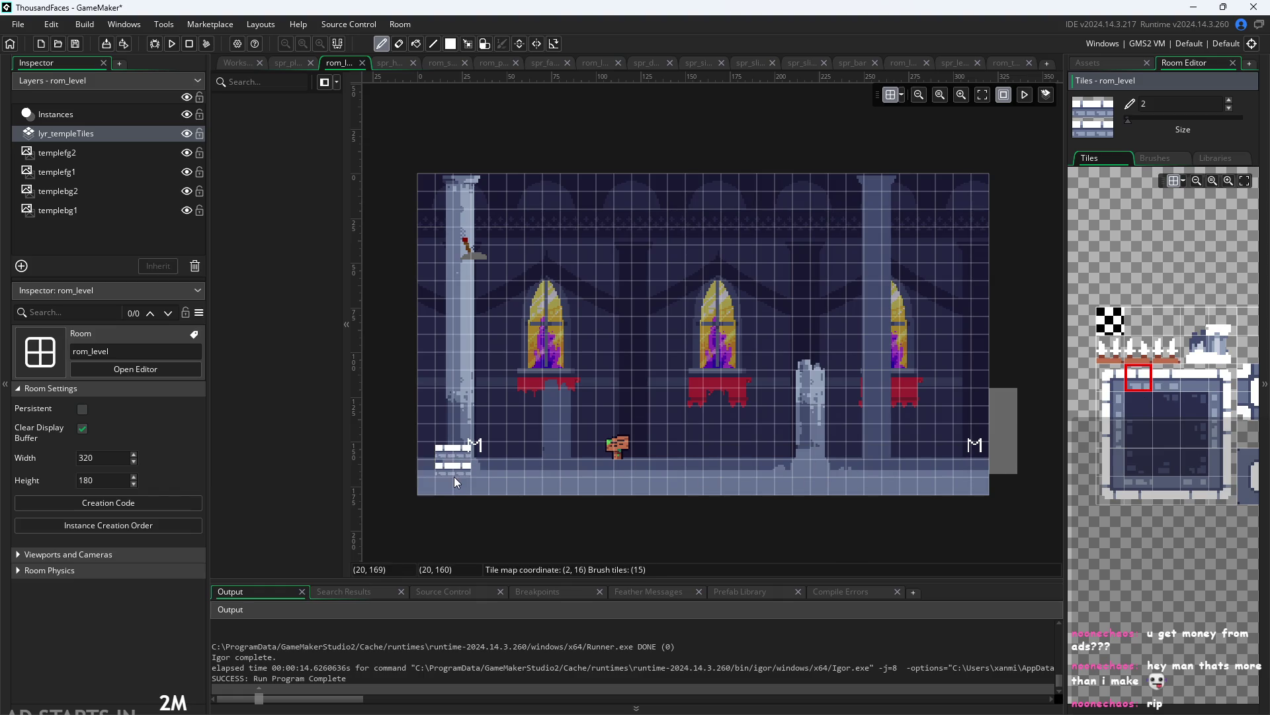
# Select the brick tile block and paint bricks along the room's bottom row
pyautogui.click(1108, 387)
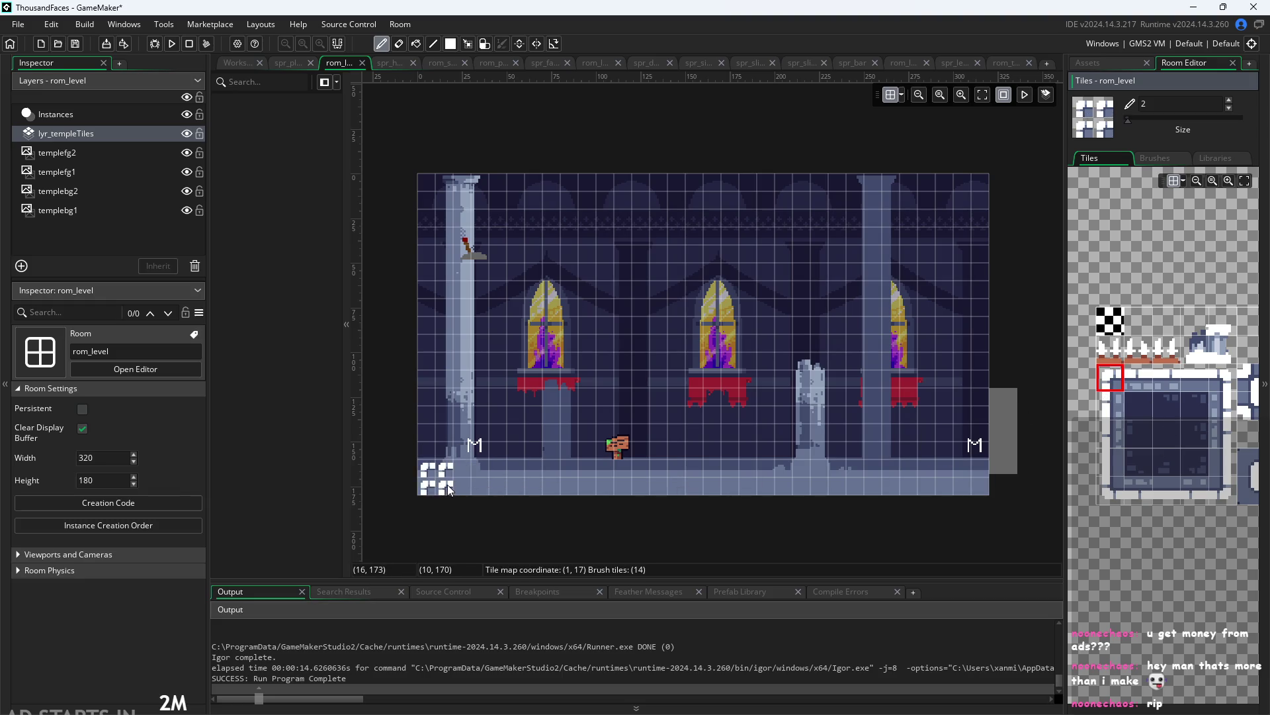
pyautogui.click(1134, 374)
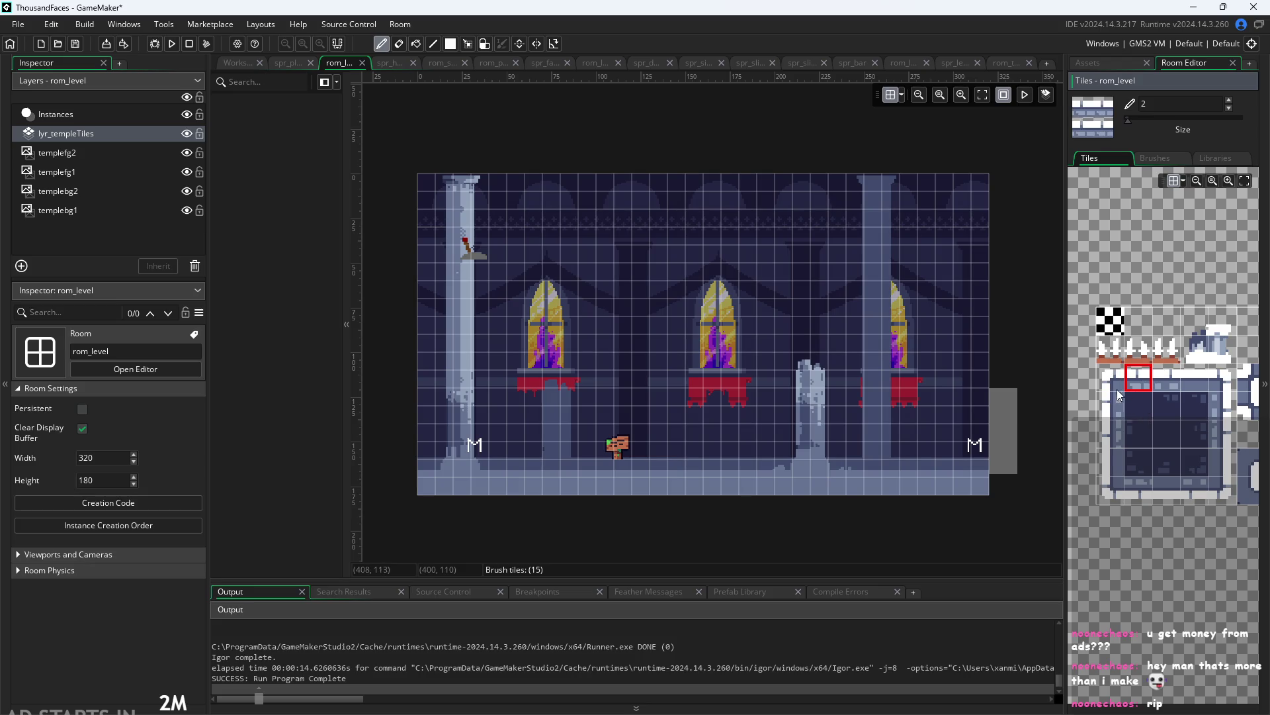
pyautogui.moveTo(443, 490); pyautogui.dragTo(975, 483)
# Paint a brick wall up the room's left side to the top, redoing mistaken strokes
pyautogui.moveTo(431, 457)
pyautogui.mouseDown()
pyautogui.moveTo(447, 449)
pyautogui.moveTo(457, 320)
pyautogui.mouseUp()
pyautogui.hotkey('ctrl', 'z')
pyautogui.hotkey('ctrl', 'z')
pyautogui.hotkey('ctrl', 'z')
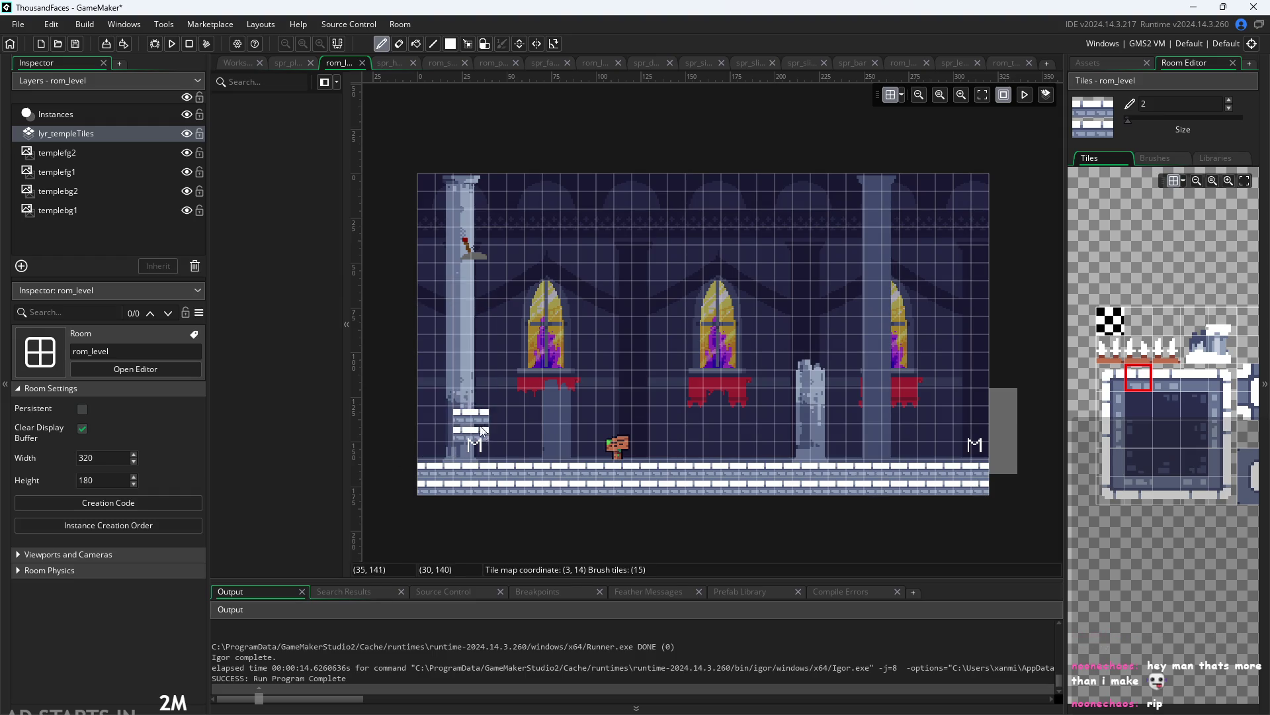
pyautogui.moveTo(450, 439); pyautogui.dragTo(447, 113)
pyautogui.scroll(3, 436, 437)
pyautogui.scroll(-1, 463, 385)
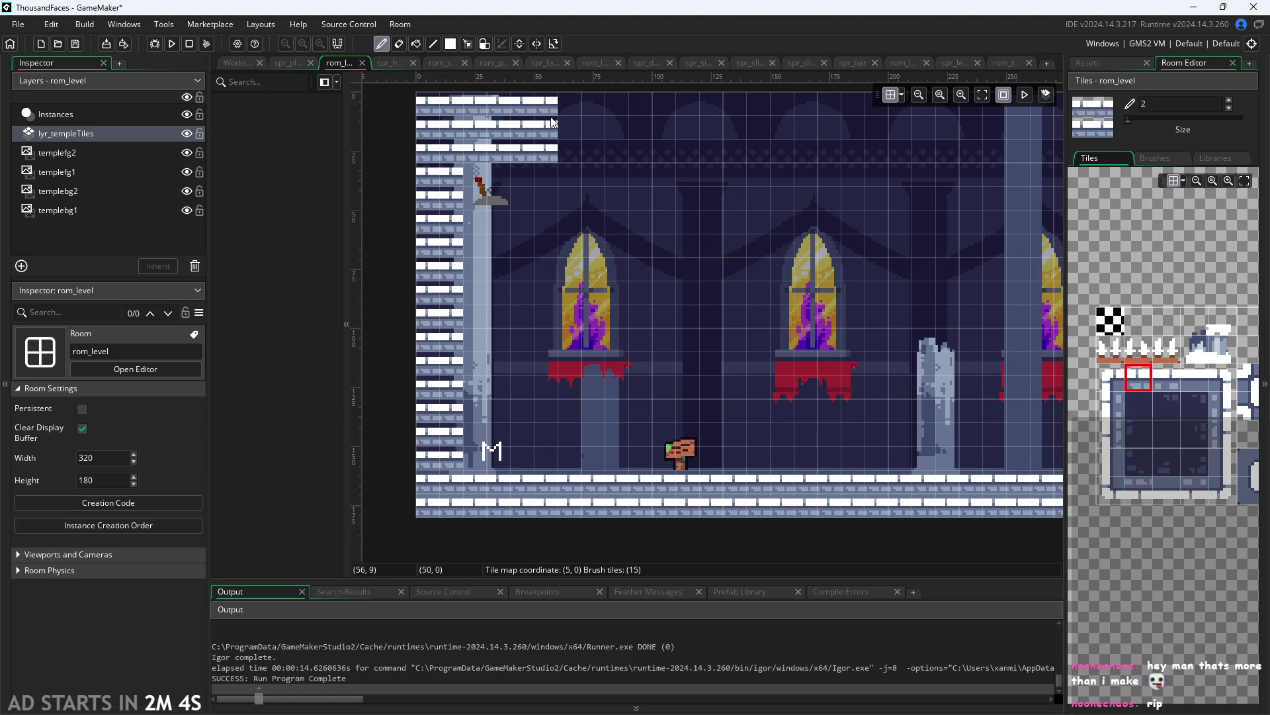
pyautogui.hotkey('ctrl', 'z')
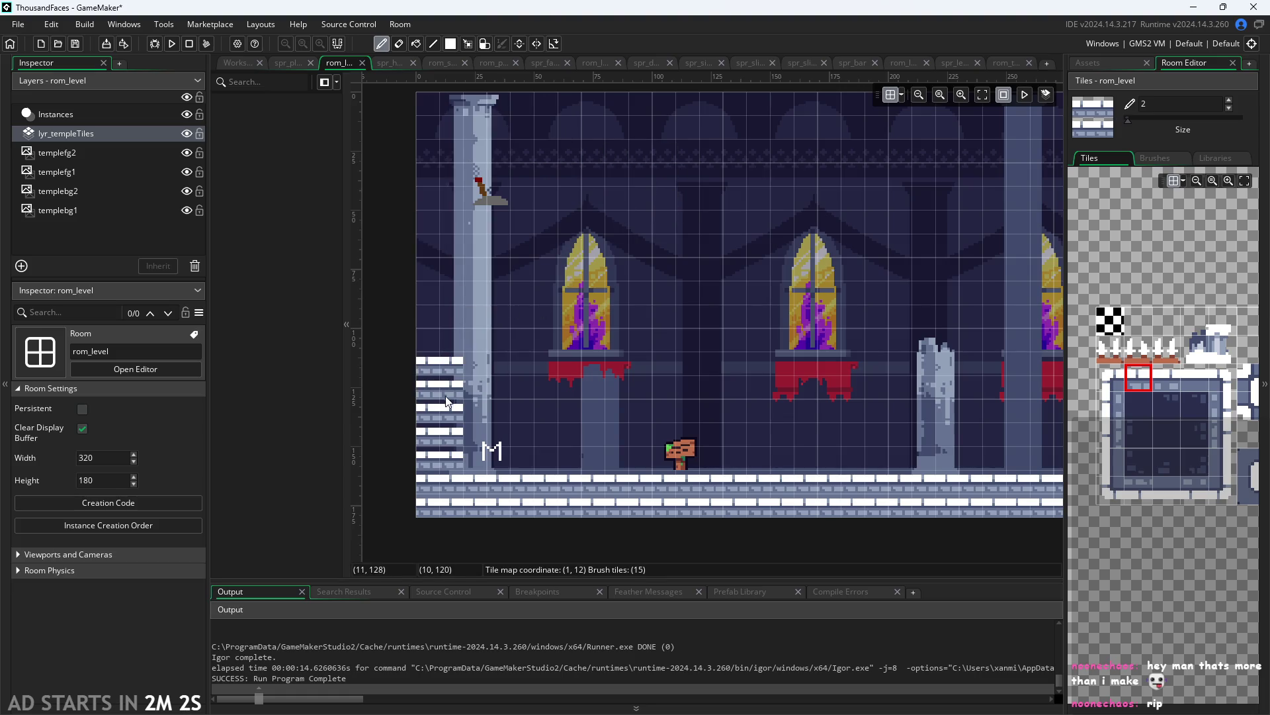
pyautogui.moveTo(446, 396); pyautogui.dragTo(440, 147)
pyautogui.scroll(-1, 657, 262)
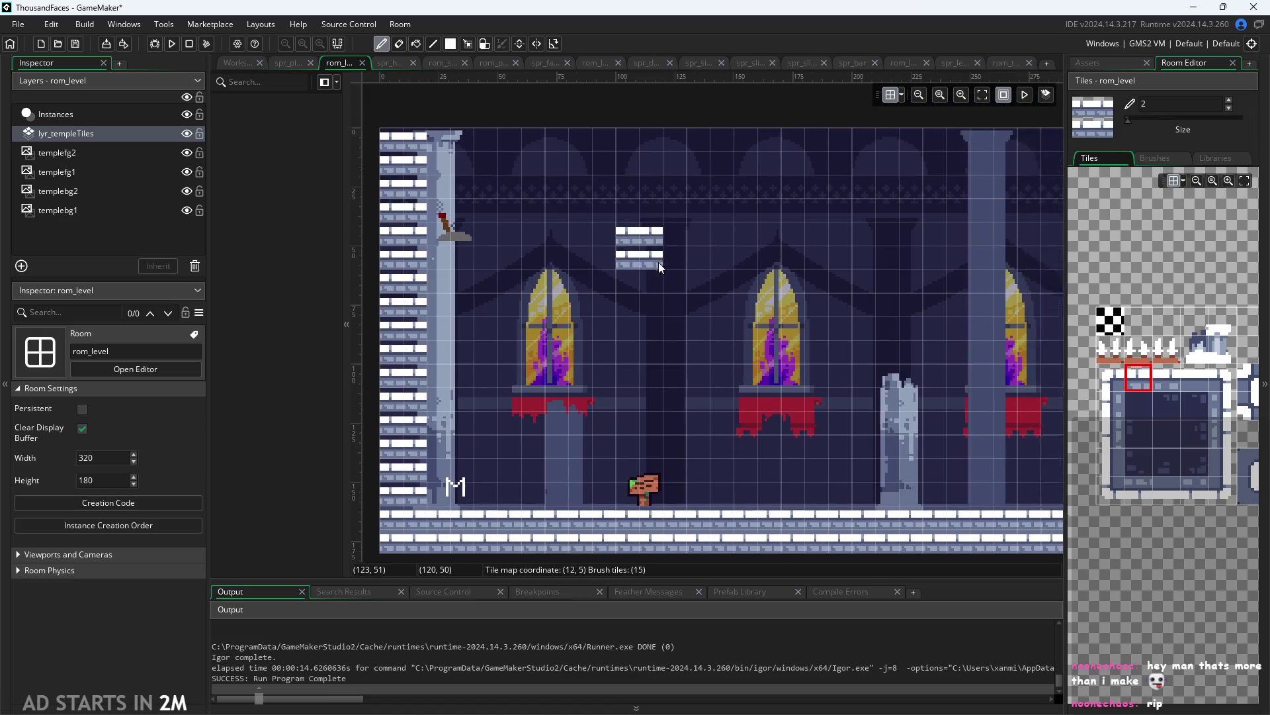
pyautogui.scroll(3, 529, 252)
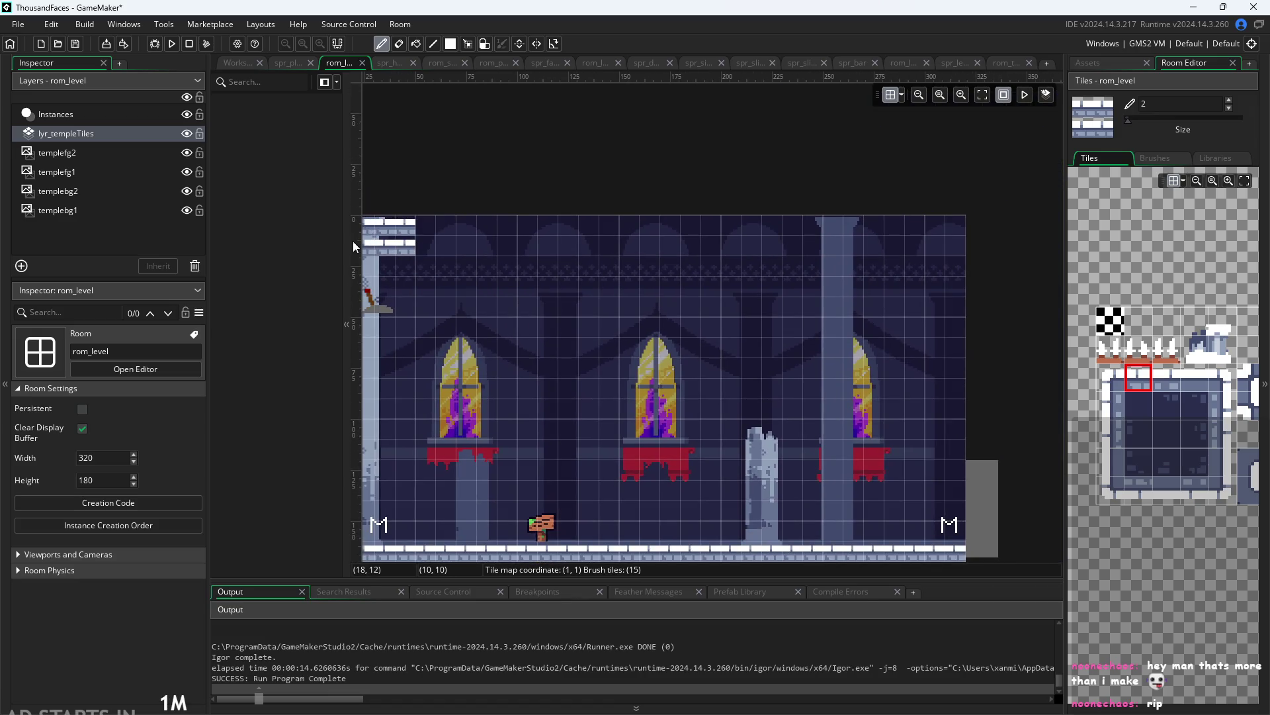
# Paint brick tiles across the room's top rows and down its right edge
pyautogui.moveTo(442, 243); pyautogui.dragTo(948, 246)
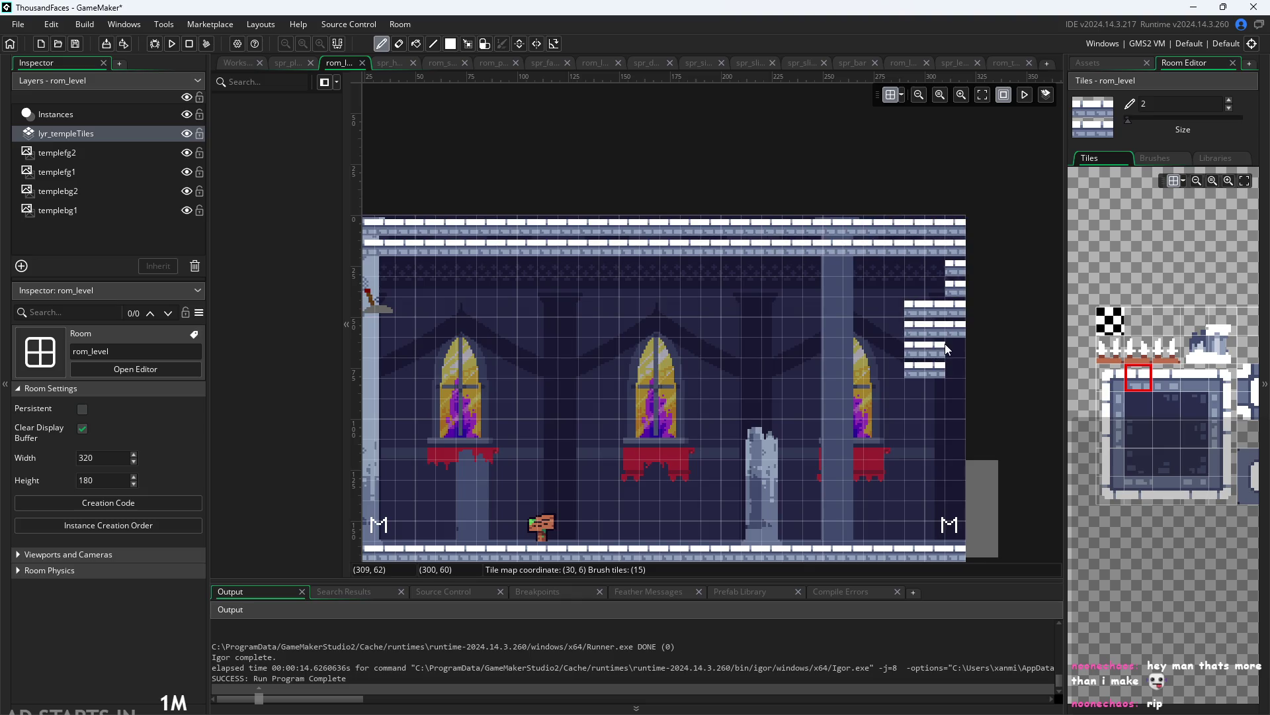
pyautogui.hotkey('ctrl', 'z')
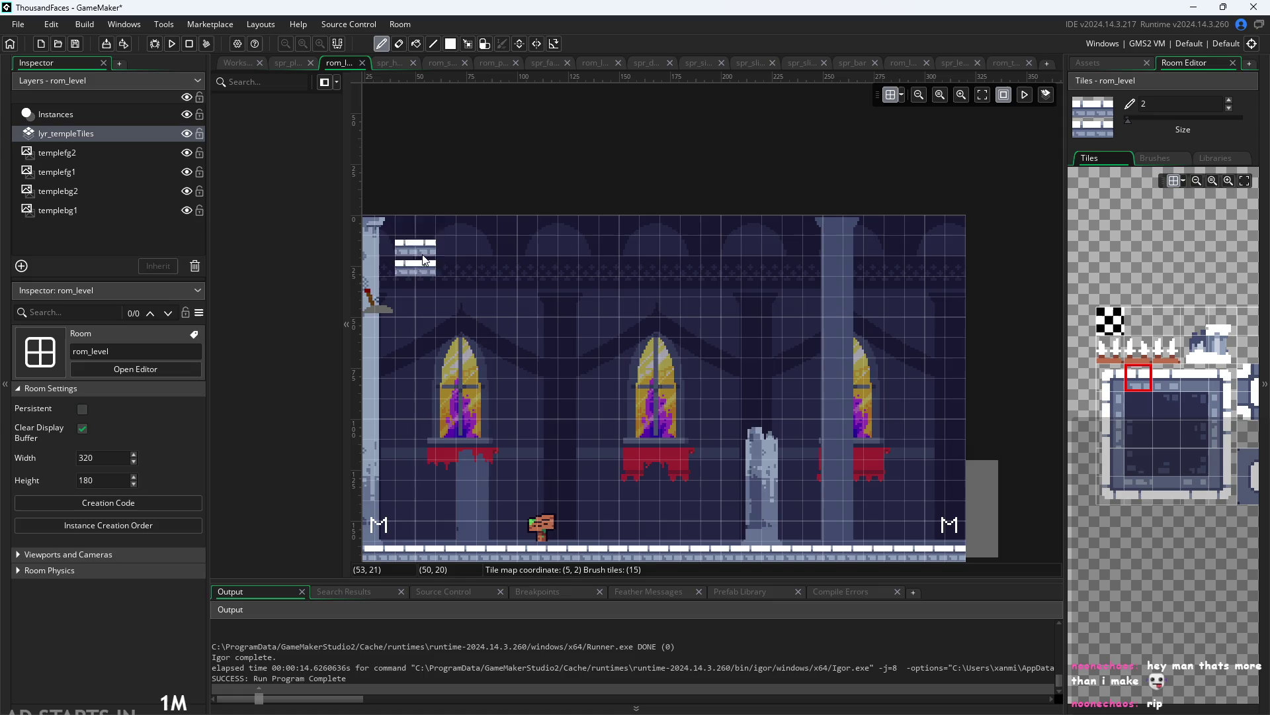
pyautogui.scroll(-2, 440, 245)
pyautogui.hscroll(-1, 493, 254)
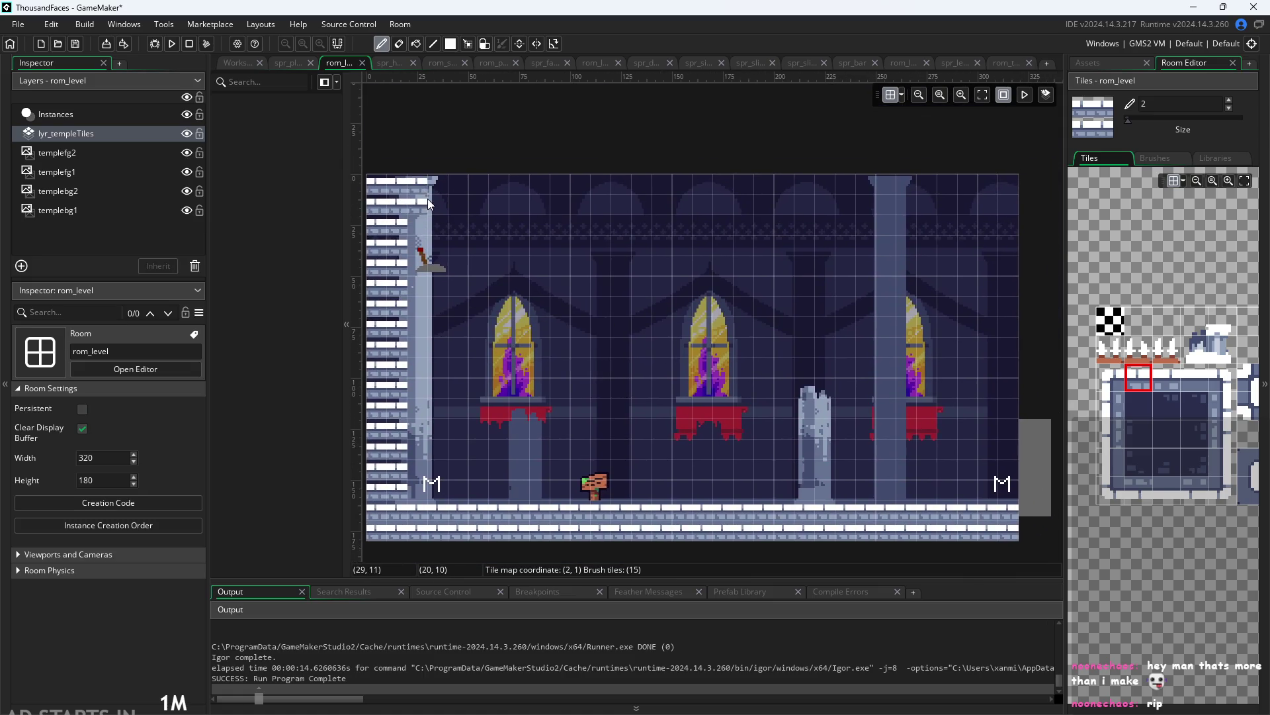
pyautogui.moveTo(428, 198); pyautogui.dragTo(620, 198)
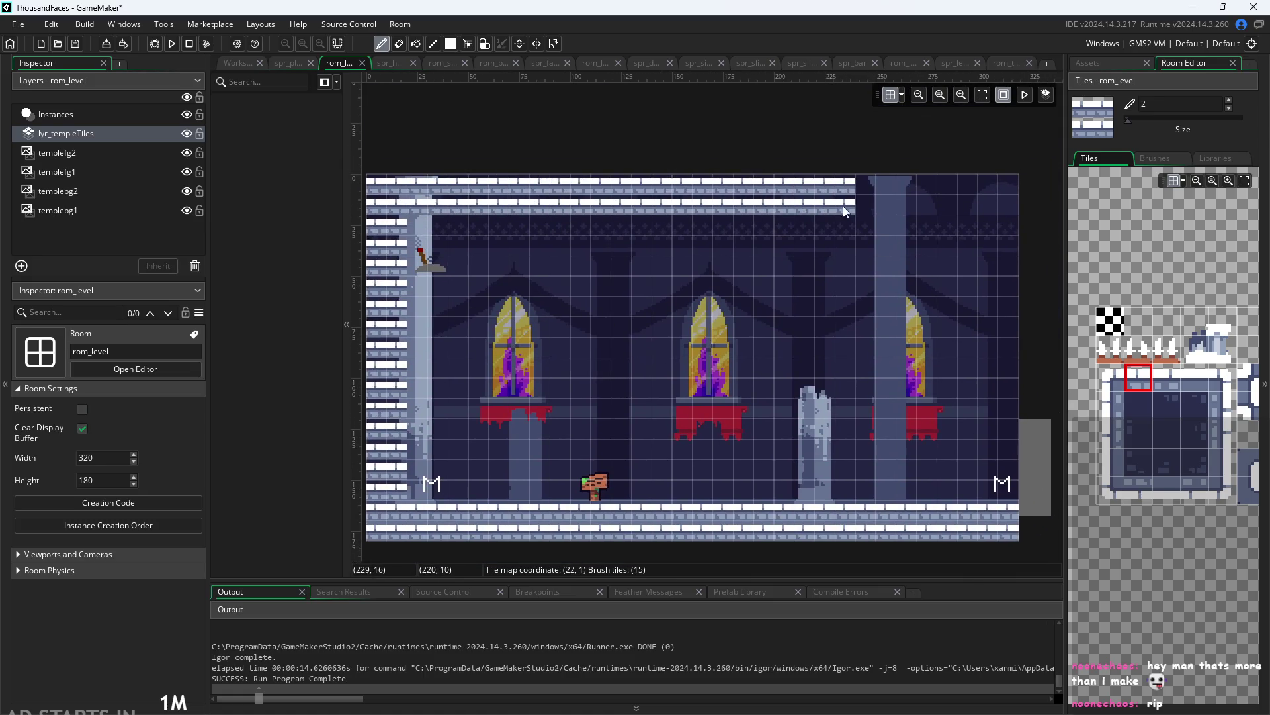
pyautogui.moveTo(1004, 207); pyautogui.dragTo(1006, 423)
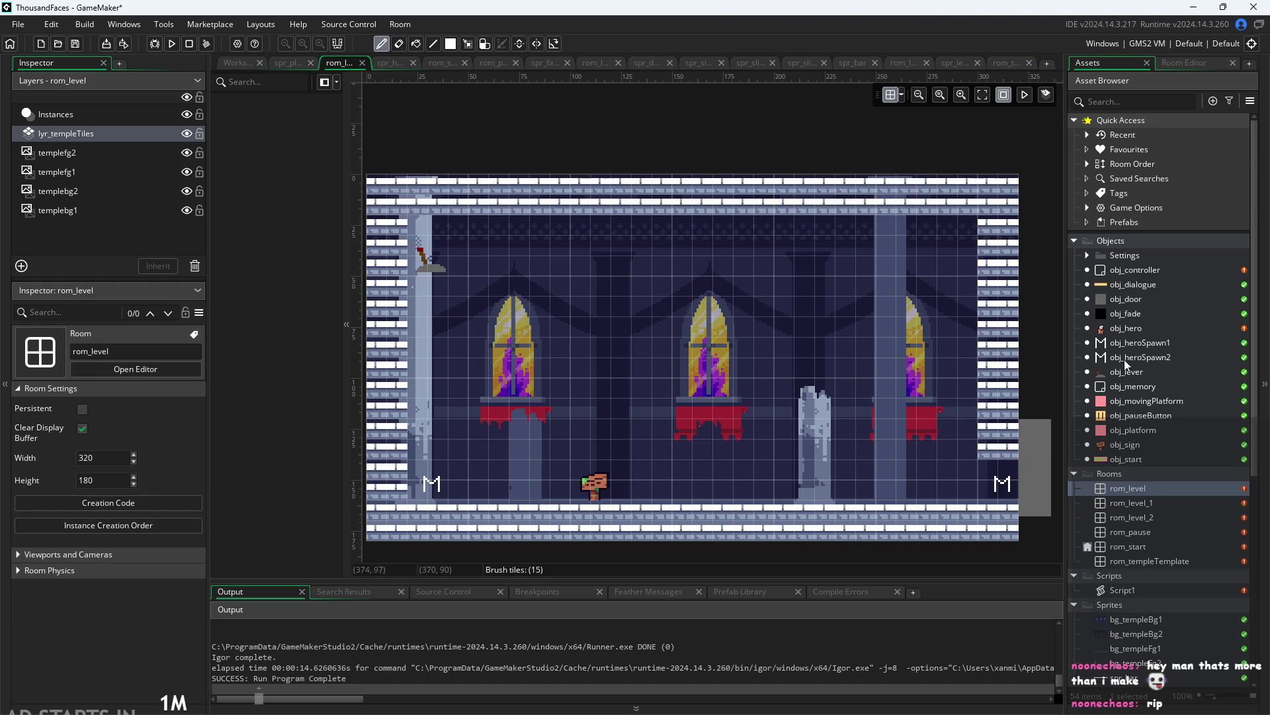
# Open obj_controller's Room Start event code
pyautogui.click(1135, 270)
pyautogui.doubleClick(1135, 272)
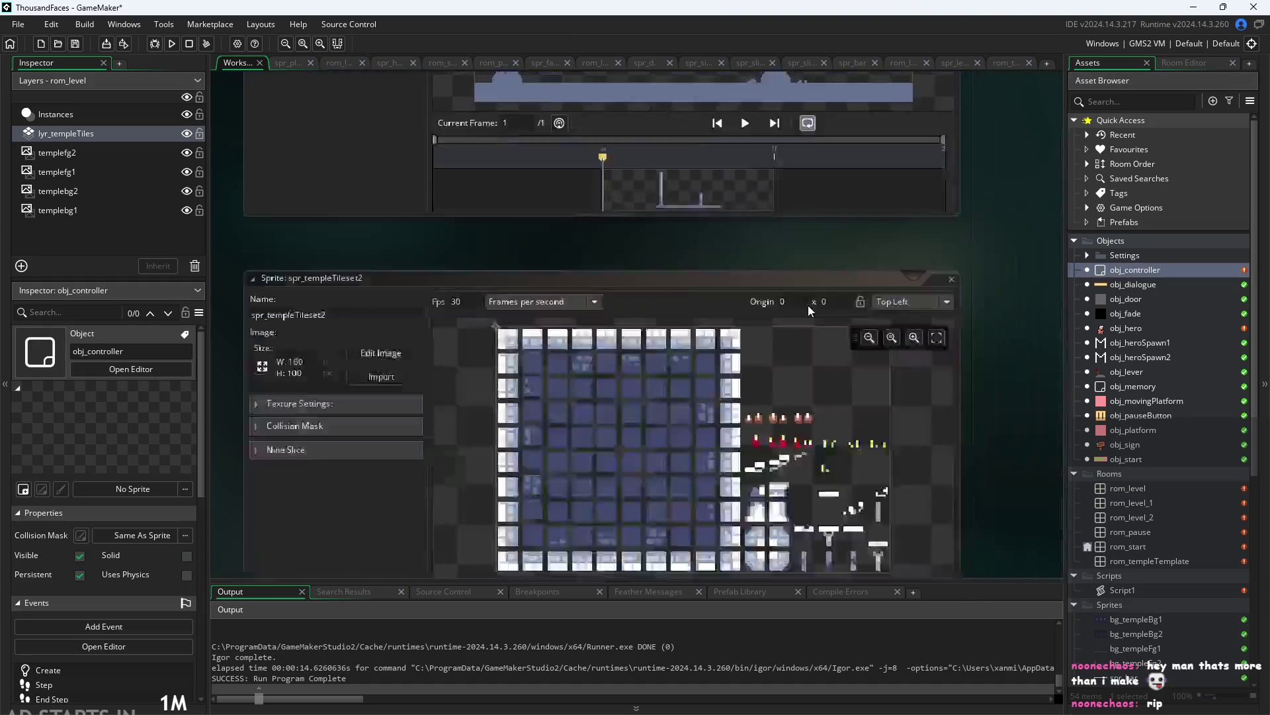
pyautogui.click(884, 190)
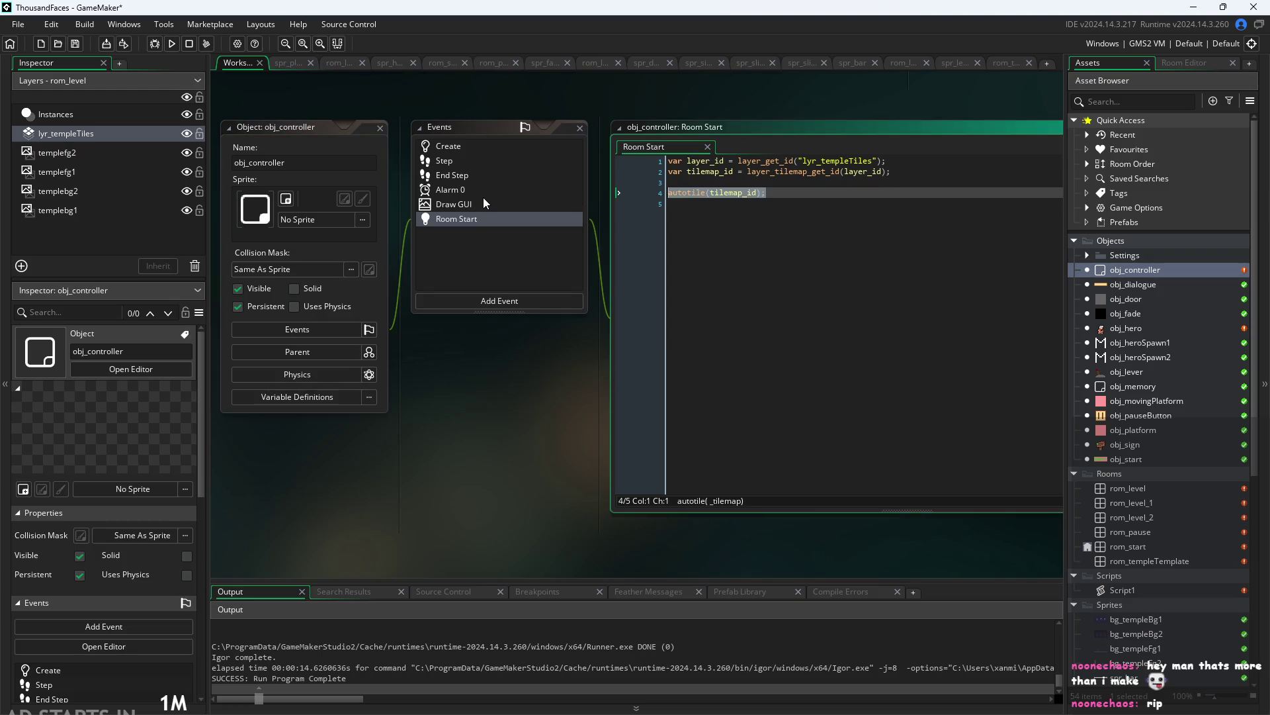
# Insert two blank lines above the autotile(tilemap_id) call, discarding a partial for statement
pyautogui.click(859, 183)
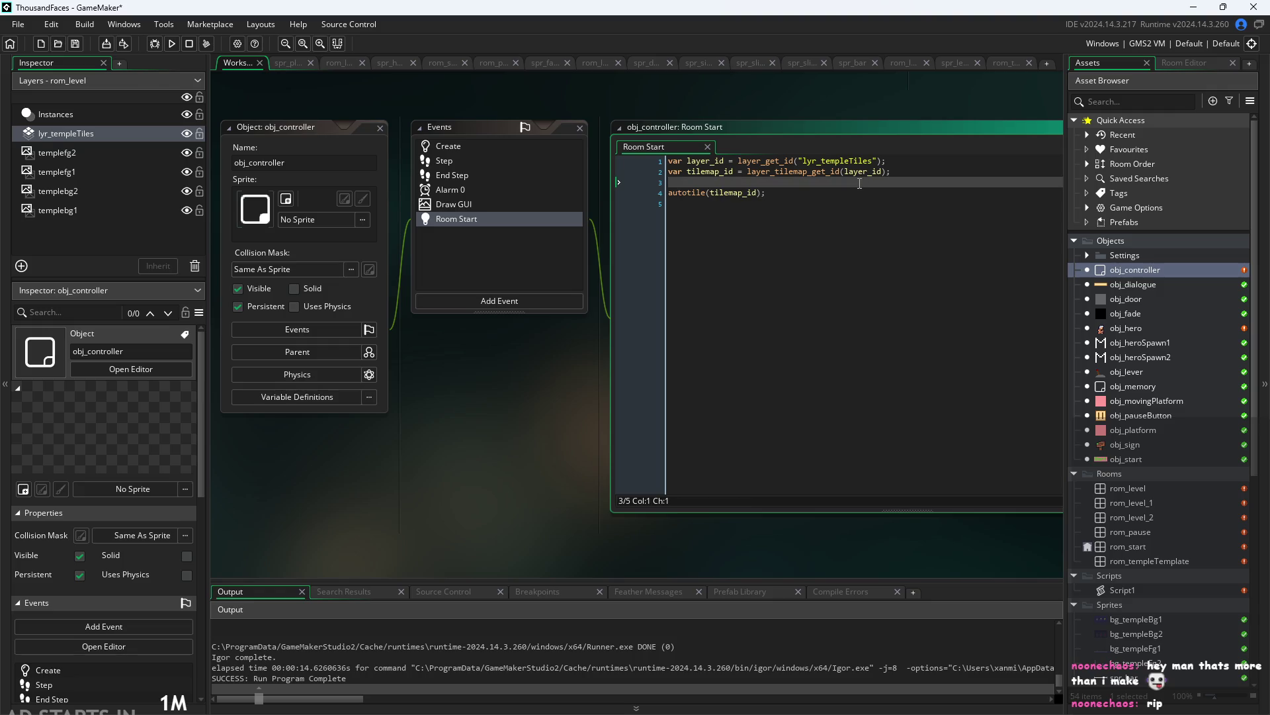
pyautogui.press('Return')
pyautogui.press('Return')
pyautogui.click(866, 193)
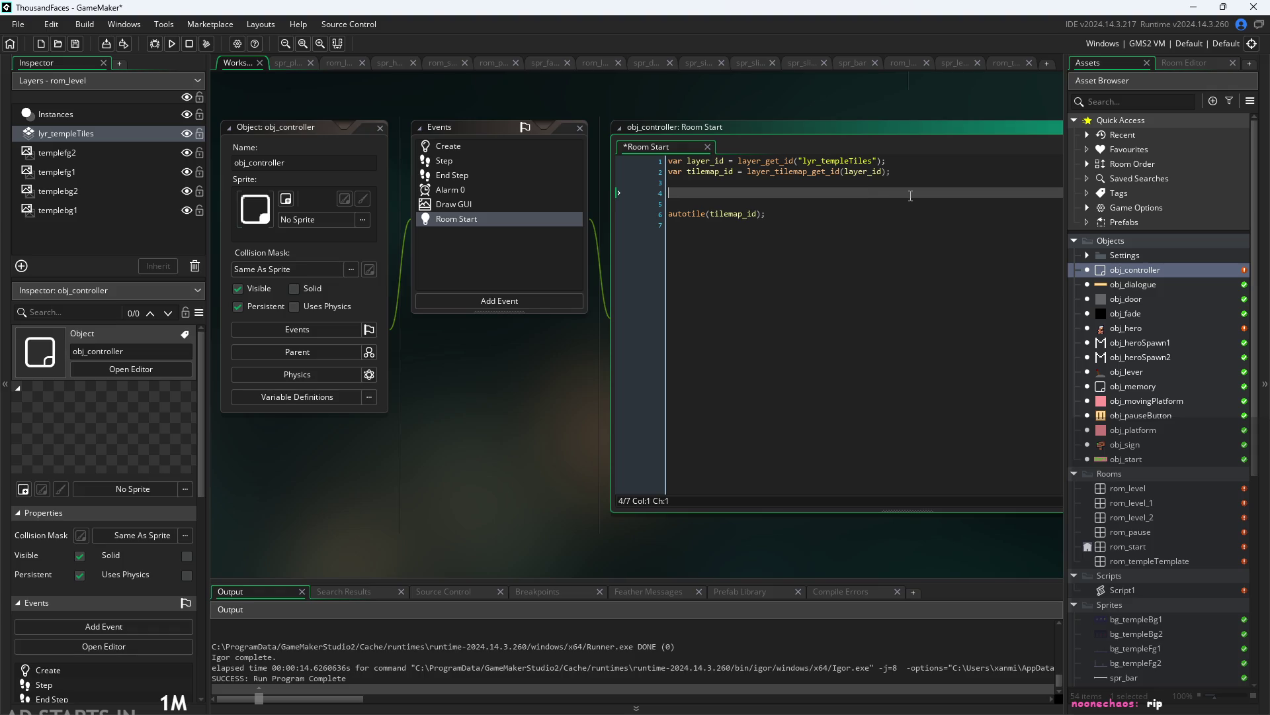
pyautogui.write('for(in')
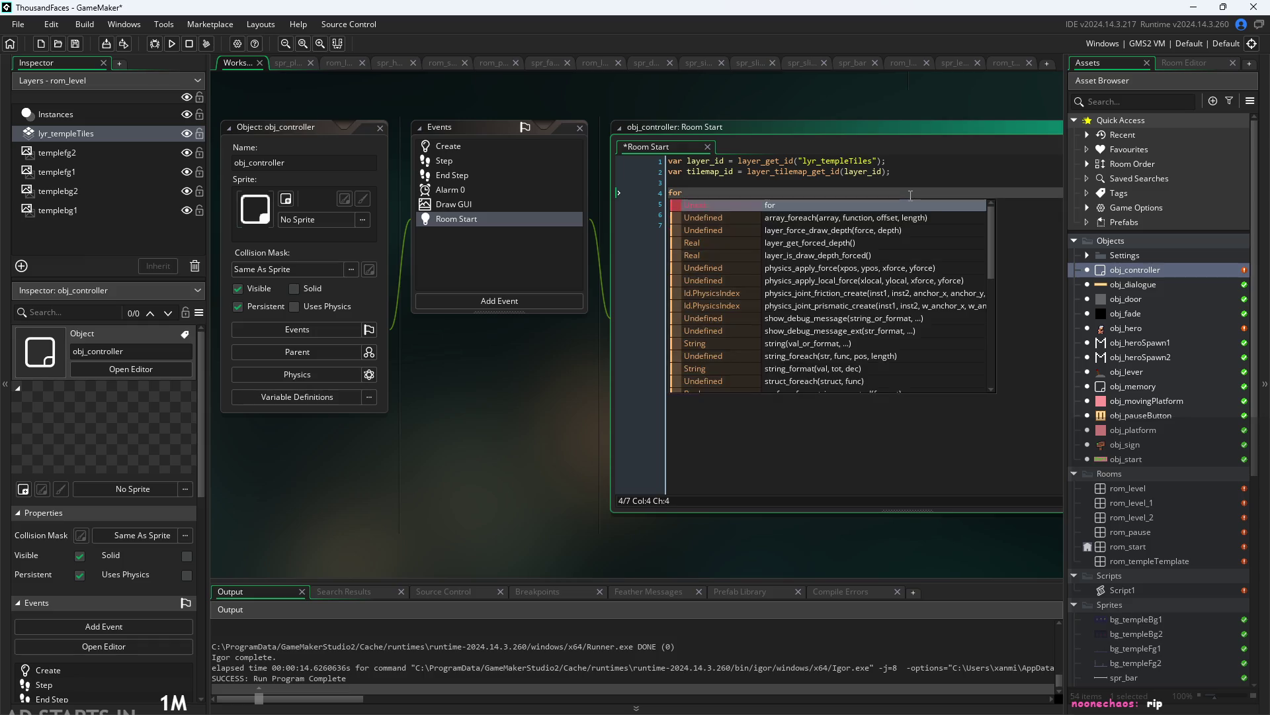
pyautogui.press('BackSpace')
pyautogui.press('BackSpace')
pyautogui.press('BackSpace')
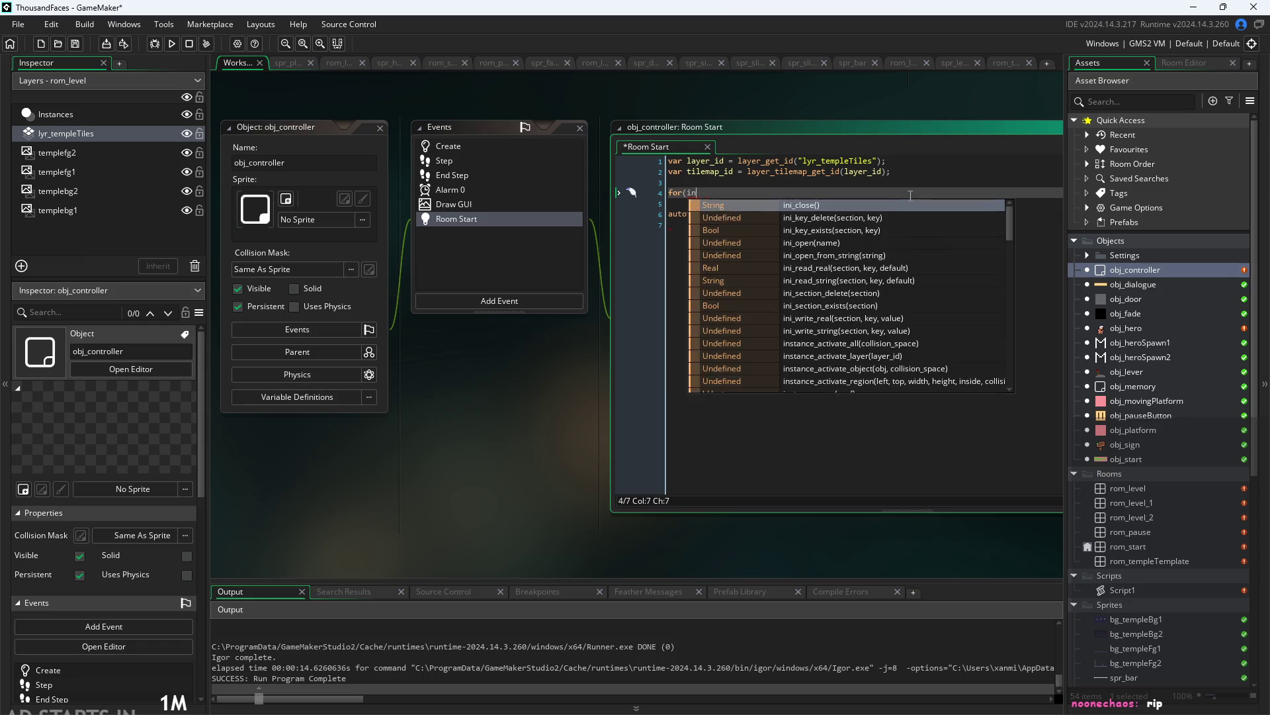
pyautogui.press('BackSpace')
pyautogui.press('BackSpace')
pyautogui.press('BackSpace')
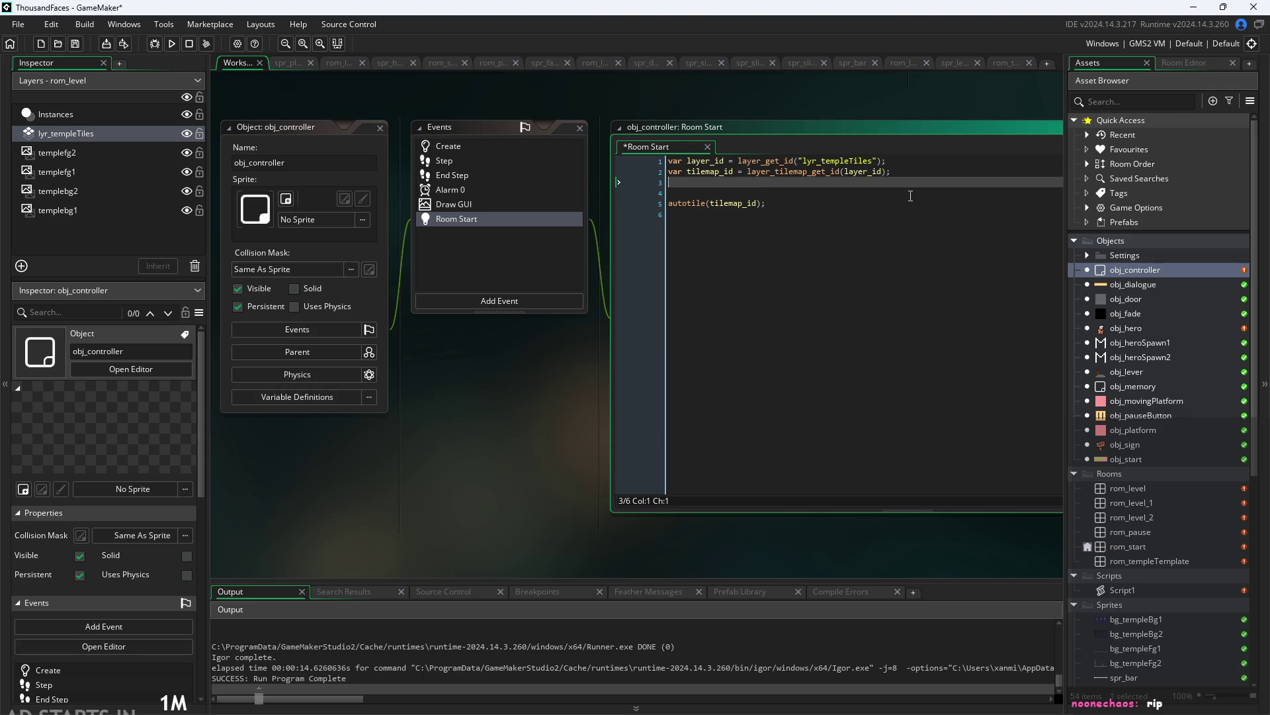
pyautogui.press('Return')
pyautogui.press('Return')
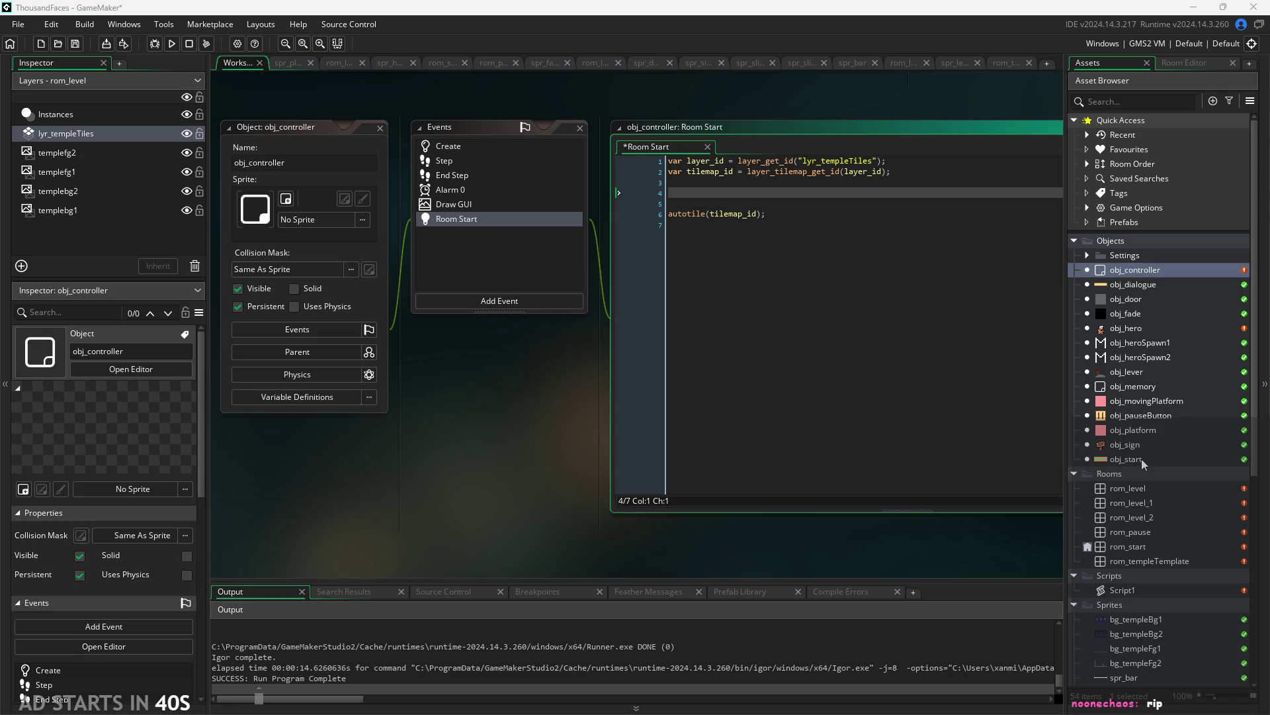
# Centre the code window and keep two blank lines above the autotile(tilemap_id) call
pyautogui.moveTo(454, 474)
pyautogui.mouseDown()
pyautogui.moveTo(355, 497)
pyautogui.moveTo(389, 527)
pyautogui.mouseUp()
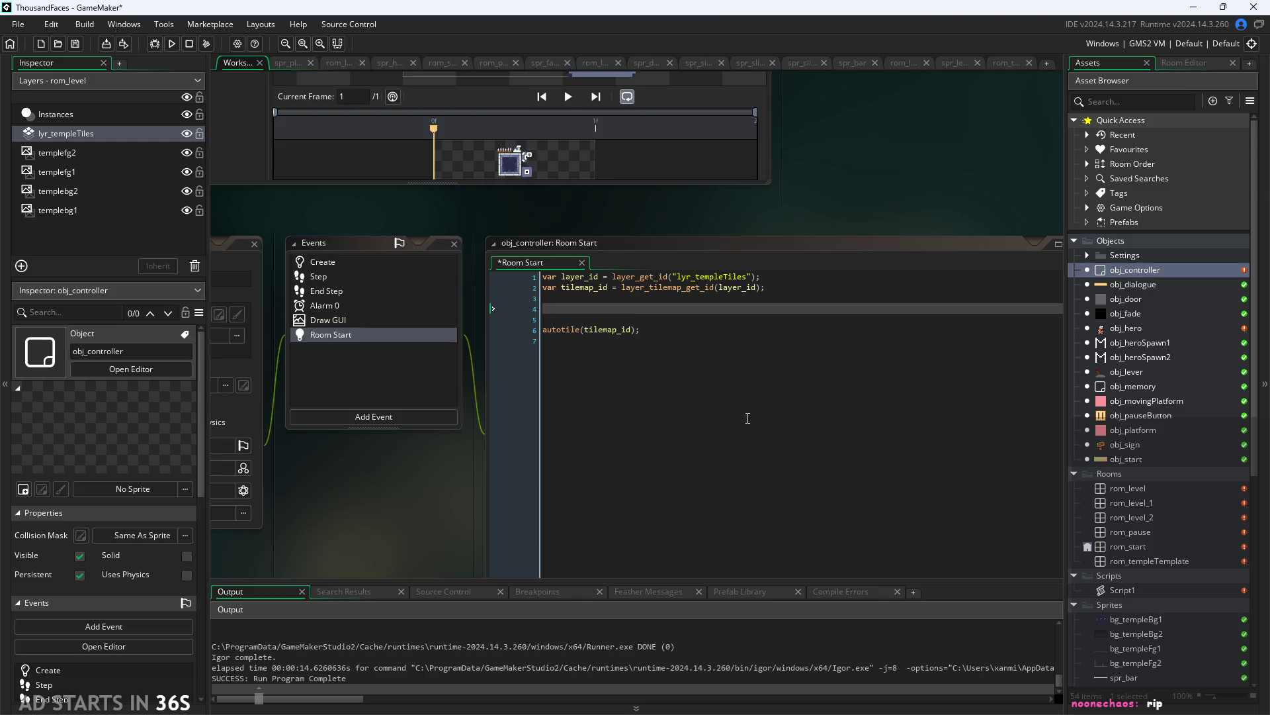
pyautogui.keyDown('ctrl'); pyautogui.scroll(3, 813, 349); pyautogui.keyUp('ctrl')
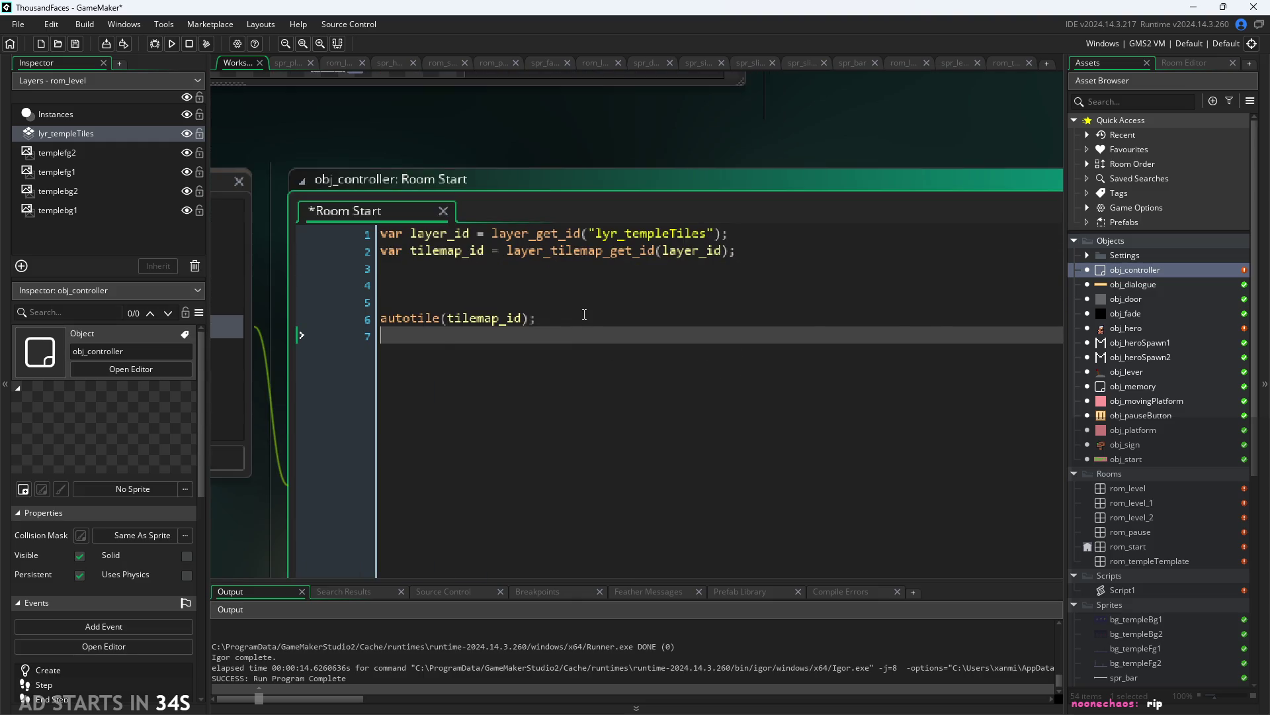
pyautogui.press('BackSpace')
pyautogui.press('BackSpace')
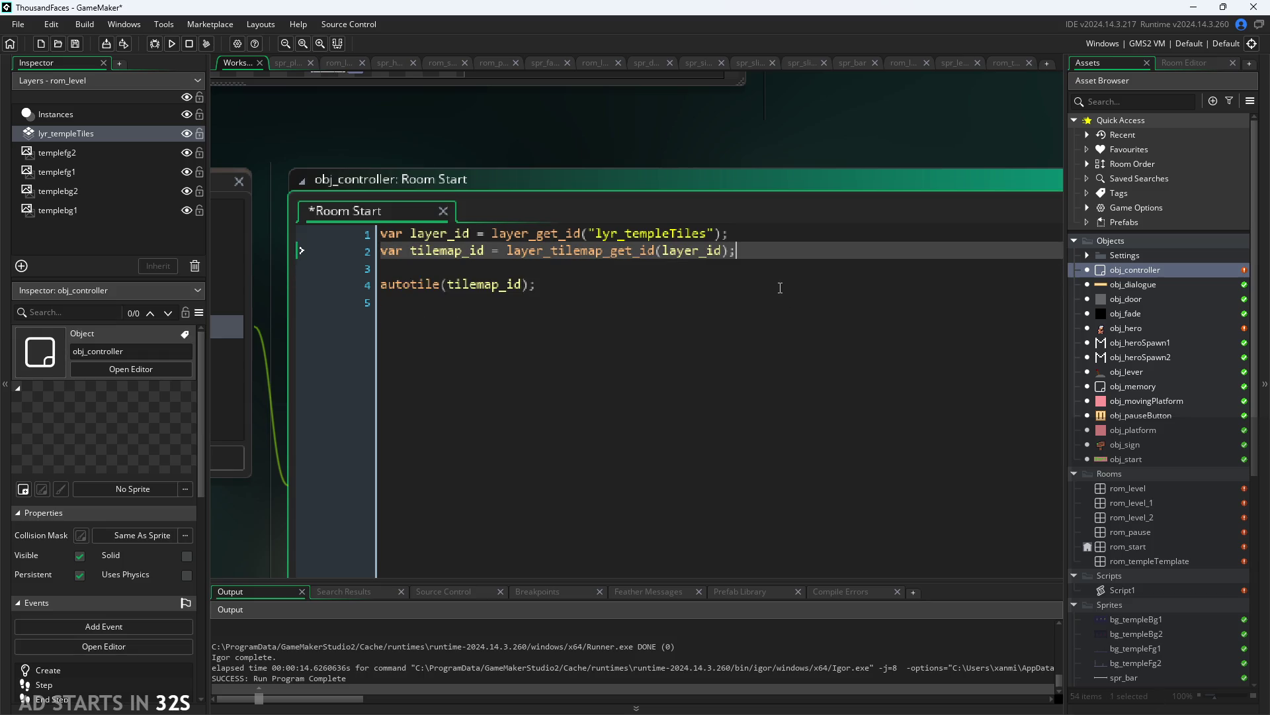
pyautogui.click(583, 293)
pyautogui.click(773, 276)
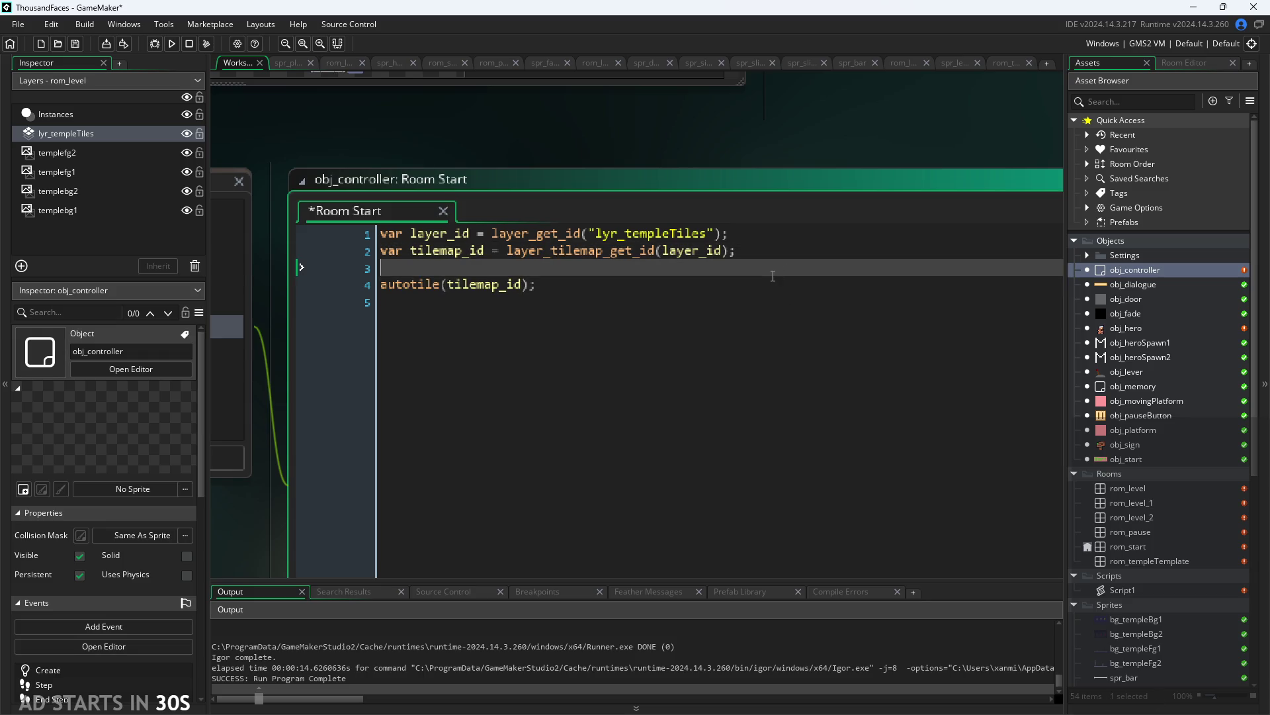
pyautogui.press('Return')
pyautogui.press('Return')
pyautogui.click(668, 278)
# Place the cursor on the blank line, then bring up the Script1 script asset
pyautogui.click(673, 283)
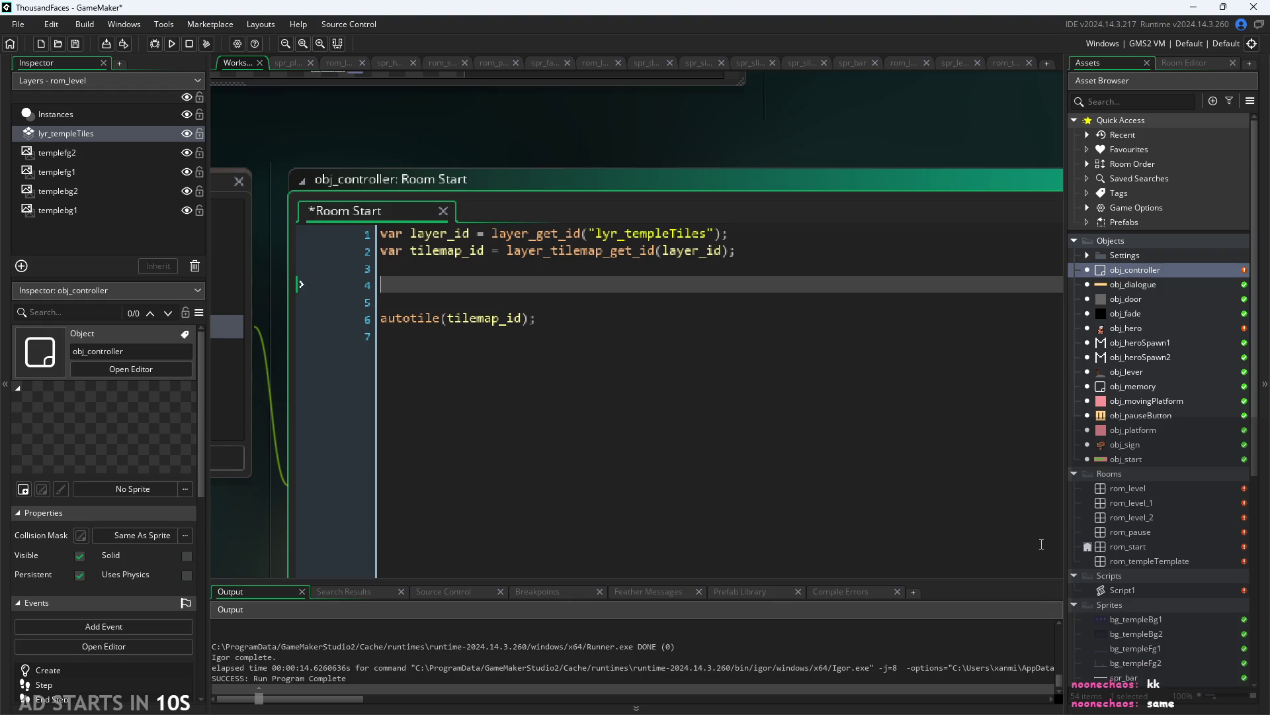
pyautogui.click(522, 299)
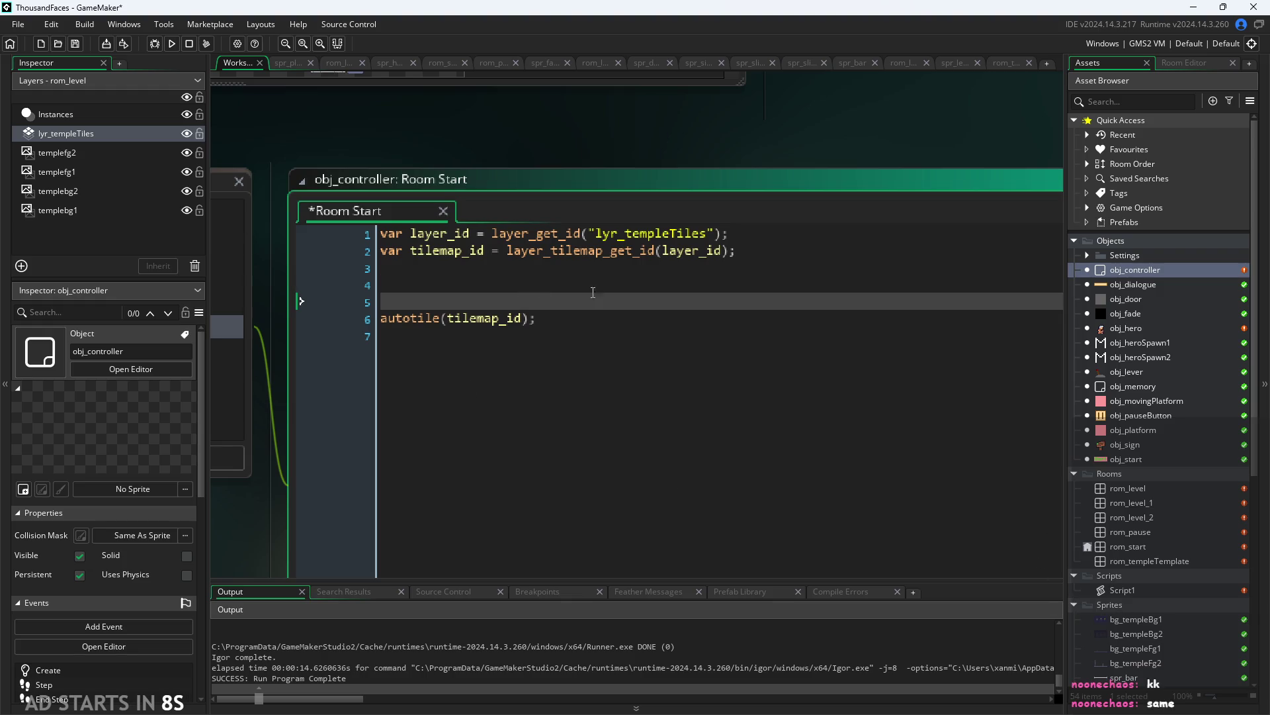
pyautogui.click(1166, 593)
pyautogui.doubleClick(1166, 598)
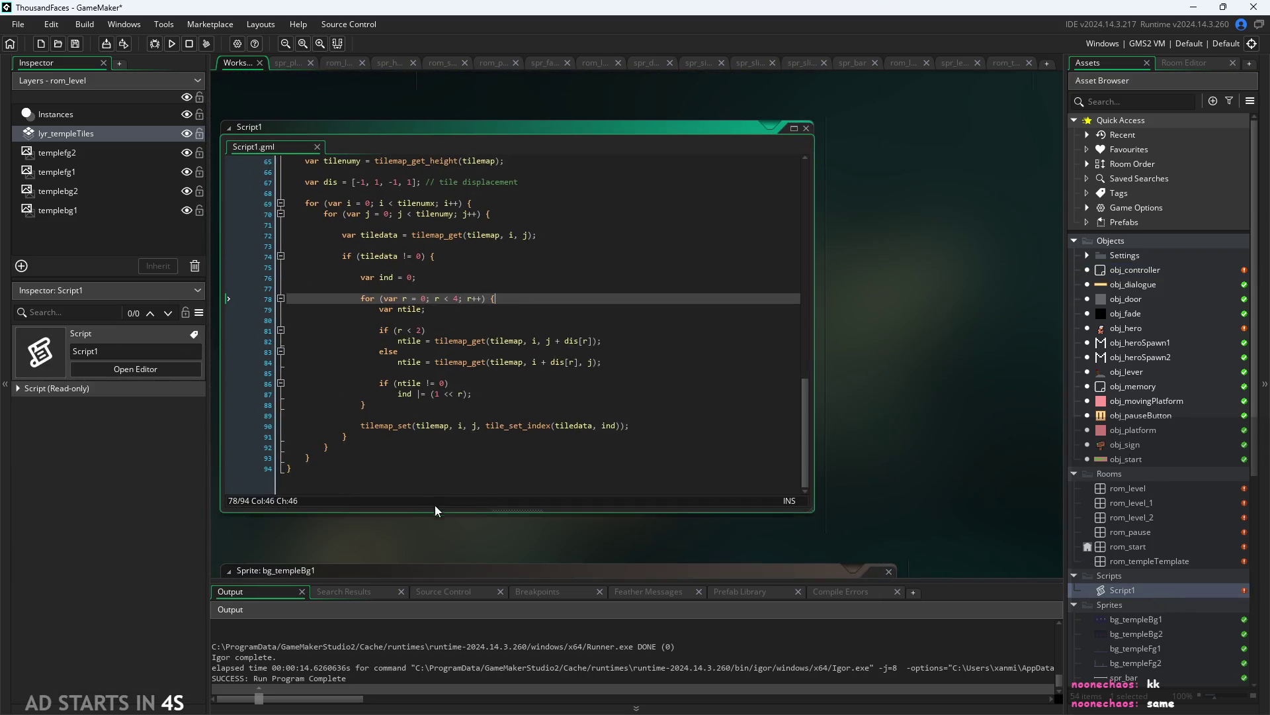
# Scroll through Script1.gml to review the autotile function's code
pyautogui.scroll(2, 456, 459)
pyautogui.scroll(2, 409, 421)
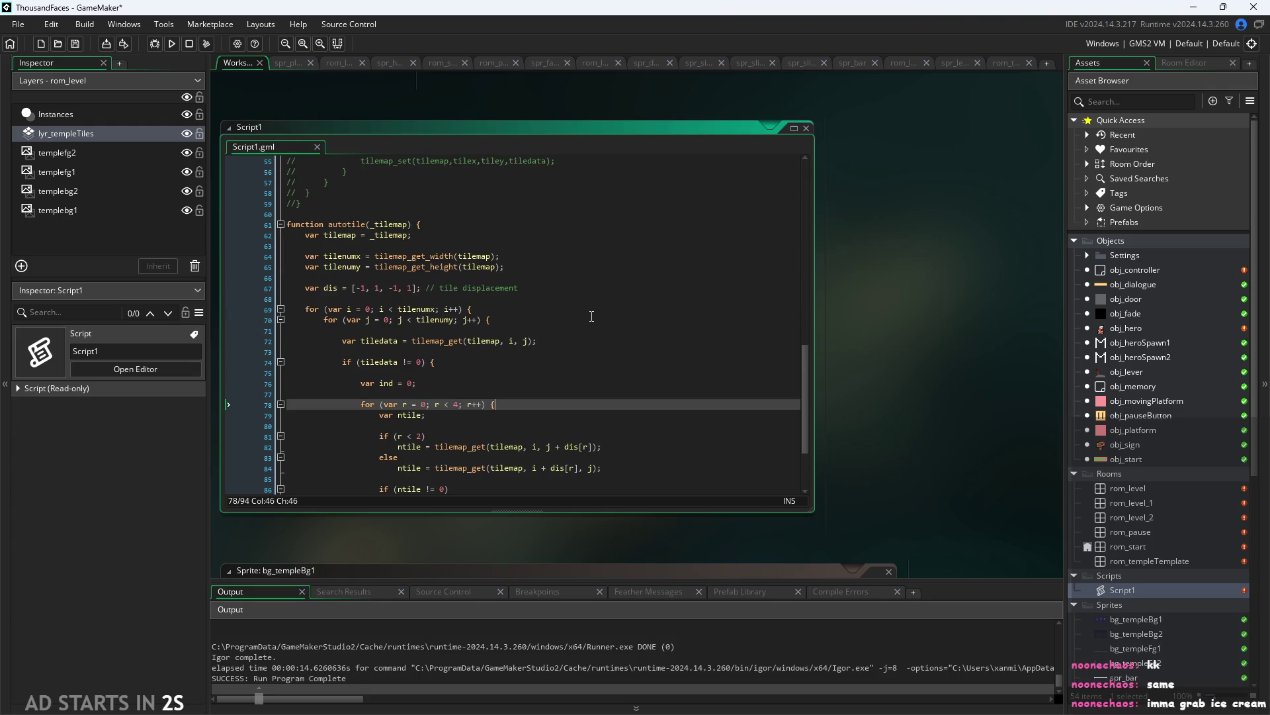
pyautogui.scroll(-3, 591, 315)
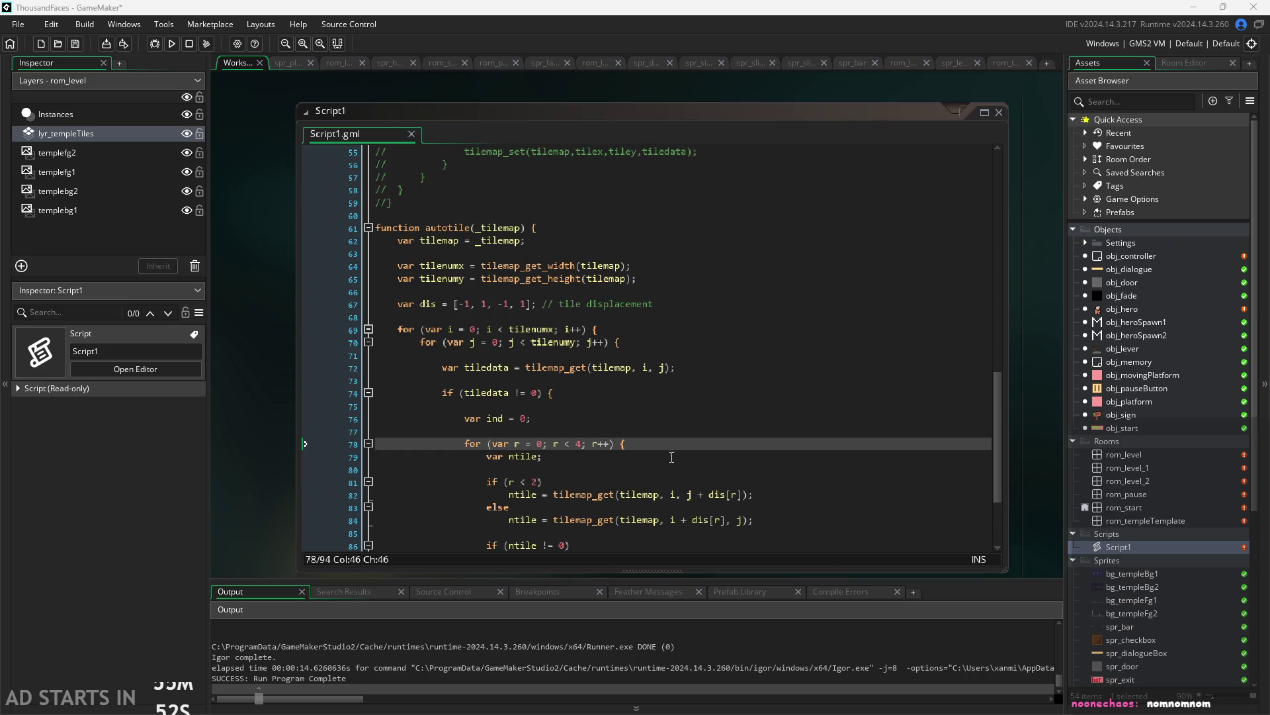
# Browse Script1's autotile function, checking tilemap_get_width's parameters
pyautogui.scroll(-1, 674, 455)
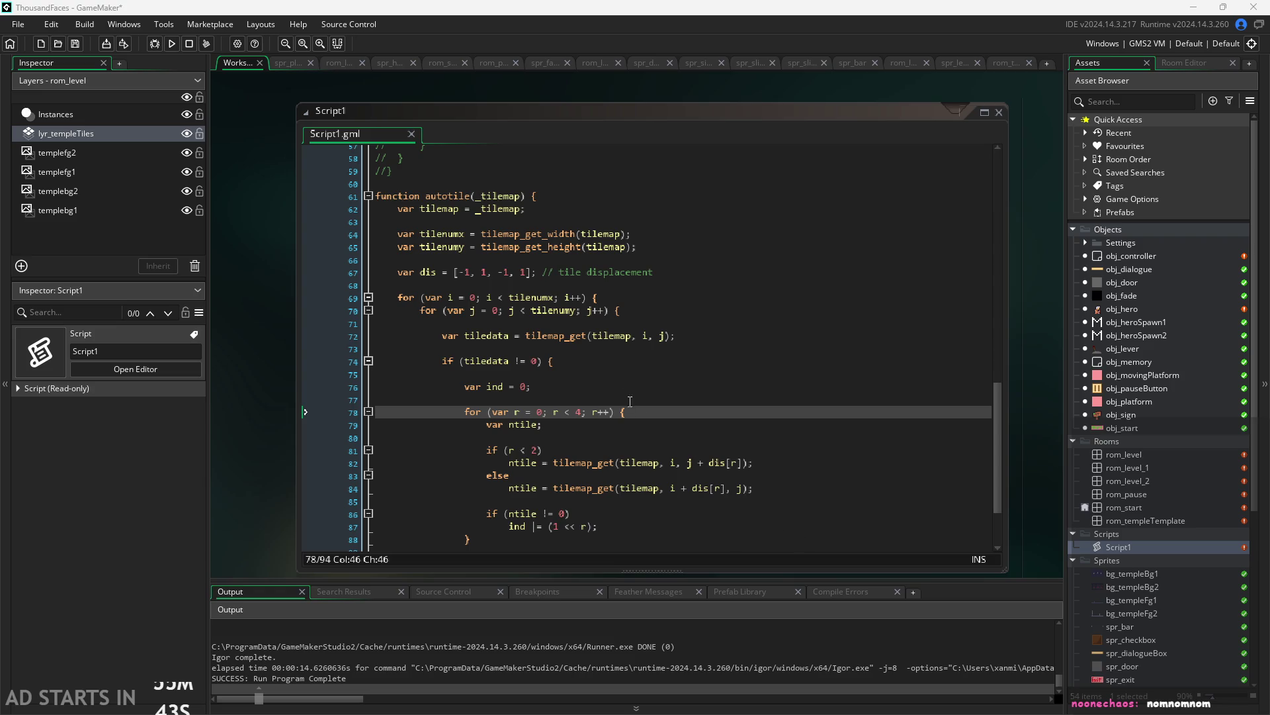
pyautogui.scroll(1, 630, 401)
pyautogui.scroll(-1, 293, 422)
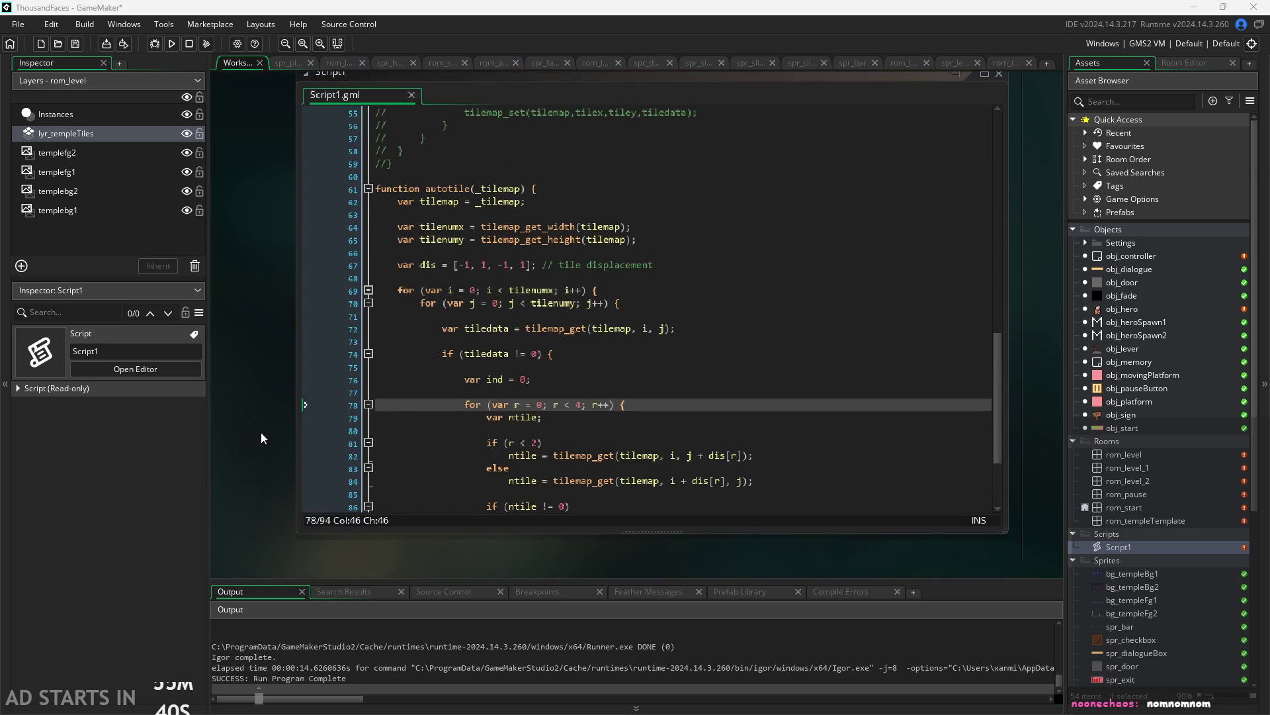
pyautogui.keyDown('ctrl'); pyautogui.scroll(4, 261, 431); pyautogui.keyUp('ctrl')
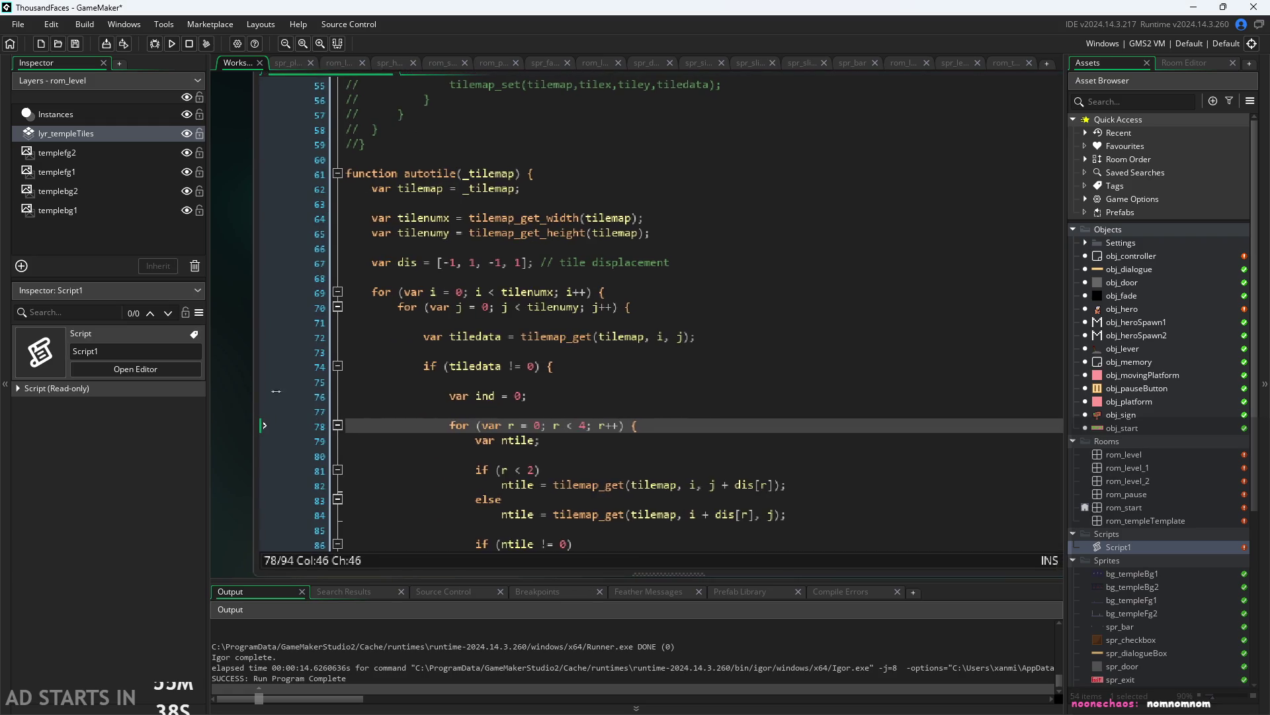
pyautogui.scroll(-4, 608, 490)
pyautogui.click(609, 490)
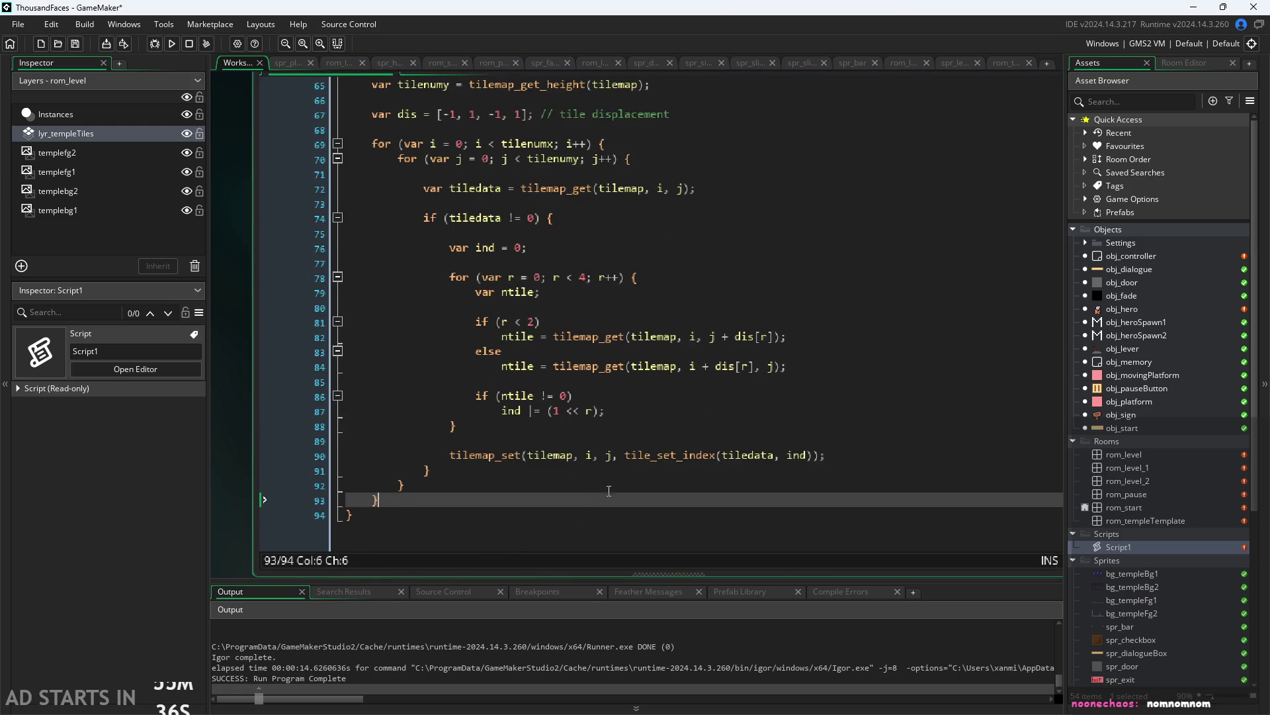
pyautogui.click(655, 470)
pyautogui.scroll(7, 659, 466)
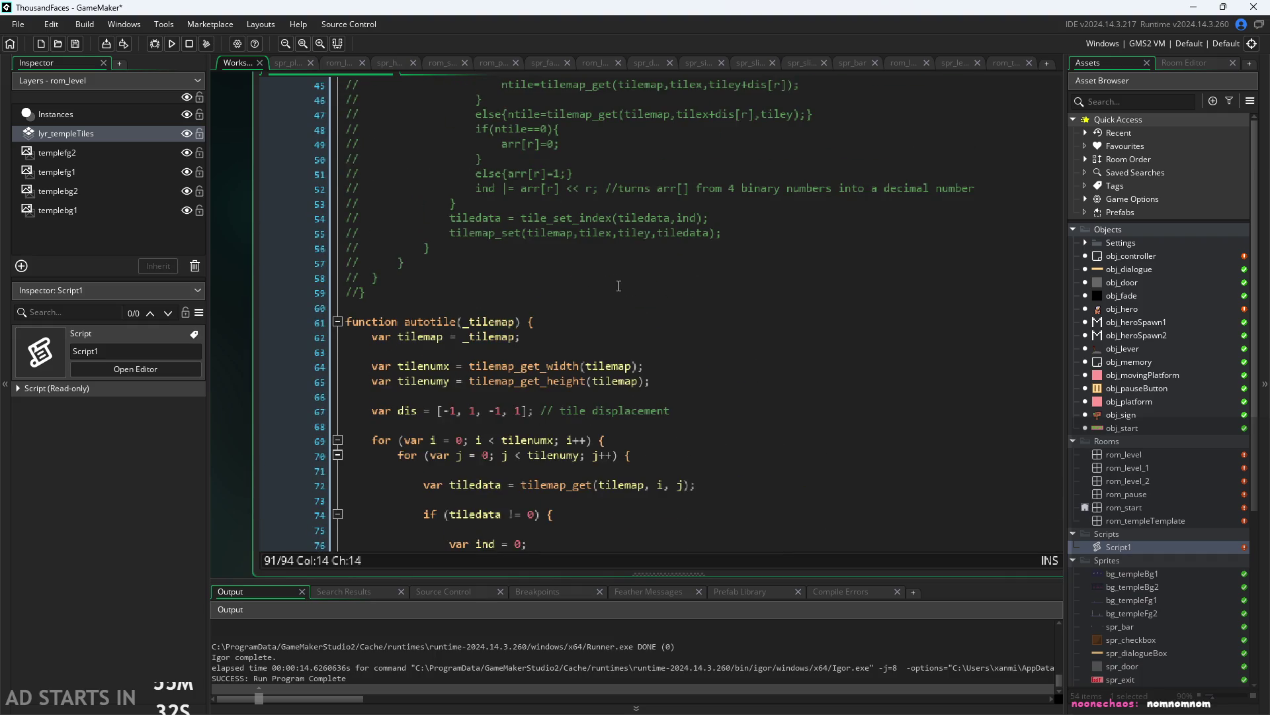
pyautogui.click(592, 366)
pyautogui.scroll(-2, 605, 354)
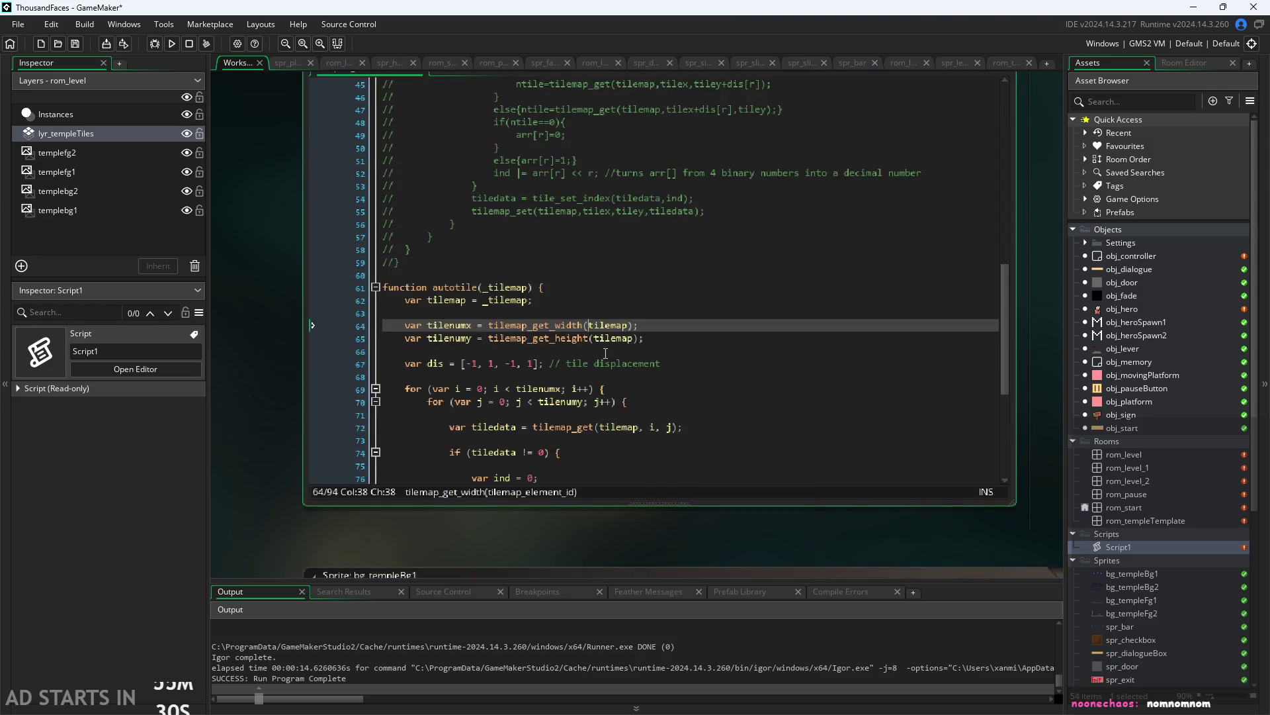
pyautogui.scroll(-2, 606, 354)
pyautogui.scroll(1, 298, 357)
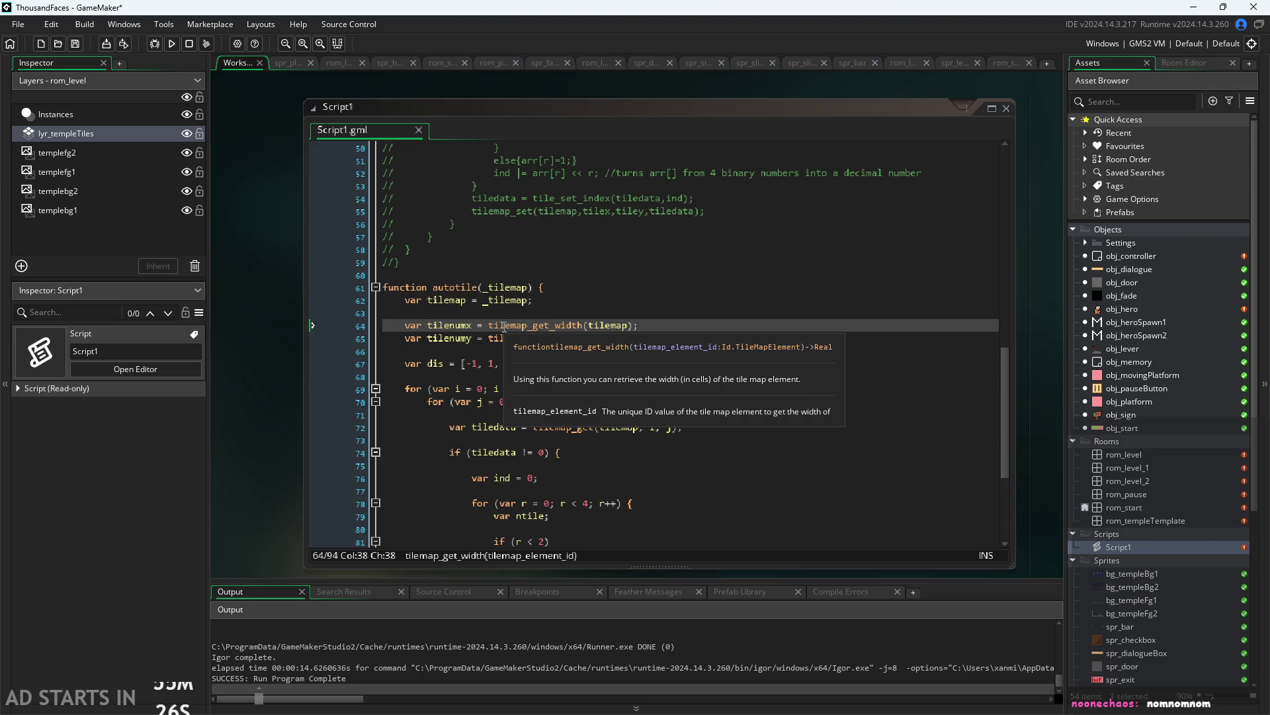
pyautogui.scroll(-1, 565, 463)
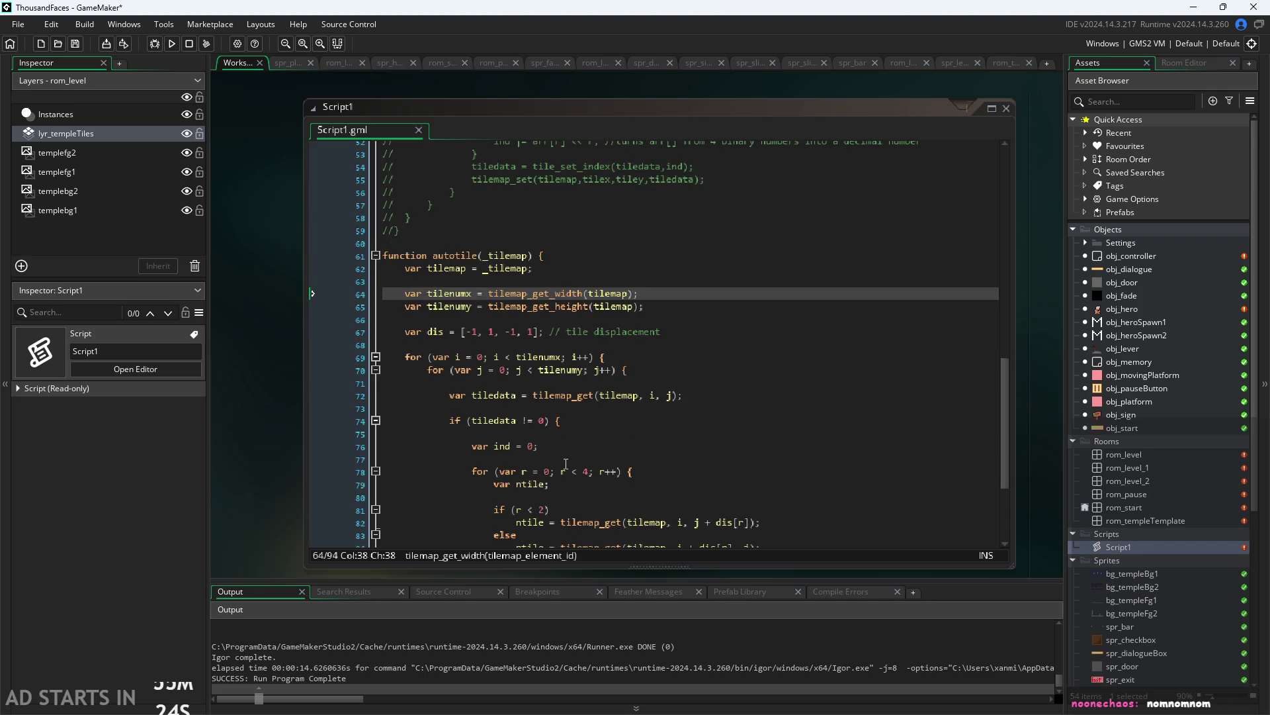
pyautogui.scroll(-1, 566, 464)
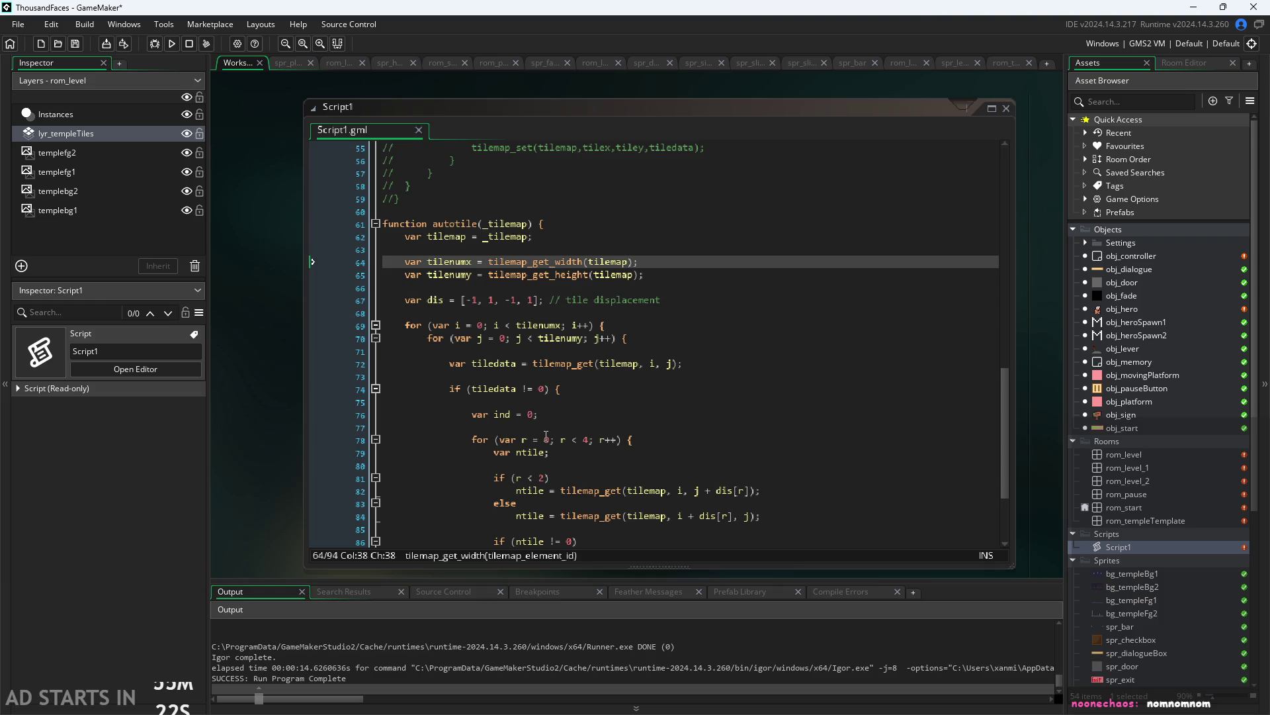
pyautogui.scroll(-2, 546, 436)
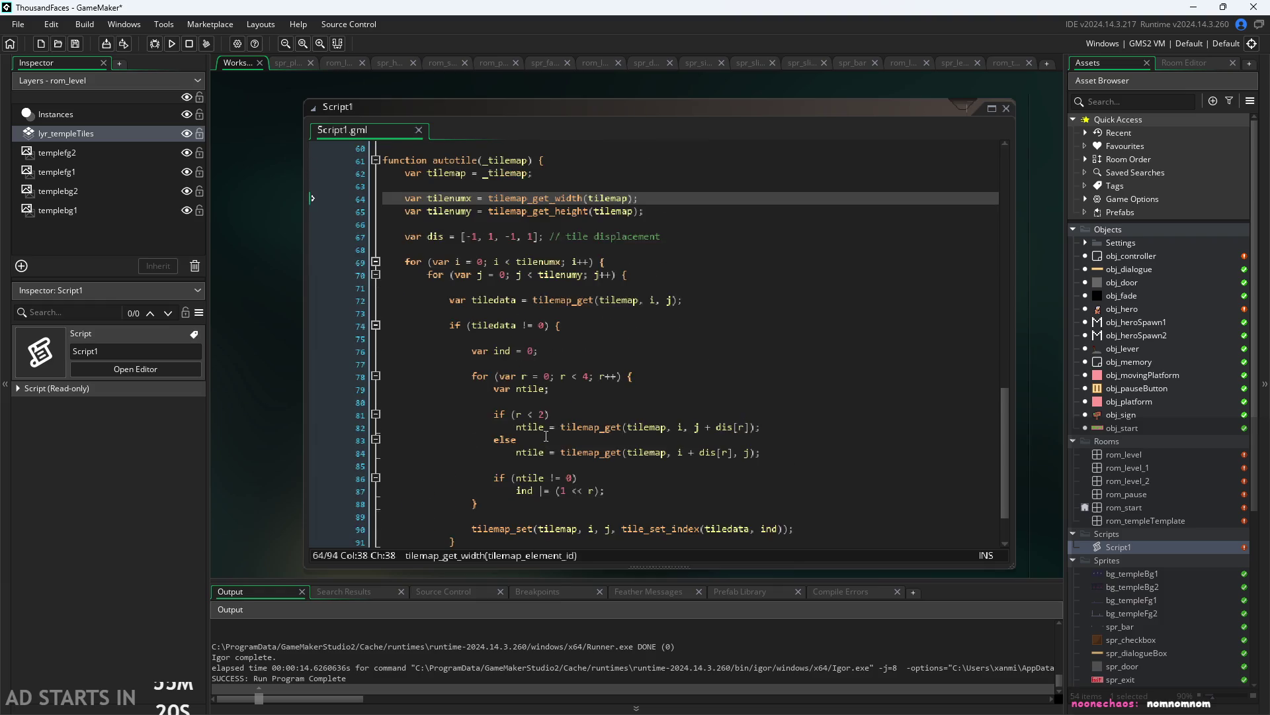
pyautogui.scroll(1, 546, 436)
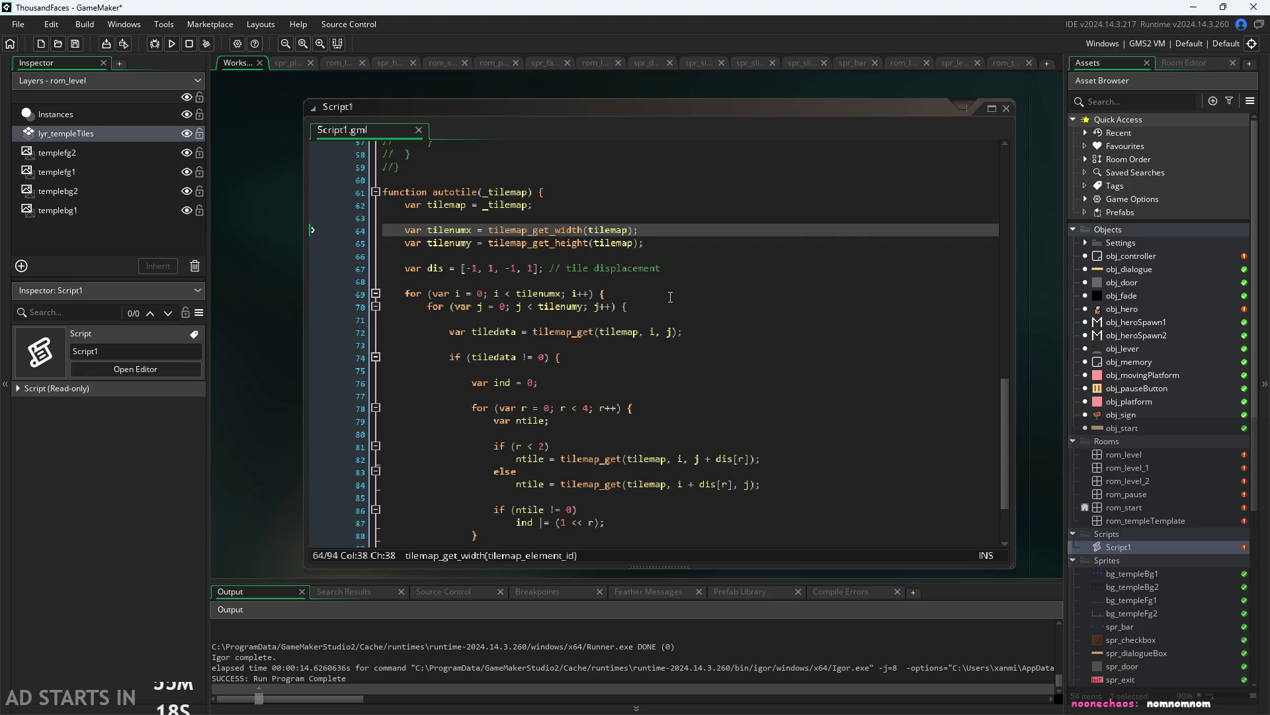
pyautogui.keyDown('ctrl'); pyautogui.scroll(1, 666, 304); pyautogui.keyUp('ctrl')
# Select the autotile setup, displacement and loop header lines, then float the code editor
pyautogui.moveTo(666, 305)
pyautogui.mouseDown()
pyautogui.moveTo(595, 301)
pyautogui.moveTo(331, 185)
pyautogui.moveTo(189, 178)
pyautogui.mouseUp()
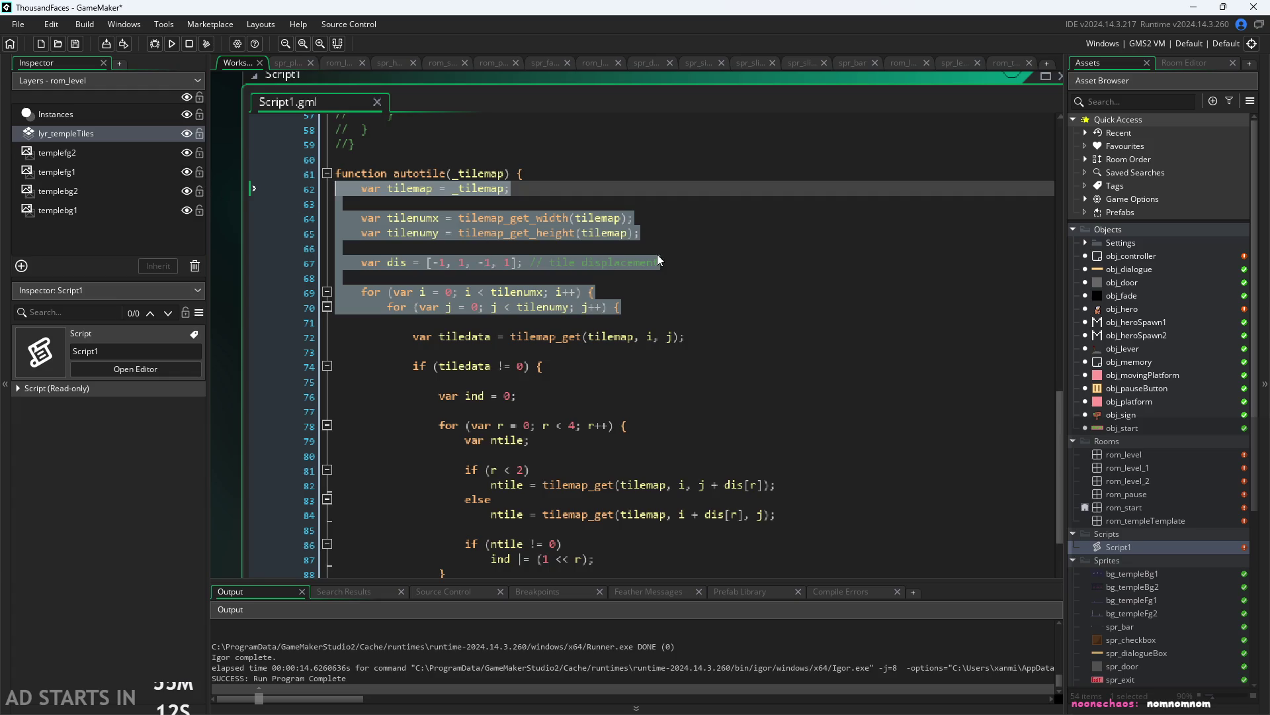
pyautogui.click(689, 255)
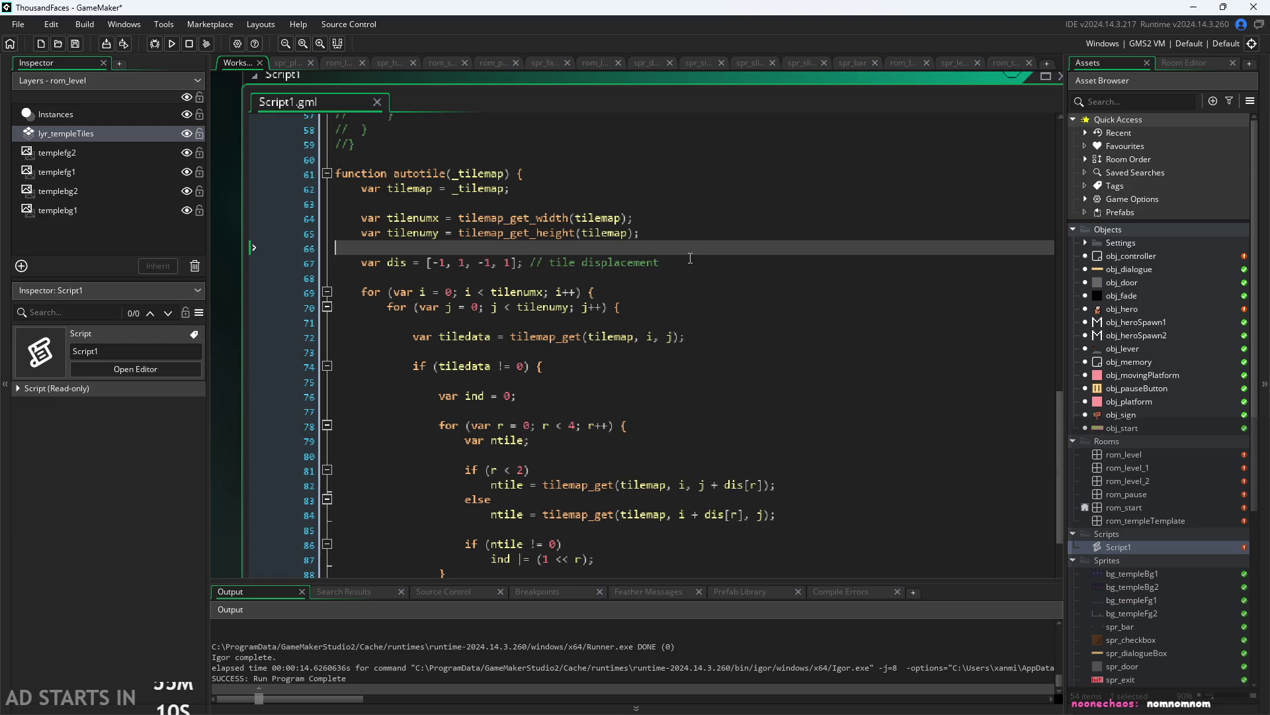
pyautogui.click(649, 309)
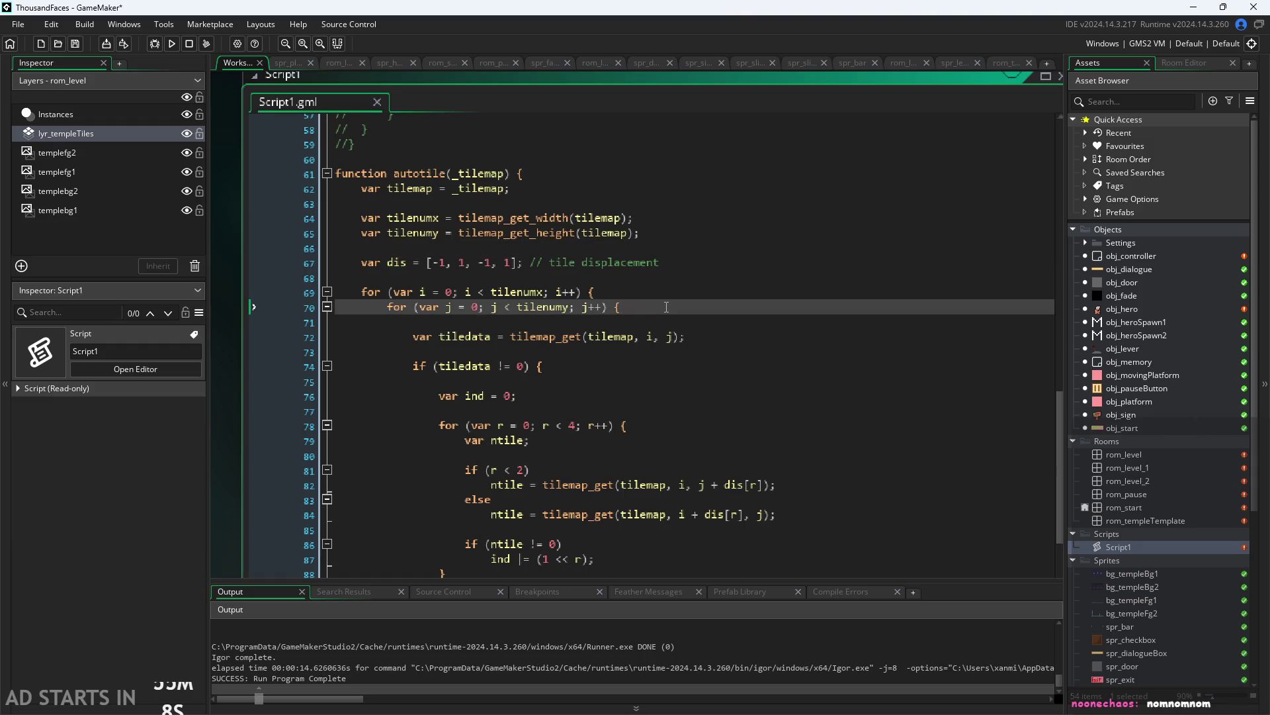
pyautogui.moveTo(666, 307)
pyautogui.mouseDown()
pyautogui.moveTo(262, 238)
pyautogui.moveTo(234, 213)
pyautogui.mouseUp()
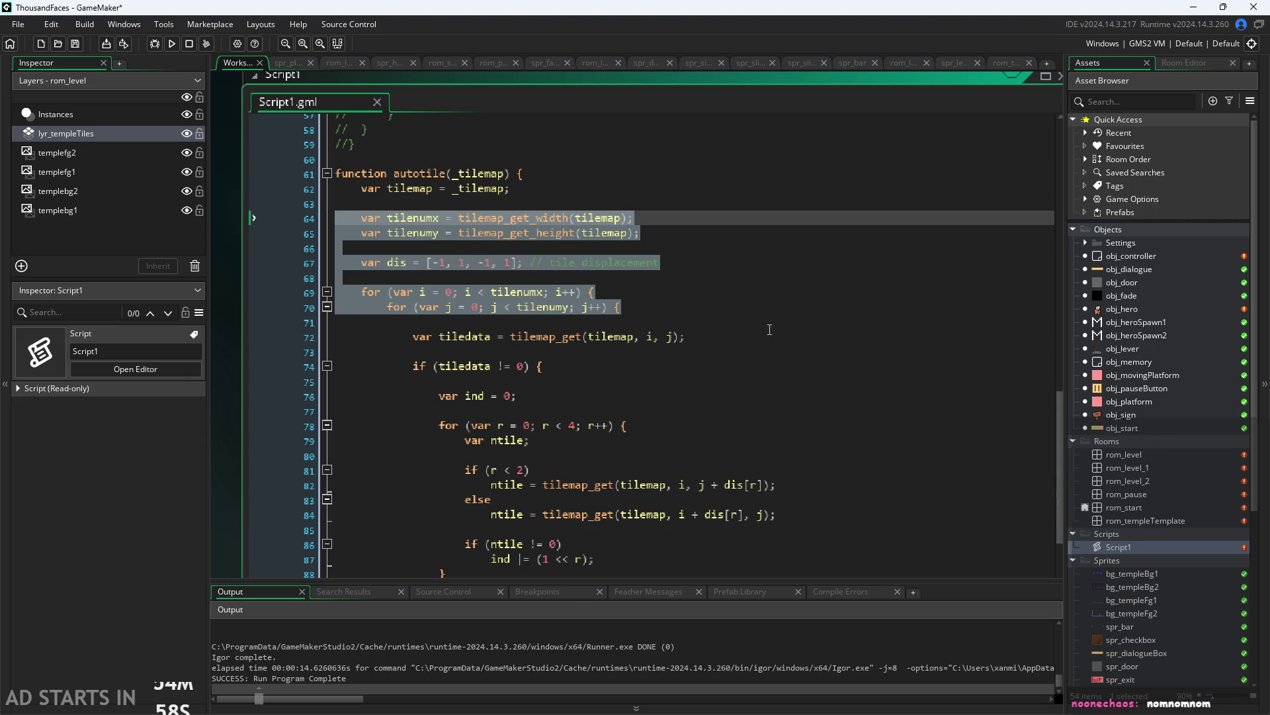
pyautogui.click(817, 345)
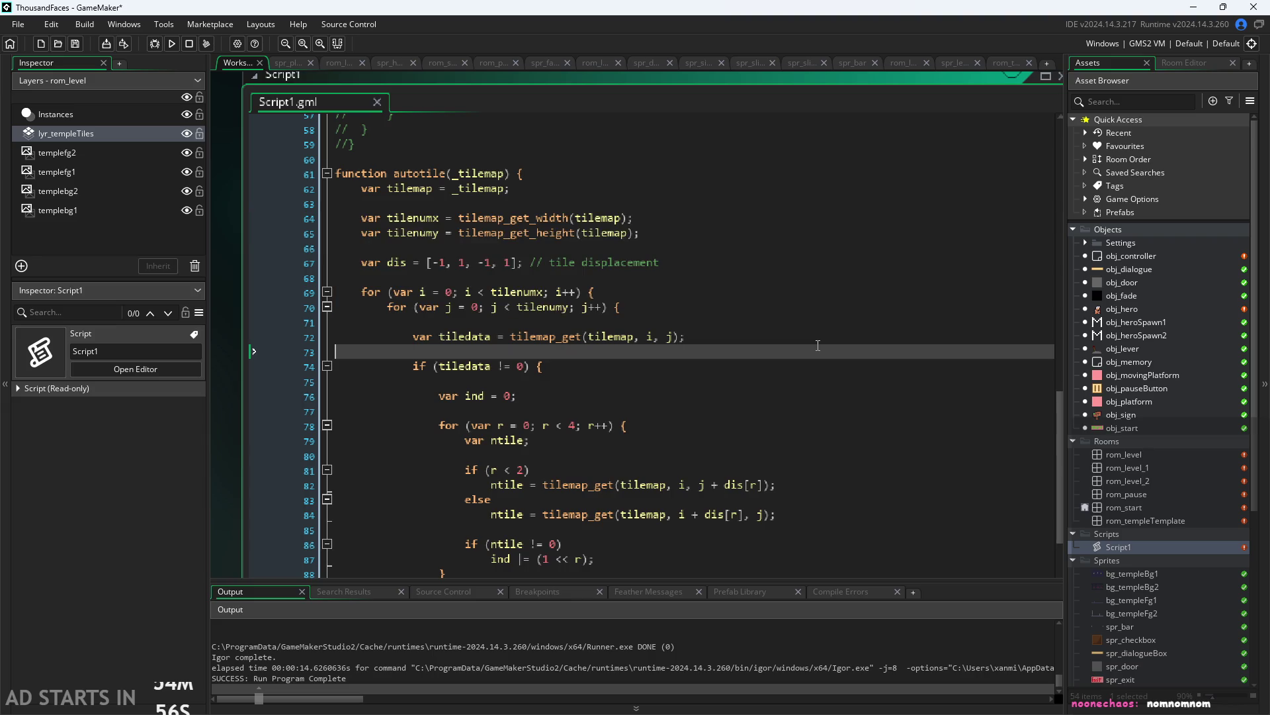
pyautogui.hotkey('ctrl', 'm')
pyautogui.scroll(-3, 818, 344)
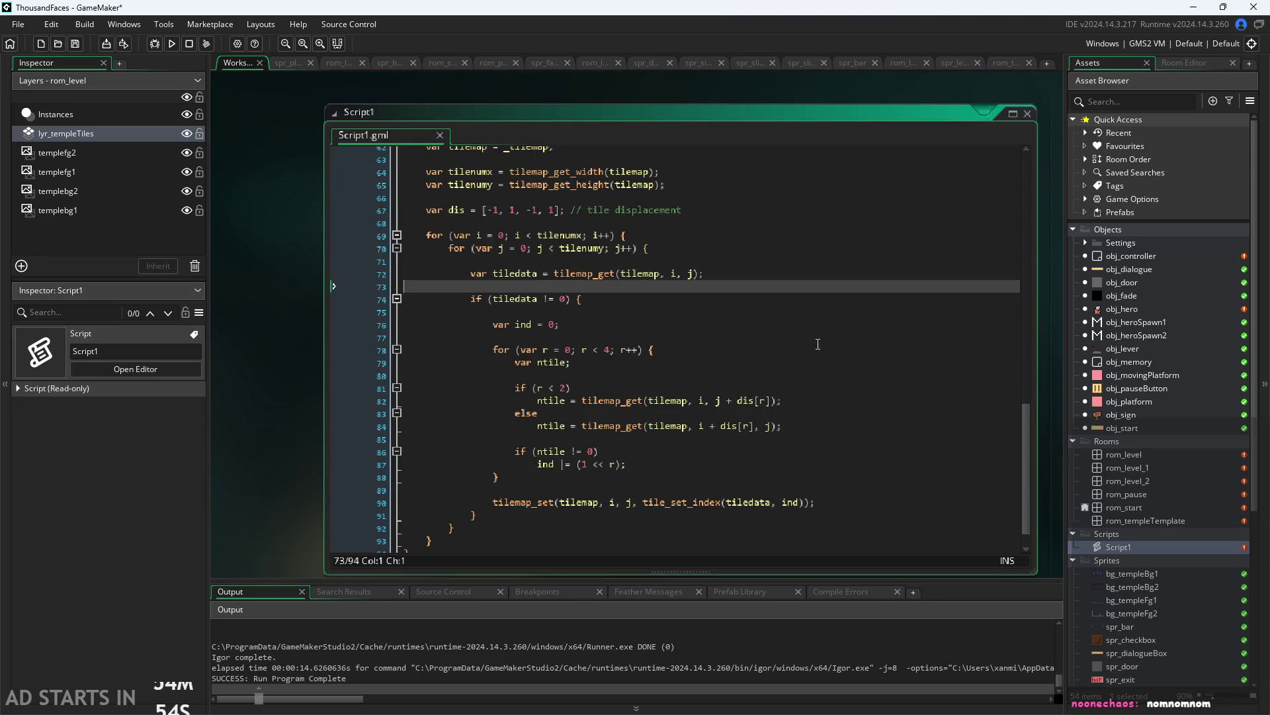
pyautogui.scroll(1, 811, 287)
# Select the tiledata lookup and check lines, then move down to the tilemap_set line and line 92
pyautogui.moveTo(820, 311); pyautogui.dragTo(445, 257)
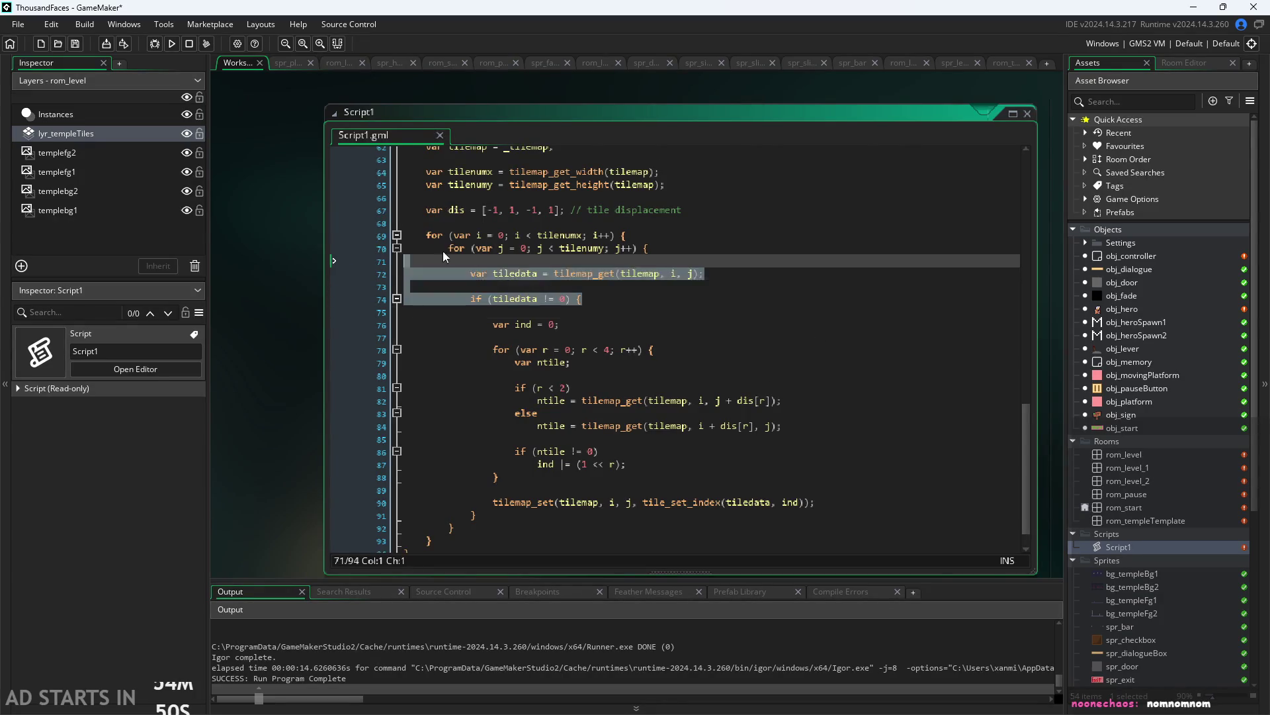
pyautogui.scroll(-1, 567, 520)
pyautogui.click(567, 520)
pyautogui.scroll(1, 567, 520)
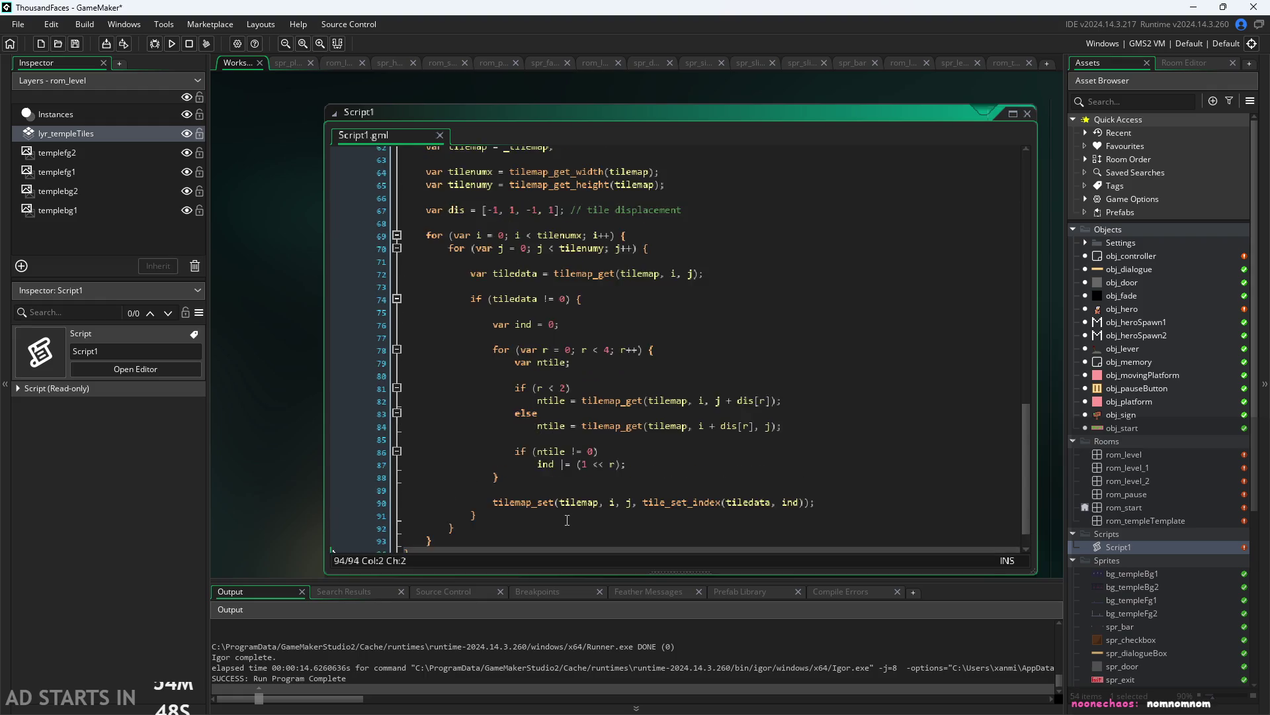
pyautogui.scroll(-1, 668, 501)
pyautogui.click(853, 471)
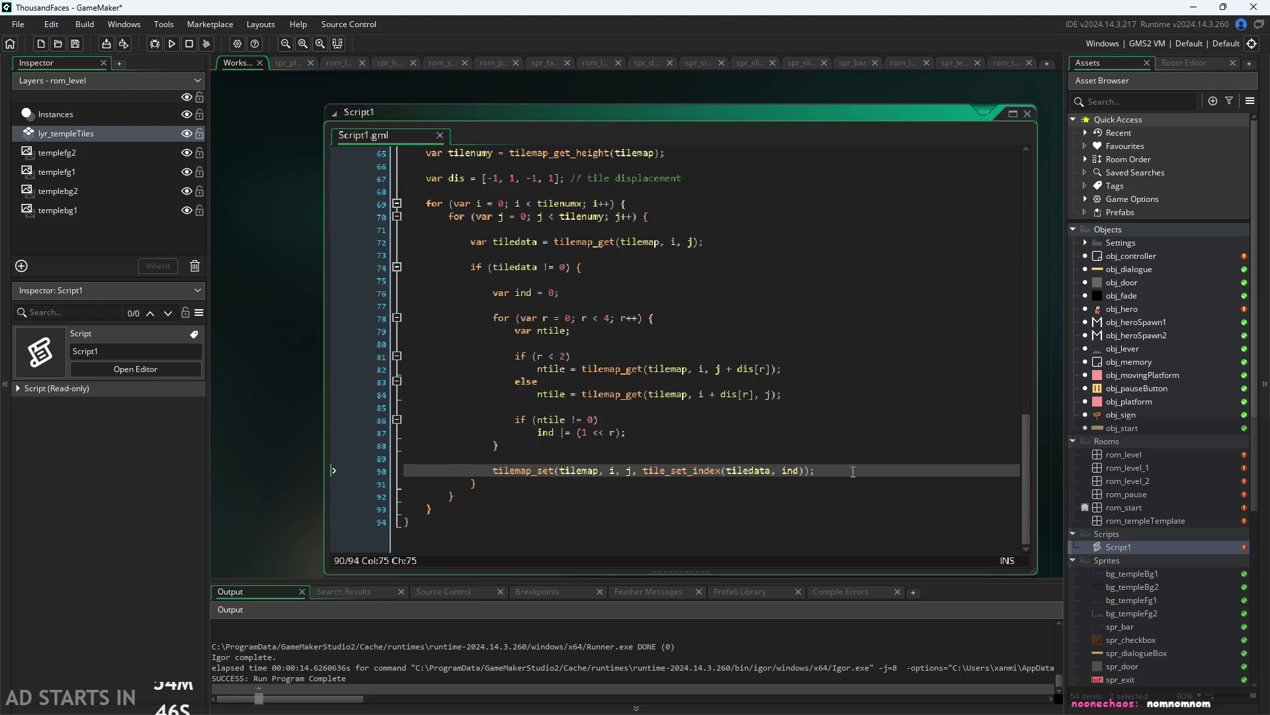
pyautogui.scroll(-3, 686, 514)
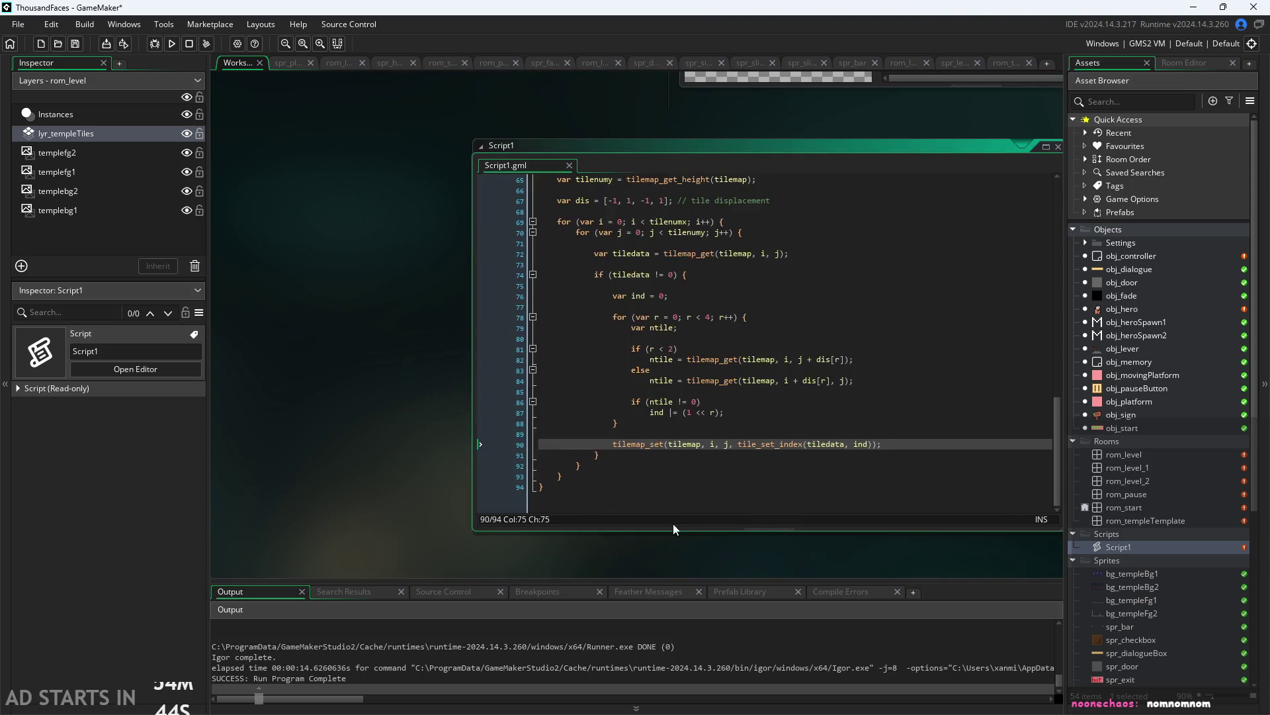
pyautogui.scroll(3, 673, 523)
pyautogui.click(738, 446)
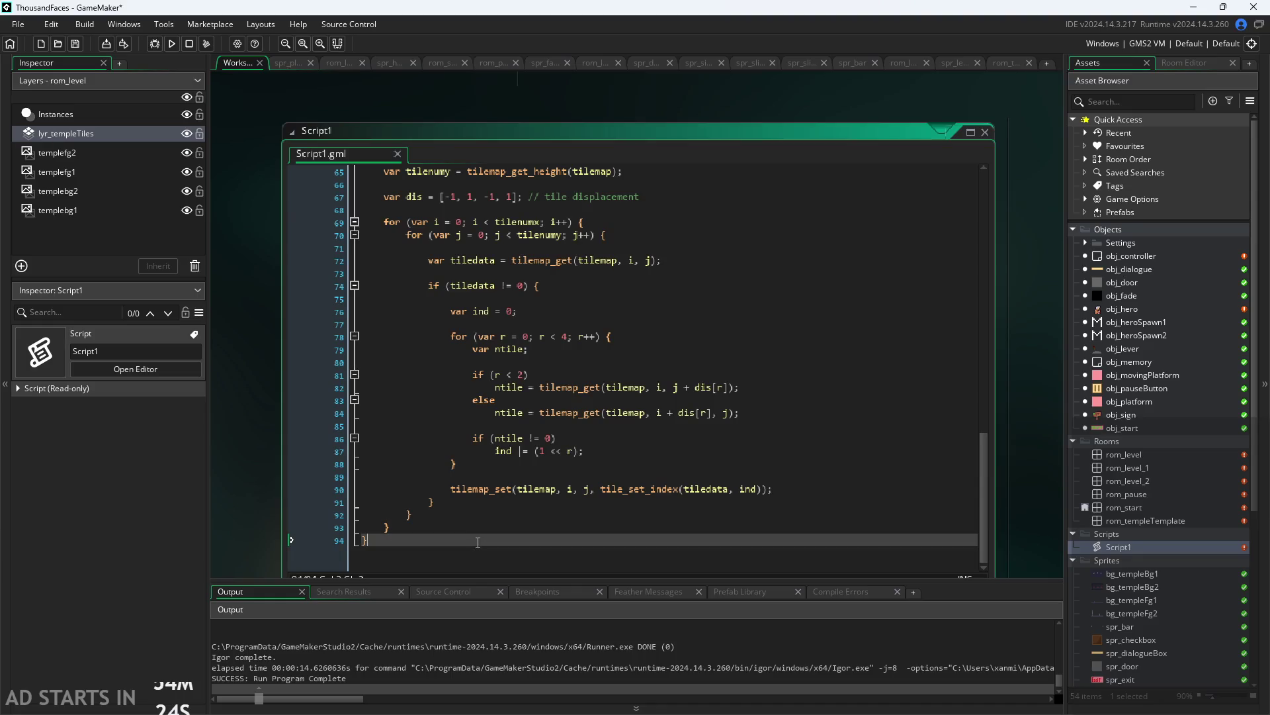
# Delete the new autotile function, uncomment the original code, and return to obj_controller's Room Start
pyautogui.moveTo(477, 527)
pyautogui.mouseDown()
pyautogui.moveTo(383, 482)
pyautogui.moveTo(388, 279)
pyautogui.moveTo(304, 289)
pyautogui.moveTo(299, 275)
pyautogui.mouseUp()
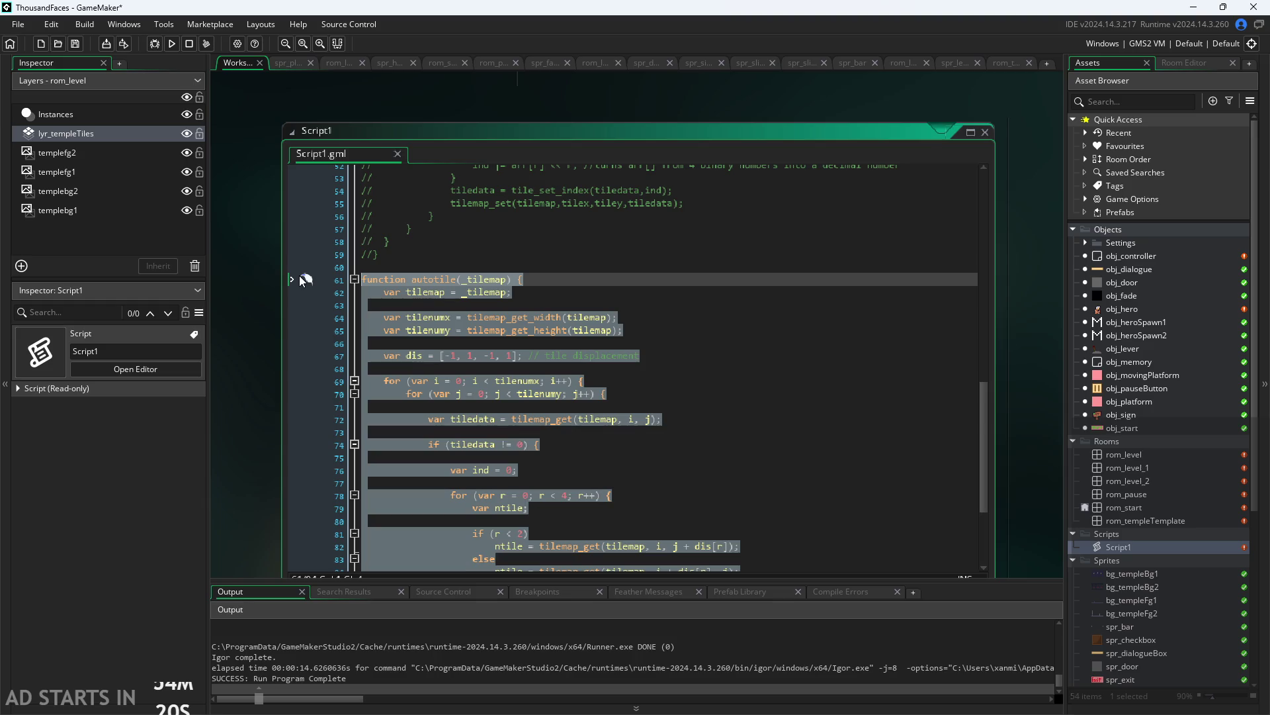
pyautogui.press('Delete')
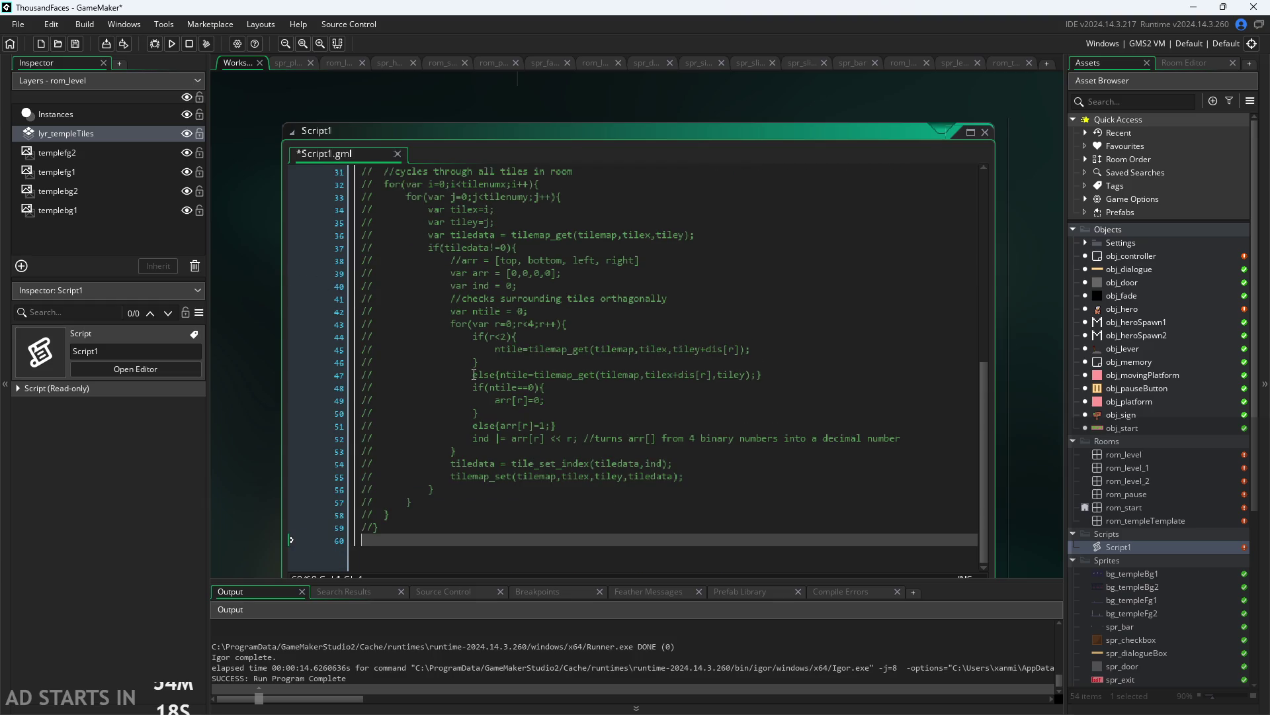
pyautogui.moveTo(475, 536)
pyautogui.mouseDown()
pyautogui.moveTo(359, 280)
pyautogui.moveTo(259, 213)
pyautogui.moveTo(252, 233)
pyautogui.mouseUp()
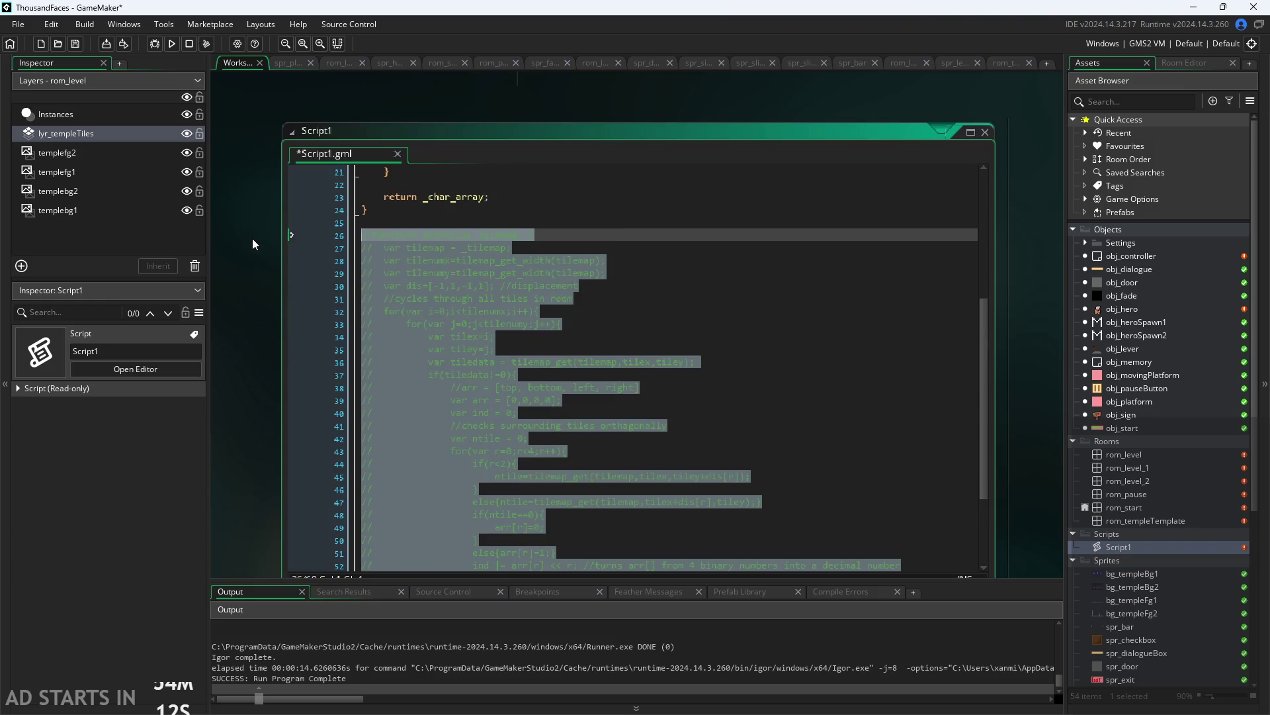
pyautogui.hotkey('ctrl', 'shift', 'k')
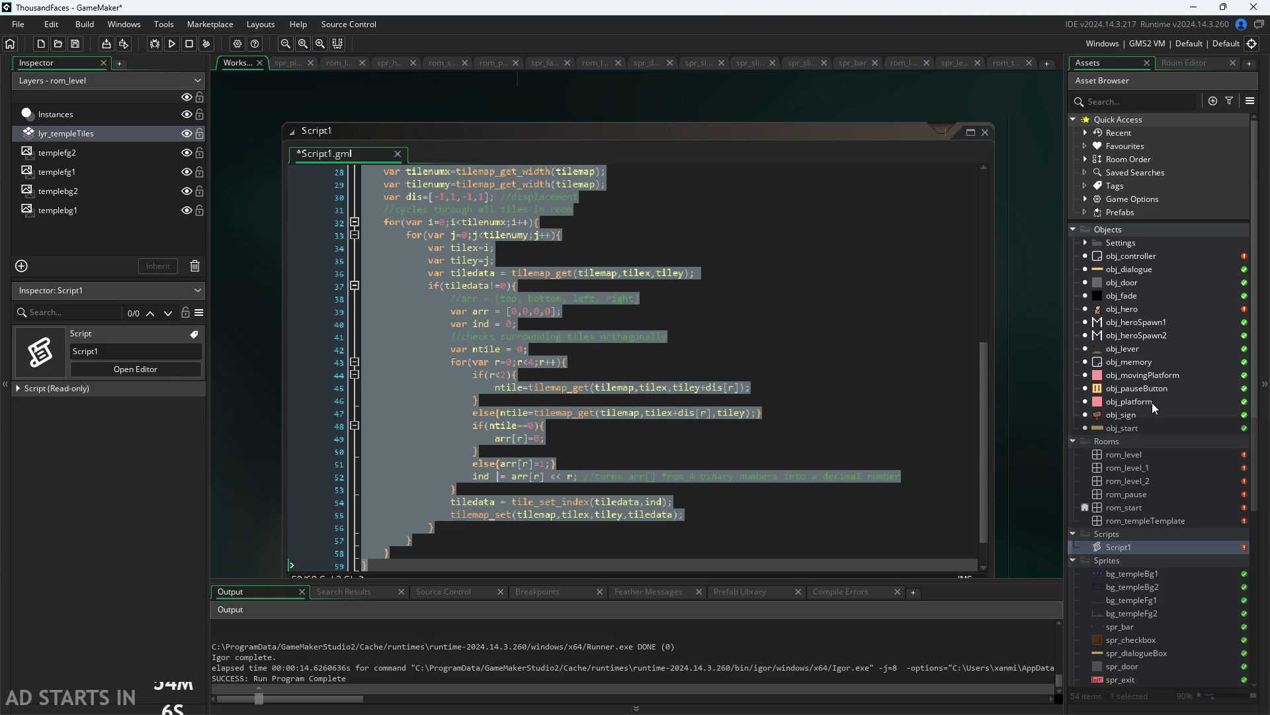
pyautogui.doubleClick(1144, 259)
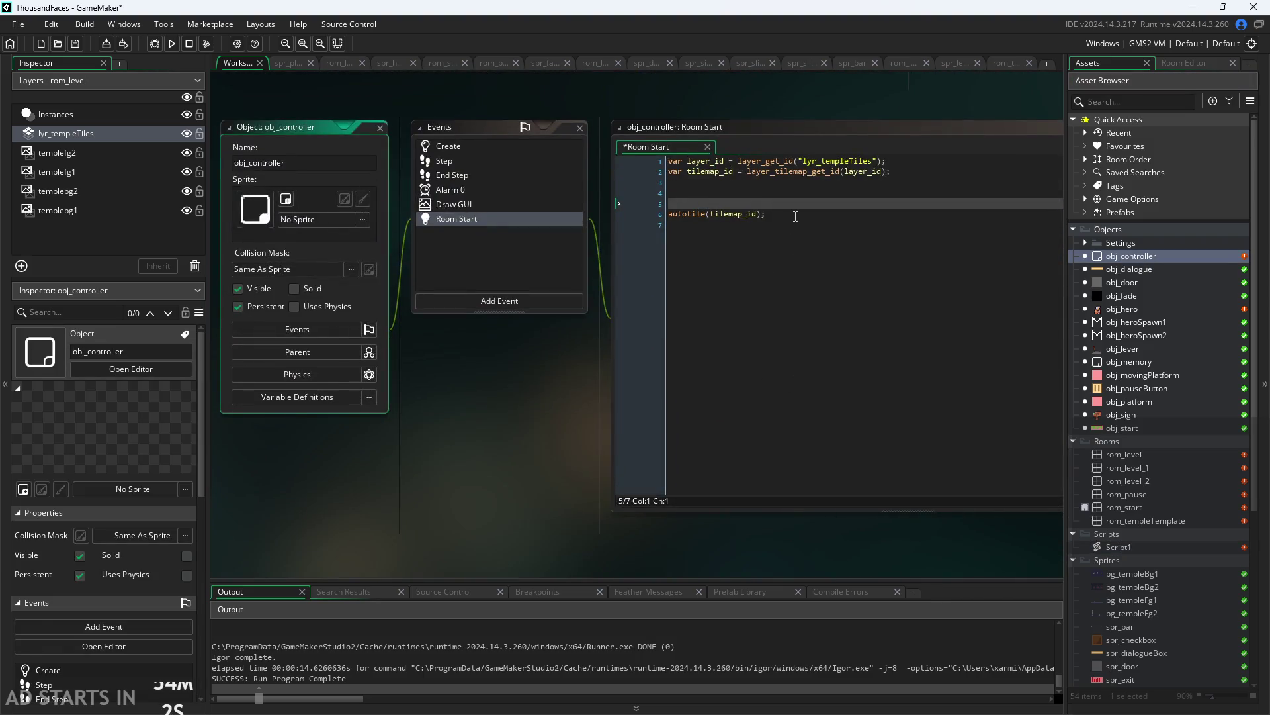
# Comment out the autotile(tilemap_id) call in the Room Start code
pyautogui.tripleClick(800, 209)
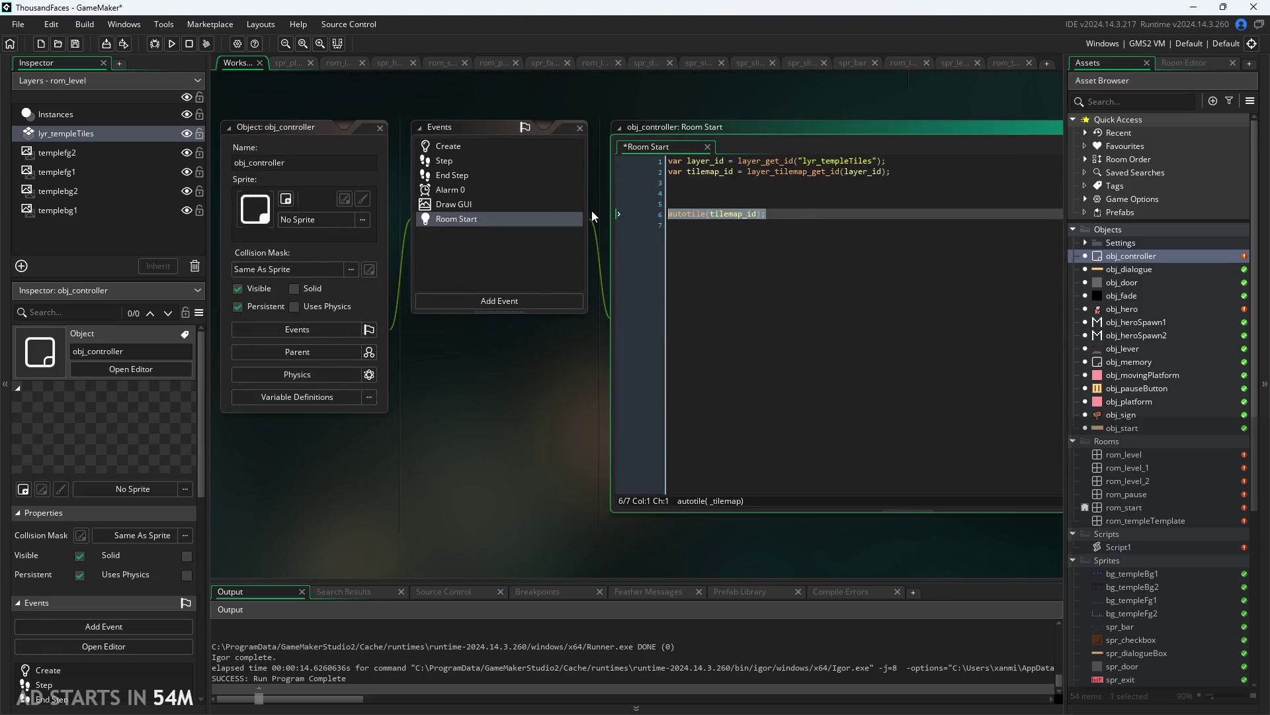
pyautogui.hotkey('ctrl', 'k')
pyautogui.click(810, 194)
pyautogui.press('Delete')
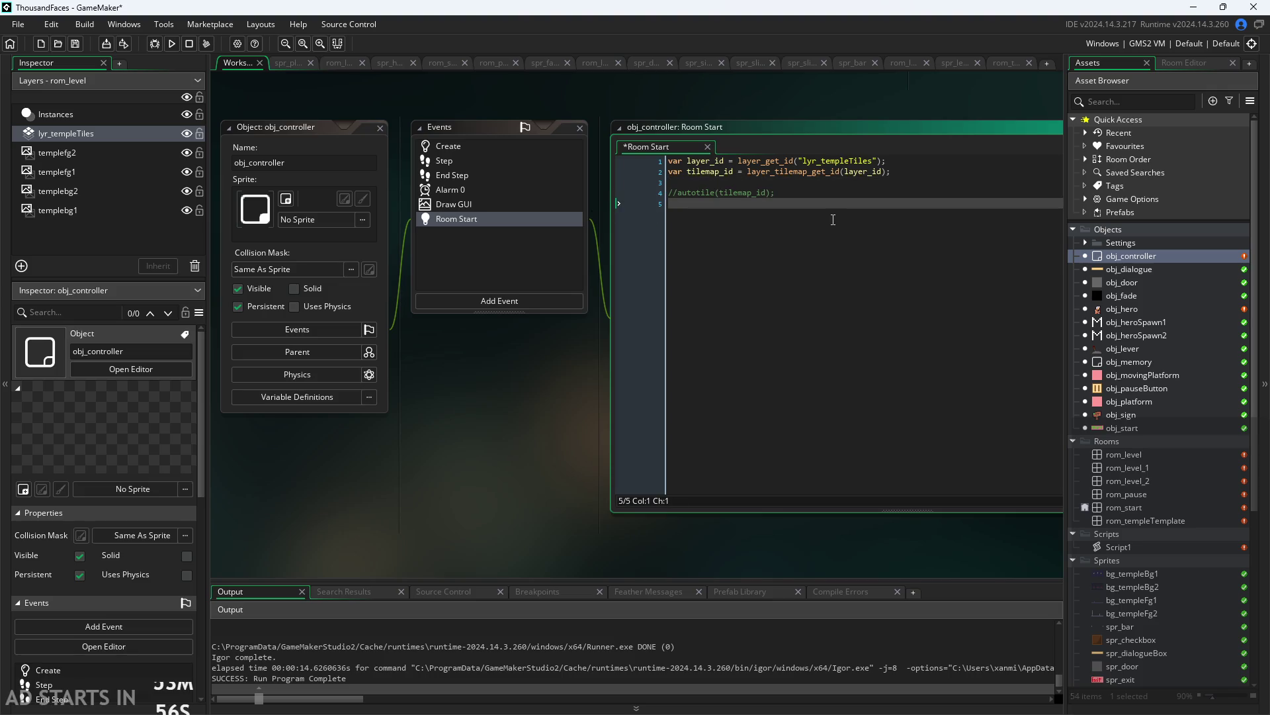
# Paste the Script1 loop code, delete its neighbour-checking lines 18–33, and maximise the editor
pyautogui.hotkey('ctrl', 'v')
pyautogui.hscroll(5, 402, 557)
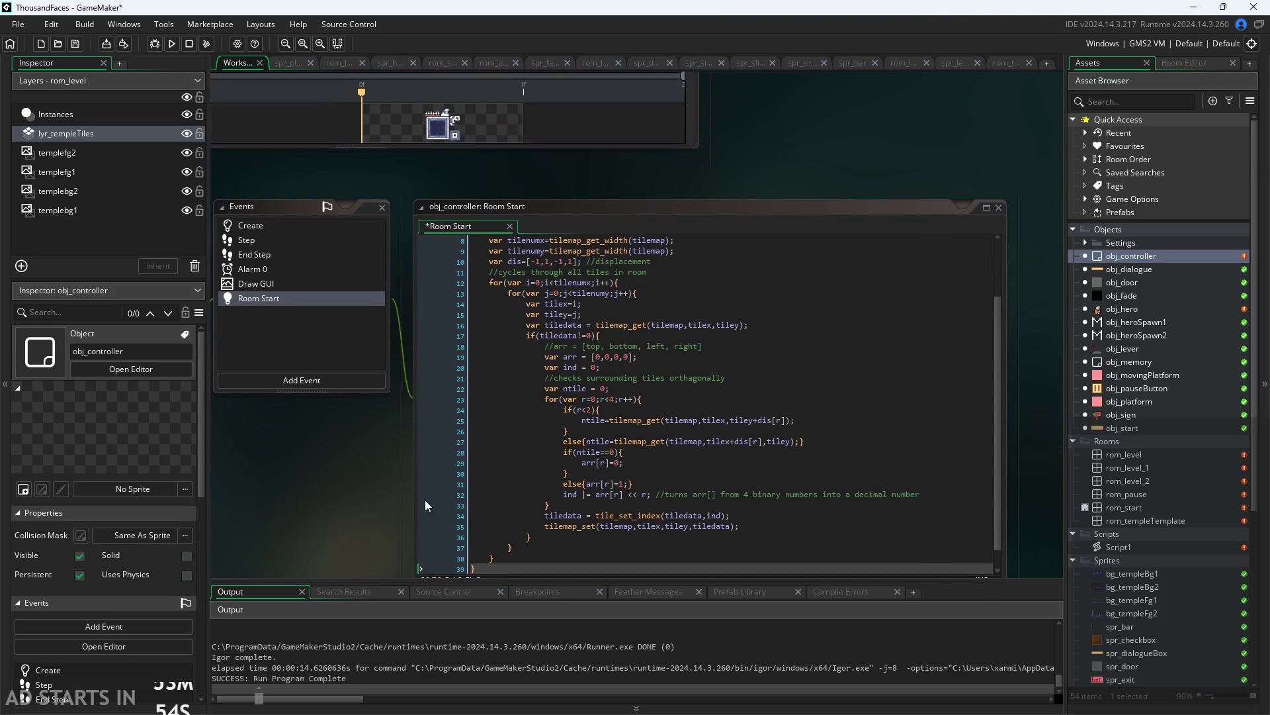
pyautogui.moveTo(713, 427)
pyautogui.mouseDown()
pyautogui.moveTo(423, 375)
pyautogui.moveTo(260, 329)
pyautogui.moveTo(248, 343)
pyautogui.moveTo(168, 265)
pyautogui.moveTo(149, 260)
pyautogui.moveTo(145, 273)
pyautogui.moveTo(138, 251)
pyautogui.moveTo(137, 266)
pyautogui.mouseUp()
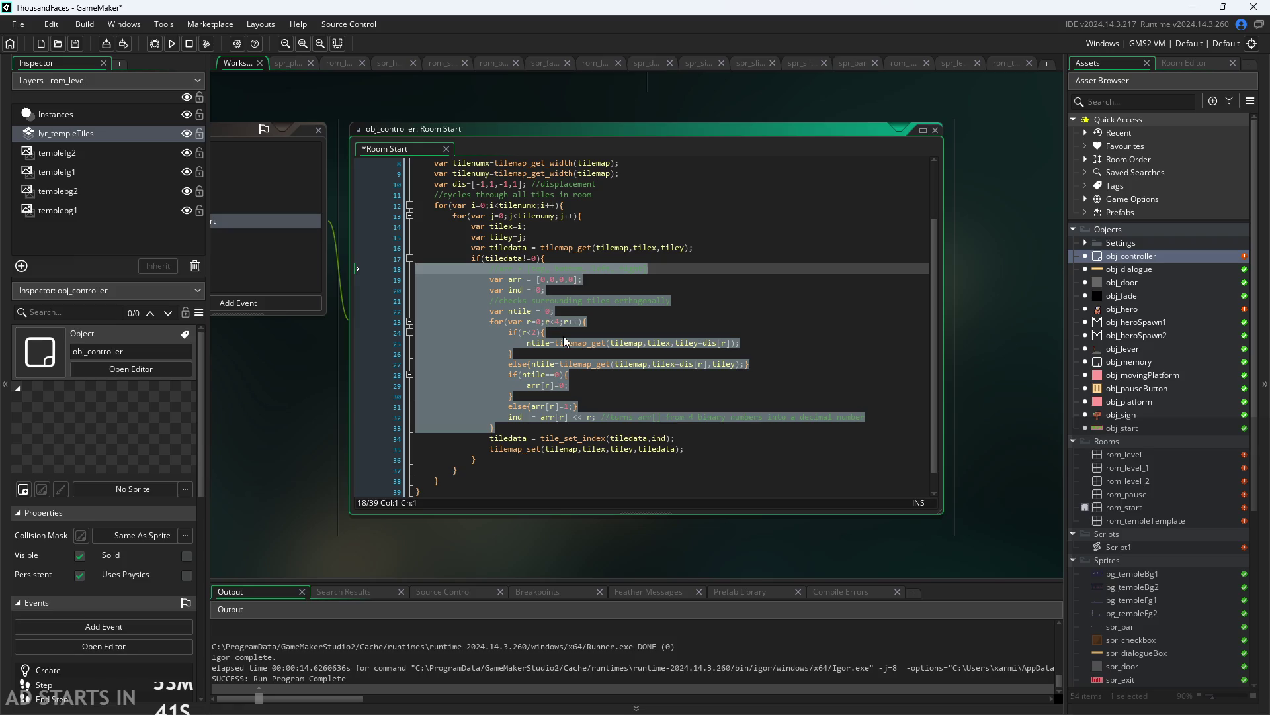
pyautogui.press('Delete')
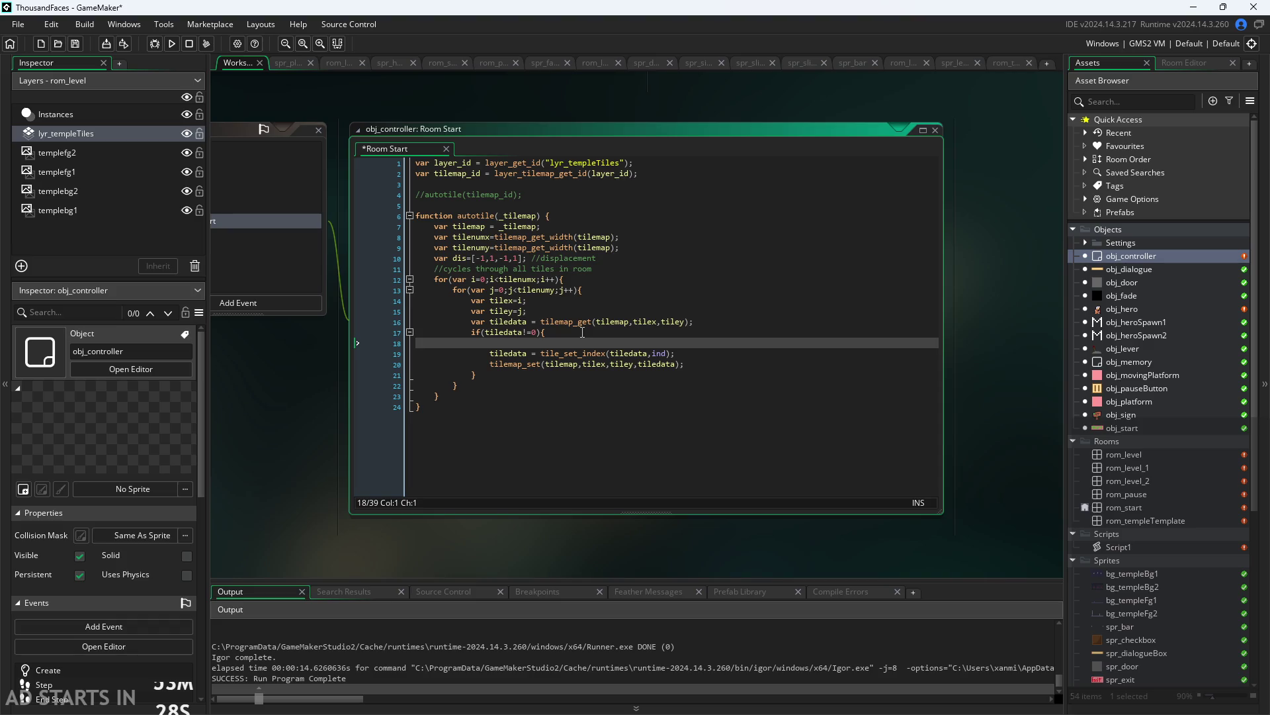
pyautogui.hotkey('shift', 'Escape')
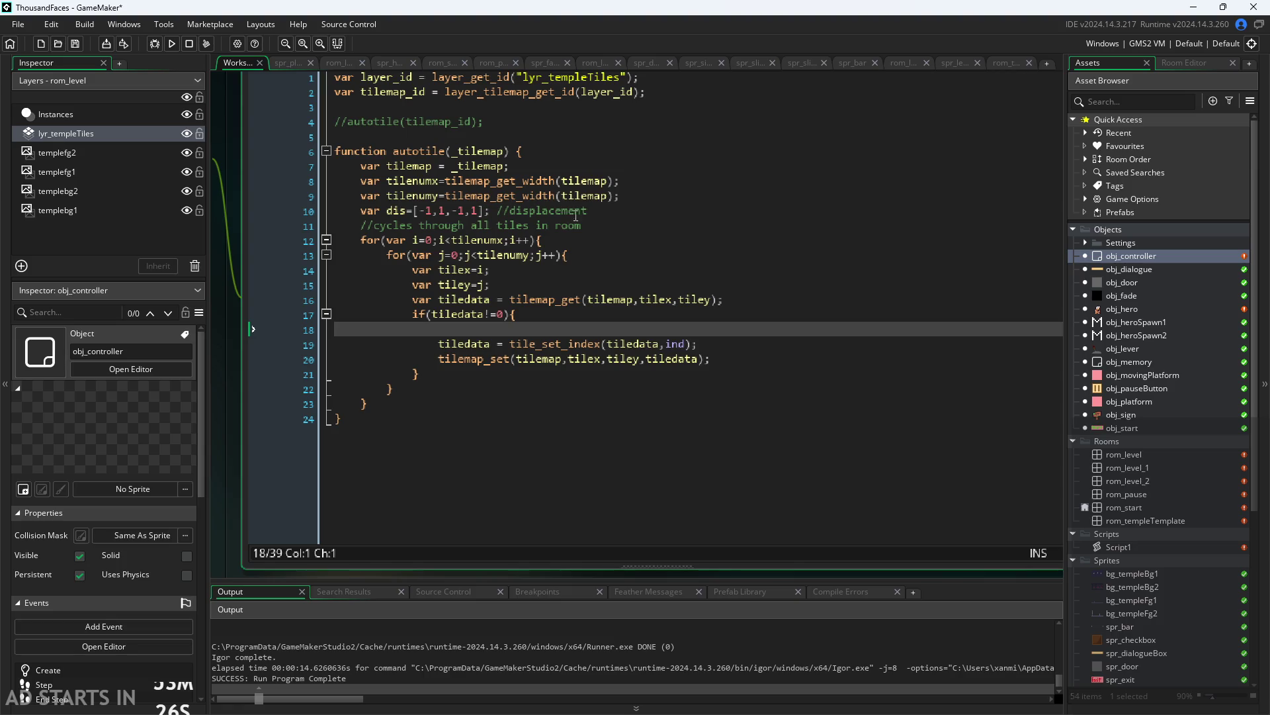
# Delete the unused displacement array line and the empty line inside the if block
pyautogui.tripleClick(576, 215)
pyautogui.press('BackSpace')
pyautogui.press('BackSpace')
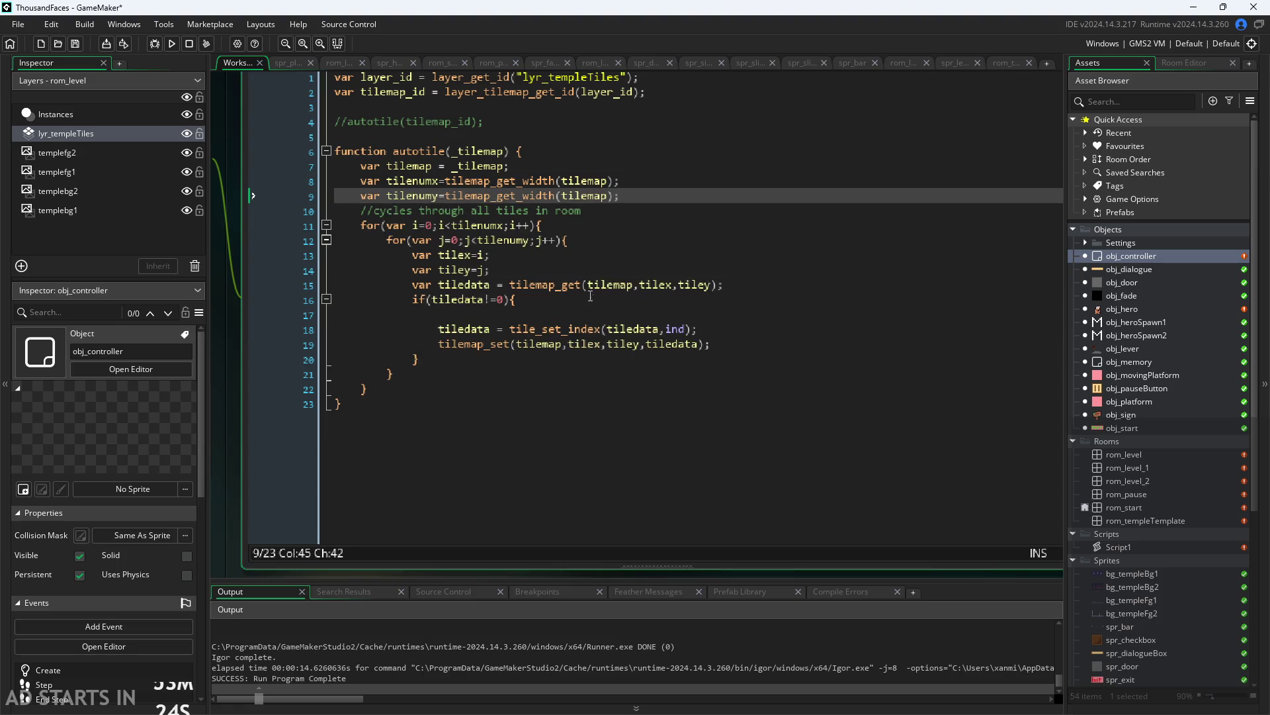
pyautogui.press('Down')
pyautogui.press('Down')
pyautogui.press('Down')
pyautogui.press('Up')
pyautogui.press('Down')
pyautogui.click(538, 283)
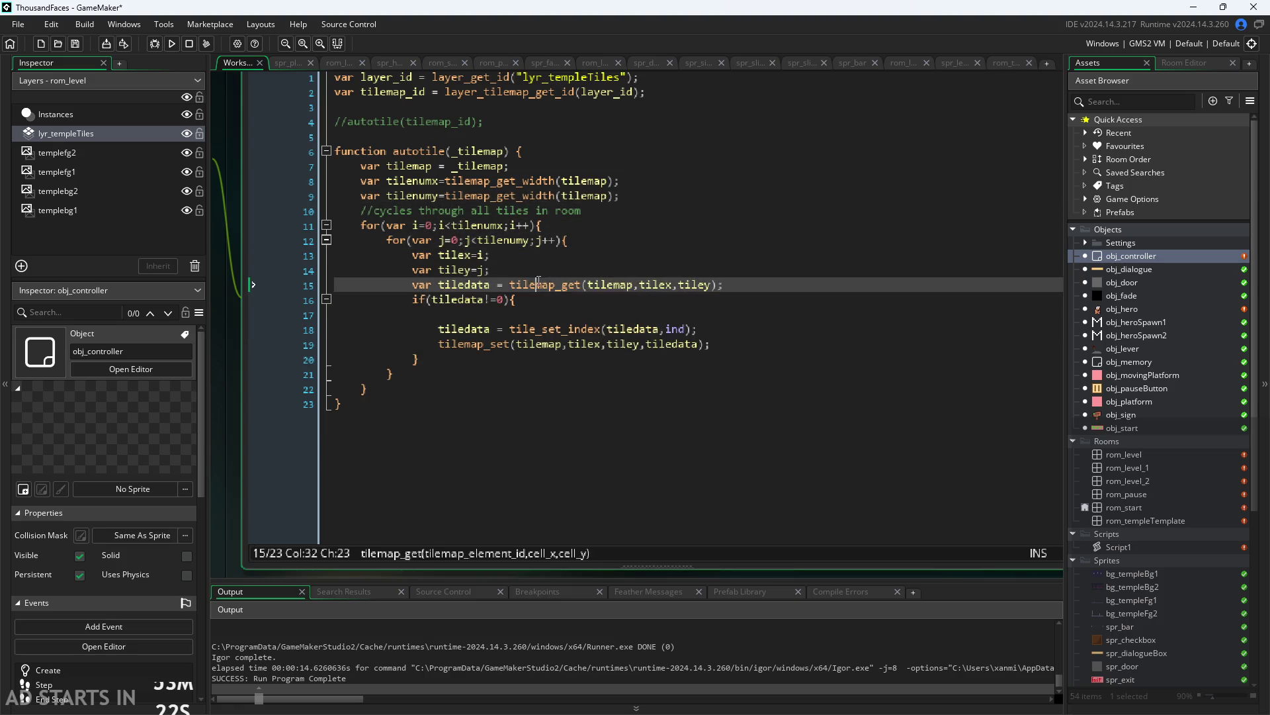
pyautogui.press('Up')
pyautogui.press('Up')
pyautogui.press('Down')
pyautogui.click(595, 311)
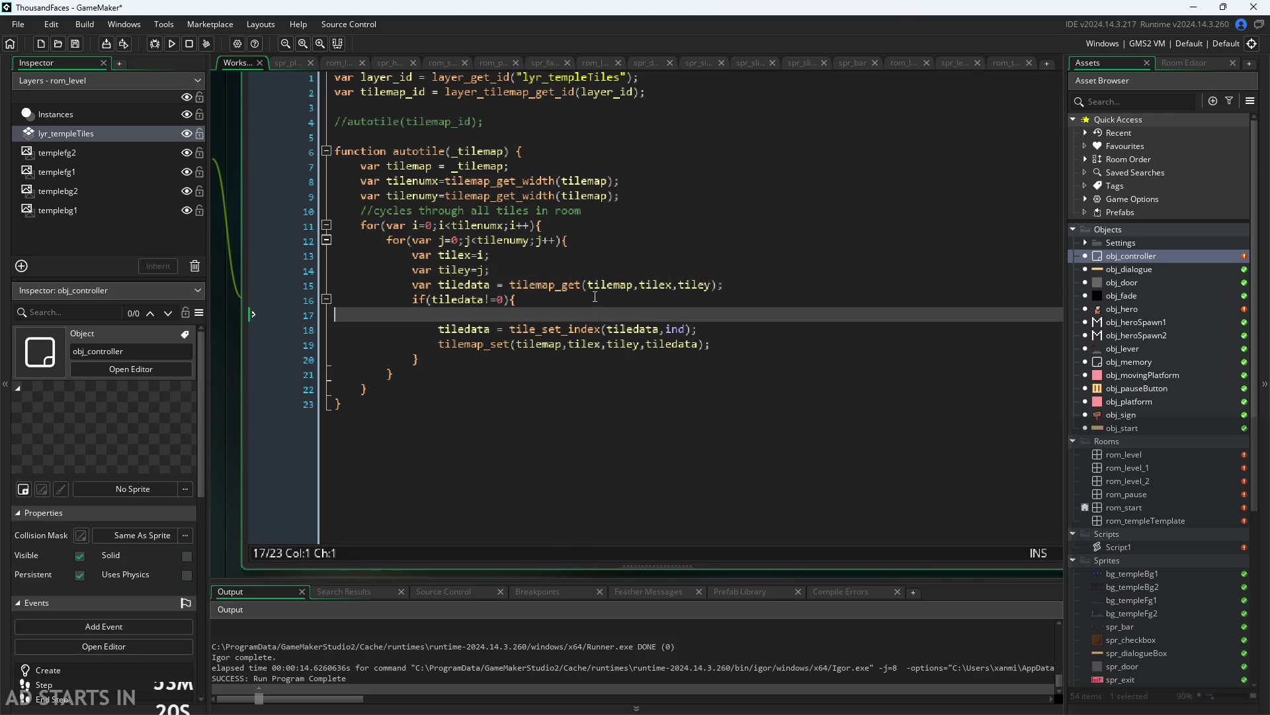
pyautogui.click(595, 297)
pyautogui.click(605, 311)
pyautogui.press('BackSpace')
# Run the game to test the trimmed tiling loop
pyautogui.click(744, 328)
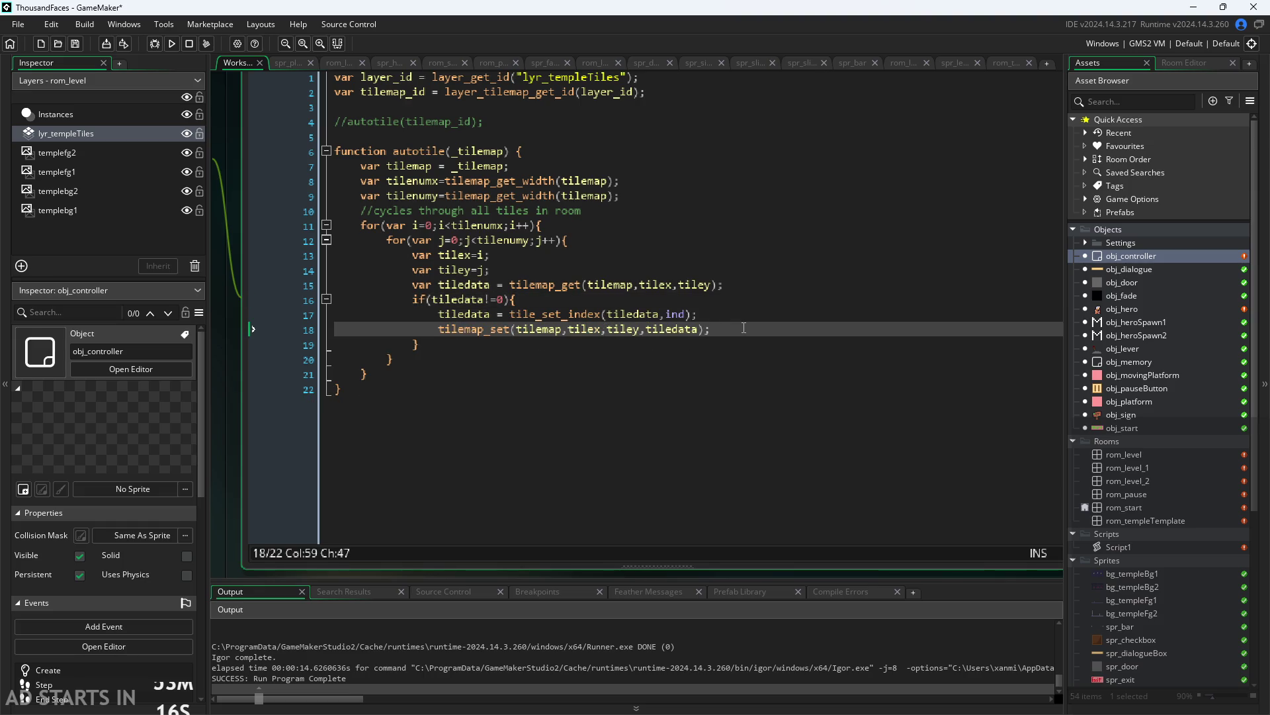
pyautogui.click(490, 342)
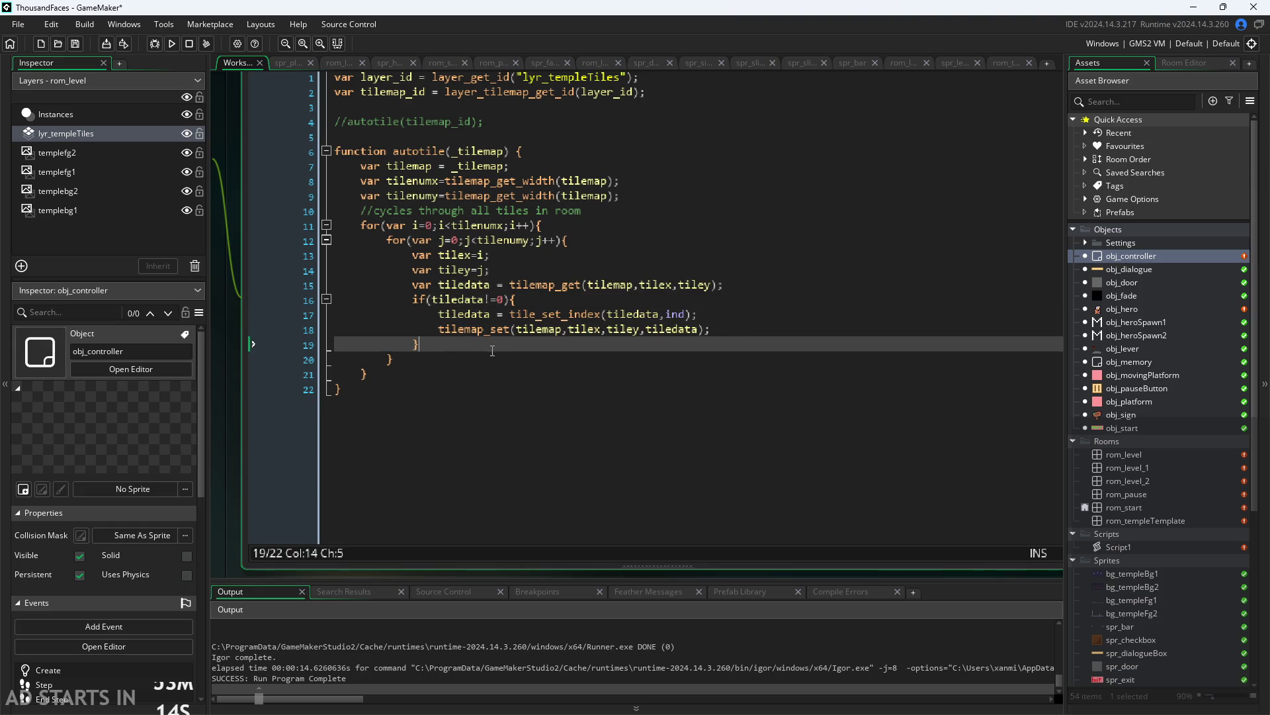
pyautogui.click(537, 152)
pyautogui.click(575, 211)
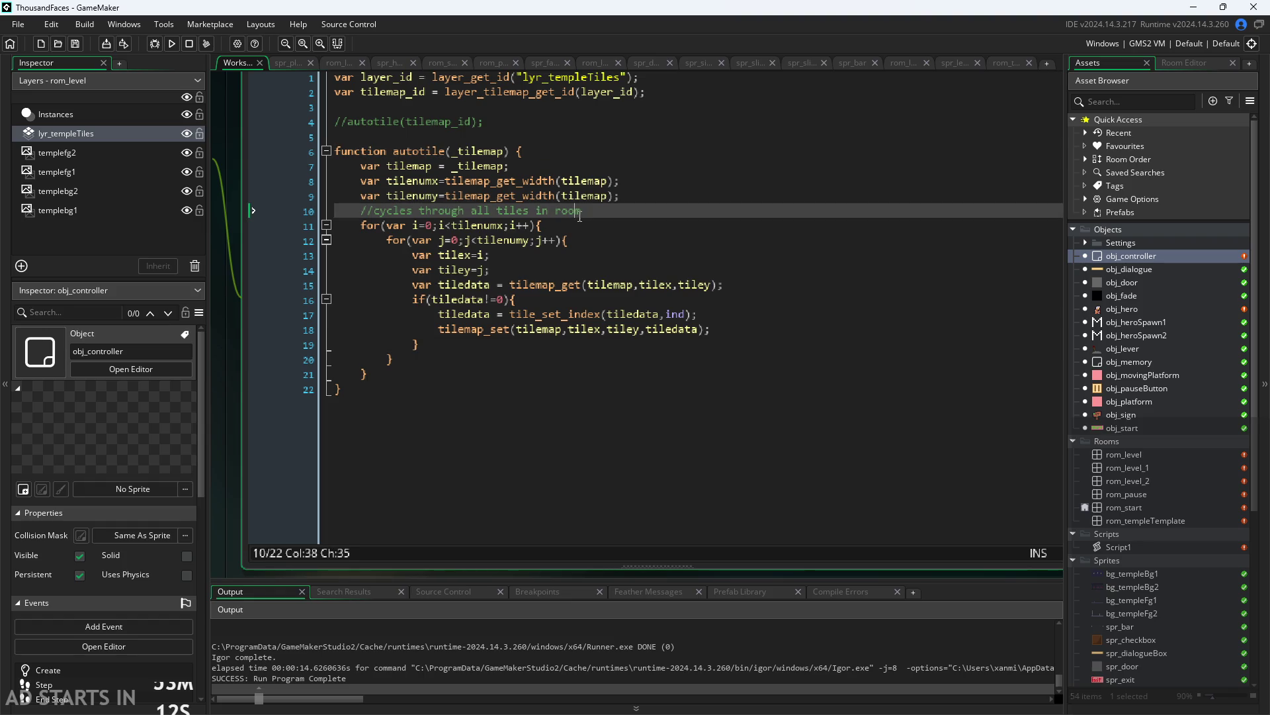
pyautogui.click(591, 240)
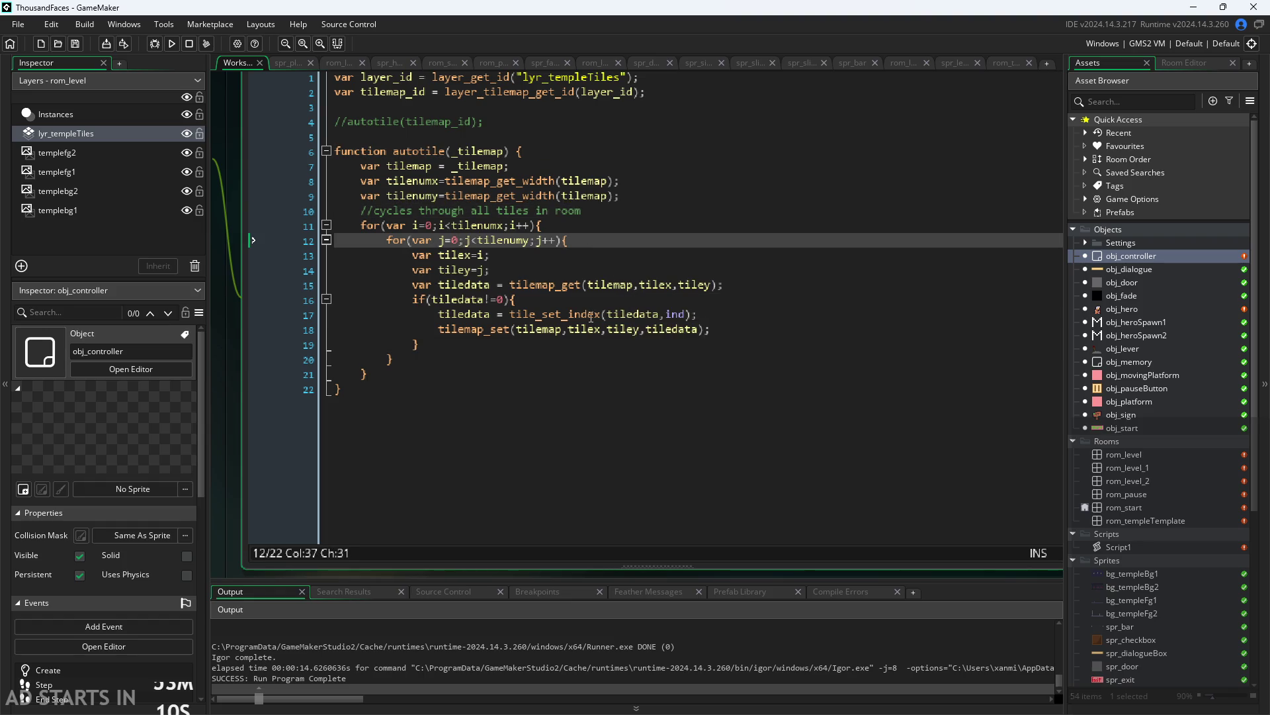
pyautogui.click(174, 44)
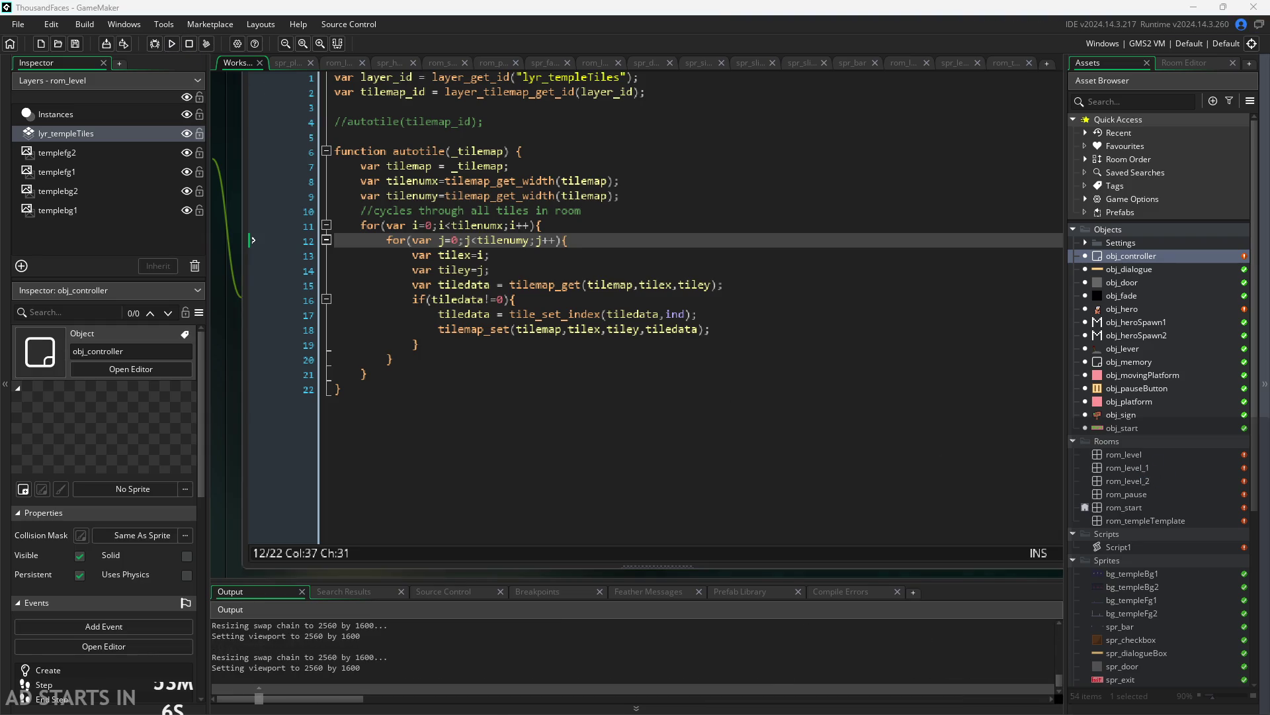
# Replace the ind argument of tile_set_index with 2
pyautogui.doubleClick(684, 315)
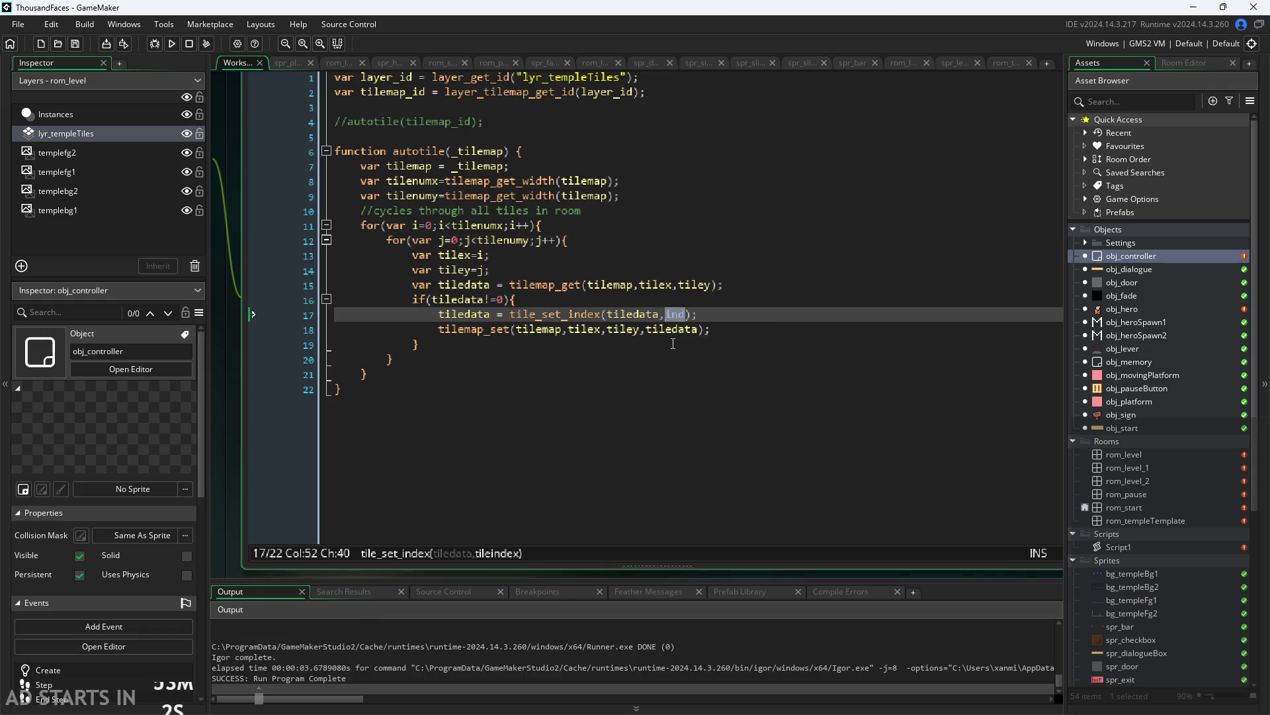
pyautogui.write('2')
pyautogui.click(709, 439)
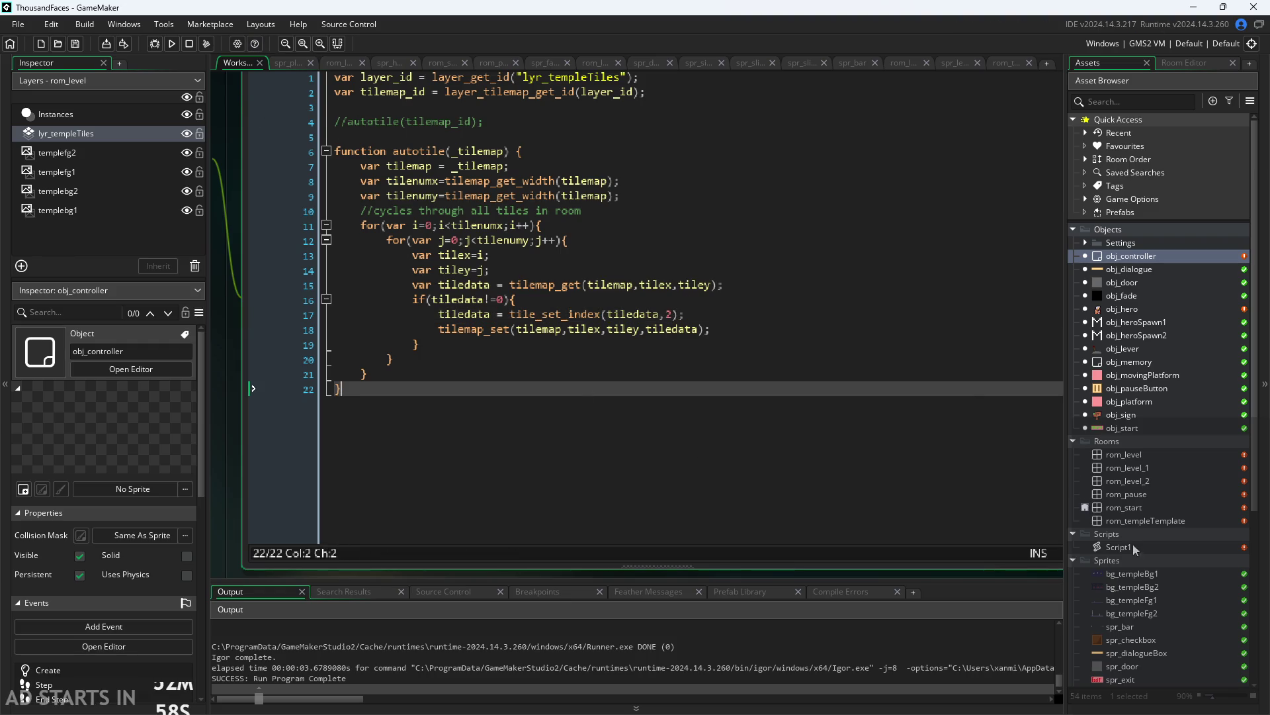
pyautogui.scroll(-3, 1133, 545)
# Change the tile_set_index tile value from 2 to 13 and run the game
pyautogui.click(670, 315)
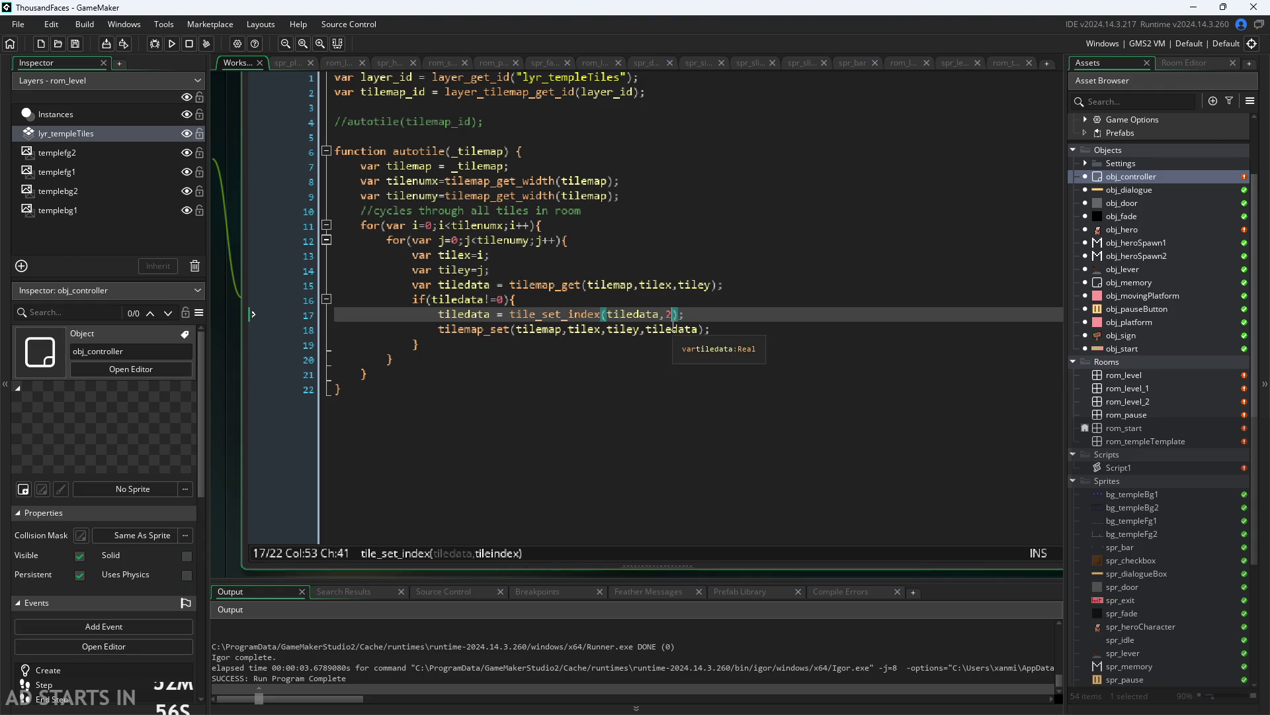
pyautogui.press('BackSpace')
pyautogui.write('13')
pyautogui.click(869, 368)
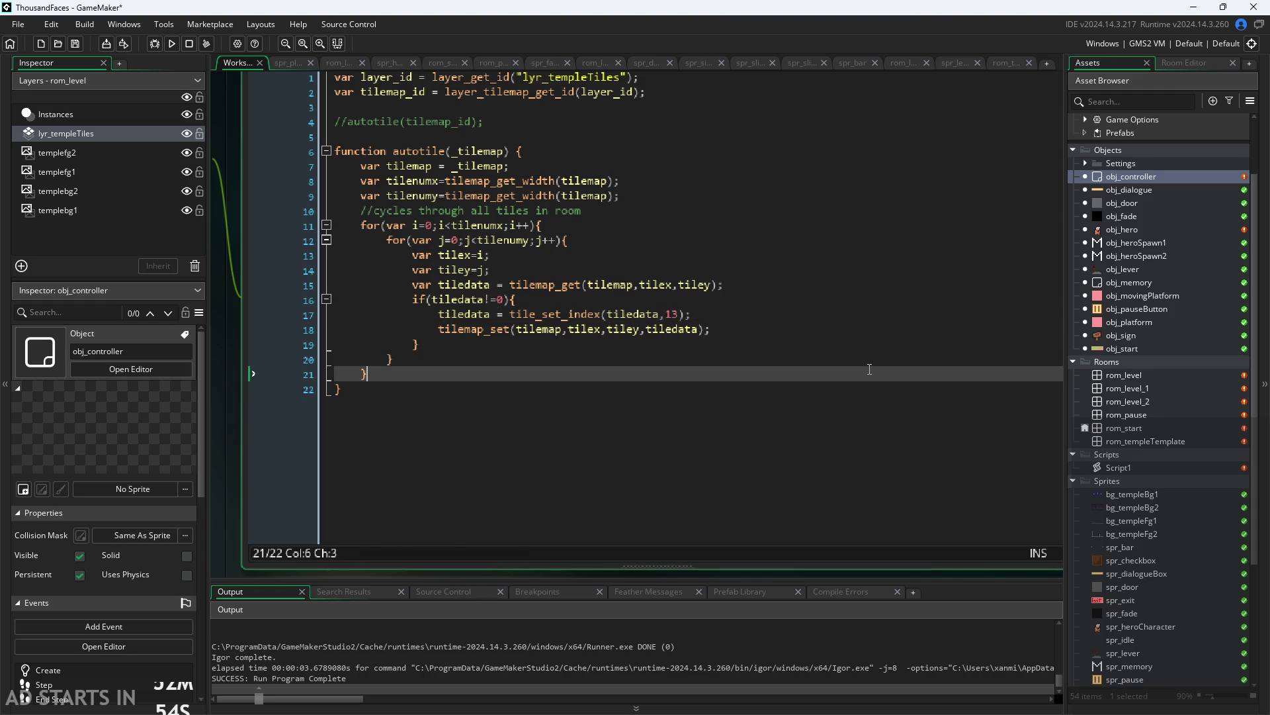
pyautogui.click(171, 44)
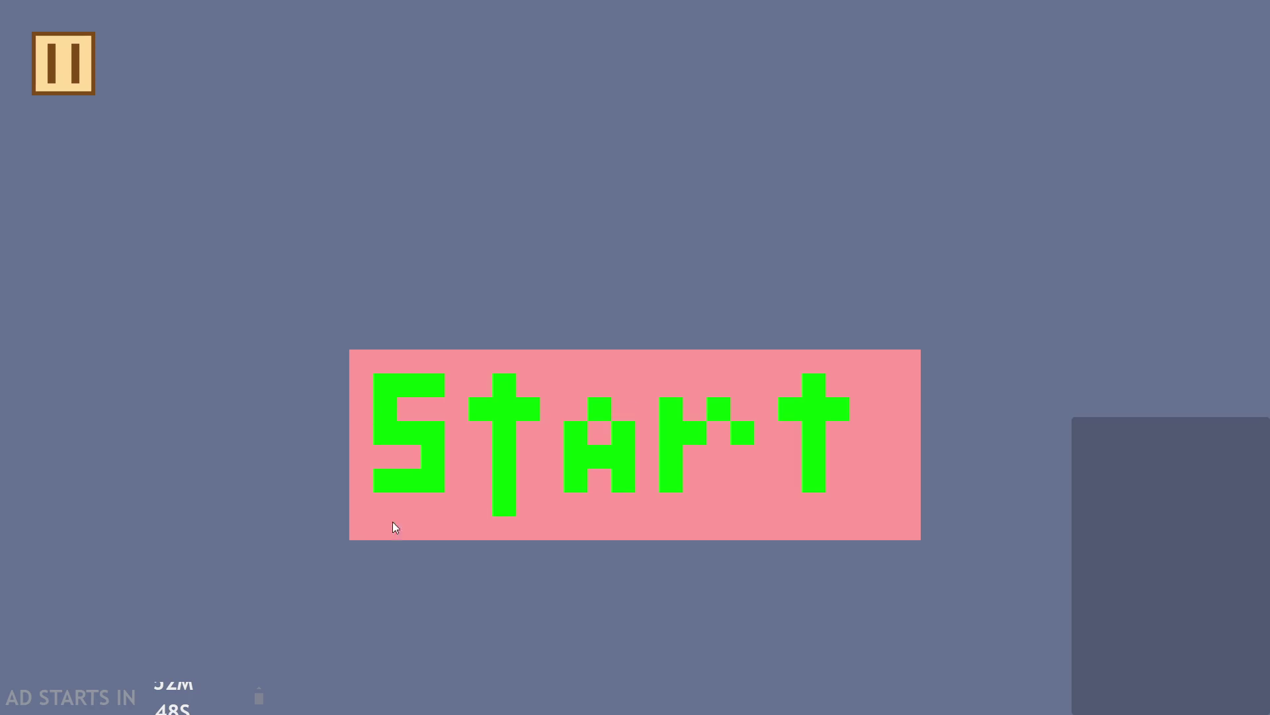
# Play the level and jump to check the tiles, close it, then rerun and inspect again
pyautogui.click(547, 466)
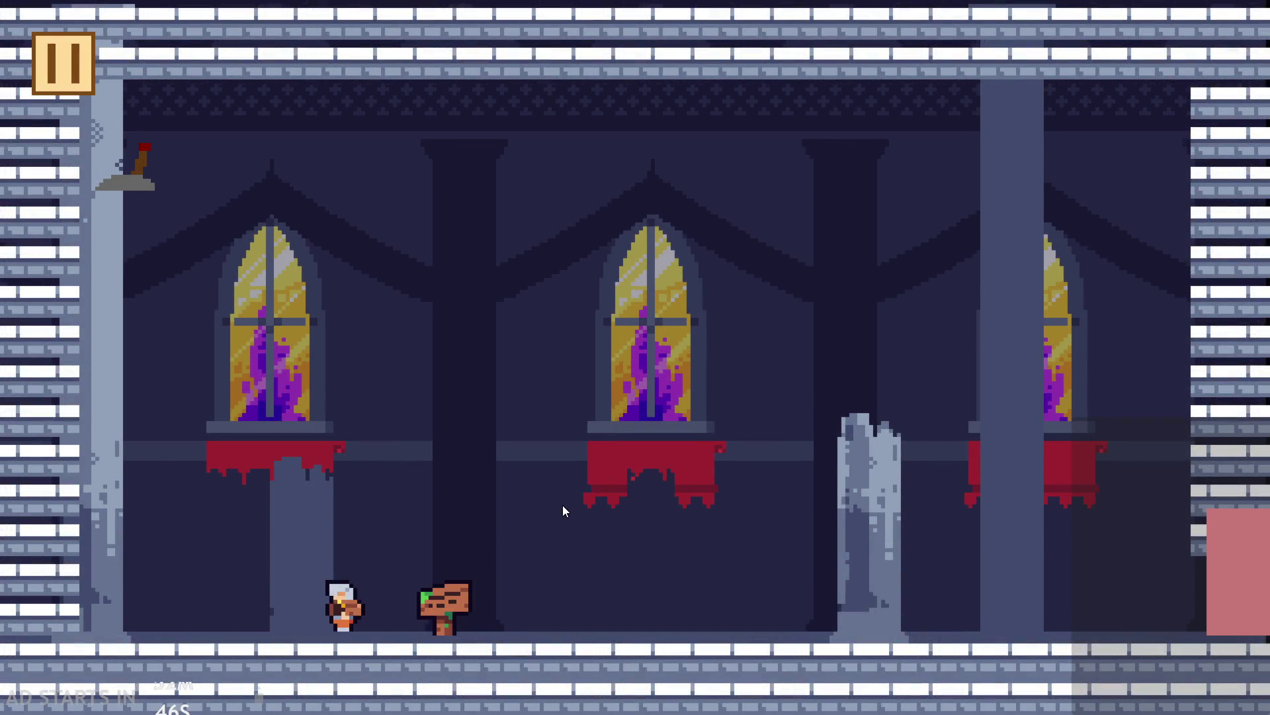
pyautogui.press('space')
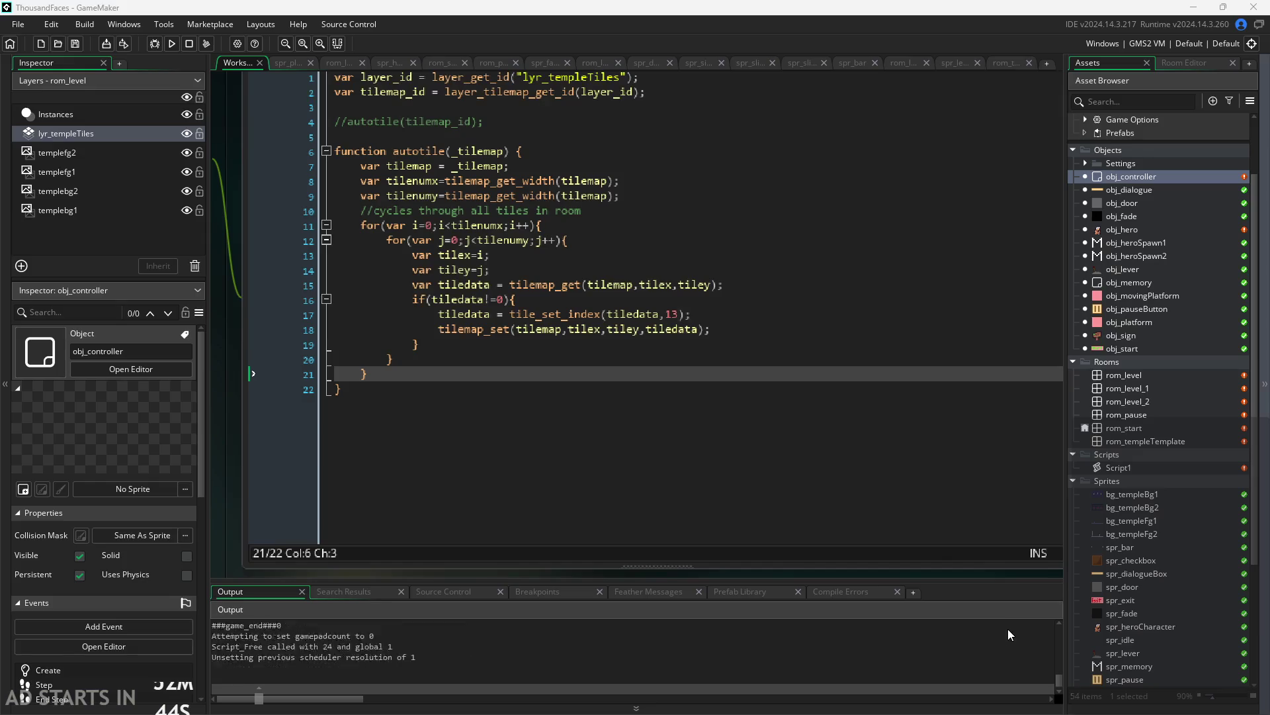
pyautogui.click(678, 315)
pyautogui.write('0')
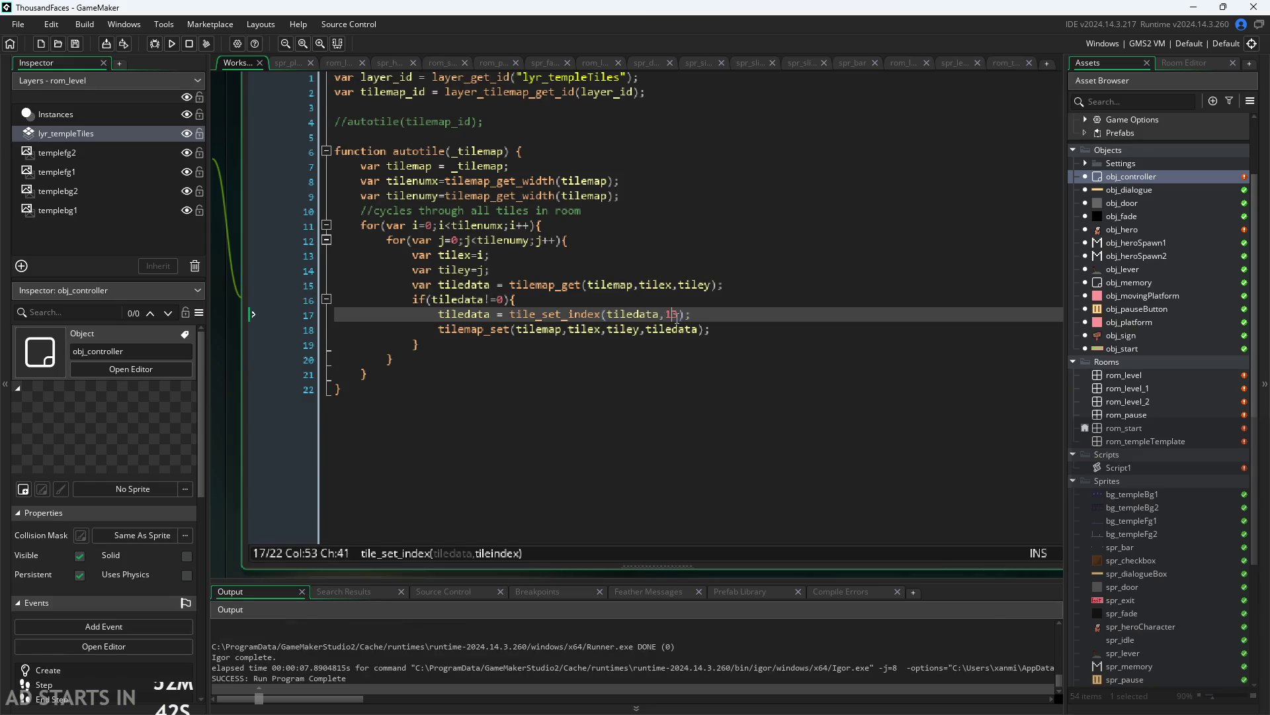
pyautogui.click(172, 43)
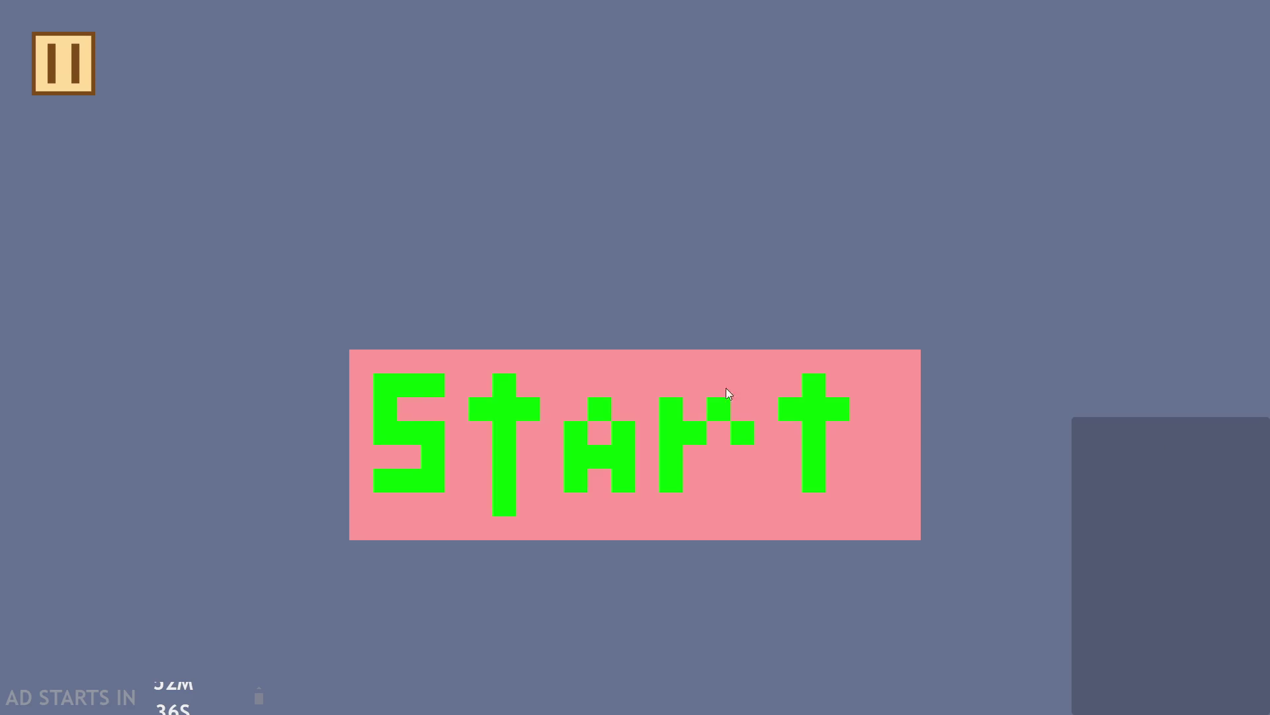
pyautogui.click(673, 389)
pyautogui.click(335, 346)
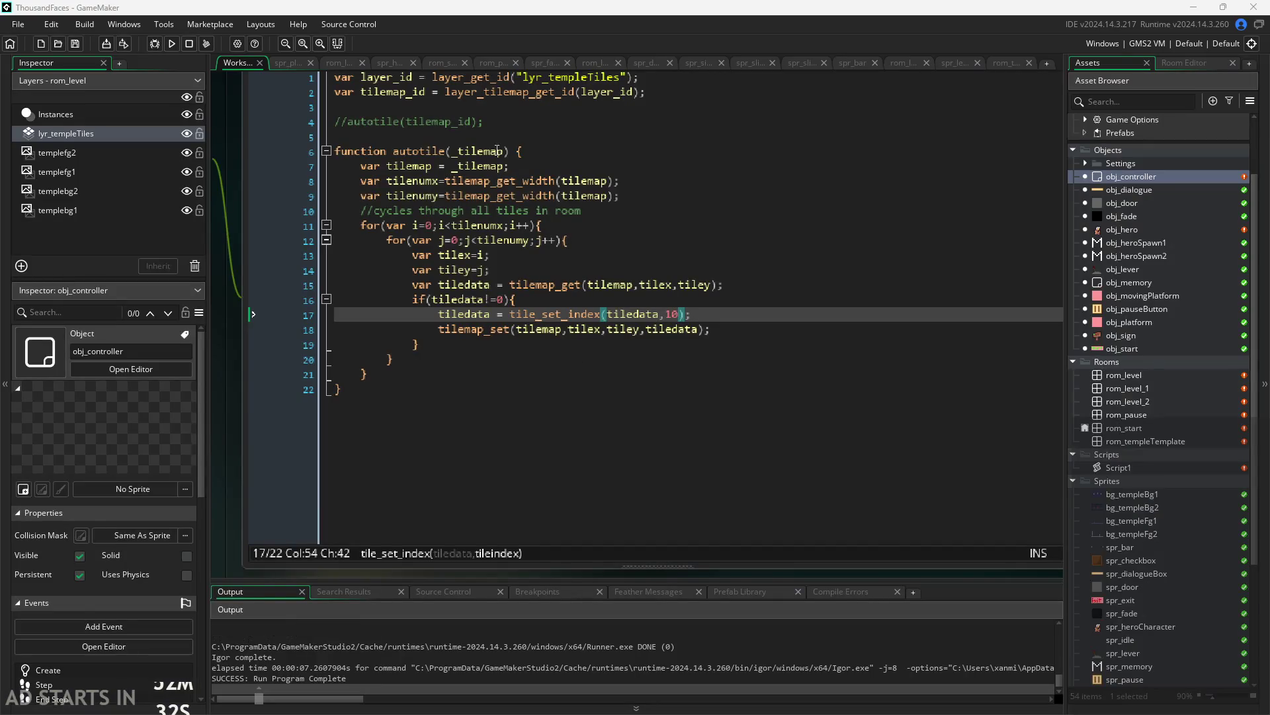
# Remove the autotile function header, its closing brace, and the var tilemap = _tilemap line
pyautogui.moveTo(524, 151)
pyautogui.mouseDown()
pyautogui.moveTo(182, 132)
pyautogui.moveTo(179, 150)
pyautogui.mouseUp()
pyautogui.press('BackSpace')
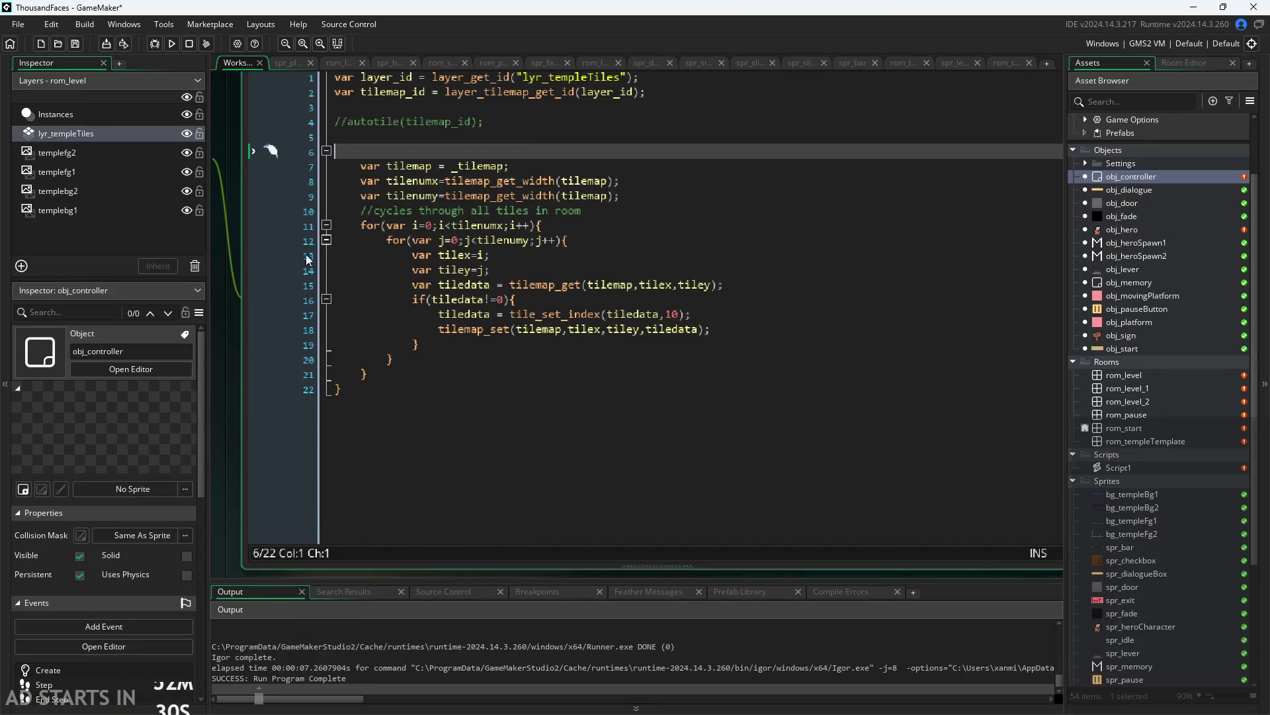
pyautogui.click(406, 388)
pyautogui.press('BackSpace')
pyautogui.scroll(1, 499, 443)
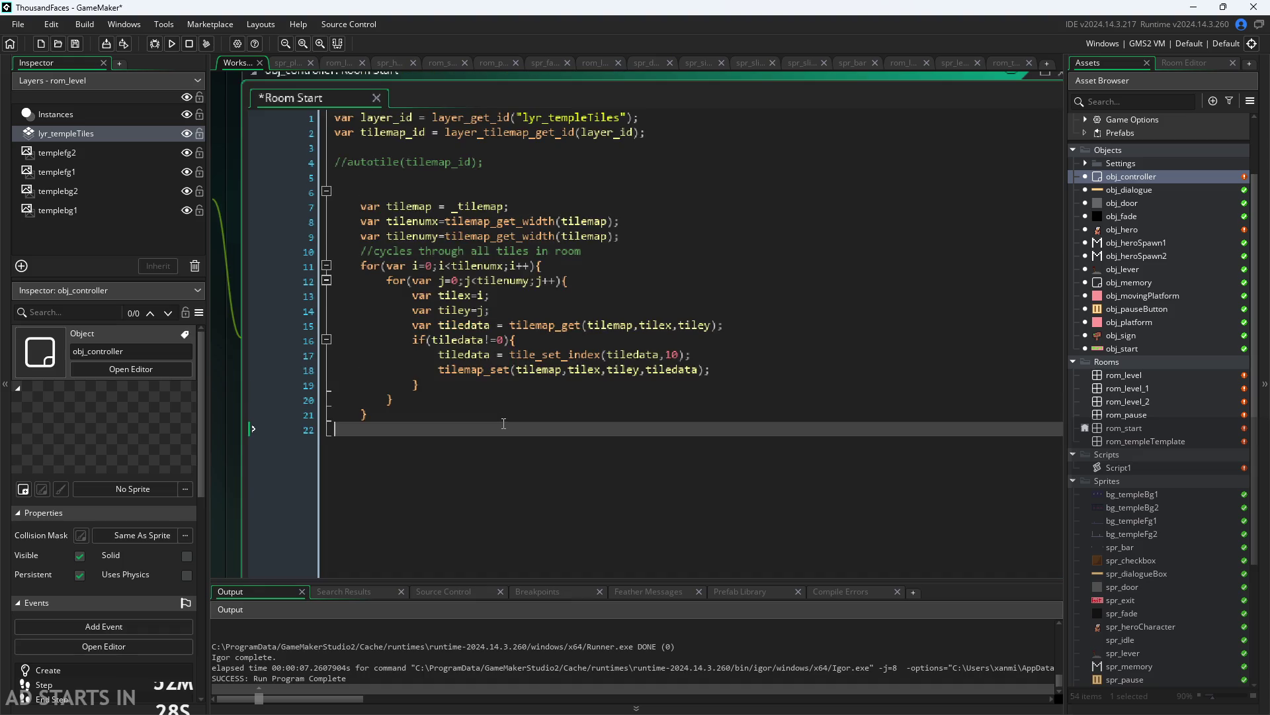
pyautogui.moveTo(509, 206); pyautogui.dragTo(253, 207)
pyautogui.press('BackSpace')
pyautogui.press('BackSpace')
pyautogui.press('BackSpace')
pyautogui.press('BackSpace')
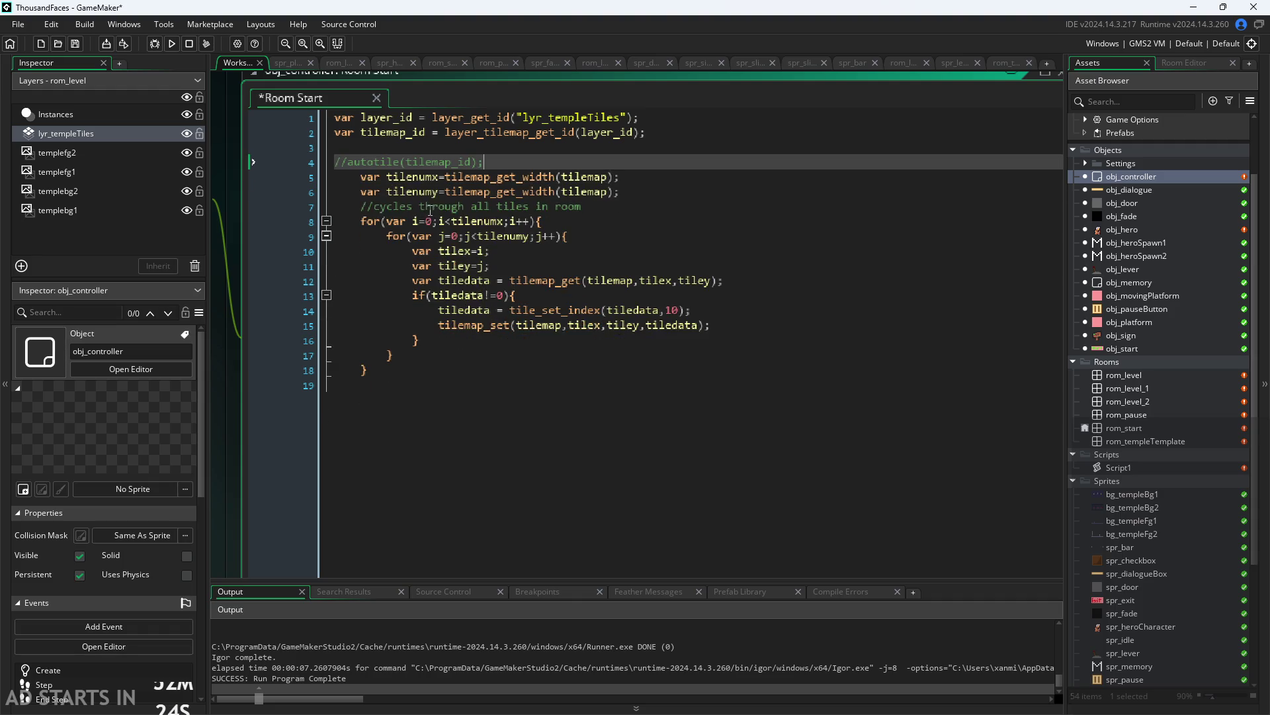
# Write 'var tilemap = tilemap_id;' on line 6 and save the project
pyautogui.press('Return')
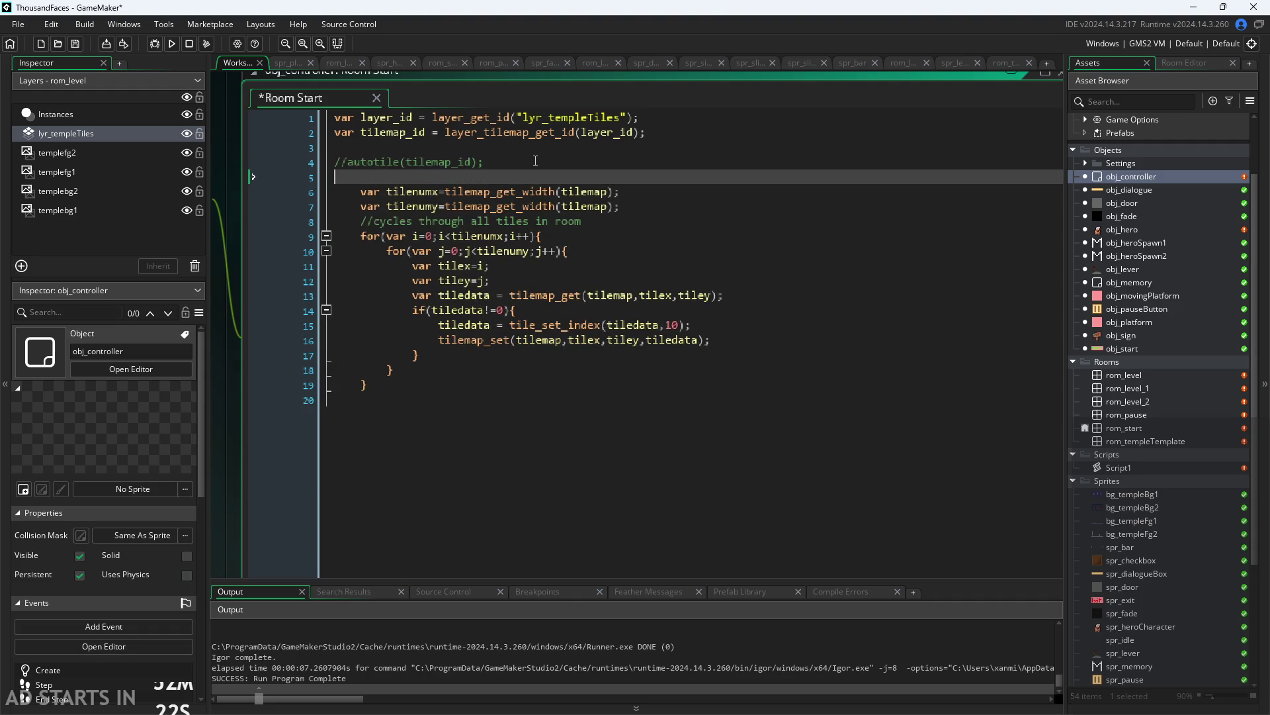
pyautogui.press('Return')
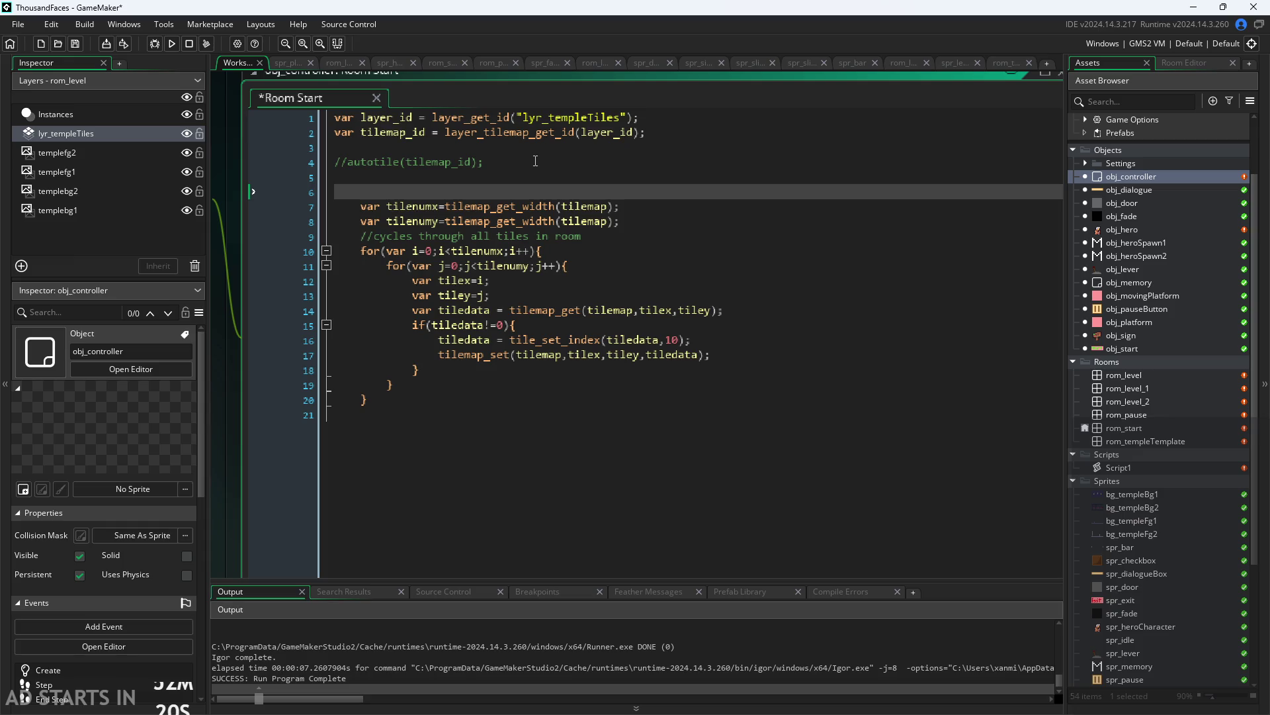
pyautogui.write('tilem')
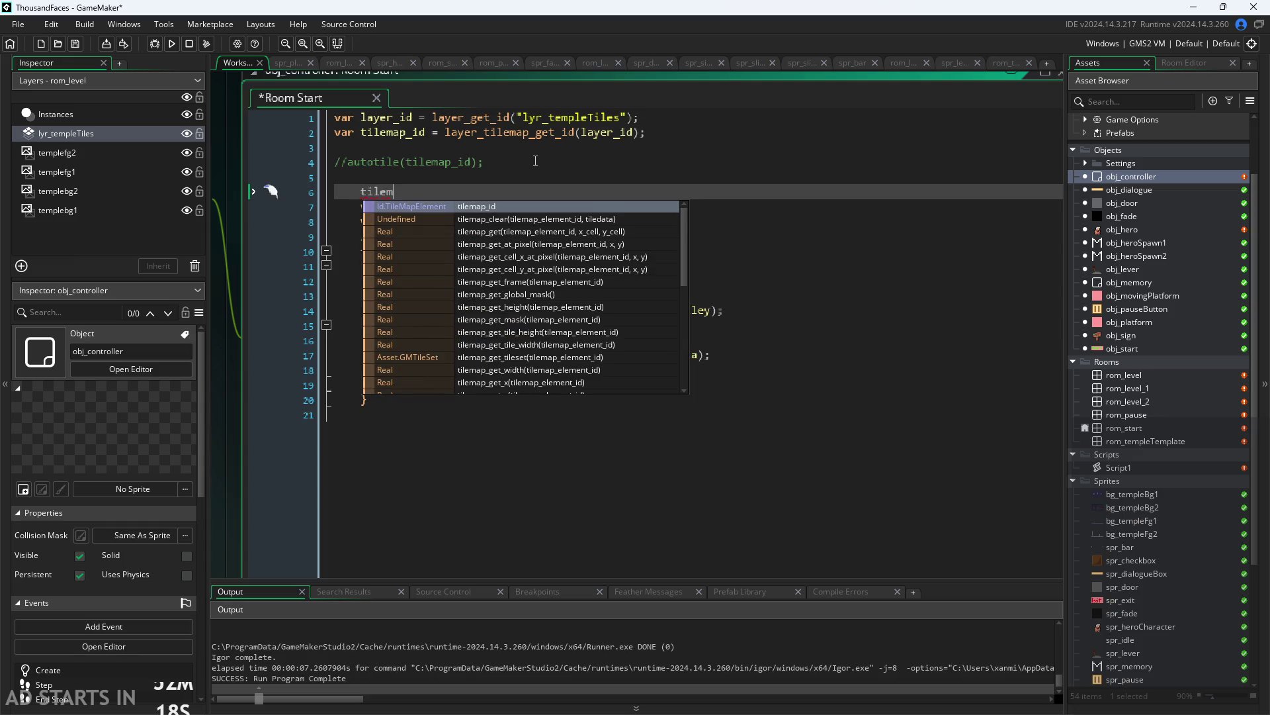
pyautogui.press('Return')
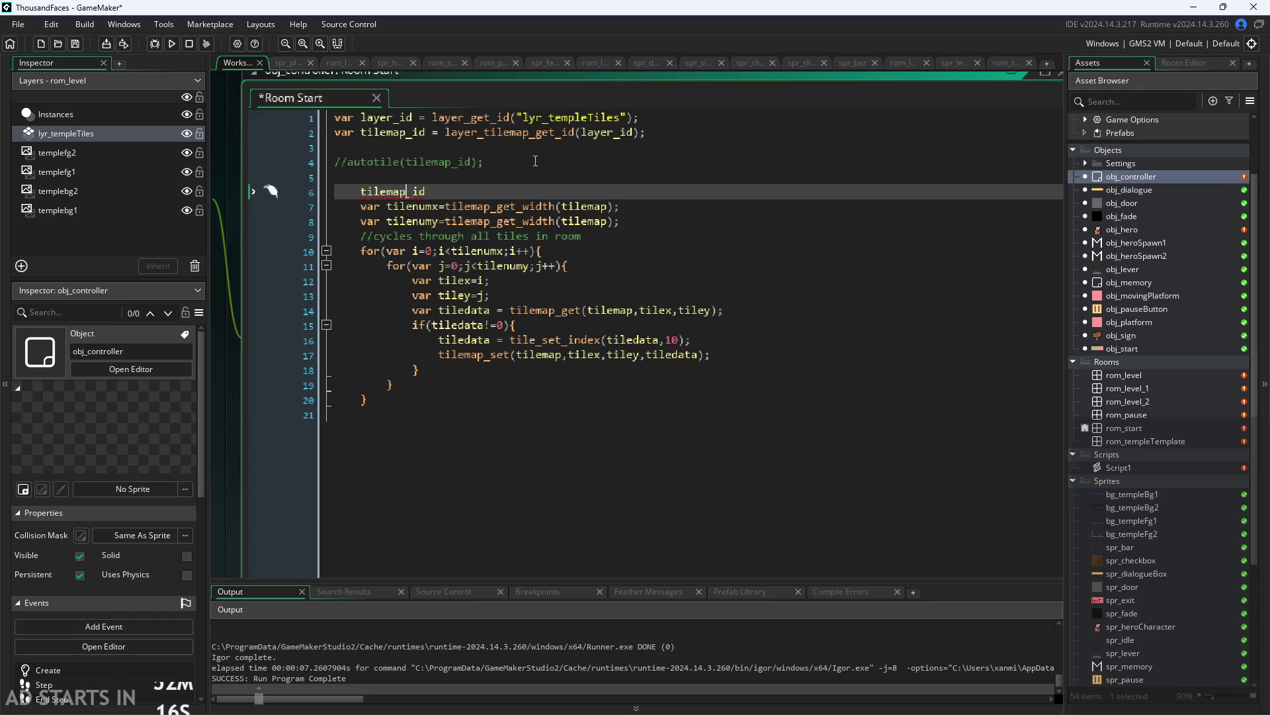
pyautogui.press('Home')
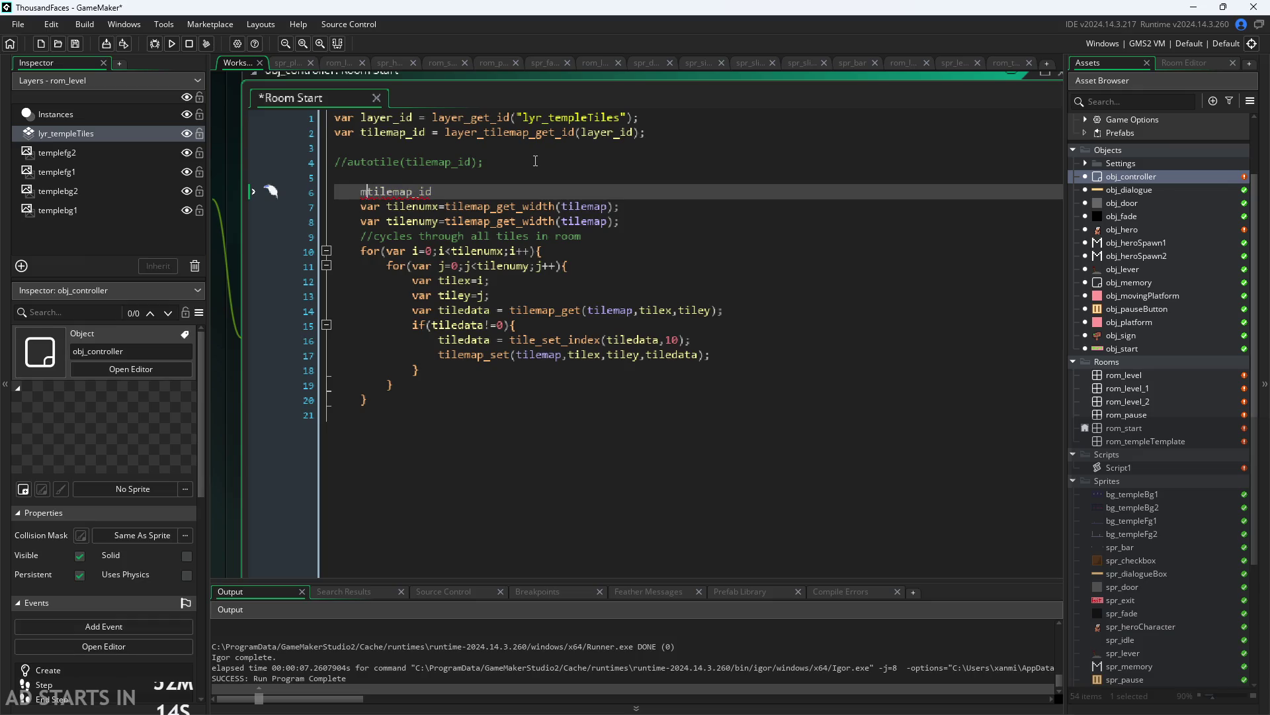
pyautogui.write('var')
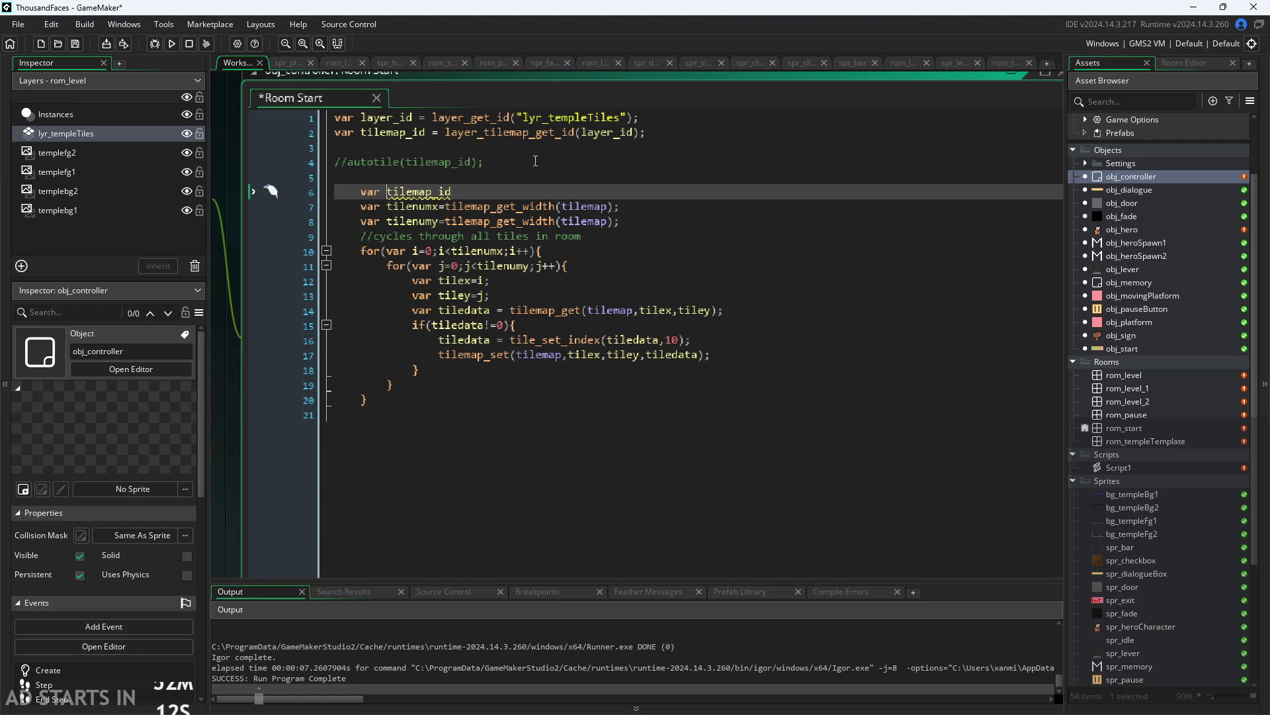
pyautogui.press('Right')
pyautogui.press('Right')
pyautogui.press('Right')
pyautogui.press('Right')
pyautogui.press('Delete')
pyautogui.press('Delete')
pyautogui.write('= tilemap_id;')
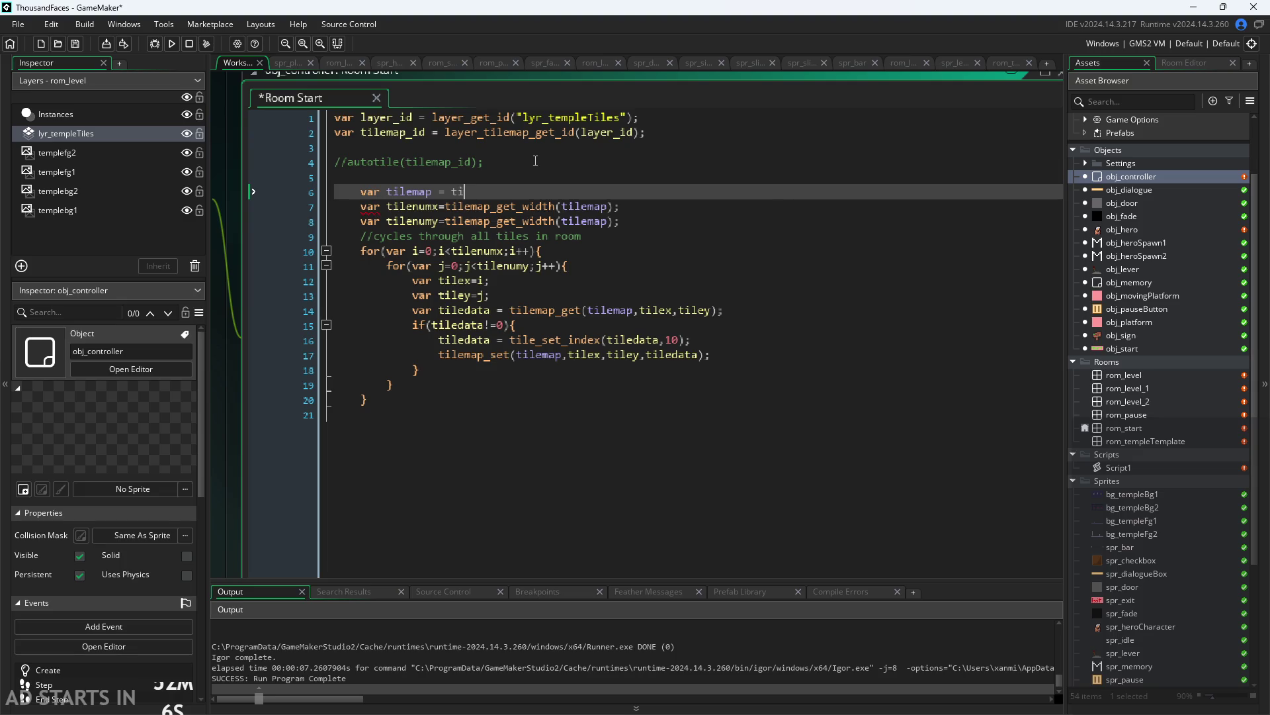
pyautogui.hotkey('ctrl', 's')
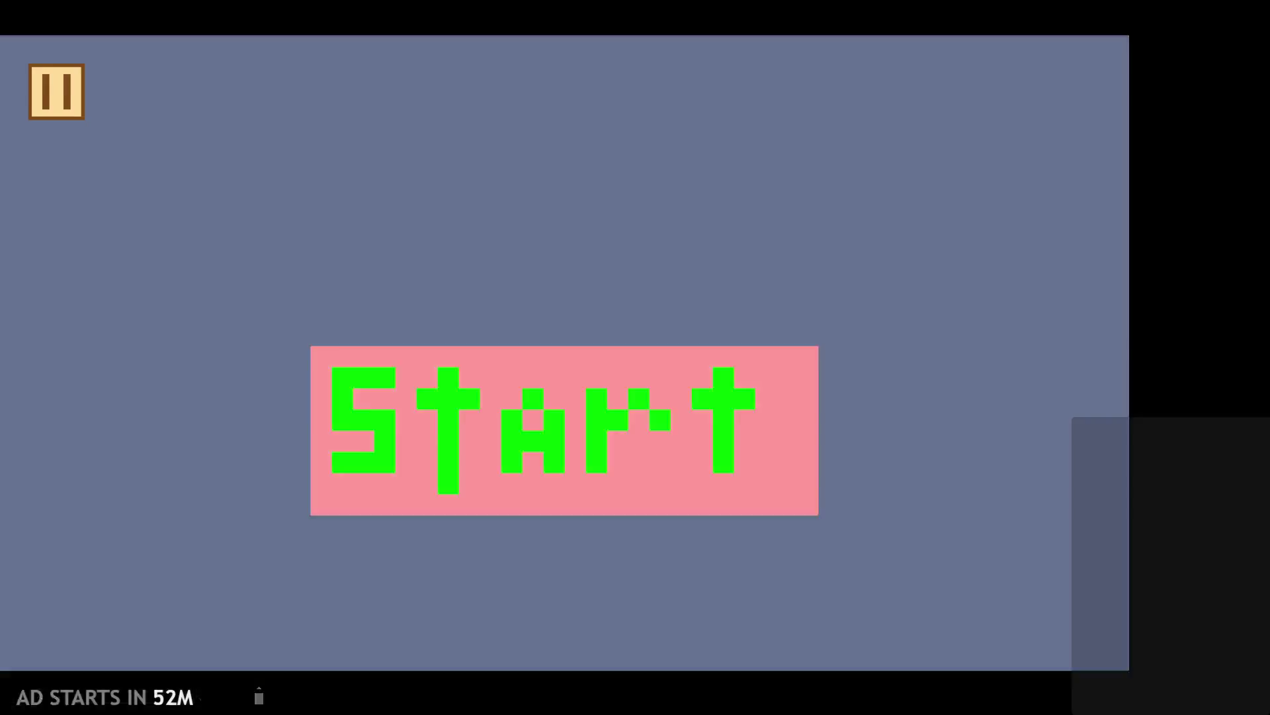
# Start the game and run and jump the hero around the temple, onto the broken pillar and ledge
pyautogui.click(514, 480)
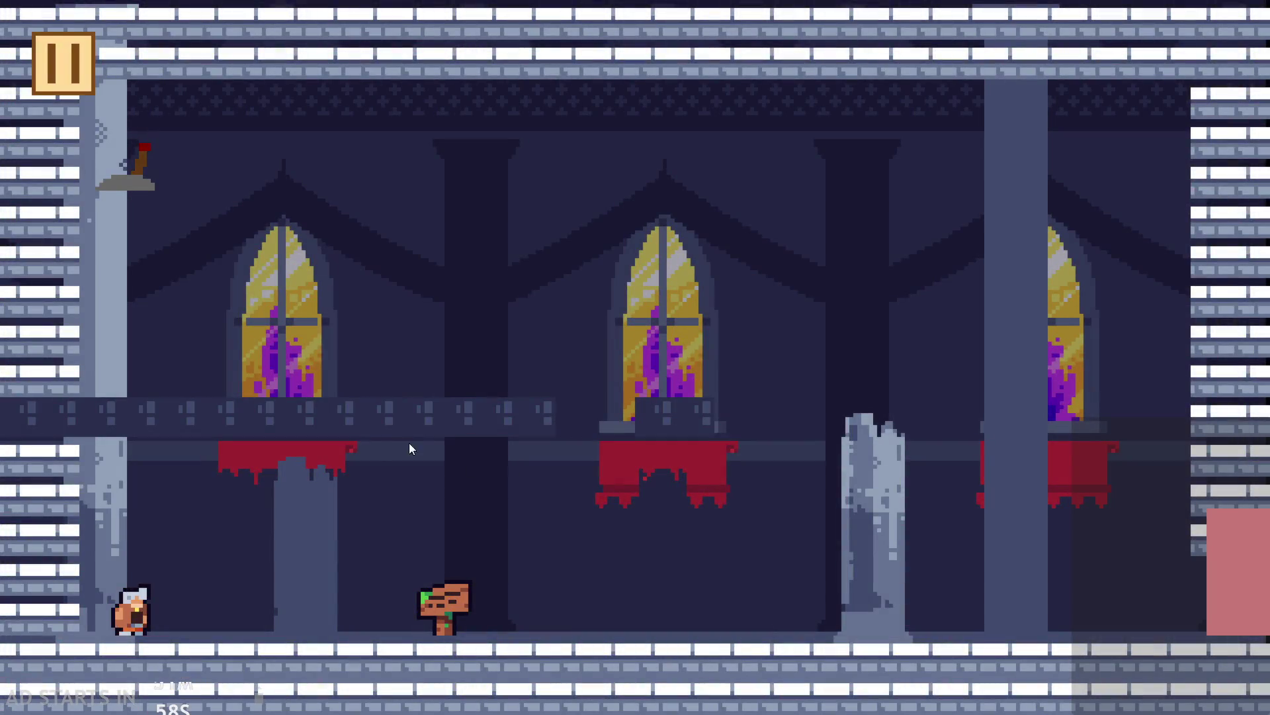
pyautogui.press('Right')
pyautogui.press('Up')
pyautogui.press('Right')
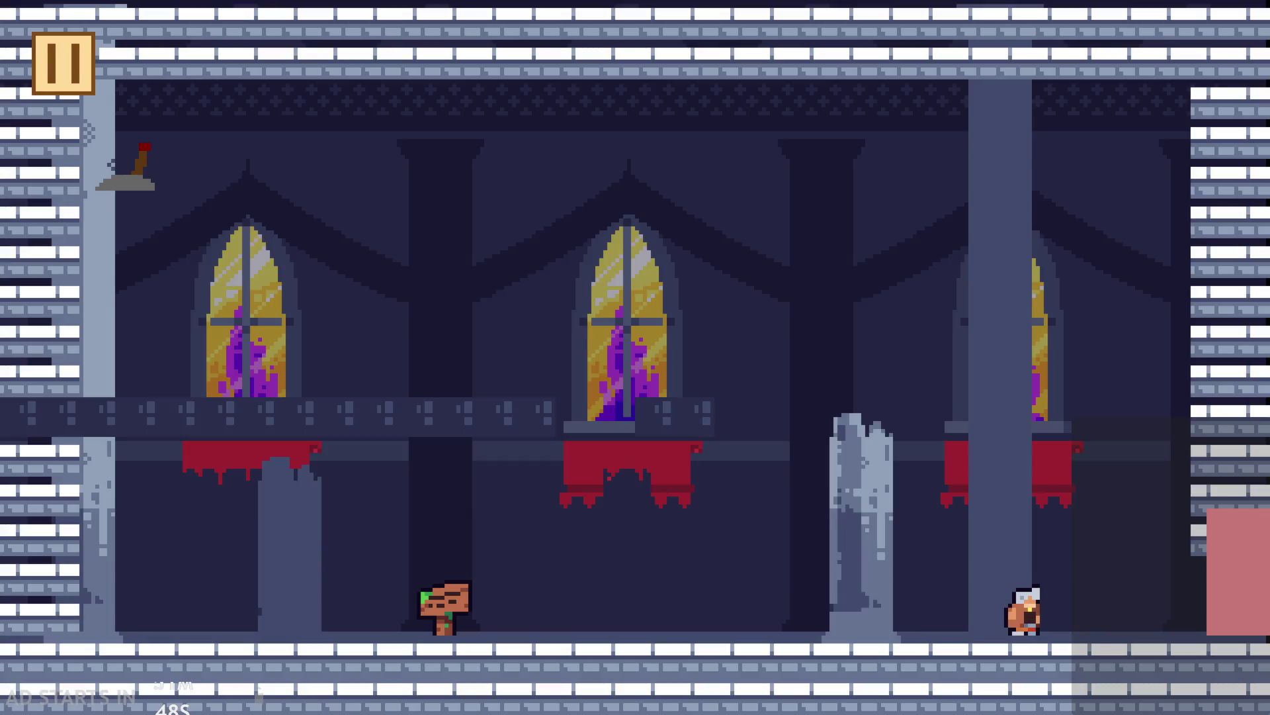
pyautogui.press('Up')
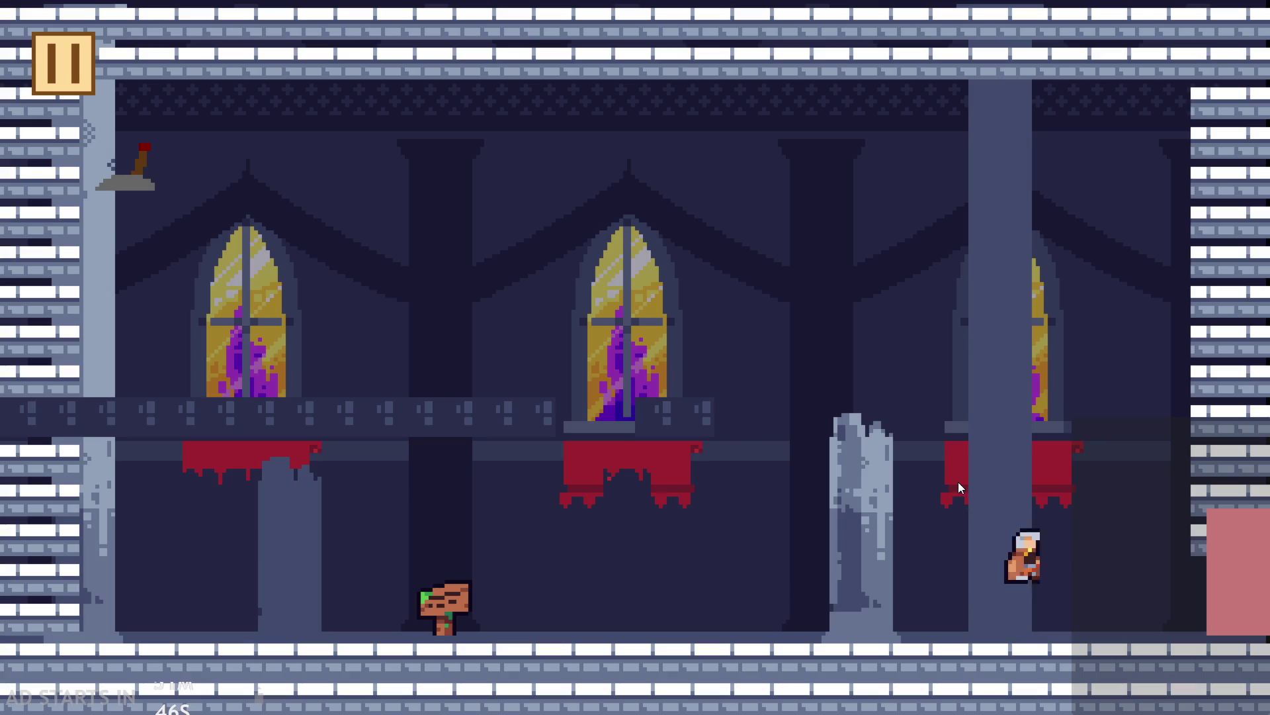
pyautogui.press('Left')
pyautogui.press('Up')
pyautogui.press('Right')
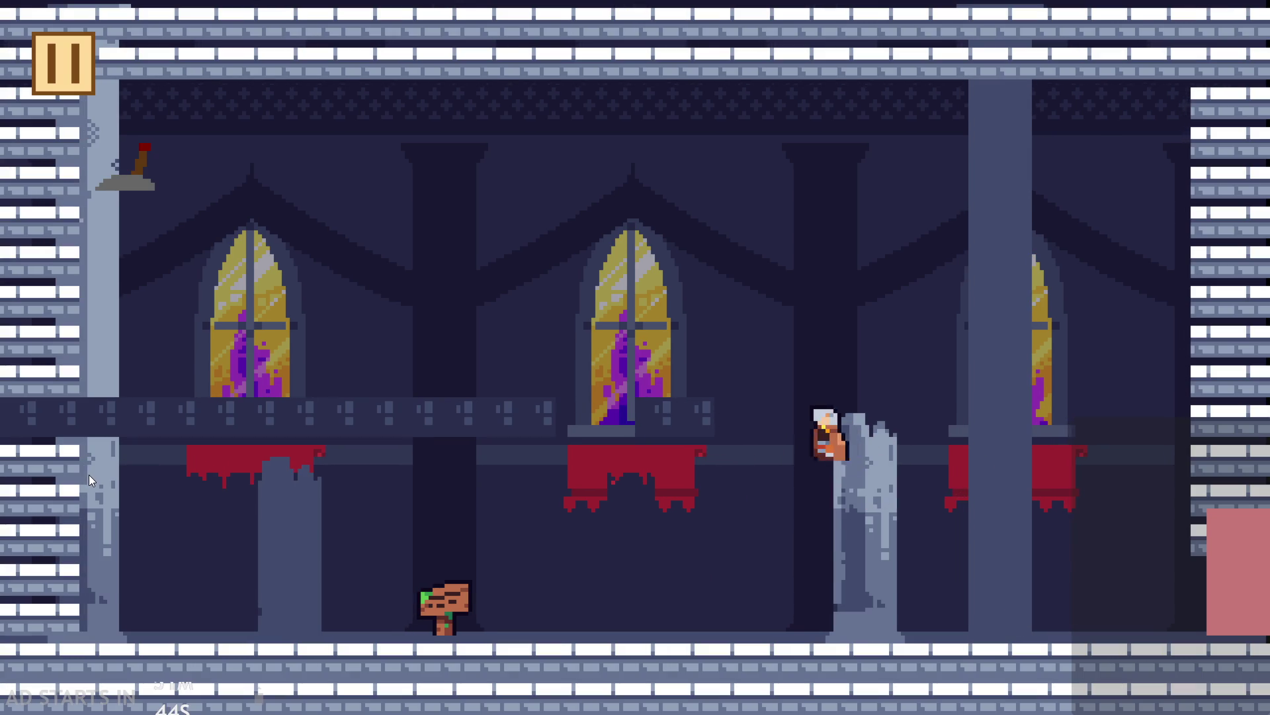
pyautogui.press('Left')
pyautogui.press('Up')
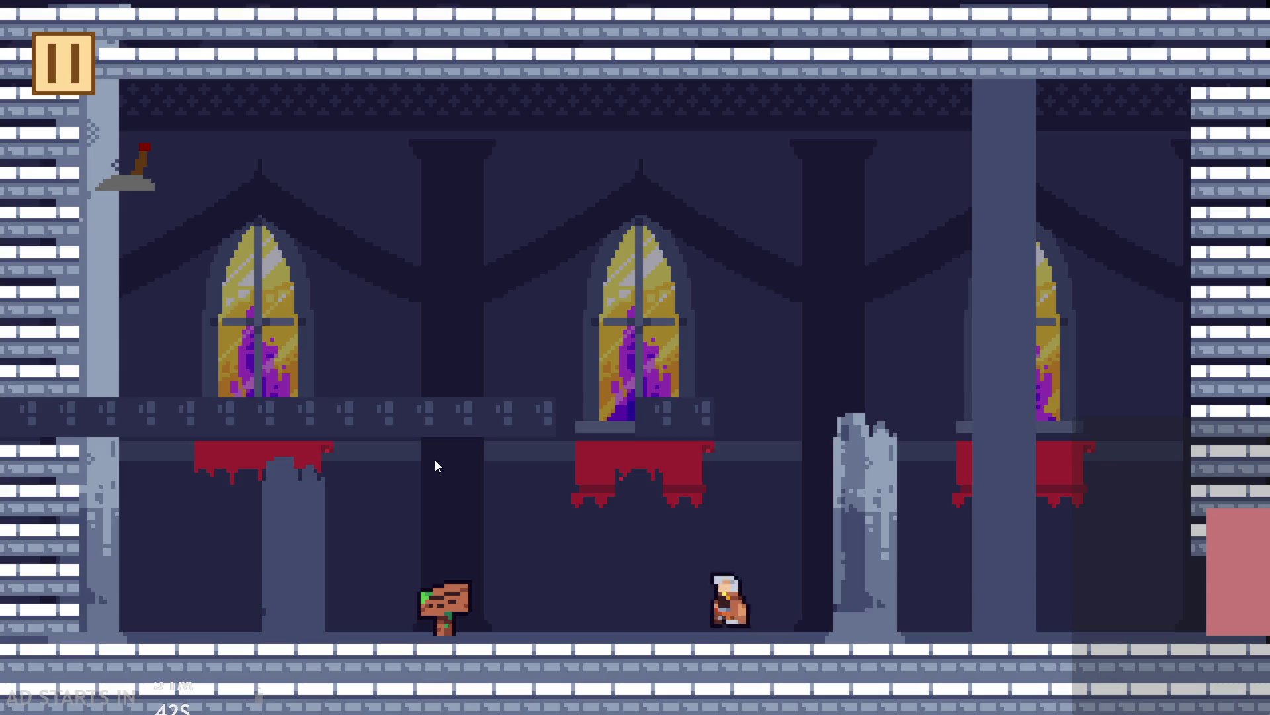
pyautogui.press('Up')
pyautogui.press('Right')
pyautogui.press('Left')
pyautogui.press('Up')
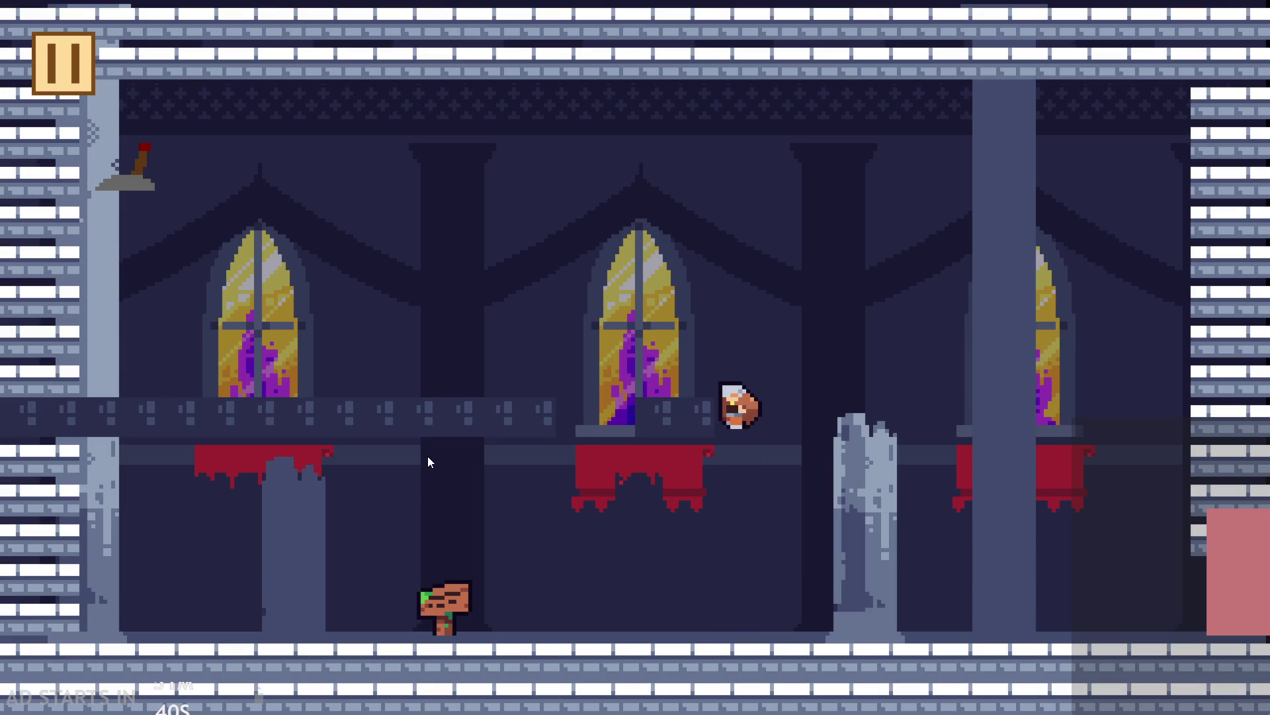
pyautogui.press('Left')
pyautogui.press('Up')
pyautogui.press('Right')
pyautogui.press('Right')
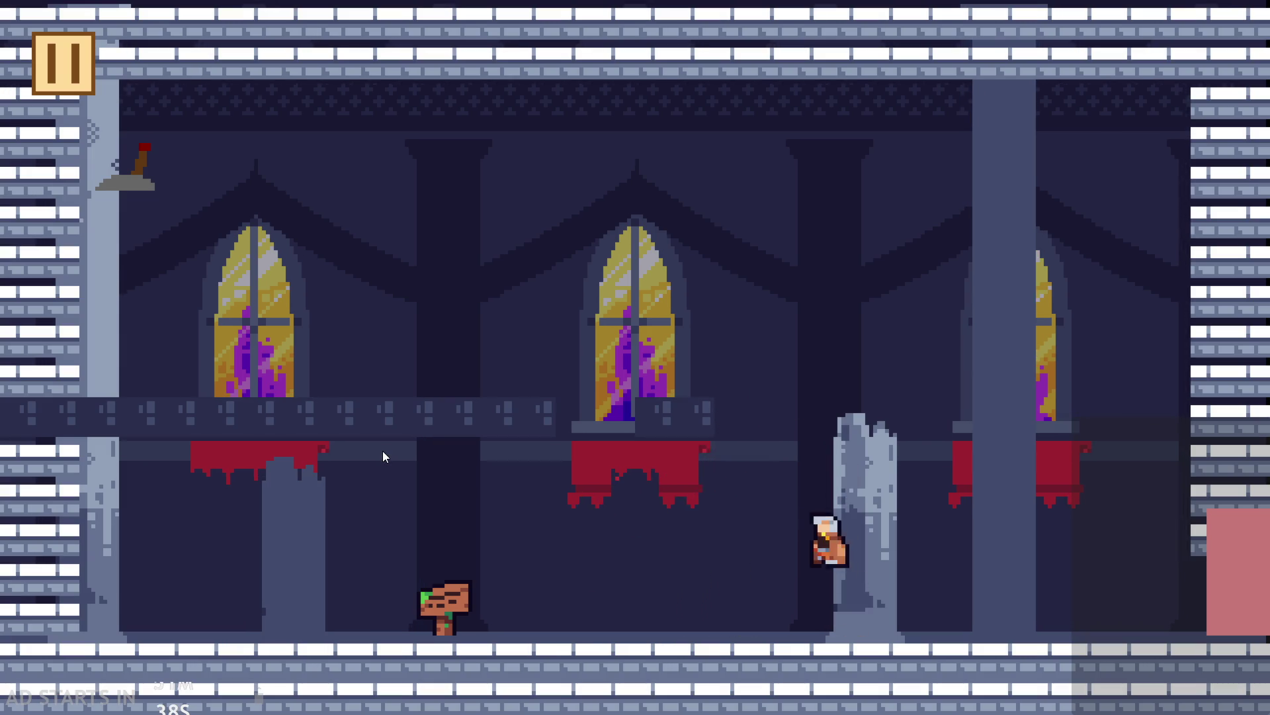
pyautogui.press('Left')
pyautogui.press('Right')
pyautogui.press('Up')
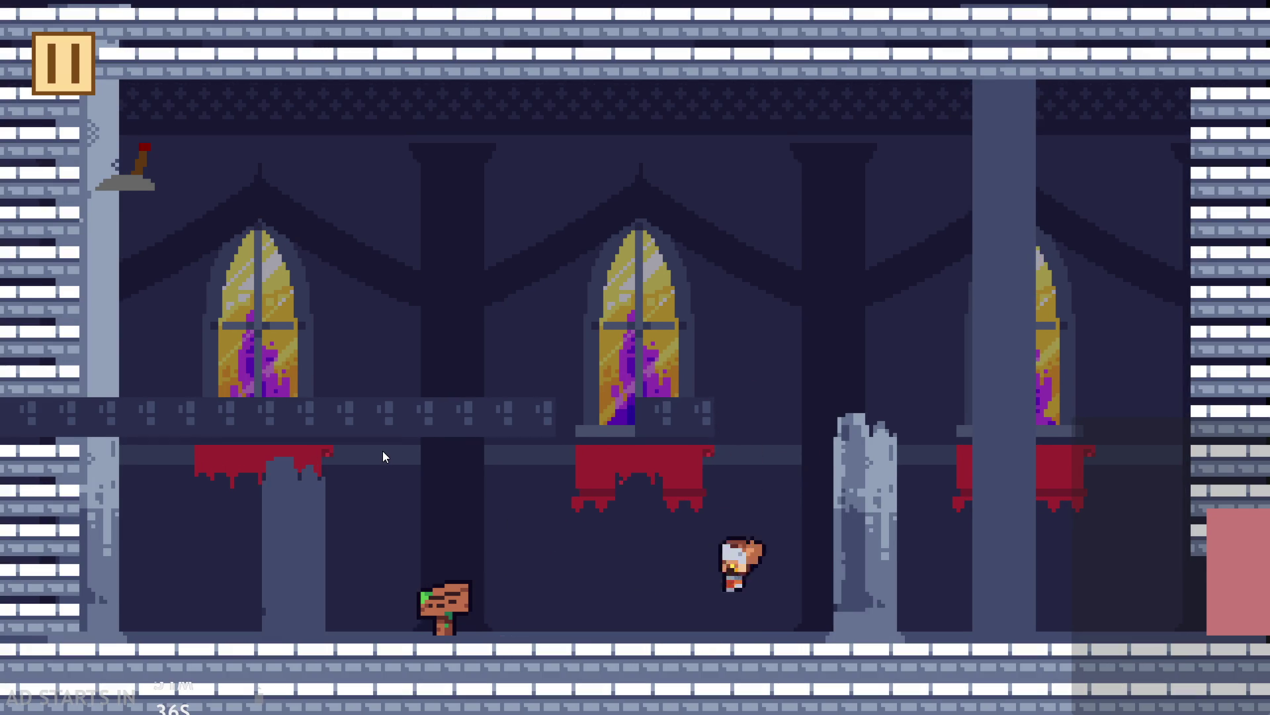
pyautogui.press('Up')
pyautogui.press('Right')
pyautogui.press('Left')
pyautogui.press('Up')
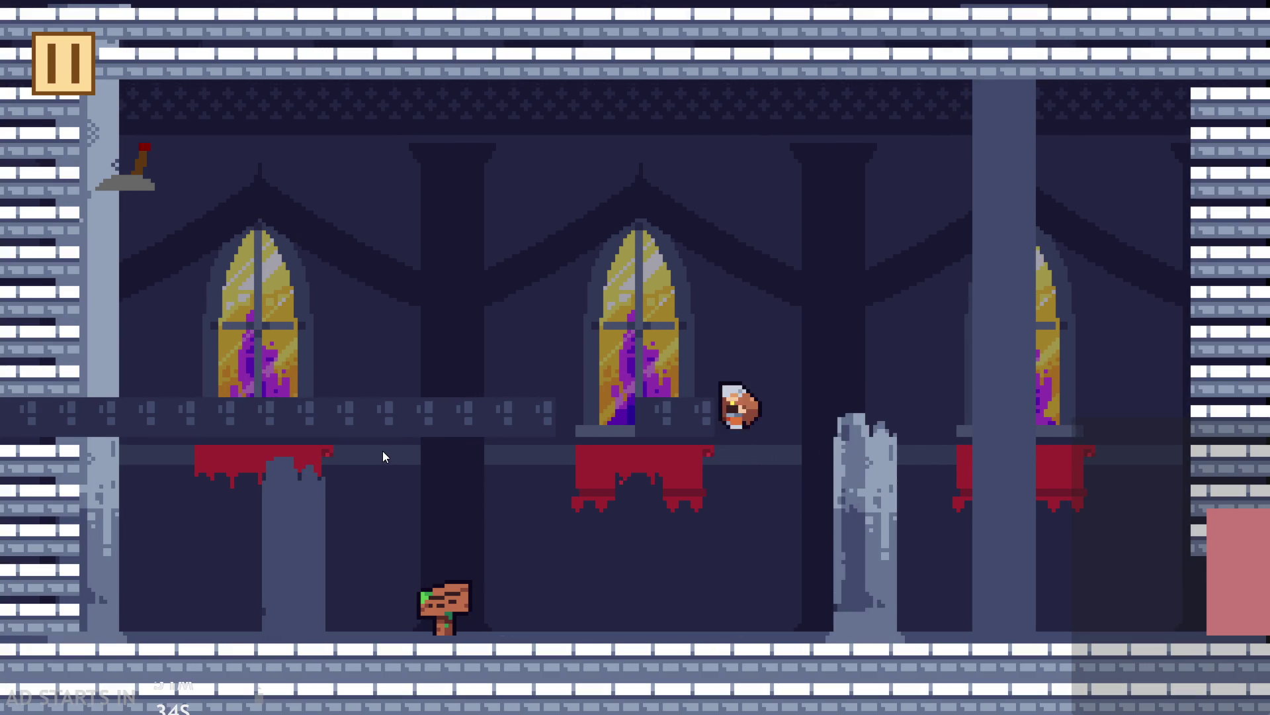
pyautogui.press('Left')
pyautogui.press('Up')
pyautogui.press('Right')
pyautogui.press('Right')
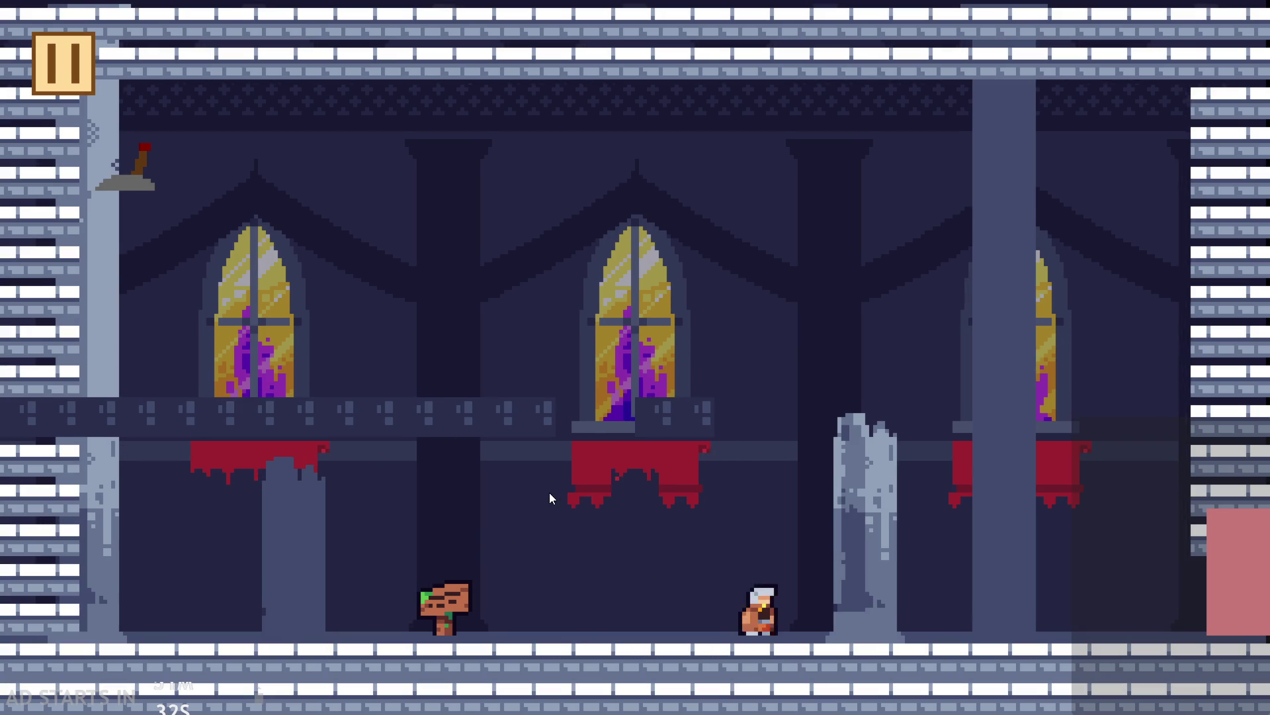
pyautogui.press('Up')
pyautogui.press('Up')
pyautogui.press('Left')
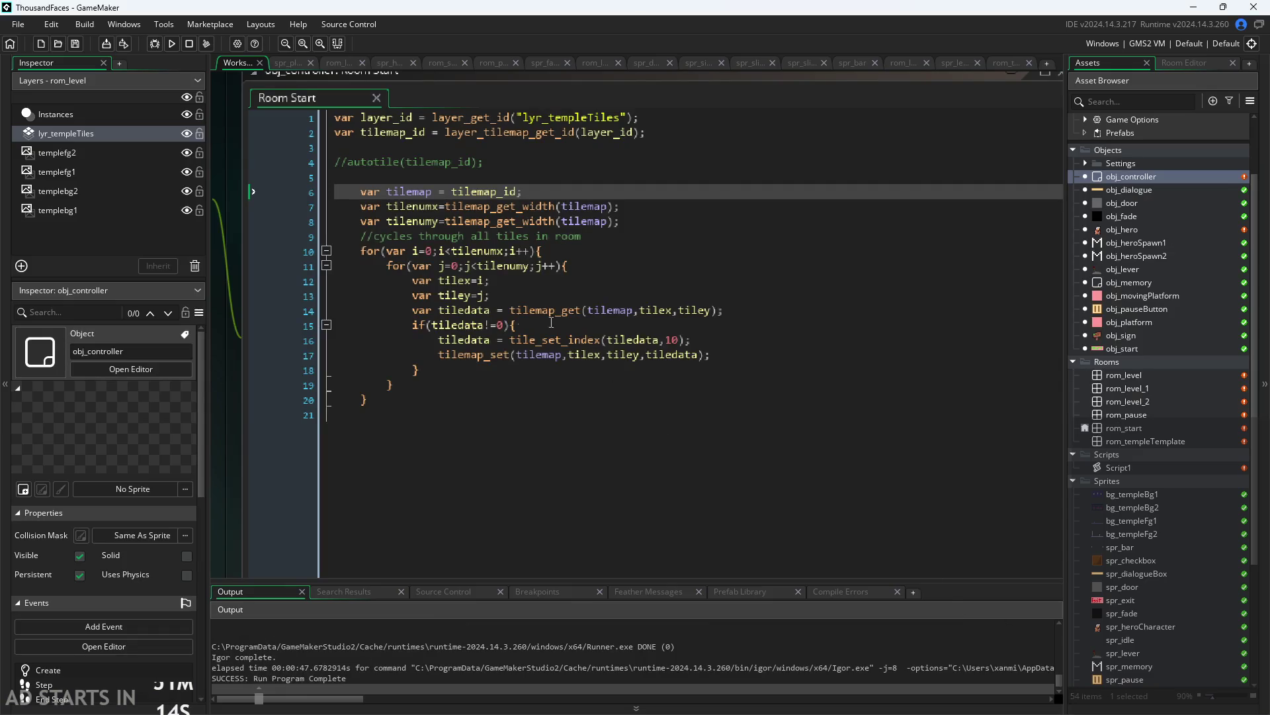
# Look up the help for tilemap_get on line 14 of the loop
pyautogui.keyDown('ctrl'); pyautogui.scroll(2, 551, 323); pyautogui.keyUp('ctrl')
pyautogui.click(529, 256)
pyautogui.click(539, 271)
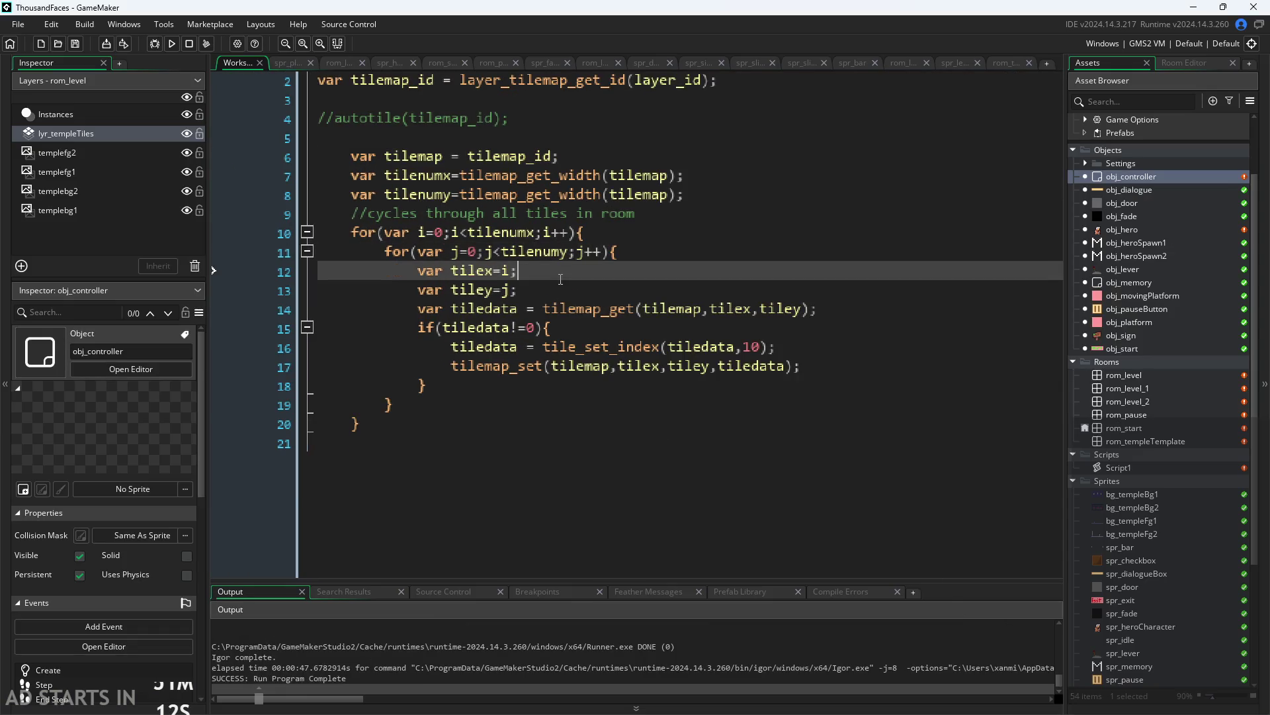
pyautogui.click(561, 290)
pyautogui.click(562, 308)
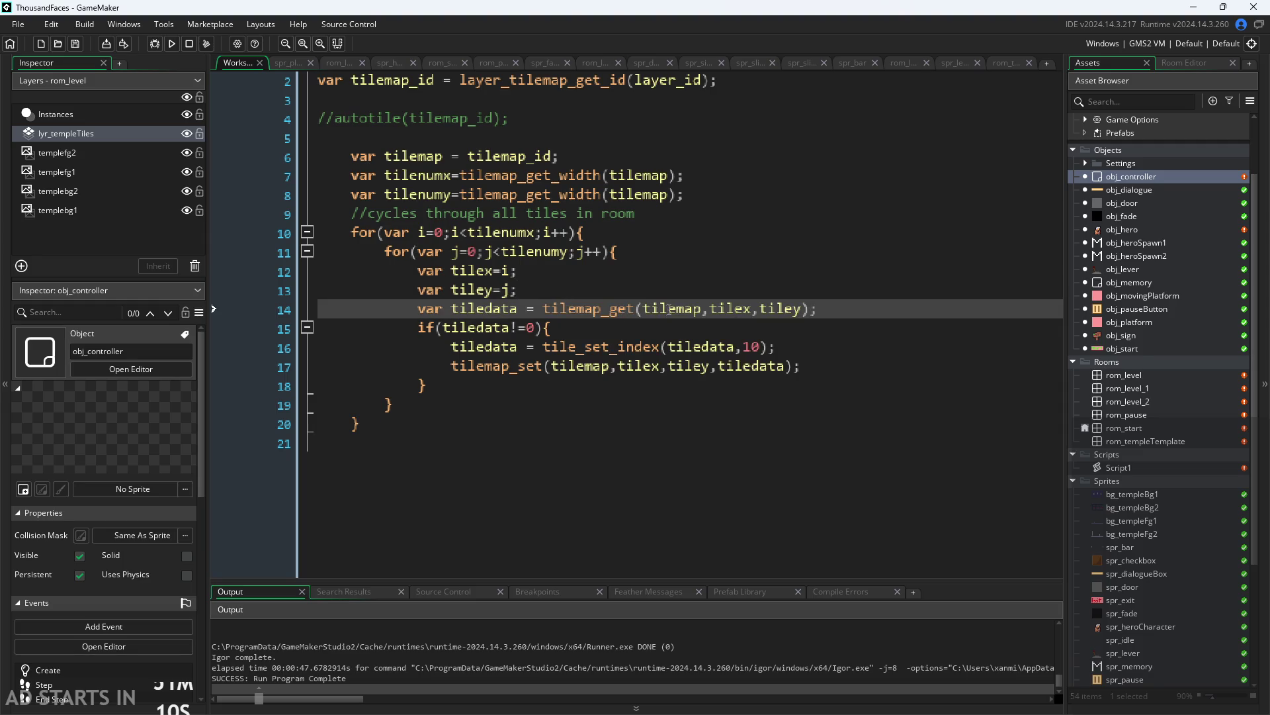
pyautogui.click(752, 308)
pyautogui.moveTo(624, 308)
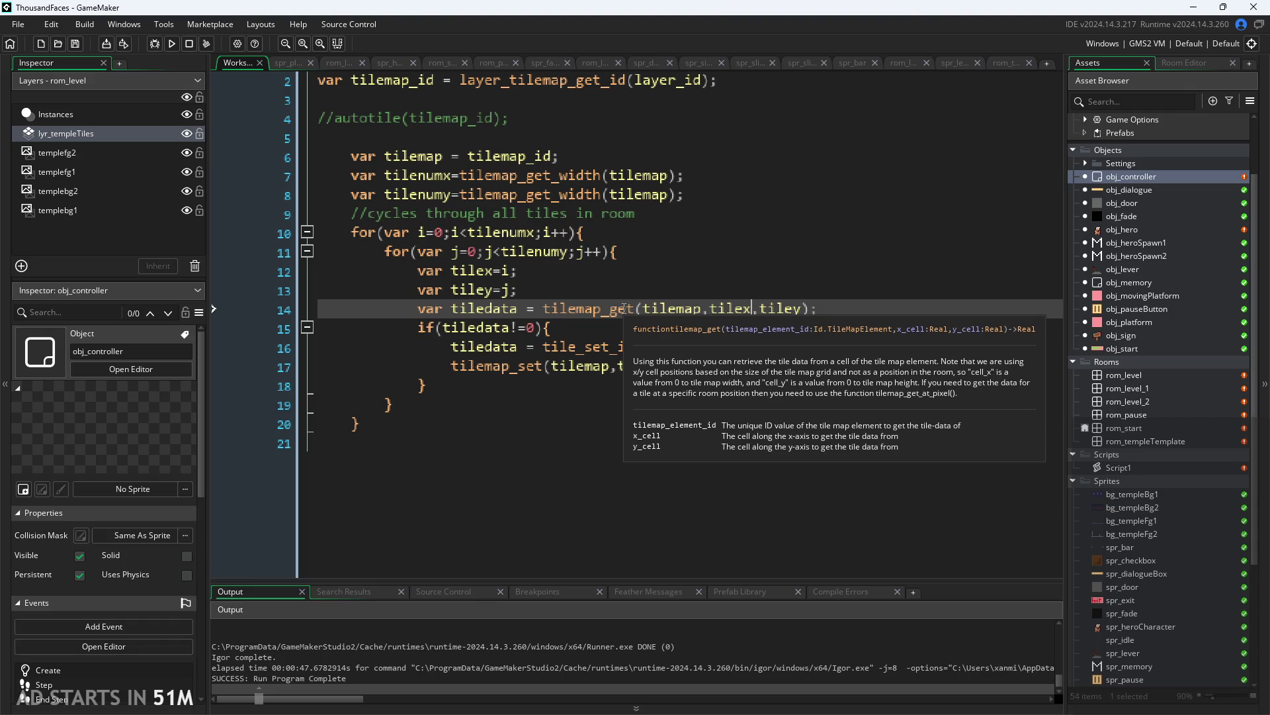
# Change the line 15 condition to !tile_get_empty(tiledata) and run the game
pyautogui.click(513, 328)
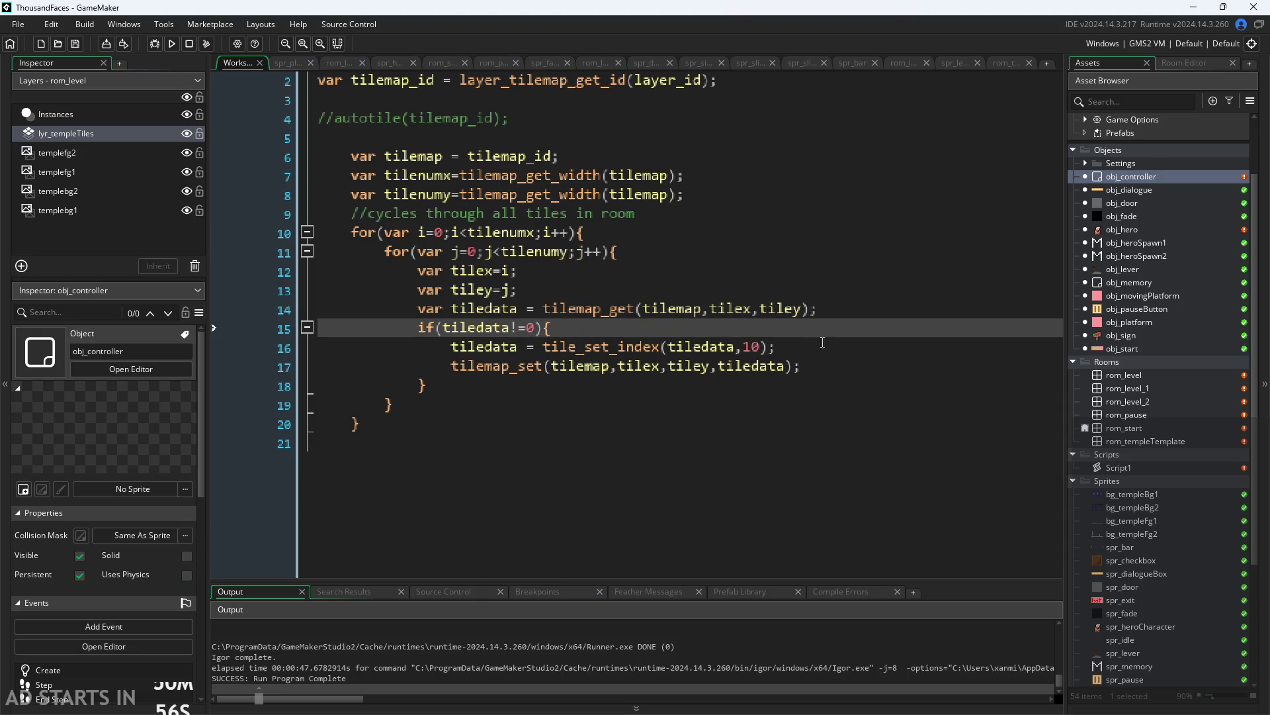
pyautogui.moveTo(536, 327); pyautogui.dragTo(510, 334)
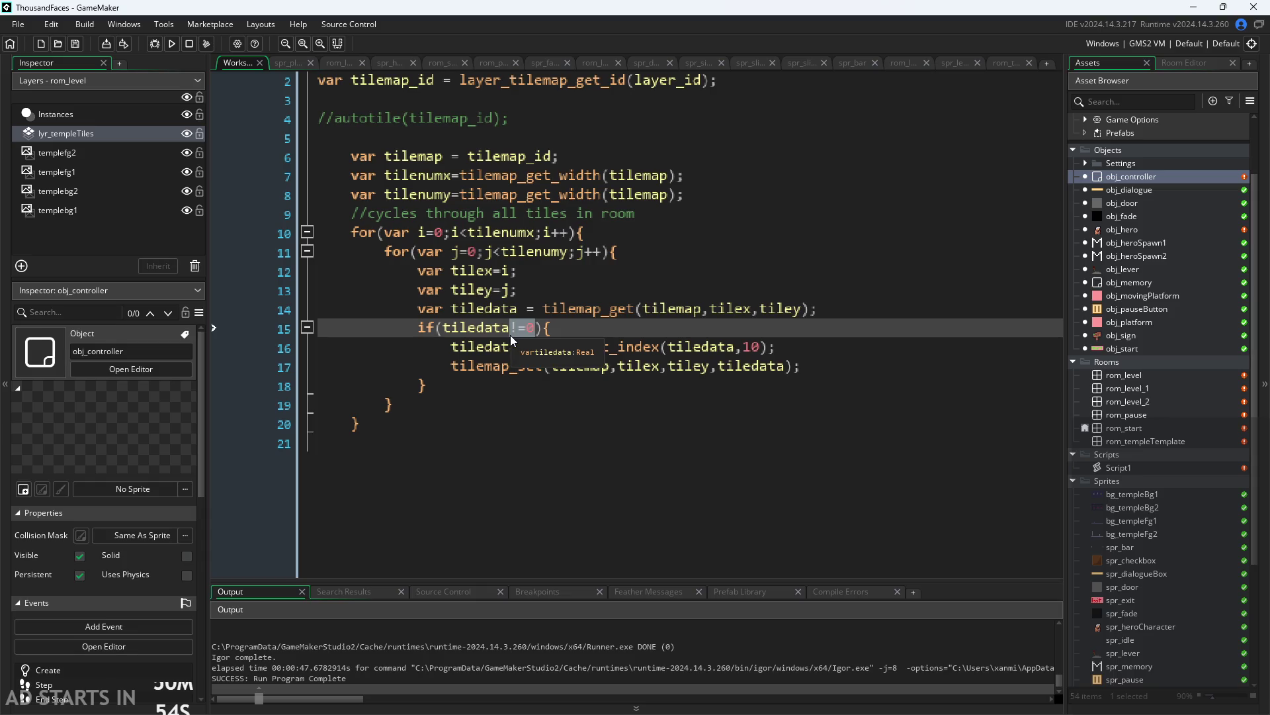
pyautogui.press('BackSpace')
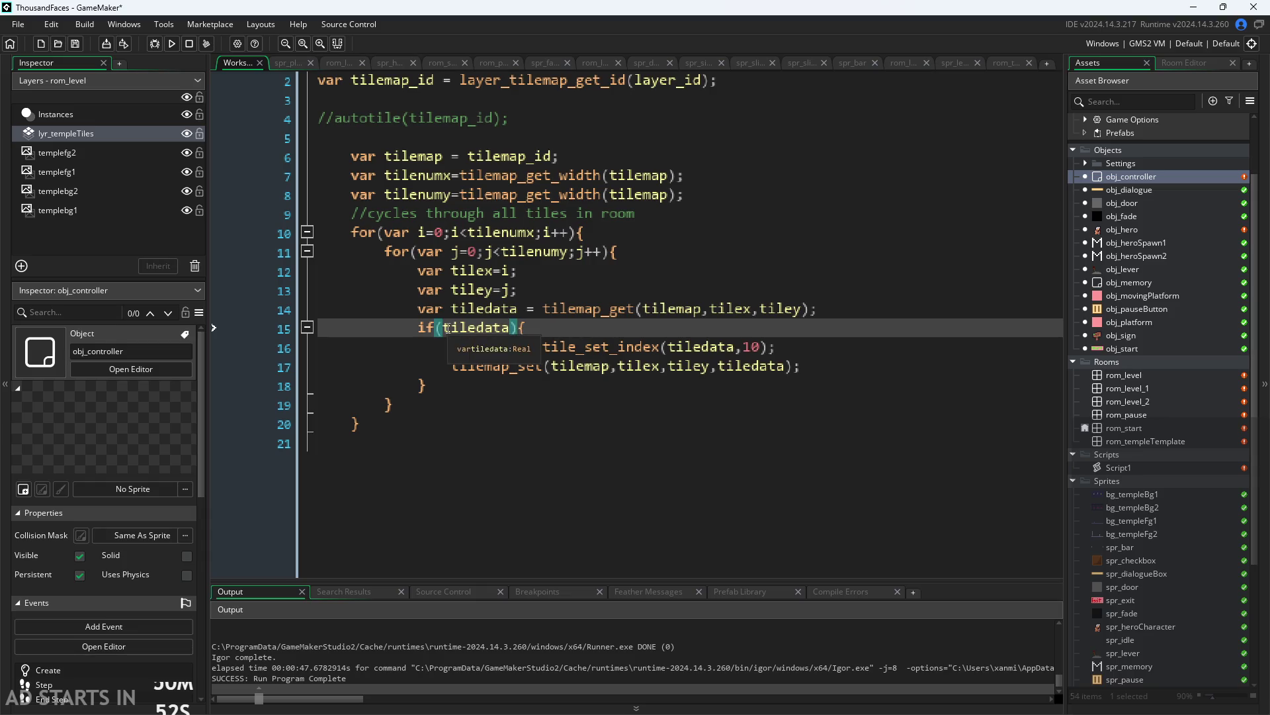
pyautogui.write('til')
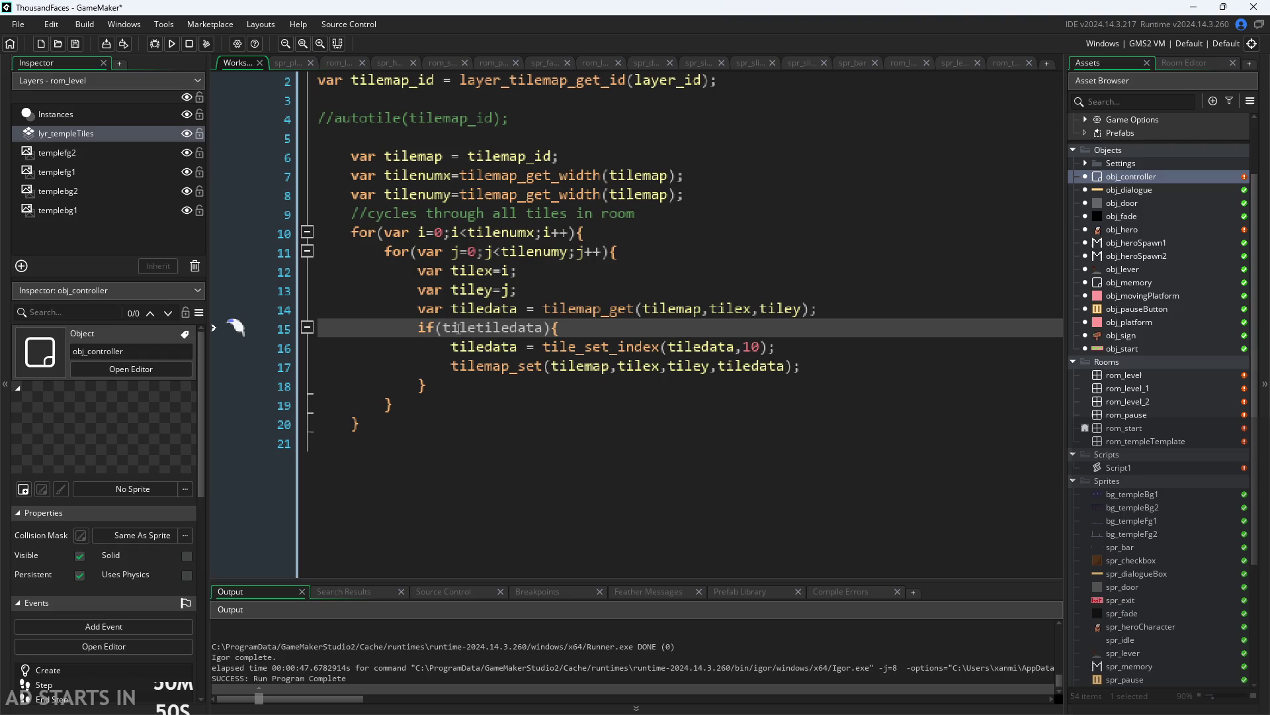
pyautogui.press('BackSpace')
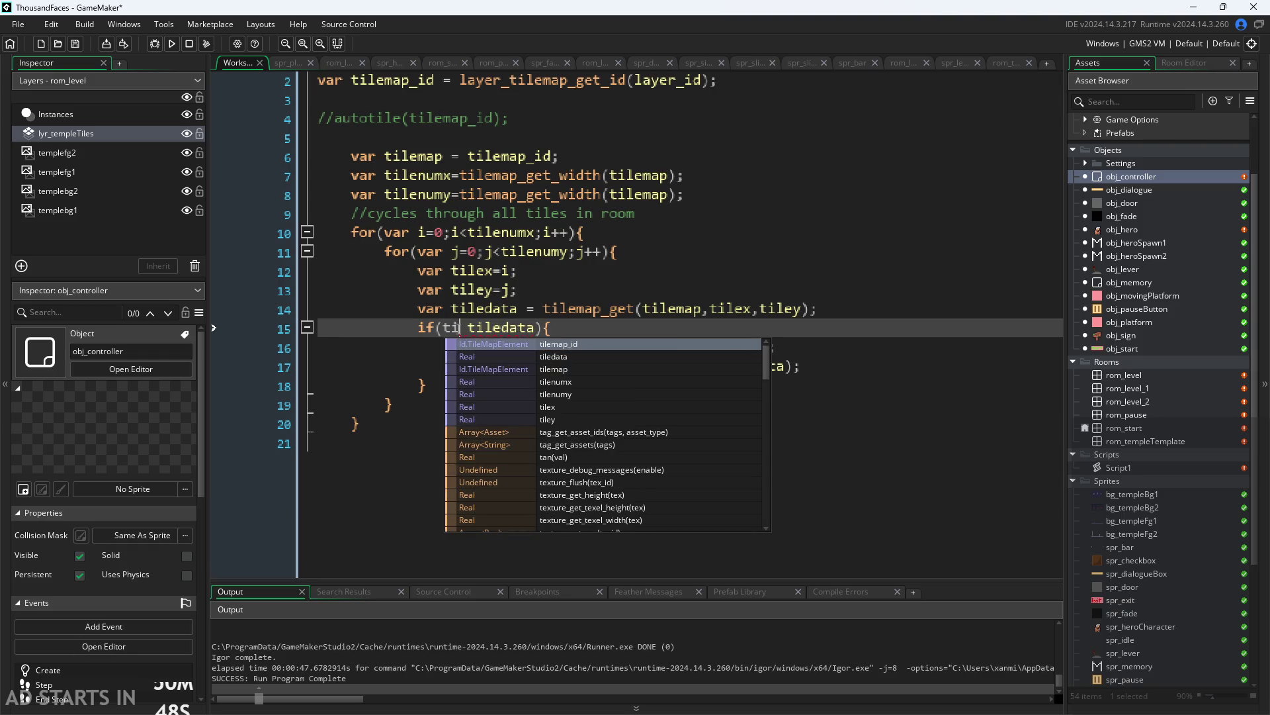
pyautogui.write('le')
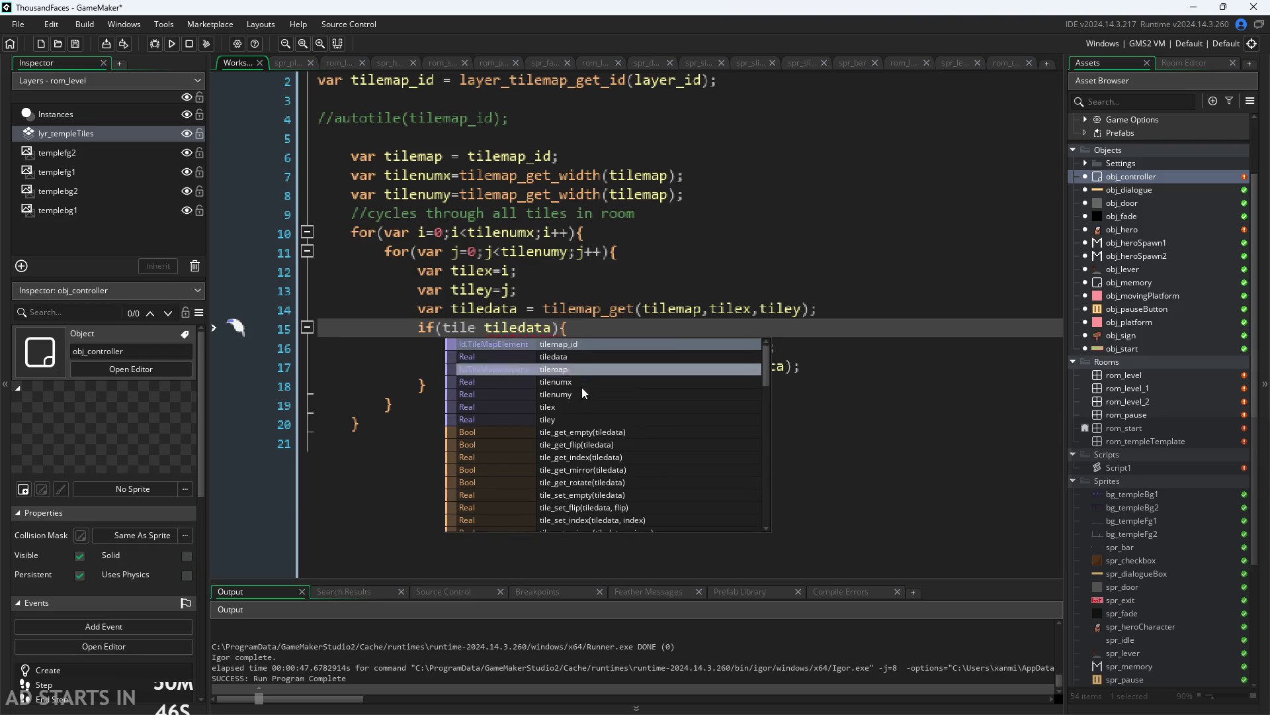
pyautogui.click(605, 431)
pyautogui.press('Delete')
pyautogui.press('Delete')
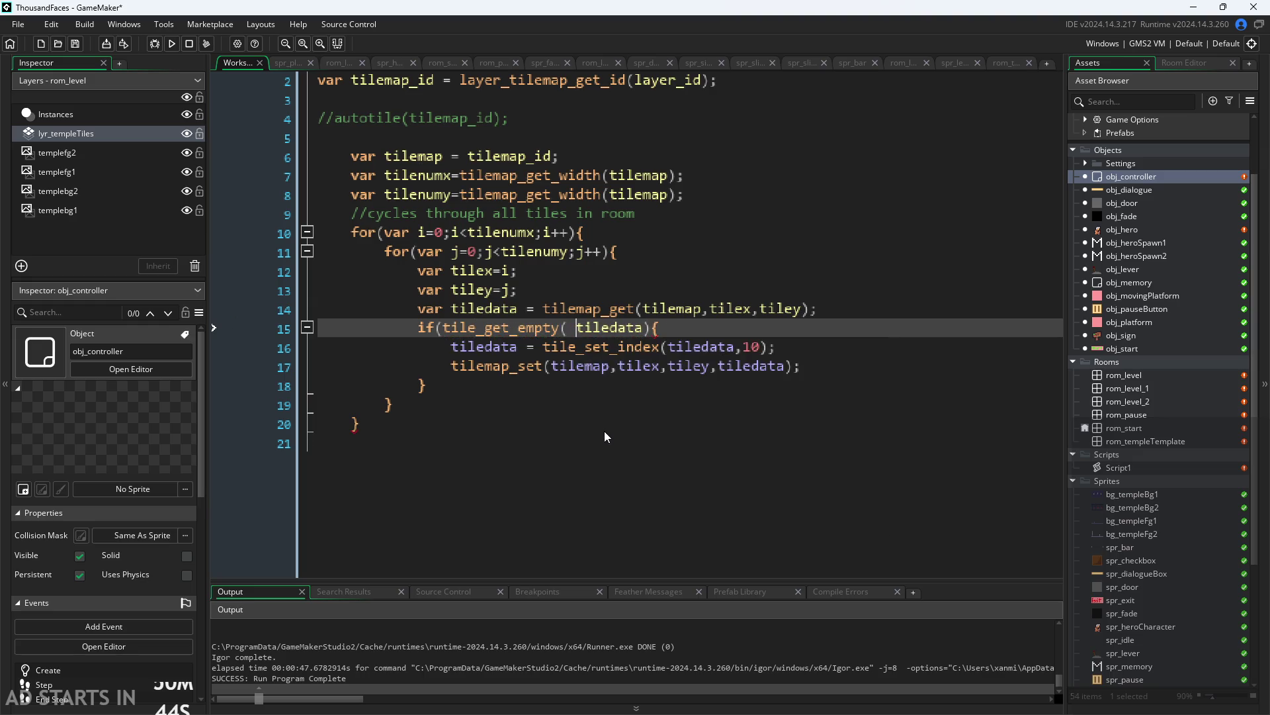
pyautogui.press('Right')
pyautogui.press('Right')
pyautogui.press('Right')
pyautogui.press('Right')
pyautogui.press('Right')
pyautogui.press('Right')
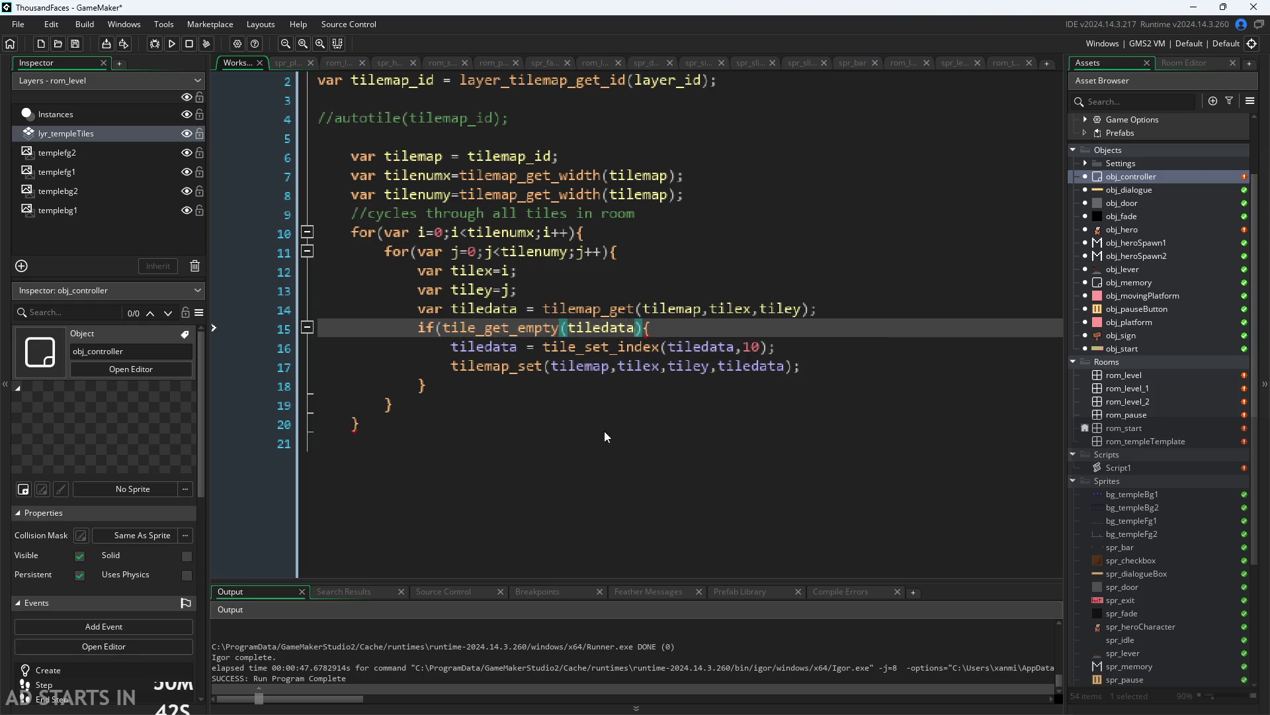
pyautogui.write(')')
pyautogui.click(598, 433)
pyautogui.click(447, 327)
pyautogui.write('!')
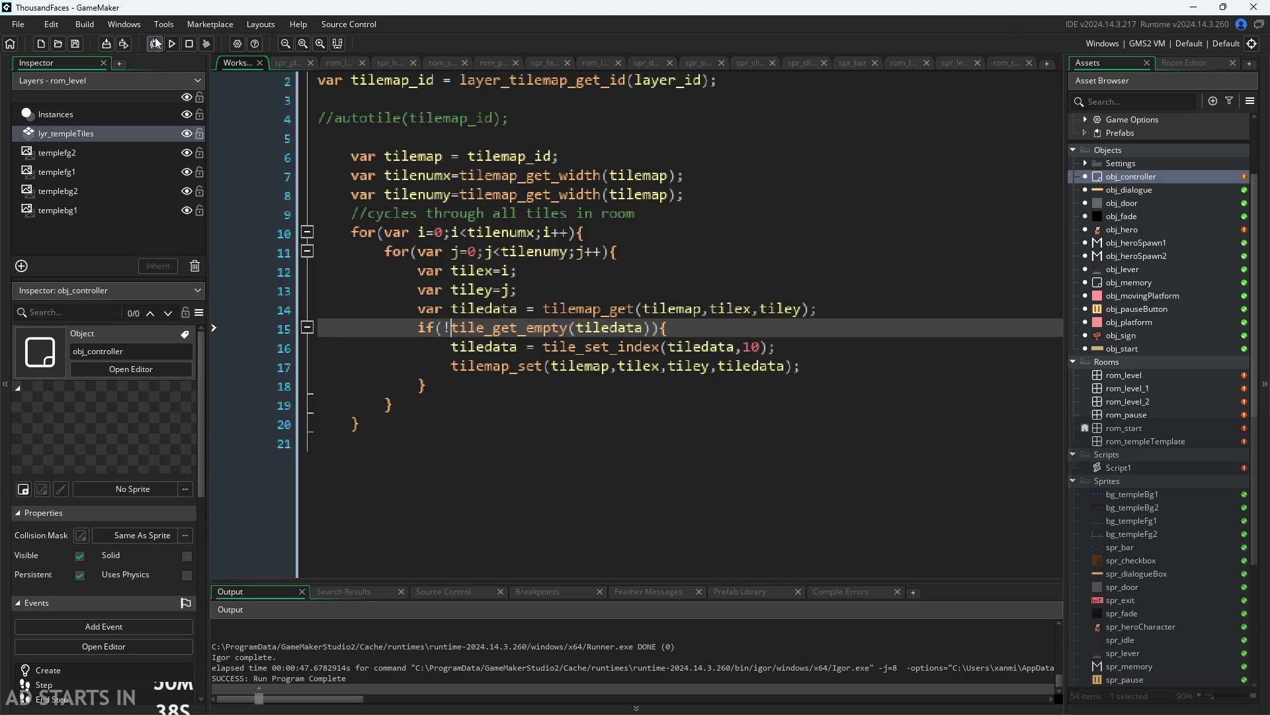
pyautogui.click(171, 43)
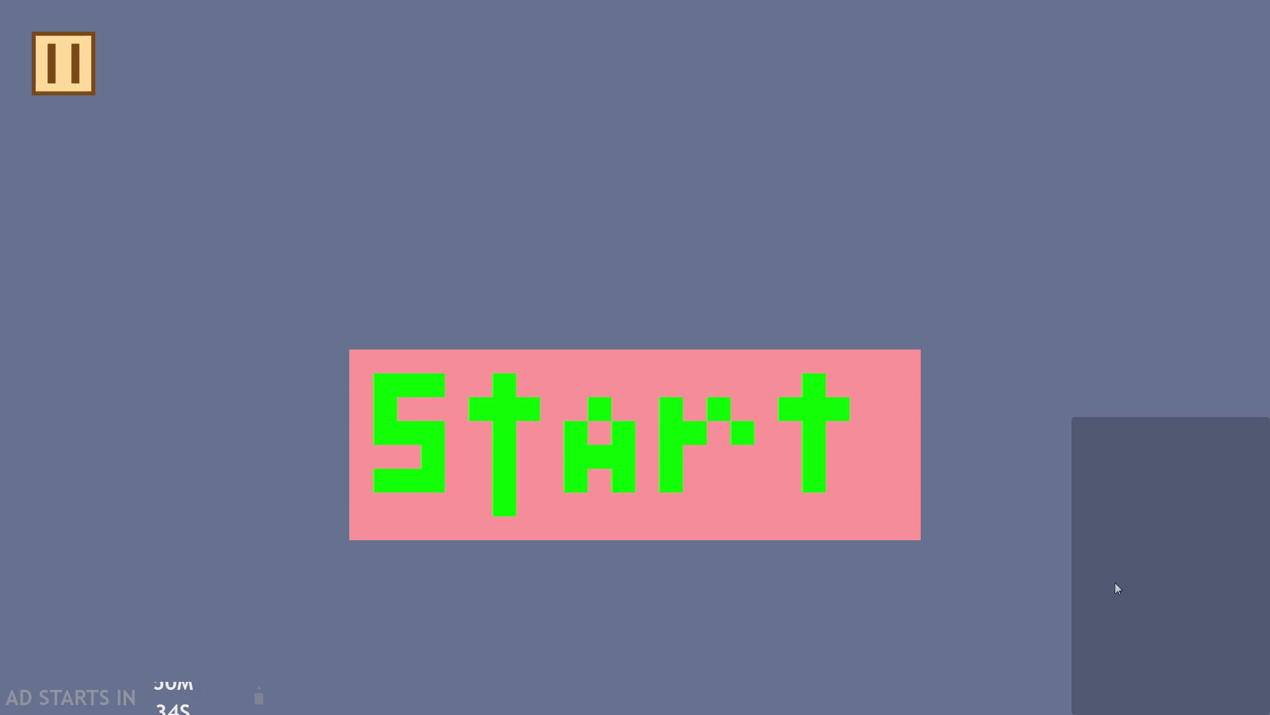
# Play the level briefly, moving and jumping the hero, then exit from the pause menu
pyautogui.click(696, 414)
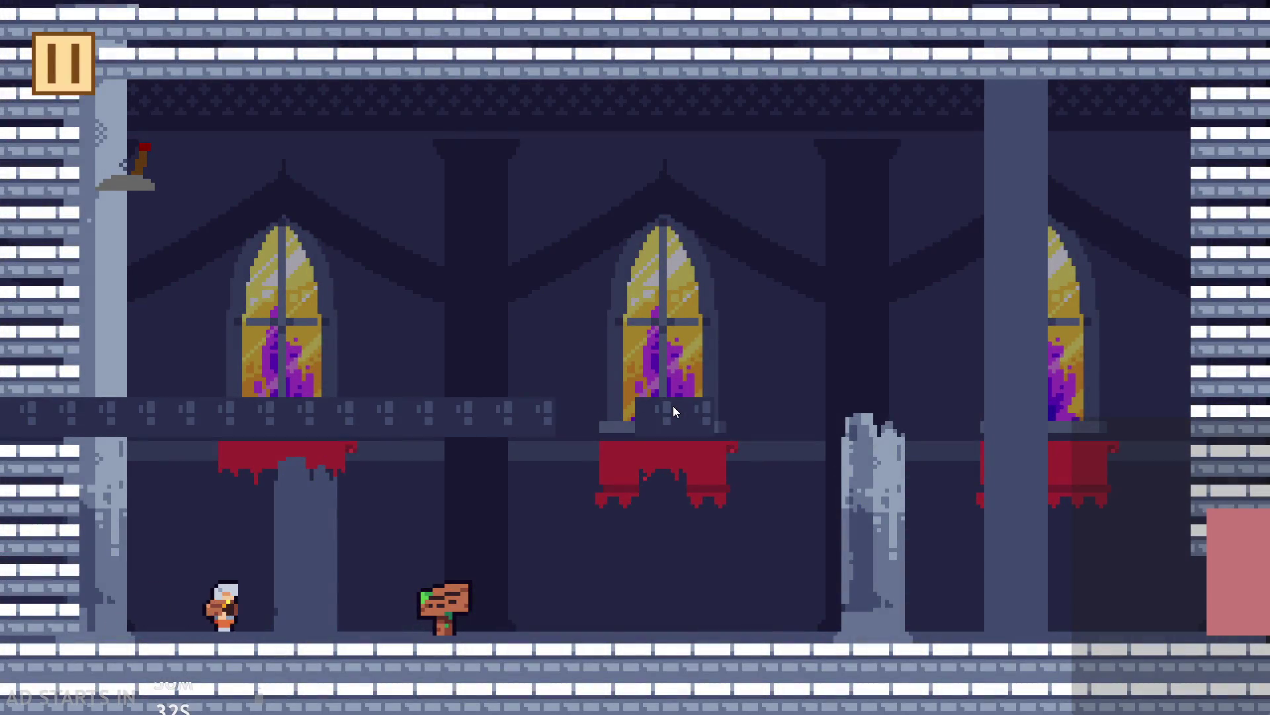
pyautogui.press('Right')
pyautogui.press('Up')
pyautogui.press('Up')
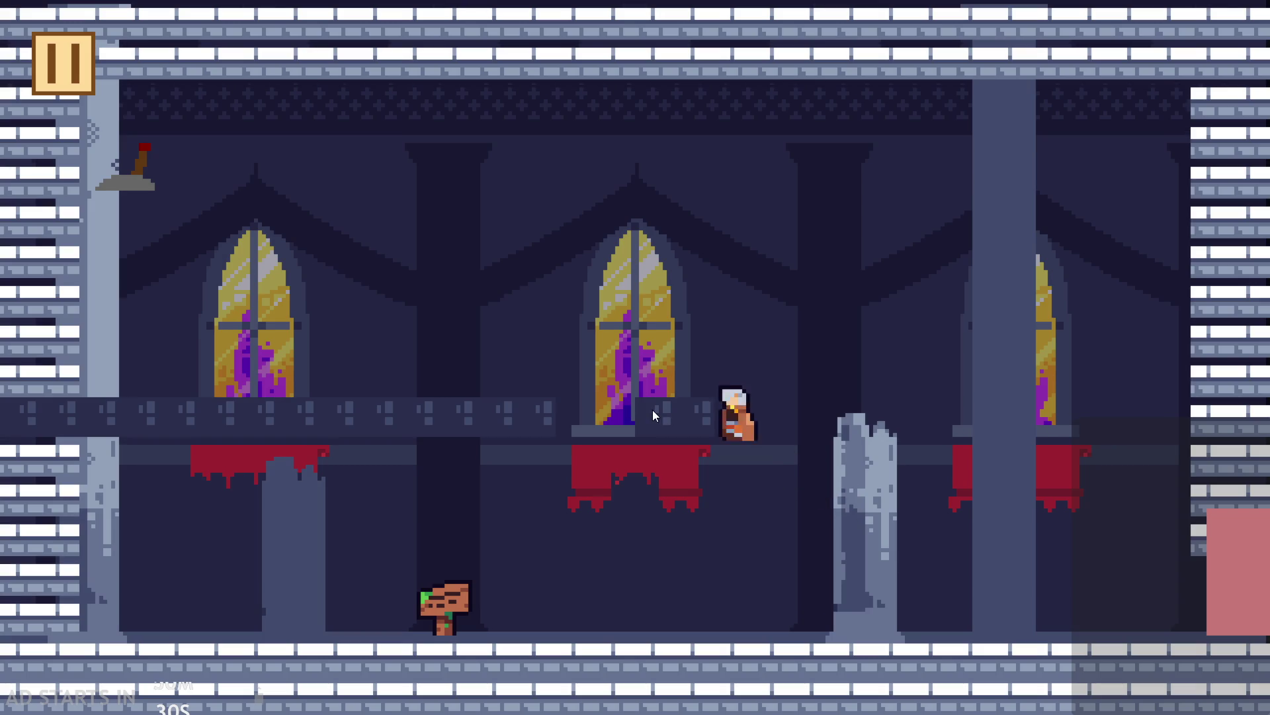
pyautogui.press('Left')
pyautogui.press('Up')
pyautogui.press('Escape')
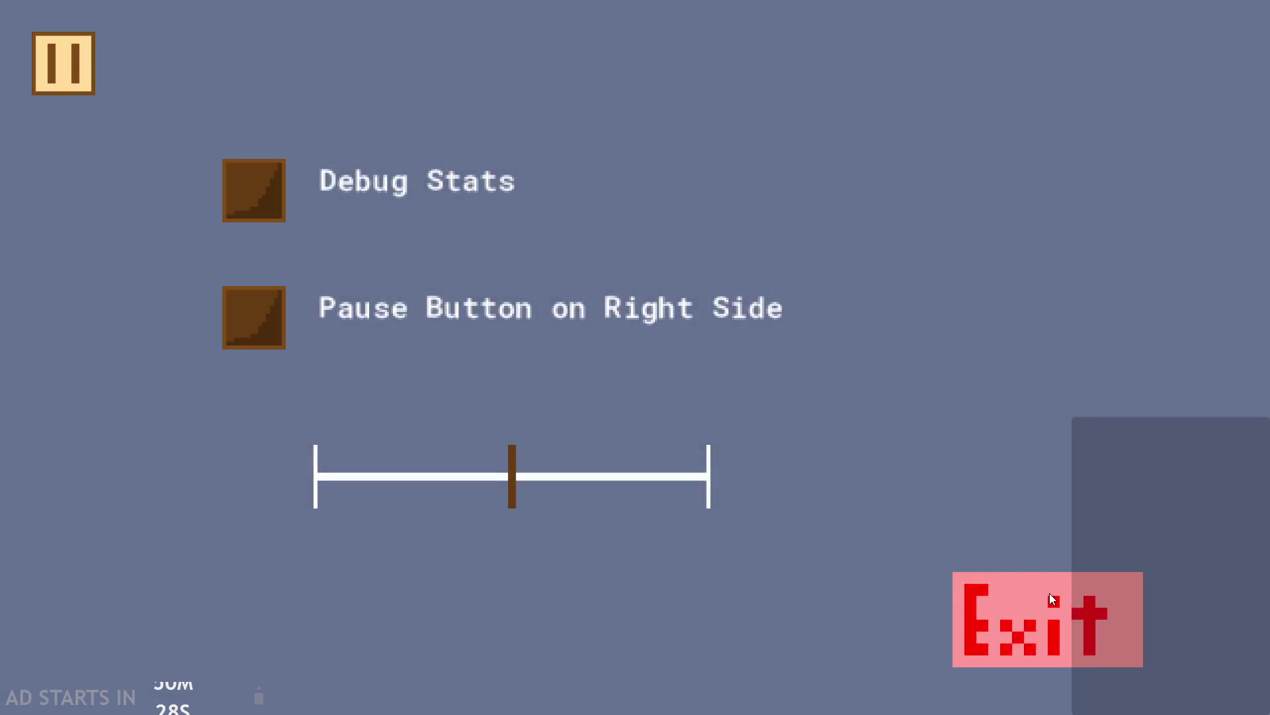
pyautogui.click(1053, 599)
# Comment out the empty-tile check on line 15 and its closing brace, then run the game
pyautogui.moveTo(669, 328); pyautogui.dragTo(211, 331)
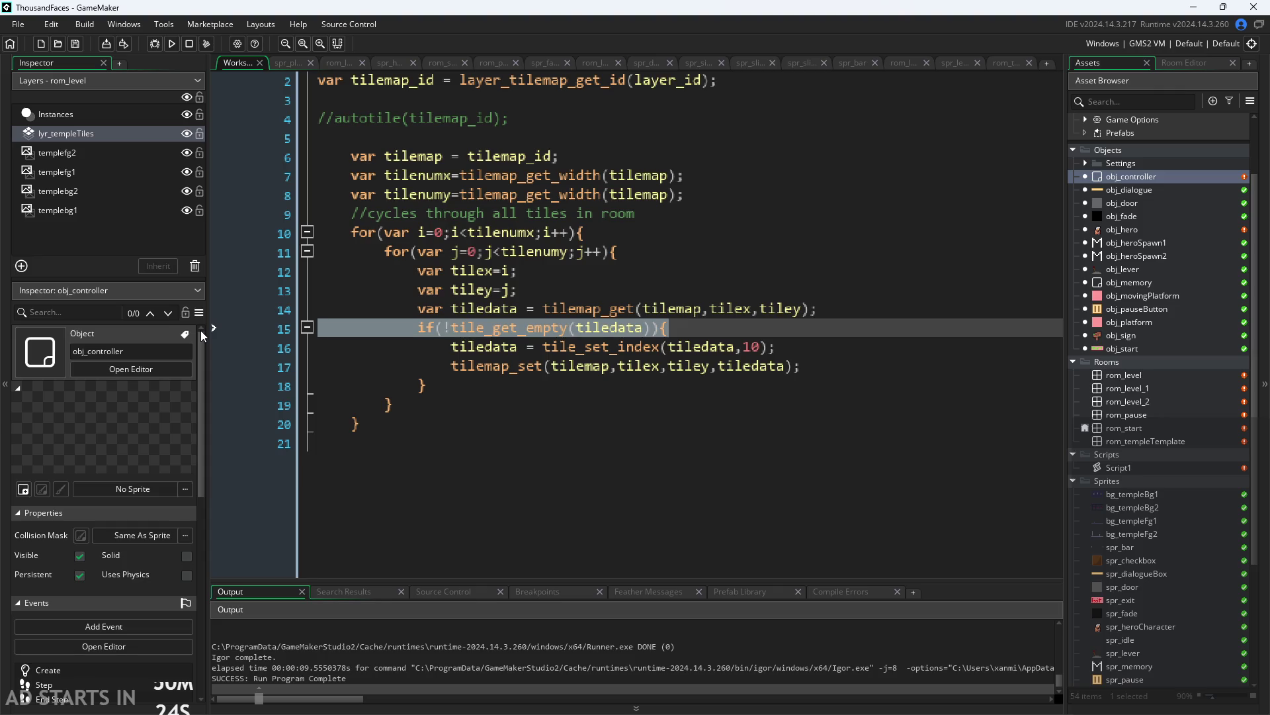
pyautogui.hotkey('ctrl', 'k')
pyautogui.click(443, 386)
pyautogui.hotkey('ctrl', 'k')
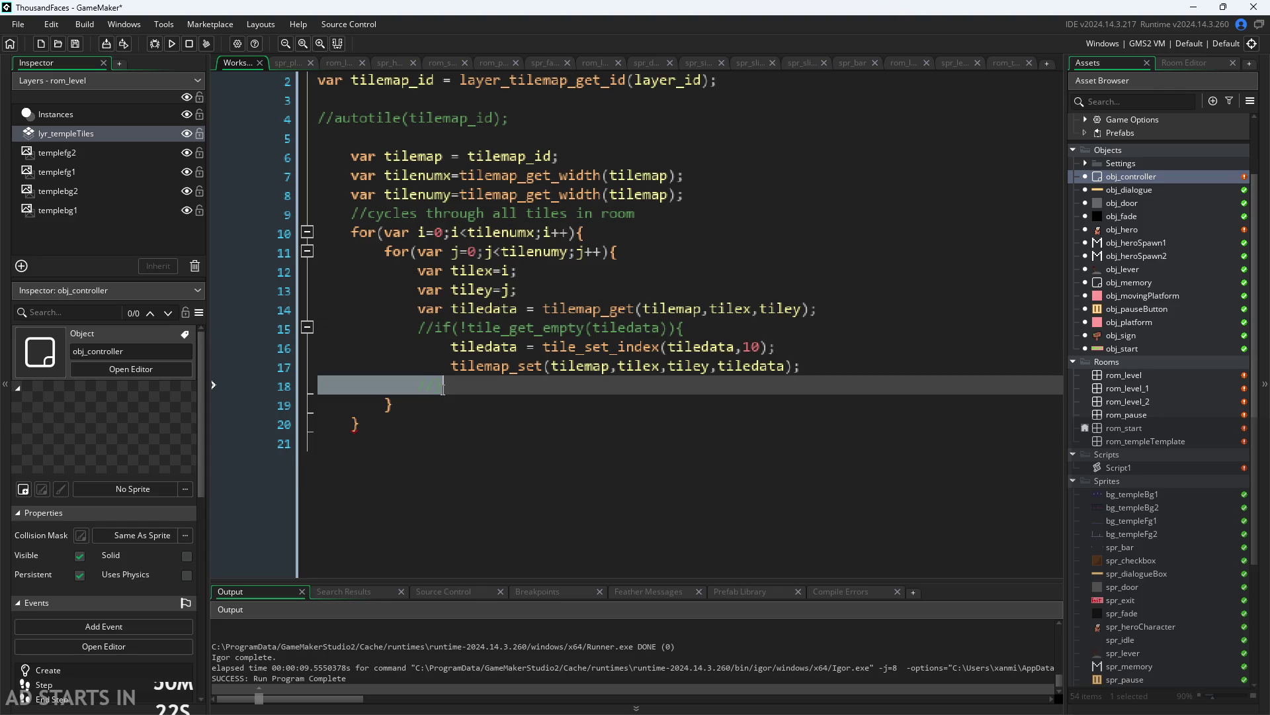
pyautogui.click(172, 43)
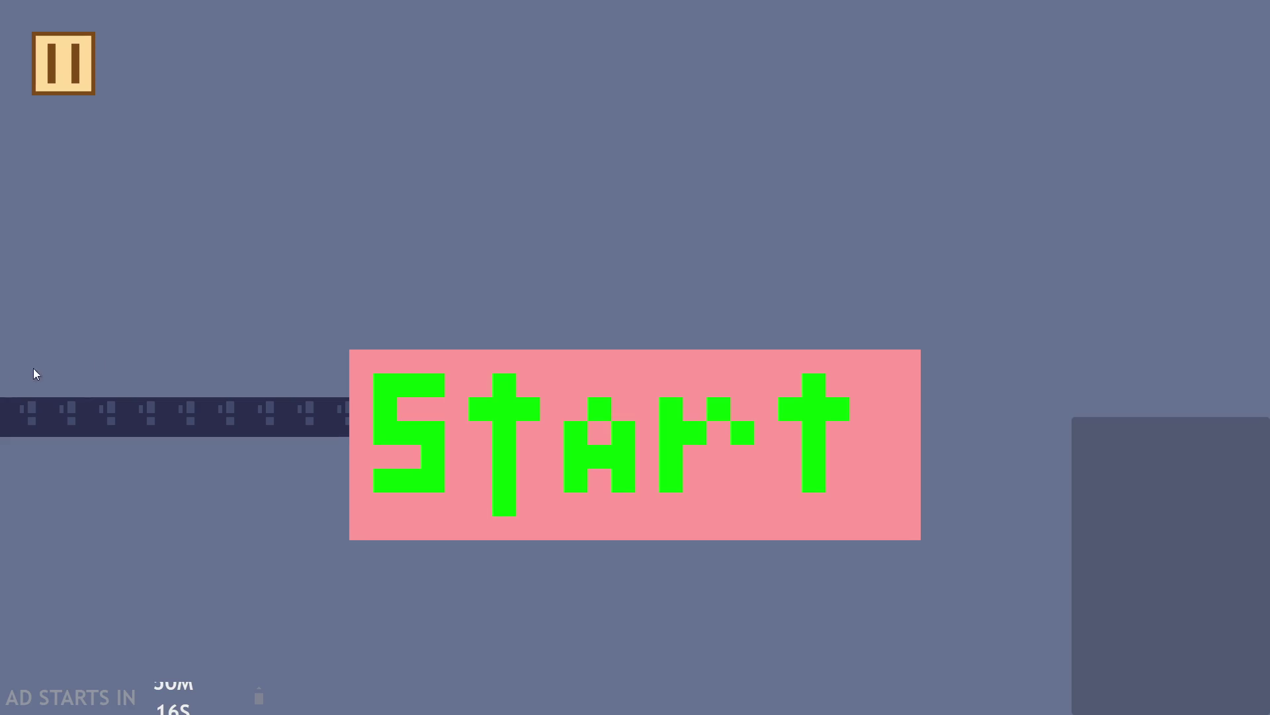
# Start the game, play briefly, and exit back to the code editor via the pause menu
pyautogui.click(463, 418)
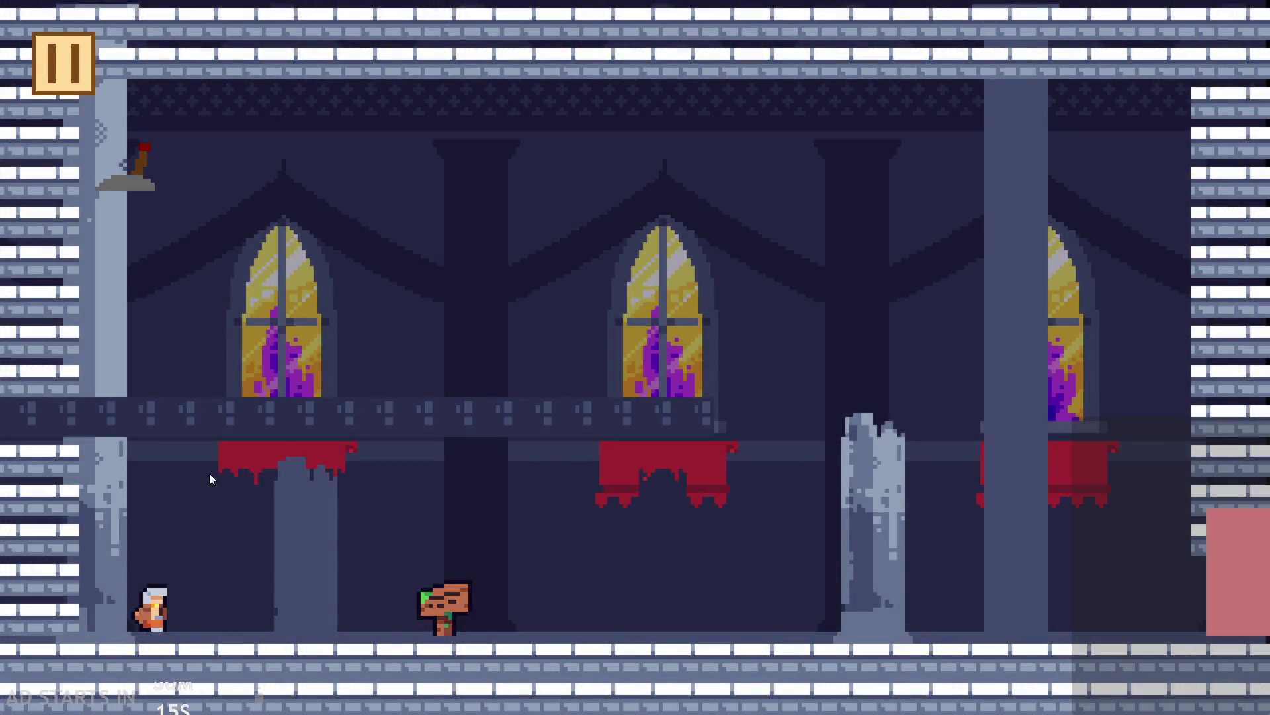
pyautogui.click(538, 512)
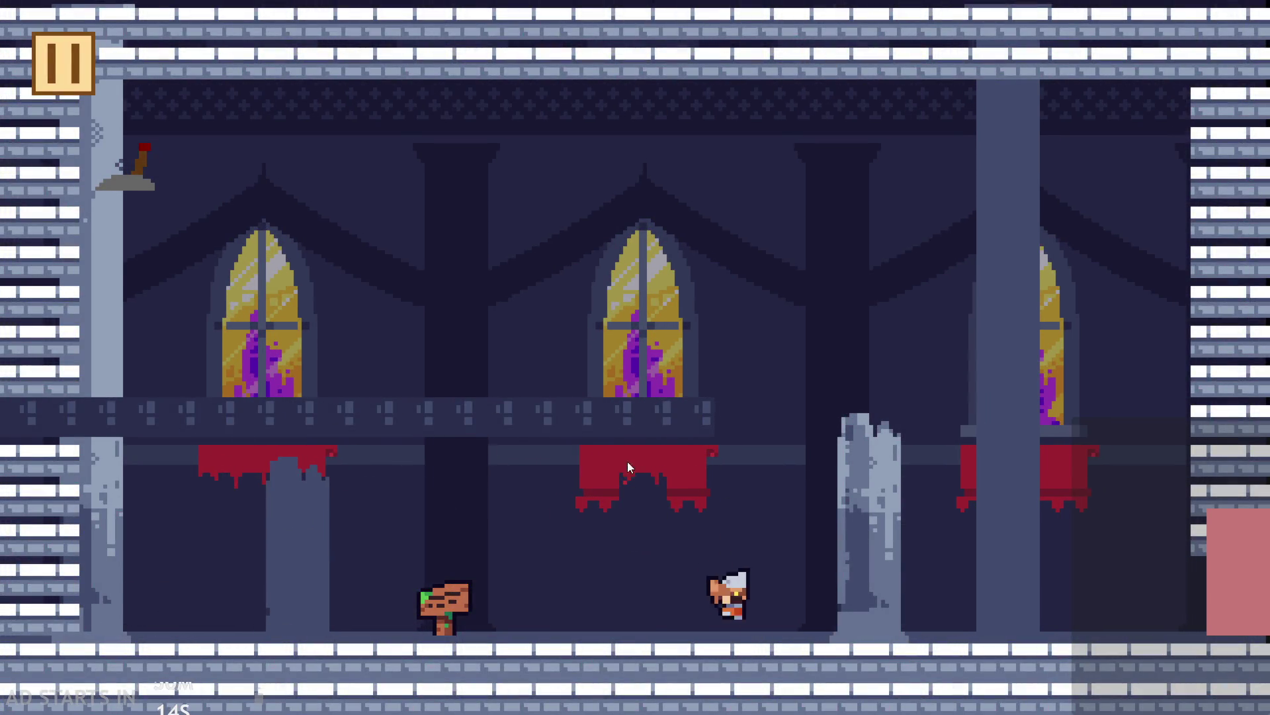
pyautogui.click(486, 434)
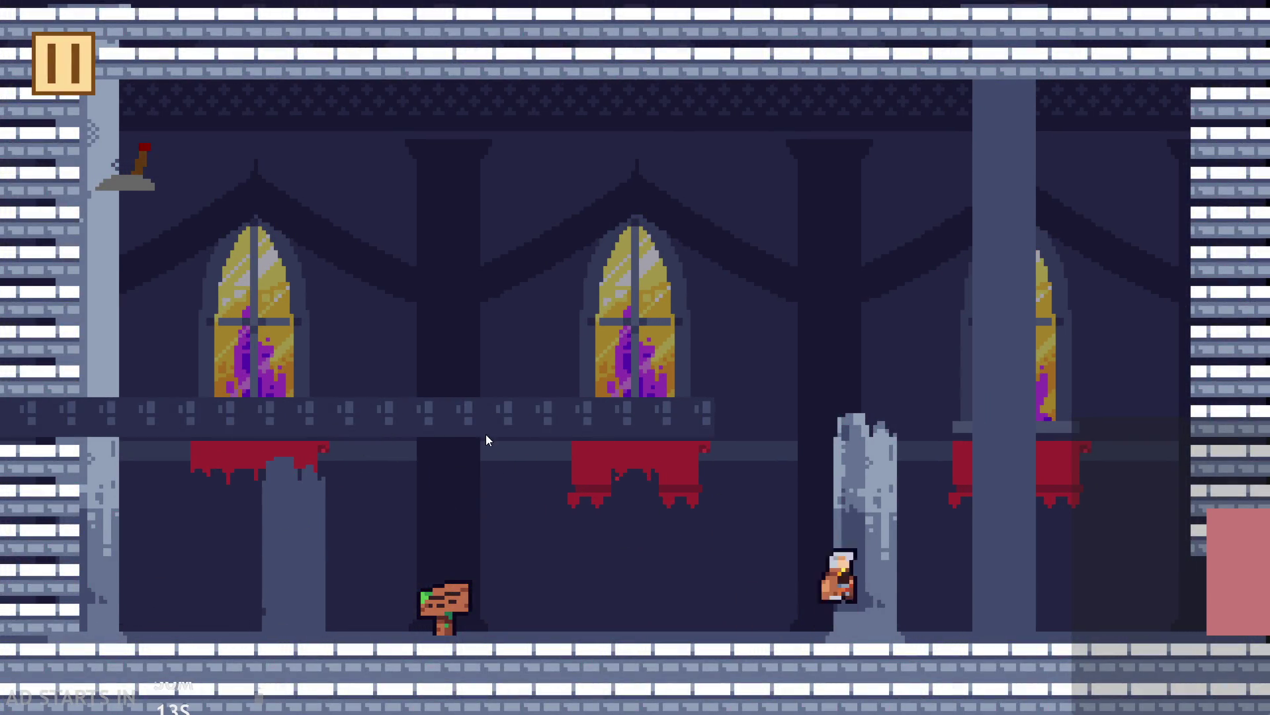
pyautogui.click(85, 76)
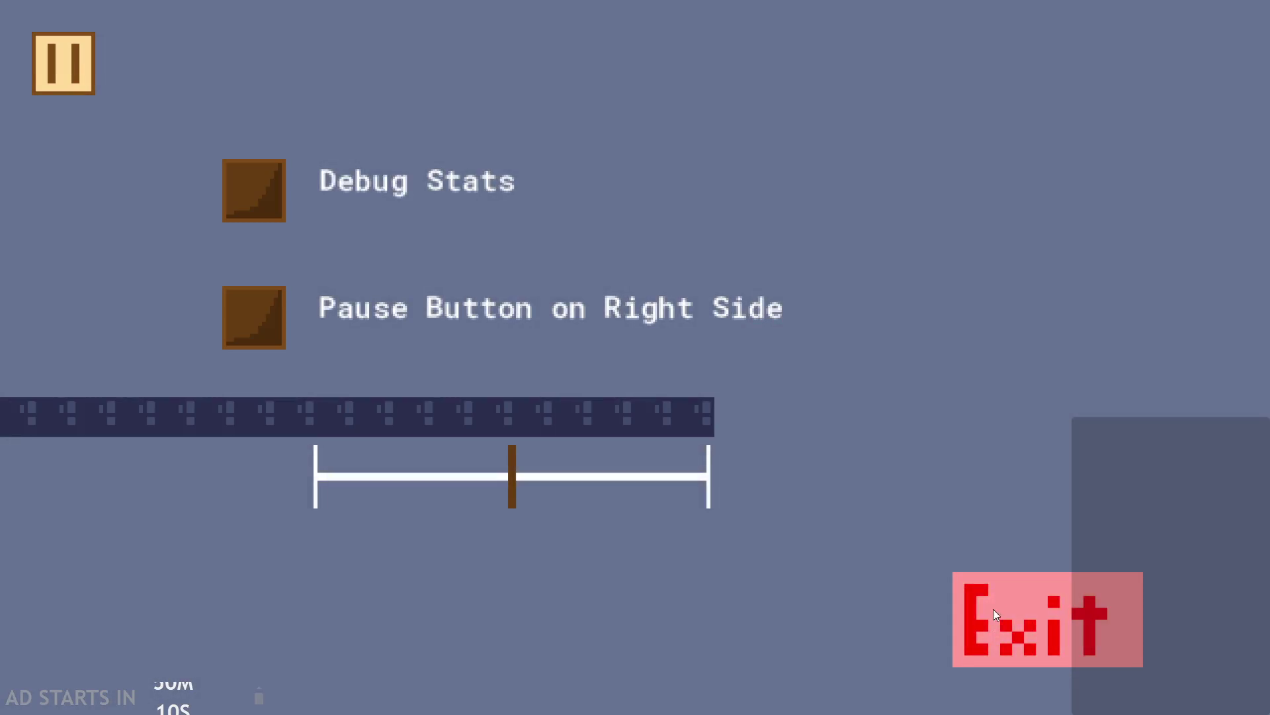
pyautogui.click(1047, 619)
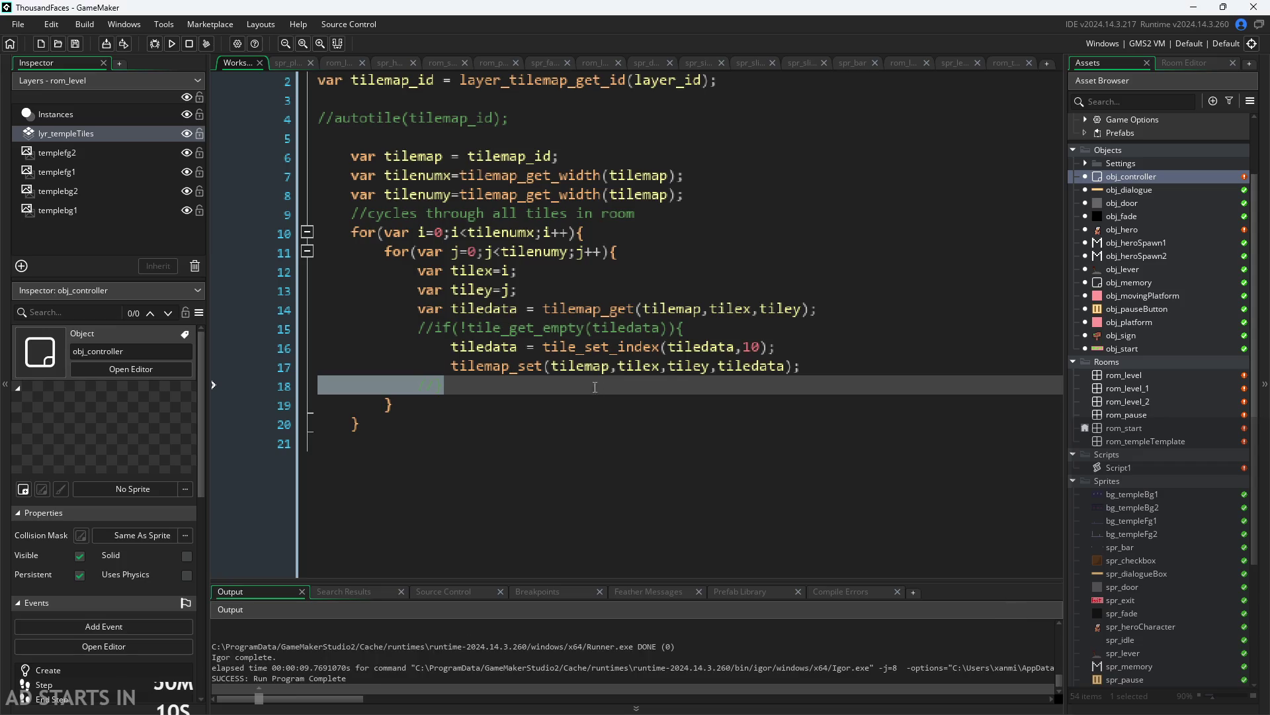
# Remove the // from the if(!tile_get_empty(tiledata)) line 15 and its closing brace on line 18
pyautogui.click(802, 346)
pyautogui.click(738, 327)
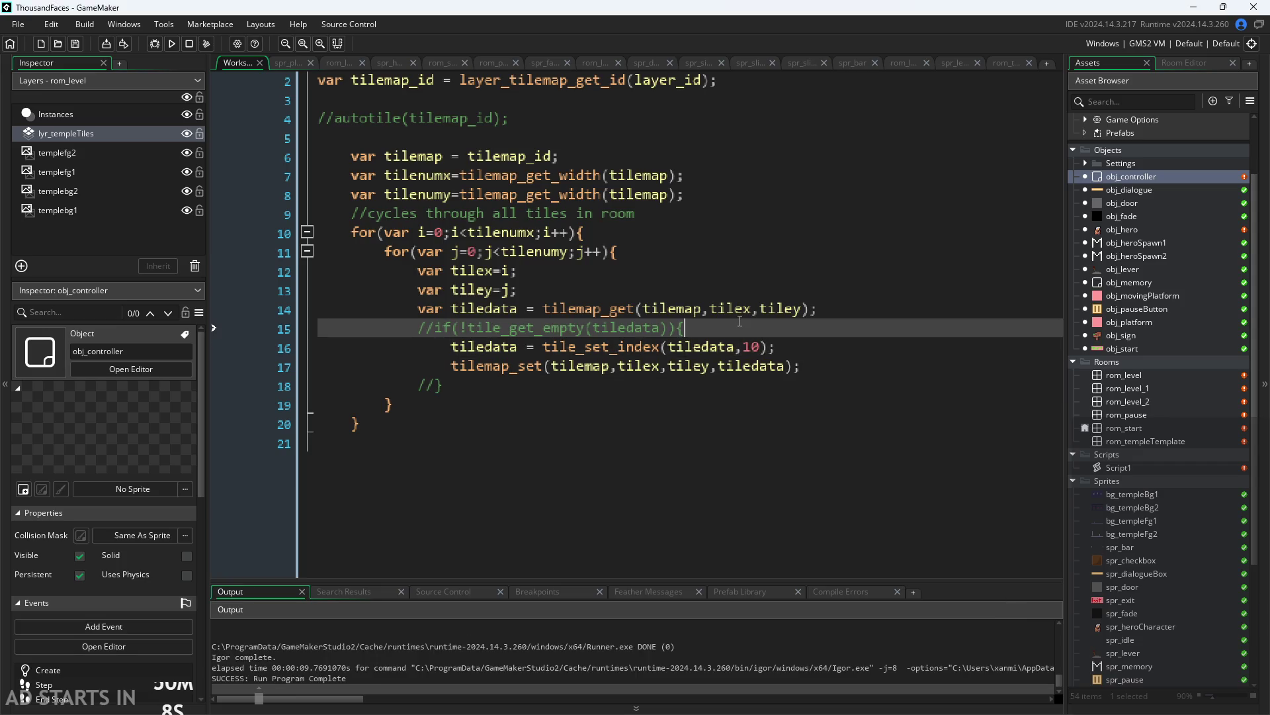
pyautogui.click(440, 327)
pyautogui.press('BackSpace')
pyautogui.press('BackSpace')
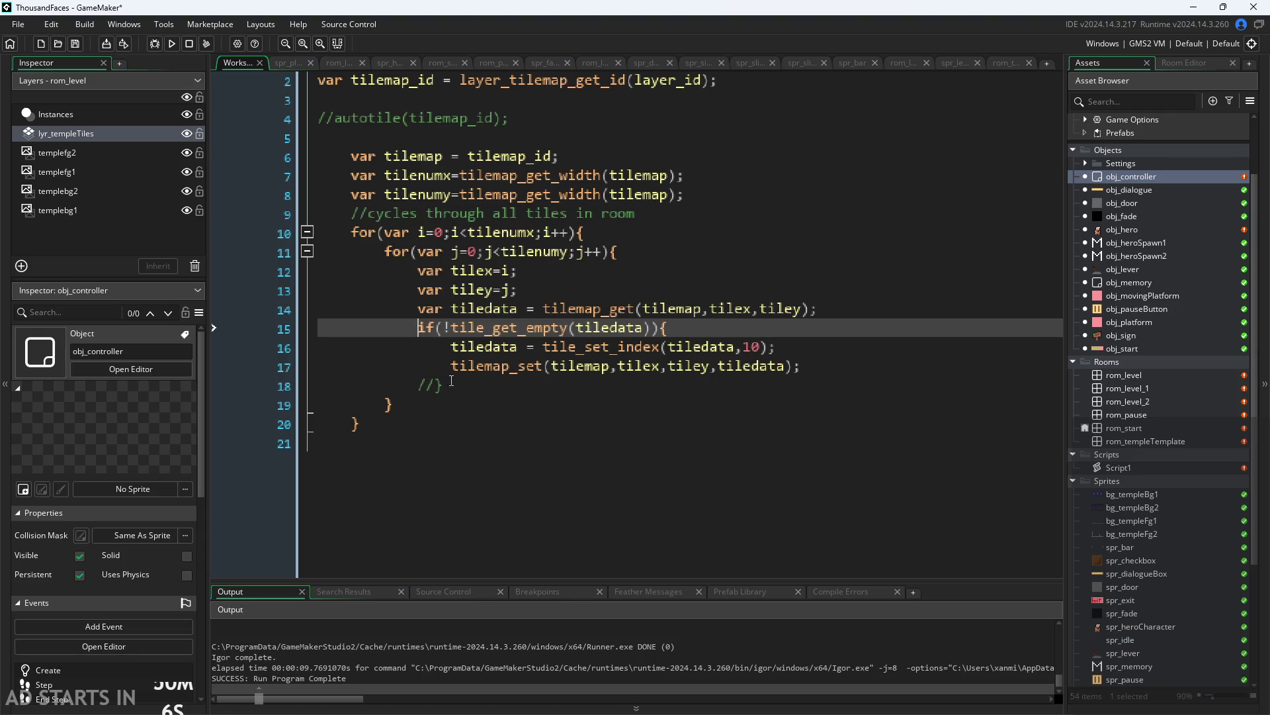
pyautogui.click(439, 386)
pyautogui.press('BackSpace')
pyautogui.press('BackSpace')
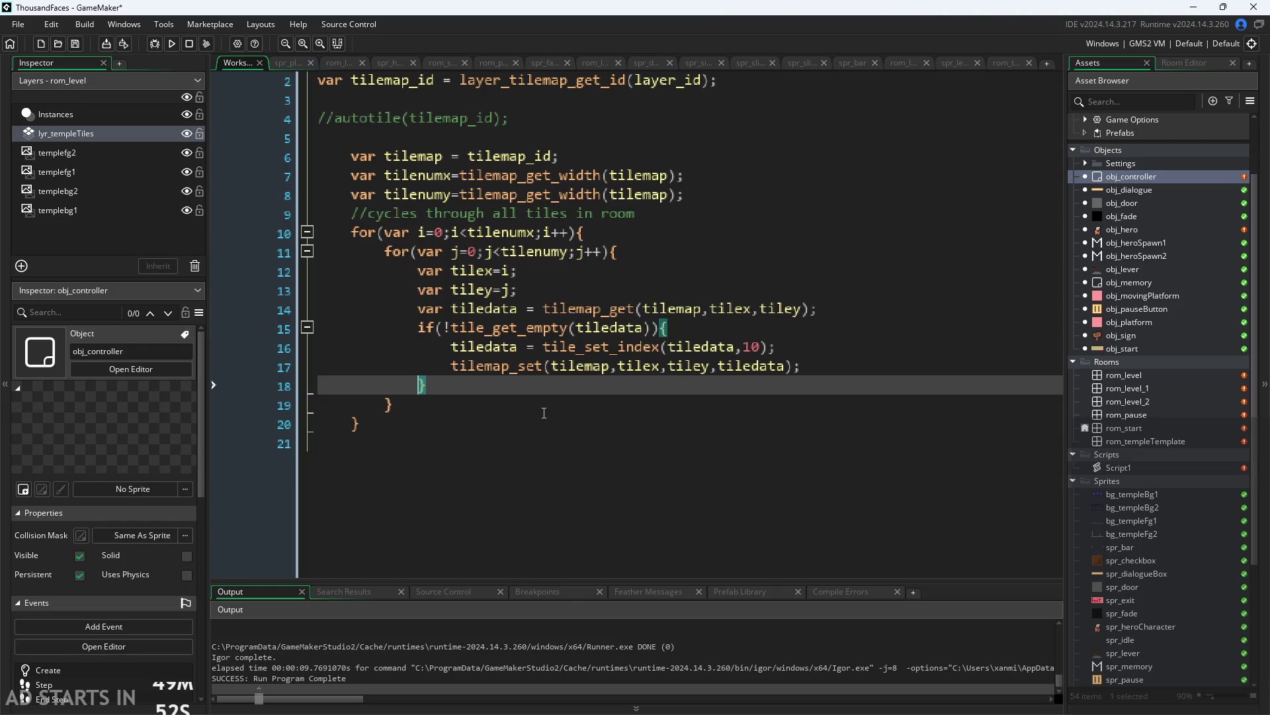
pyautogui.click(847, 367)
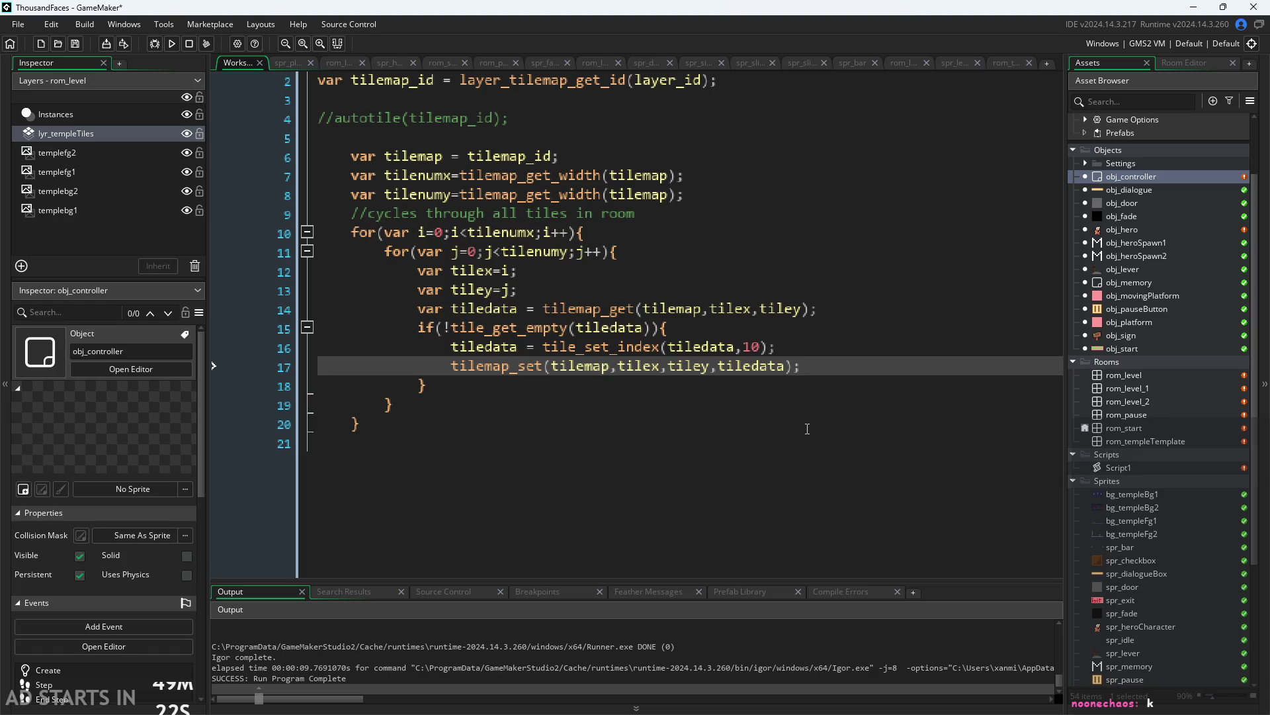
pyautogui.click(807, 428)
pyautogui.scroll(-1, 703, 415)
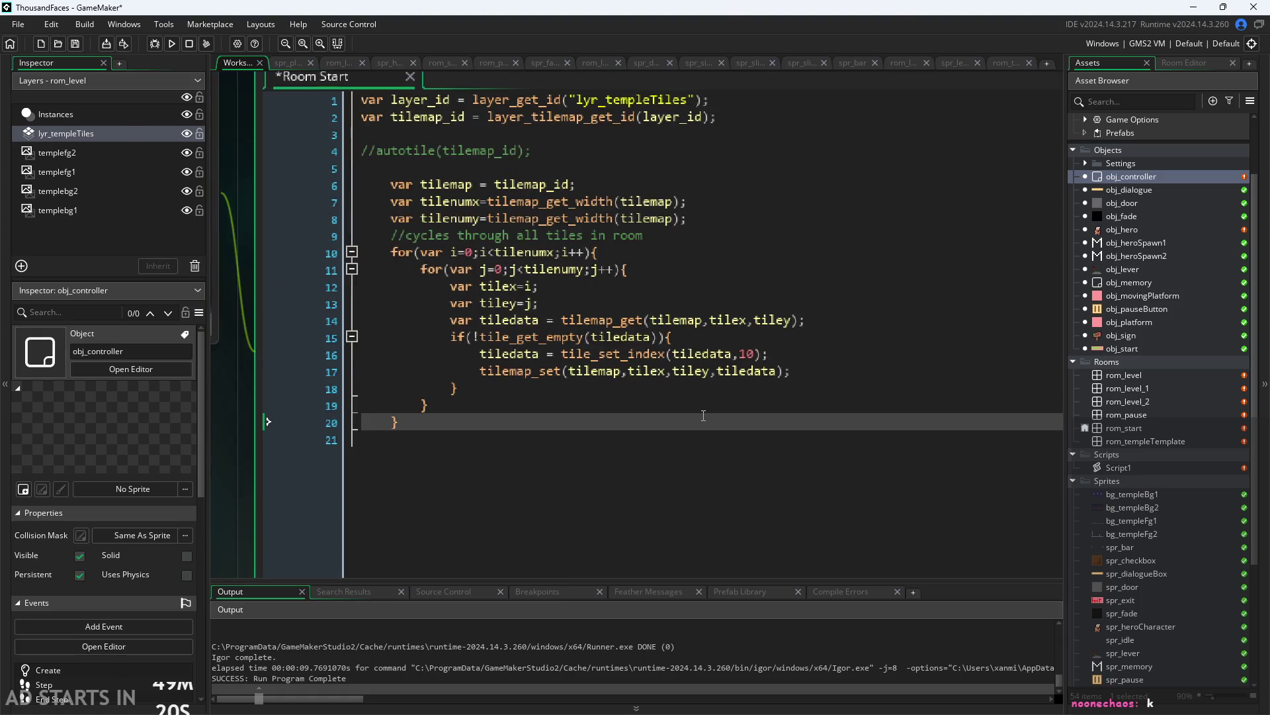
pyautogui.scroll(-2, 619, 421)
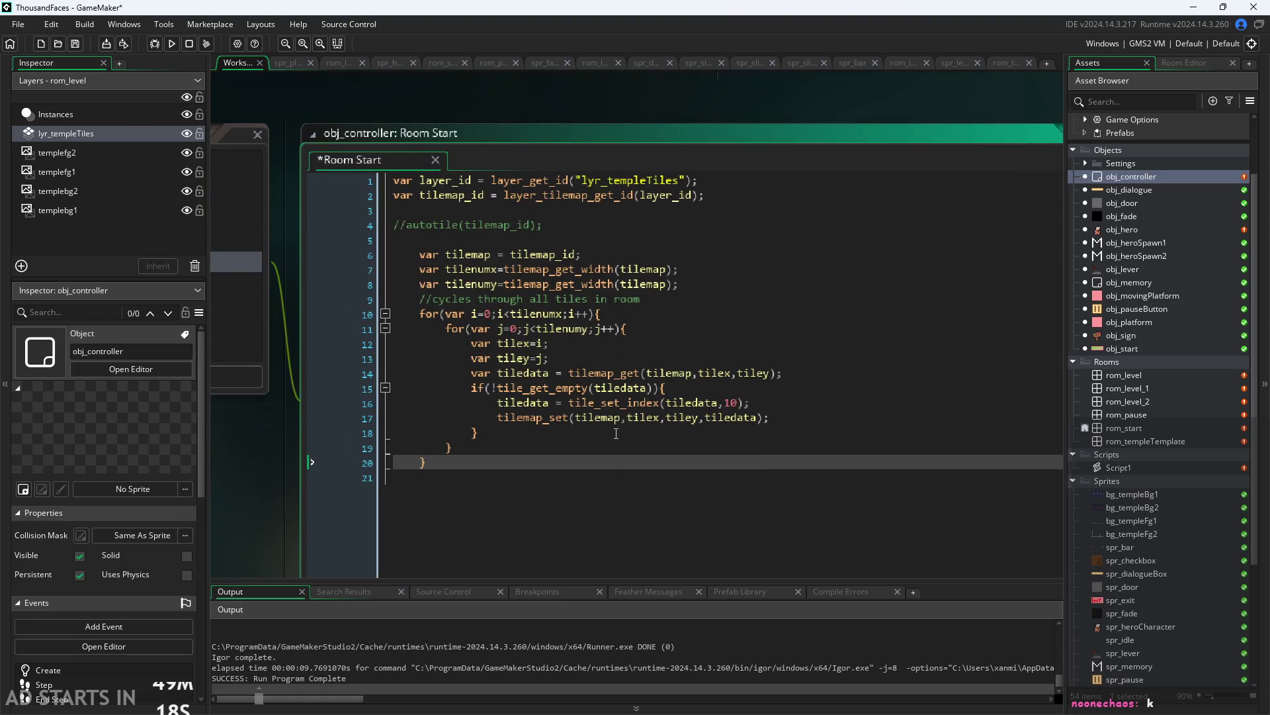
pyautogui.click(535, 327)
pyautogui.moveTo(458, 471)
pyautogui.mouseDown()
pyautogui.moveTo(400, 407)
pyautogui.moveTo(344, 258)
pyautogui.mouseUp()
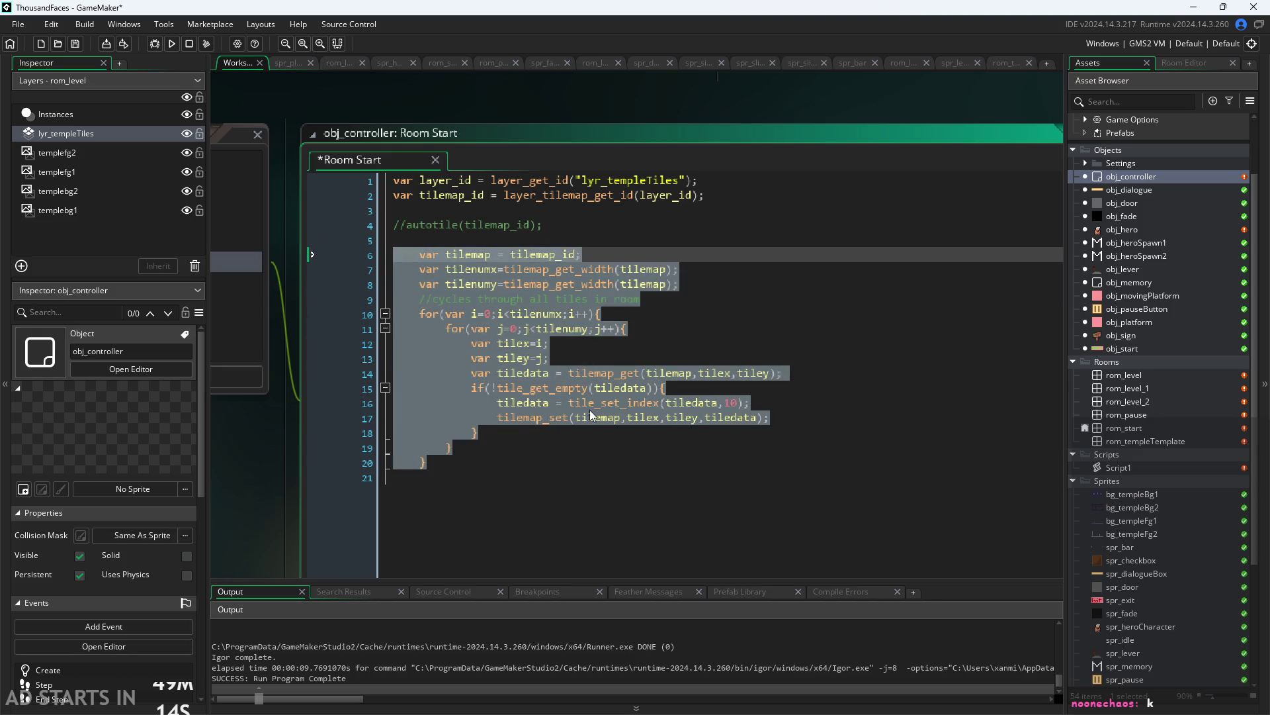
pyautogui.click(588, 433)
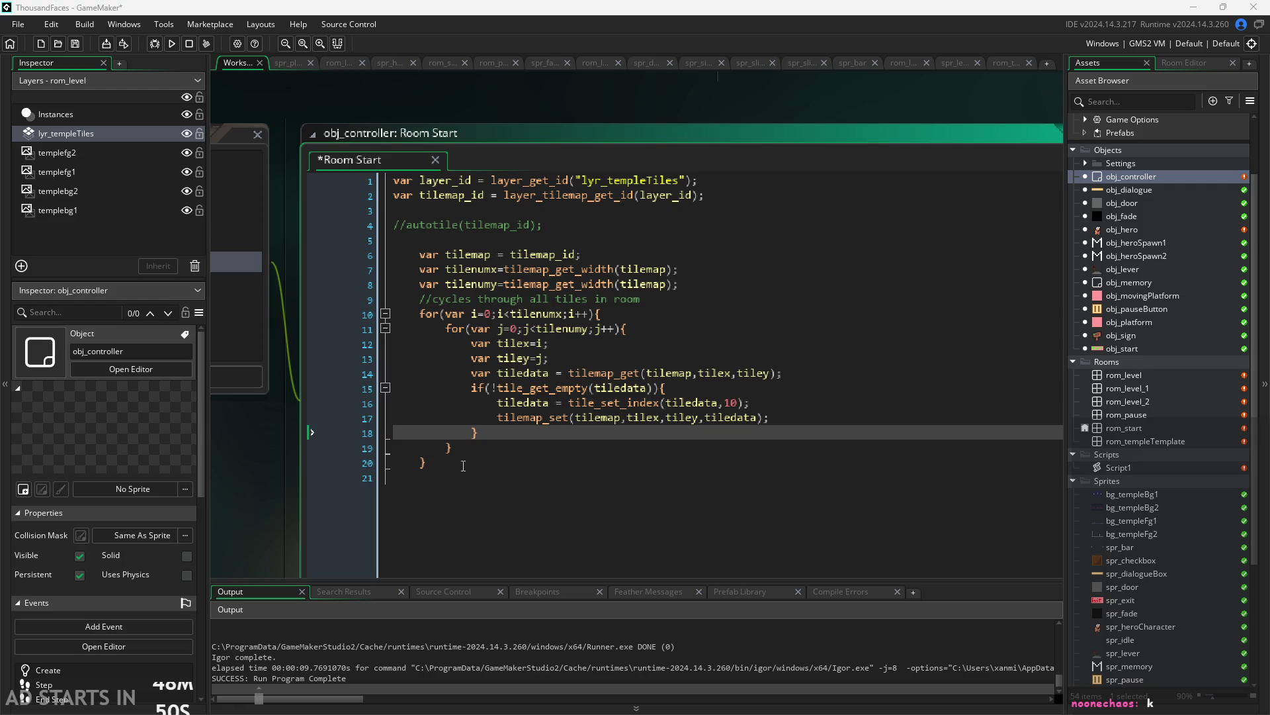
pyautogui.moveTo(463, 466)
pyautogui.mouseDown()
pyautogui.moveTo(411, 448)
pyautogui.moveTo(182, 184)
pyautogui.mouseUp()
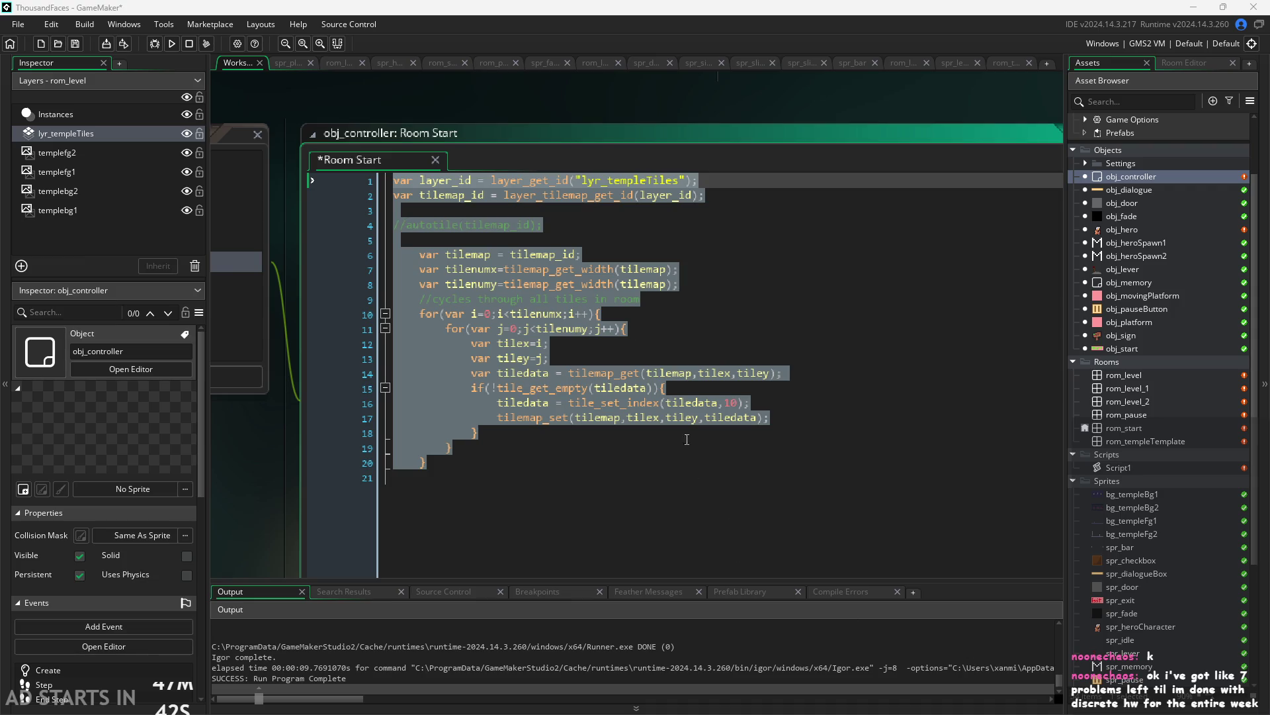
pyautogui.click(596, 284)
# Change tilemap_get_width to tilemap_get_height on line 8 and run the game
pyautogui.doubleClick(593, 284)
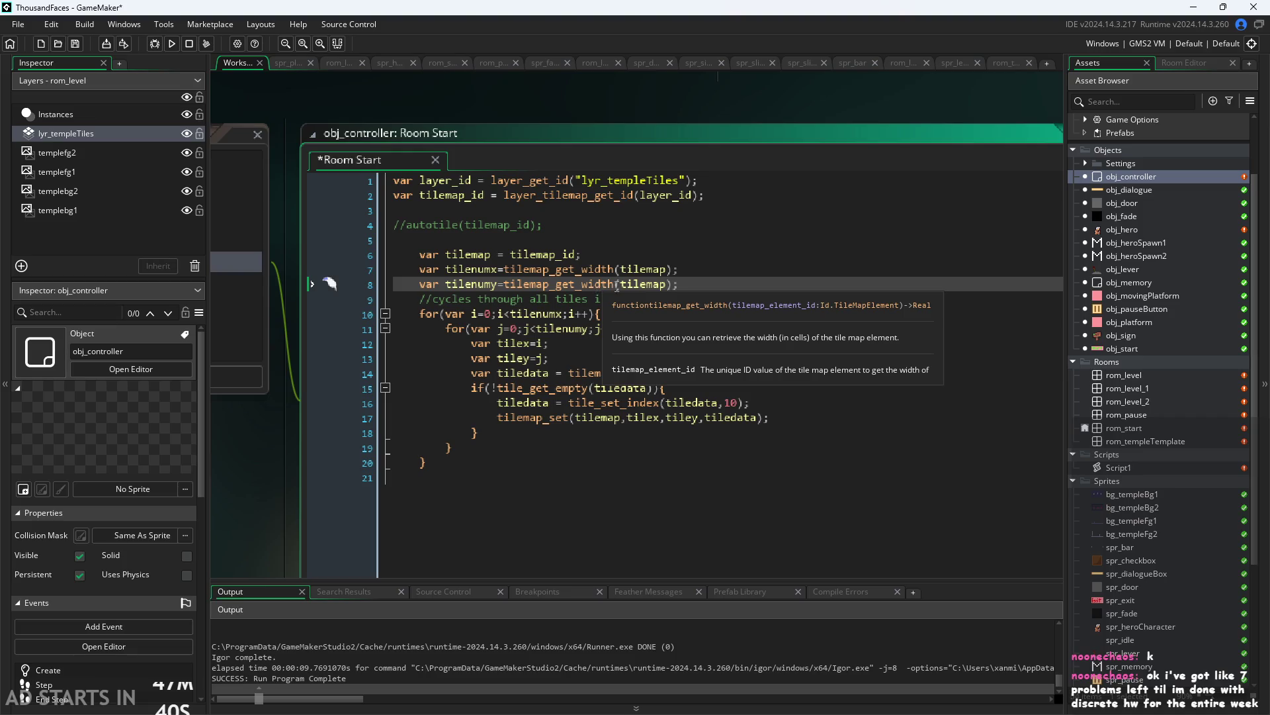
pyautogui.write('height')
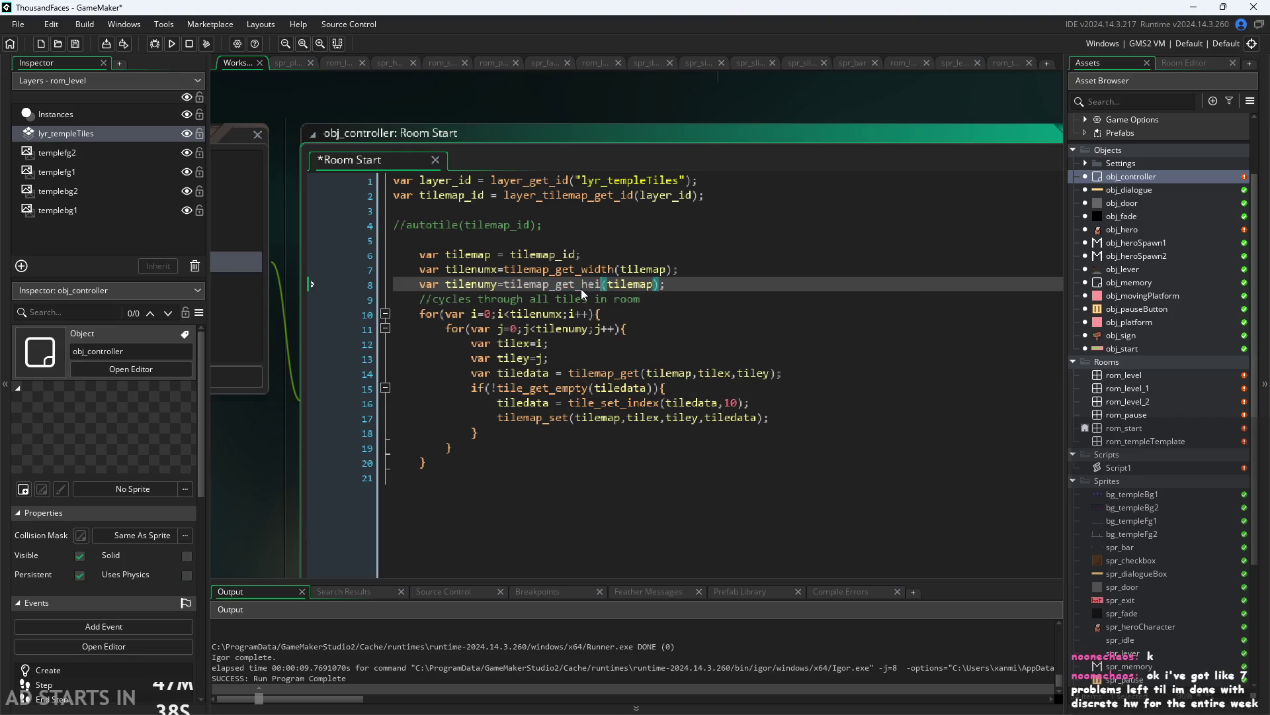
pyautogui.click(717, 313)
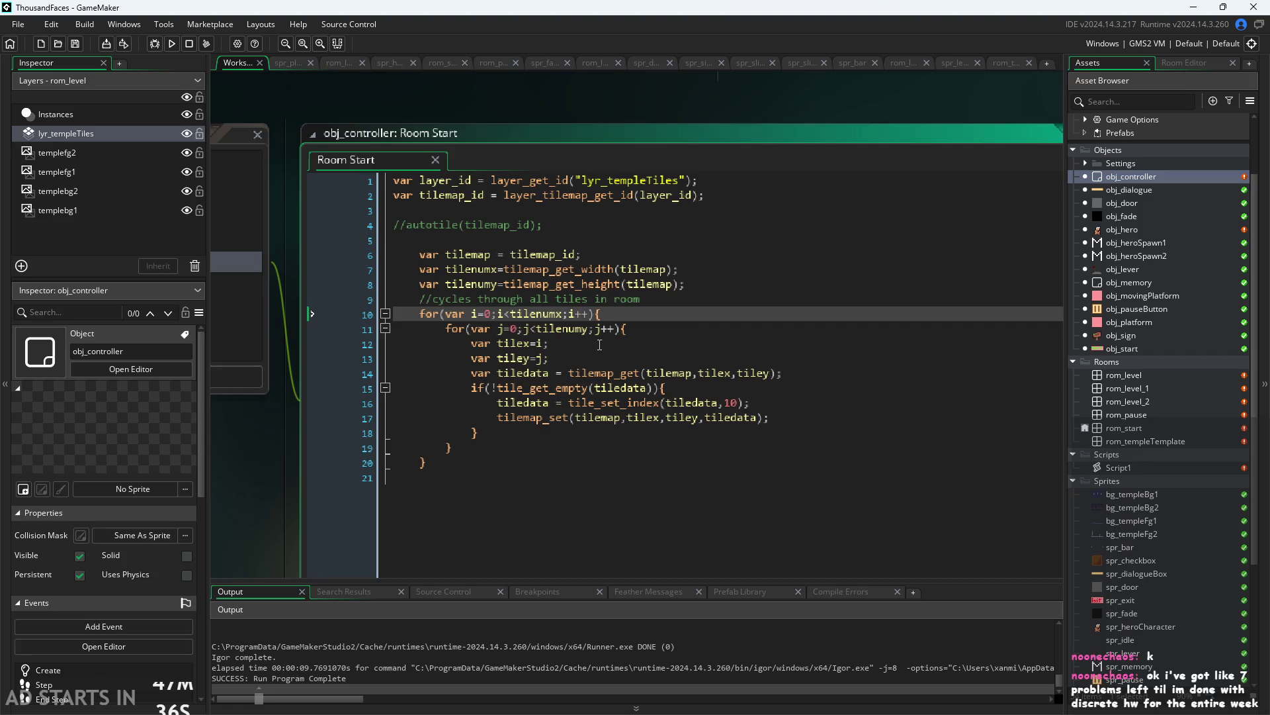
pyautogui.click(171, 44)
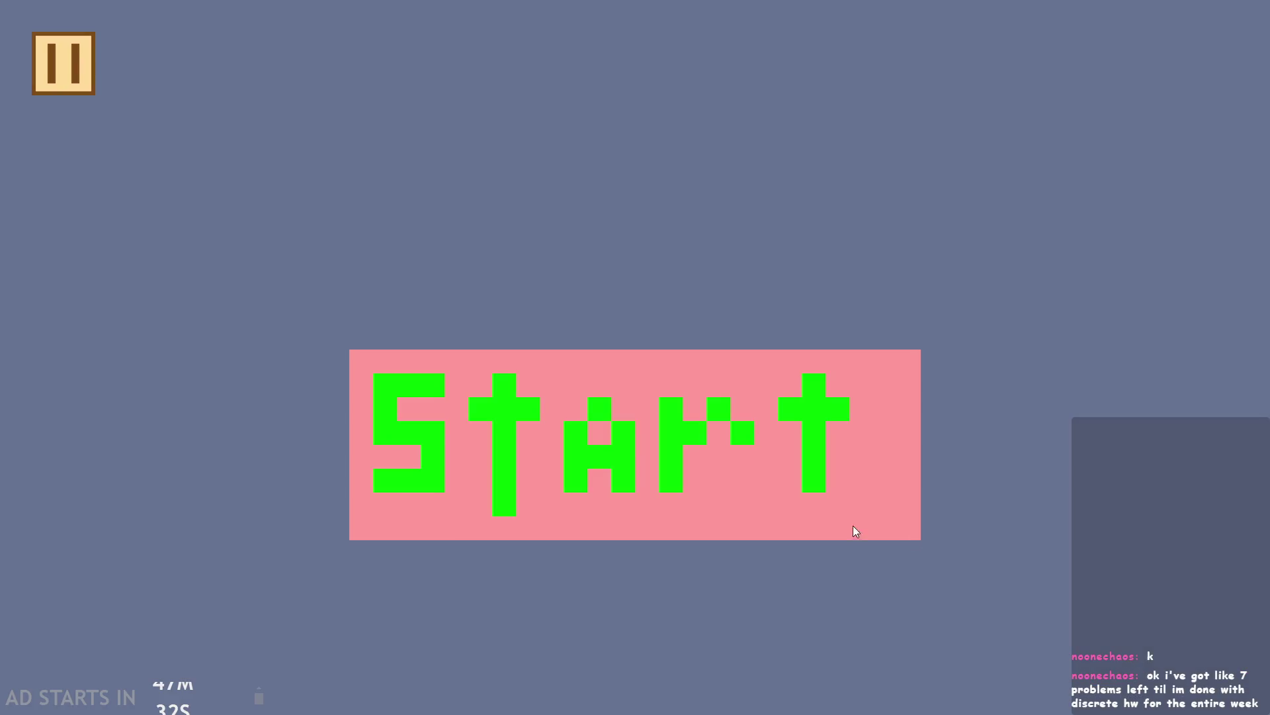
# Start the game, move the hero briefly, and exit via the pause menu
pyautogui.click(853, 530)
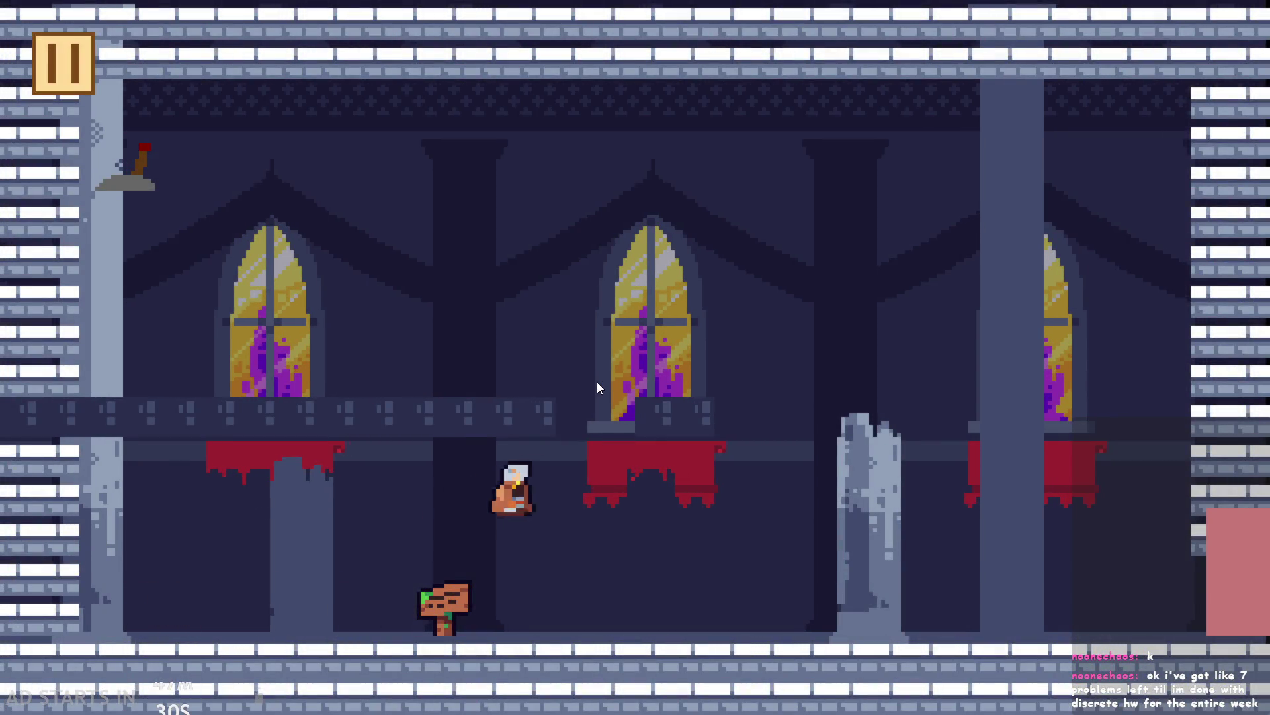
pyautogui.press('Up')
pyautogui.press('Left')
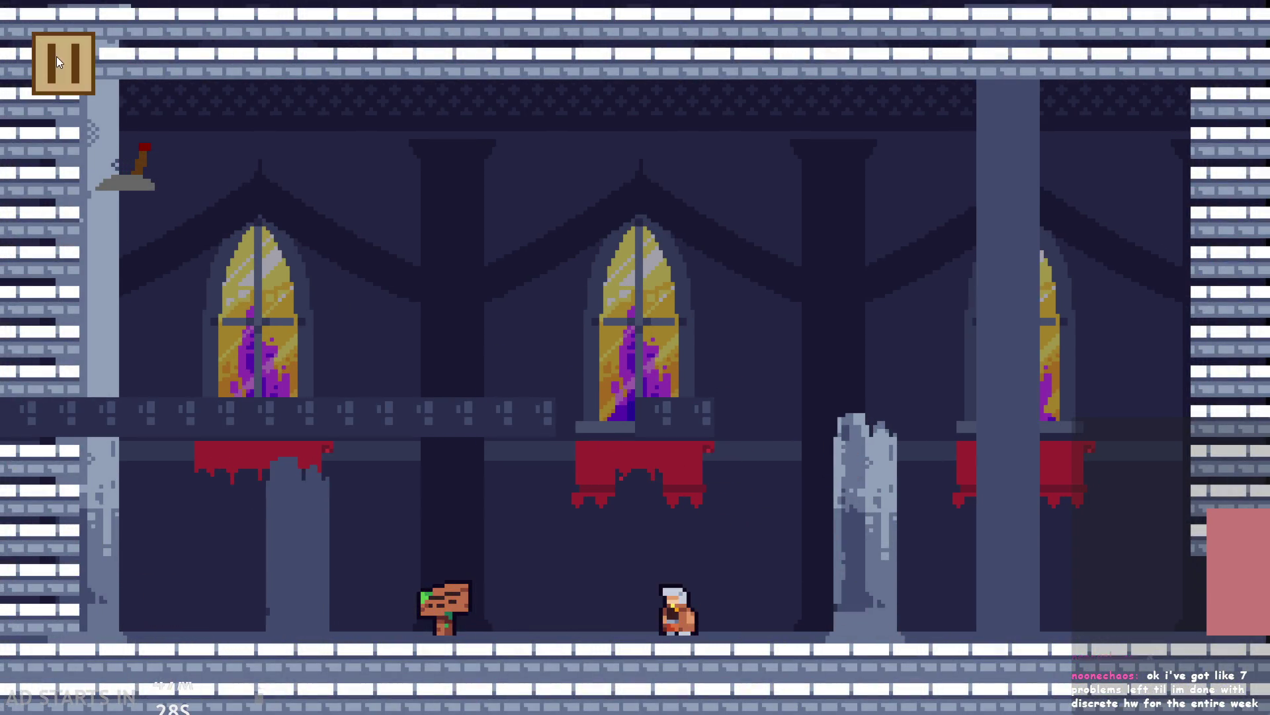
pyautogui.click(57, 62)
pyautogui.click(1022, 621)
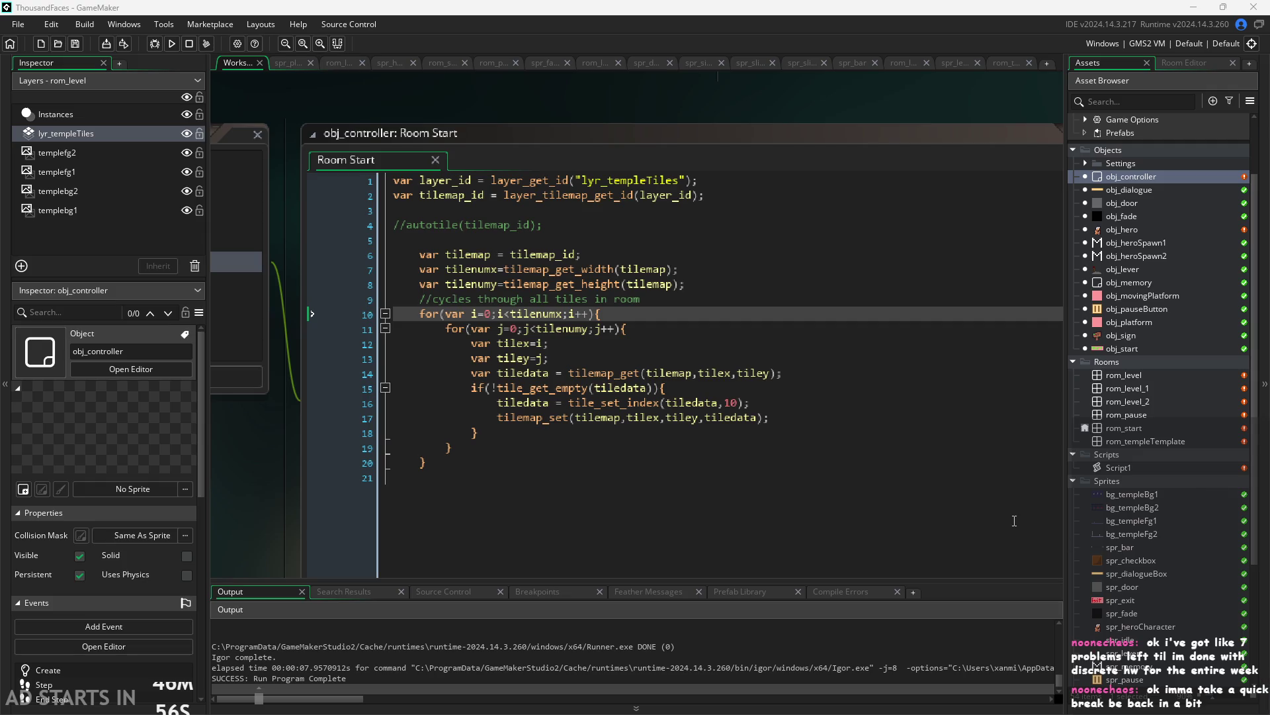
# Delete the old empty-tile check from line 15's if condition
pyautogui.click(573, 316)
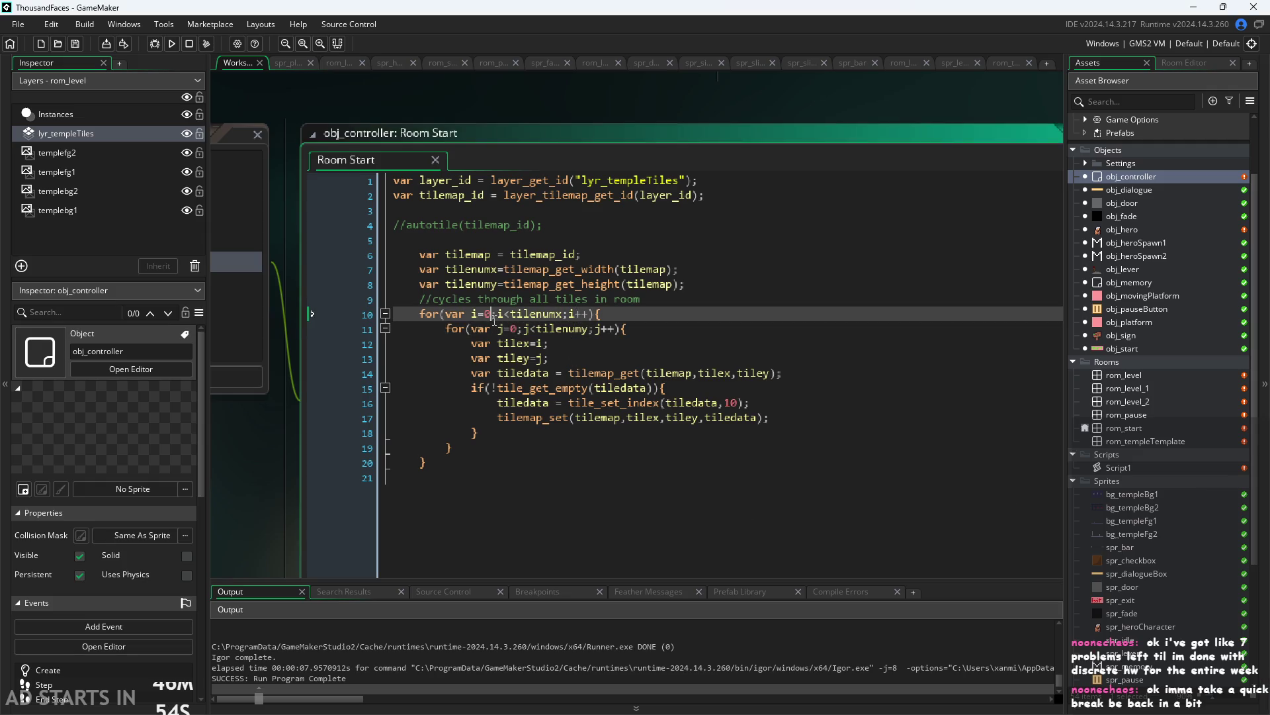
pyautogui.click(580, 315)
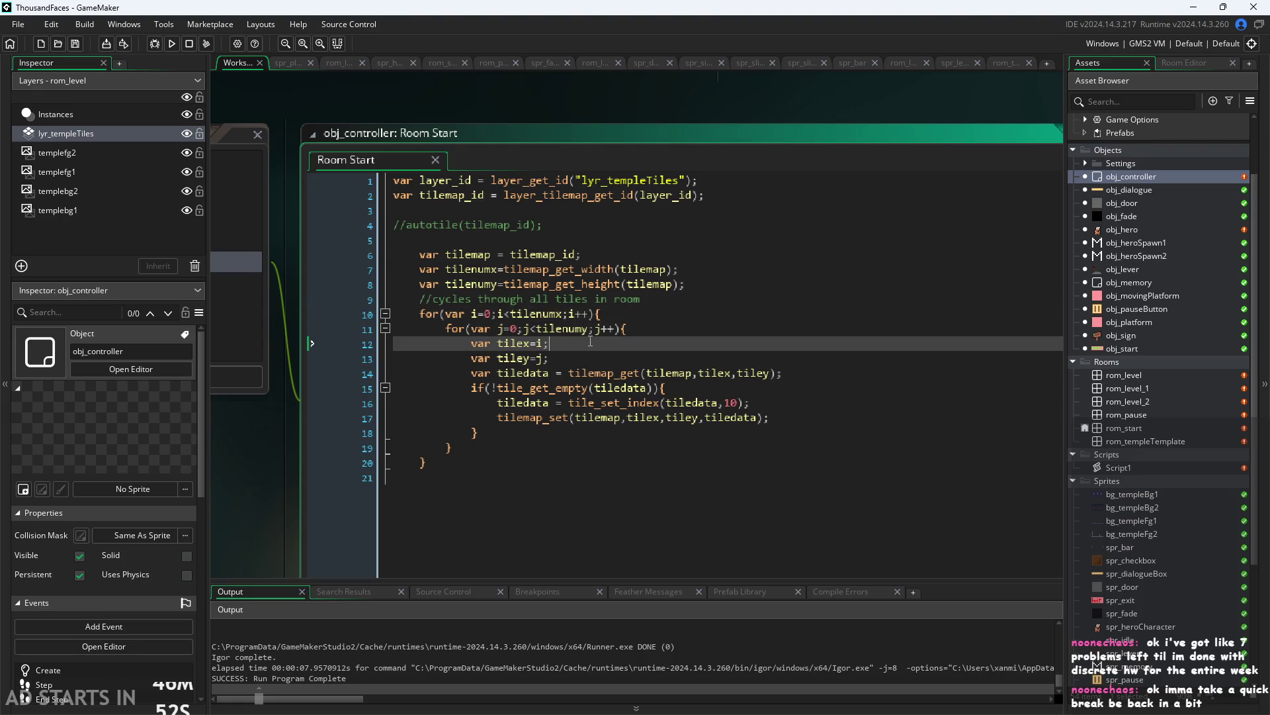
pyautogui.click(649, 400)
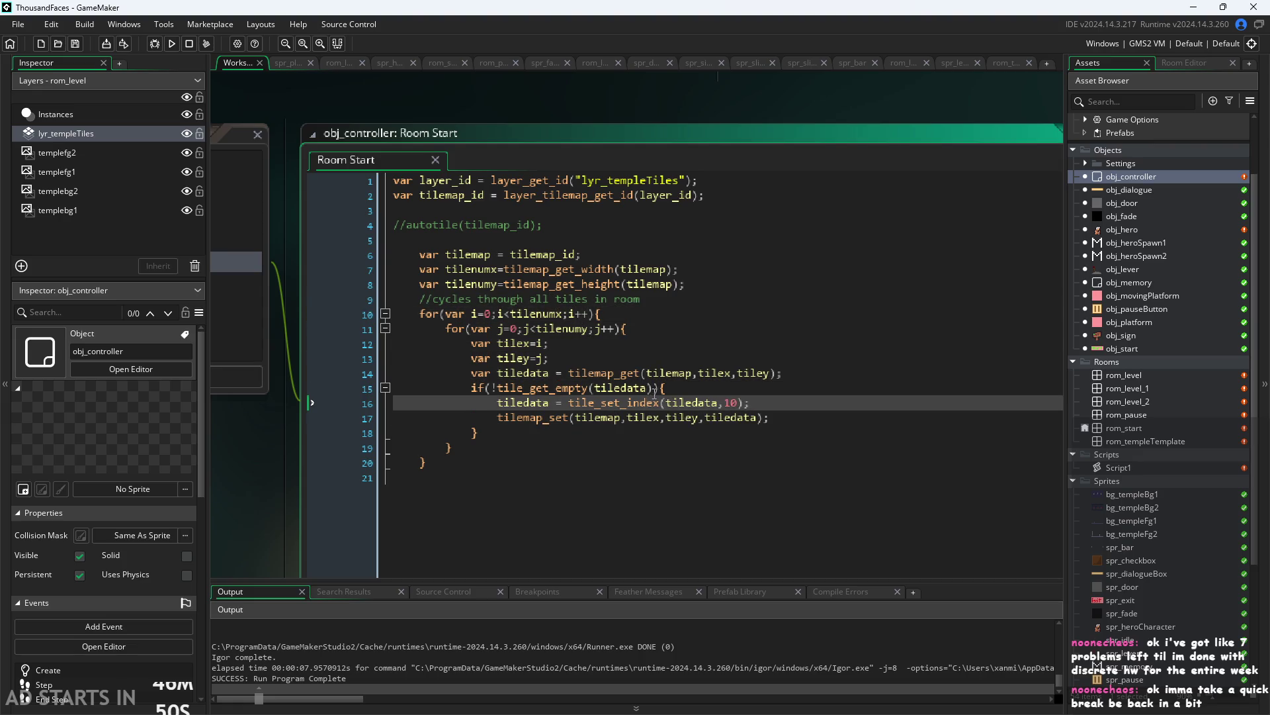
pyautogui.moveTo(652, 389); pyautogui.dragTo(501, 406)
pyautogui.click(494, 390)
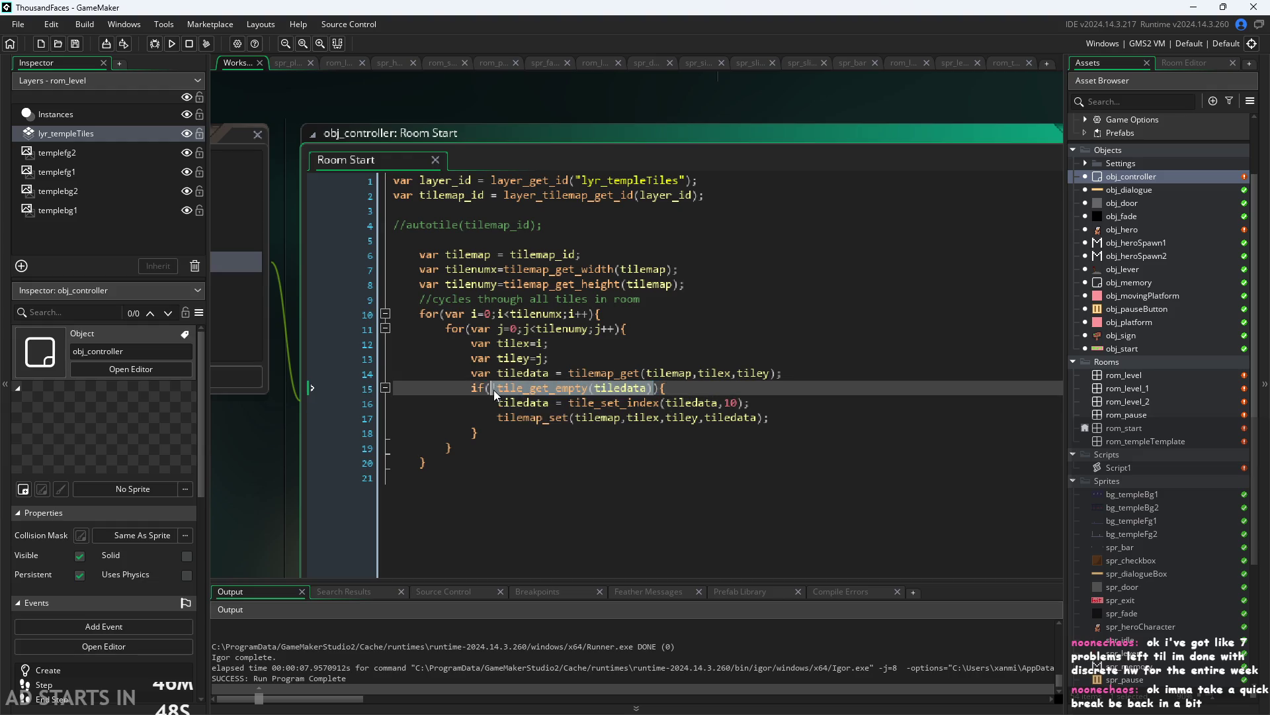
pyautogui.press('Delete')
pyautogui.press('Delete')
pyautogui.press('Delete')
# Rewrite line 15's condition as if(tile_get_index(tiledata)!=-1) using autocomplete suggestions
pyautogui.write('tile')
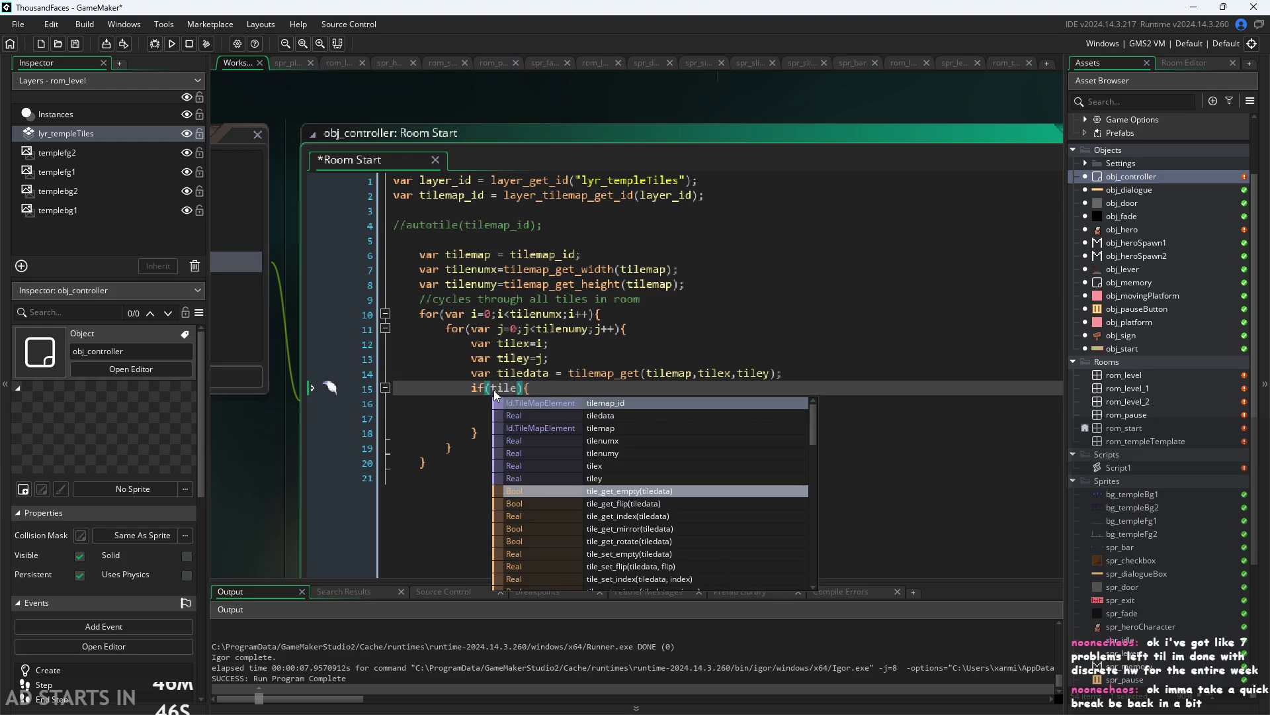
pyautogui.write('_get')
pyautogui.press('Down')
pyautogui.press('Down')
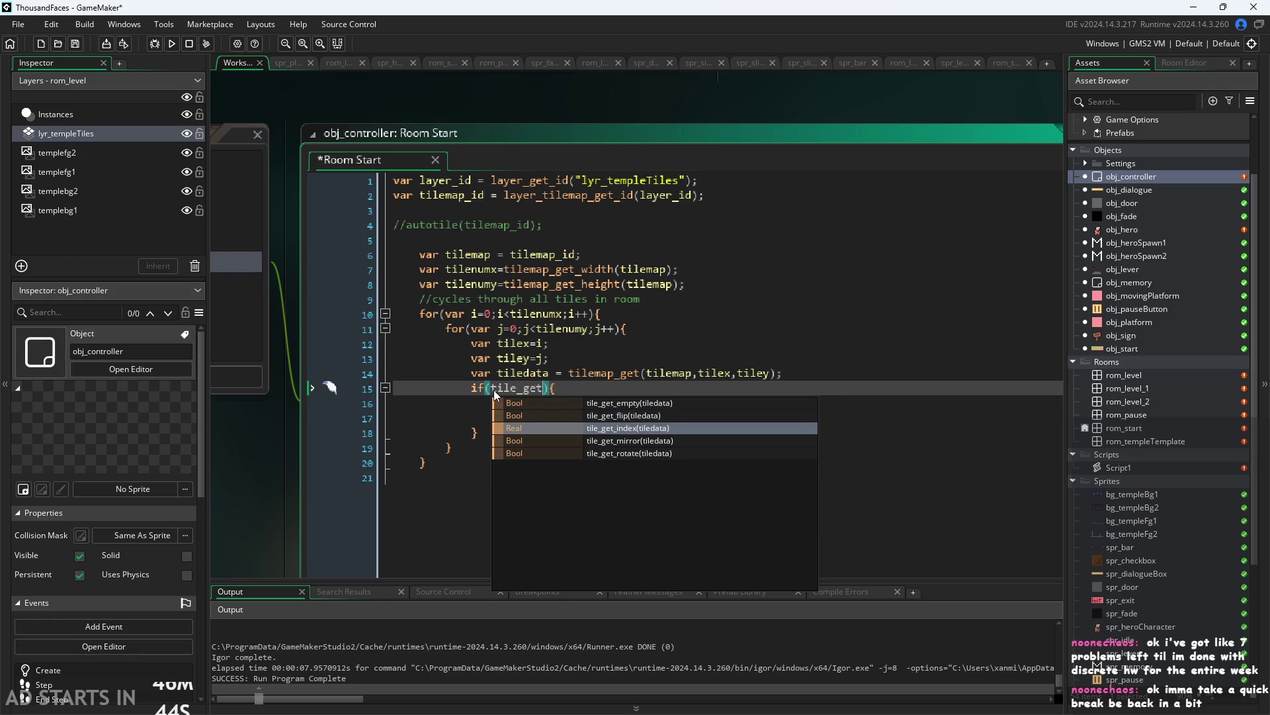
pyautogui.press('Return')
pyautogui.write('tile')
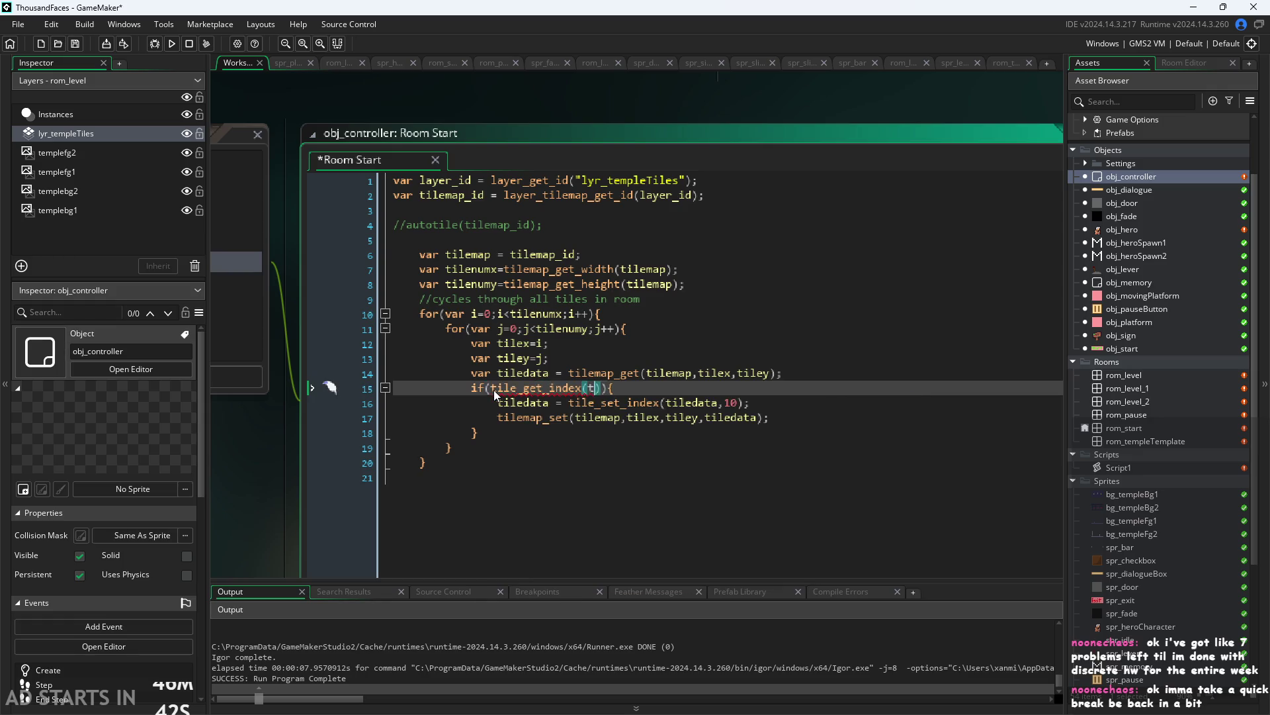
pyautogui.press('Down')
pyautogui.press('Return')
pyautogui.press('Right')
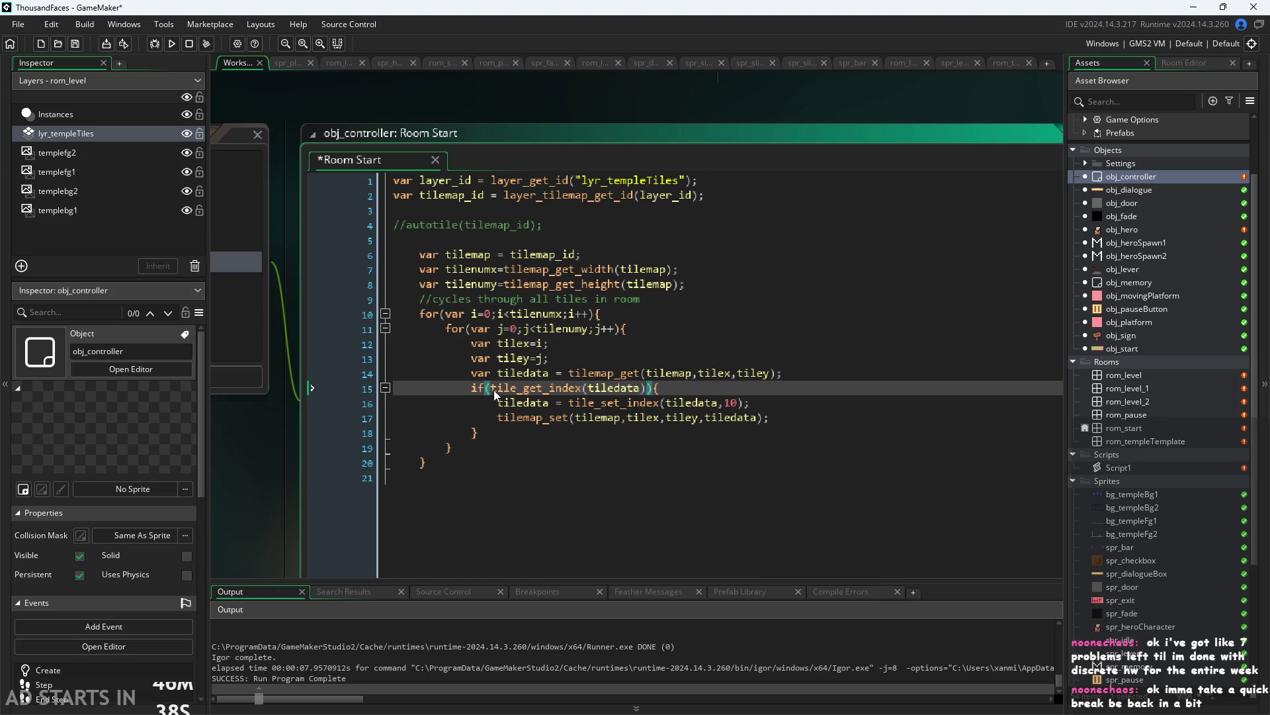
pyautogui.press('Left')
pyautogui.press('Right')
pyautogui.write('!=-1')
# Save and test-run the game through Start, pause and Exit, then remove the -1
pyautogui.hotkey('ctrl', 's')
pyautogui.click(172, 43)
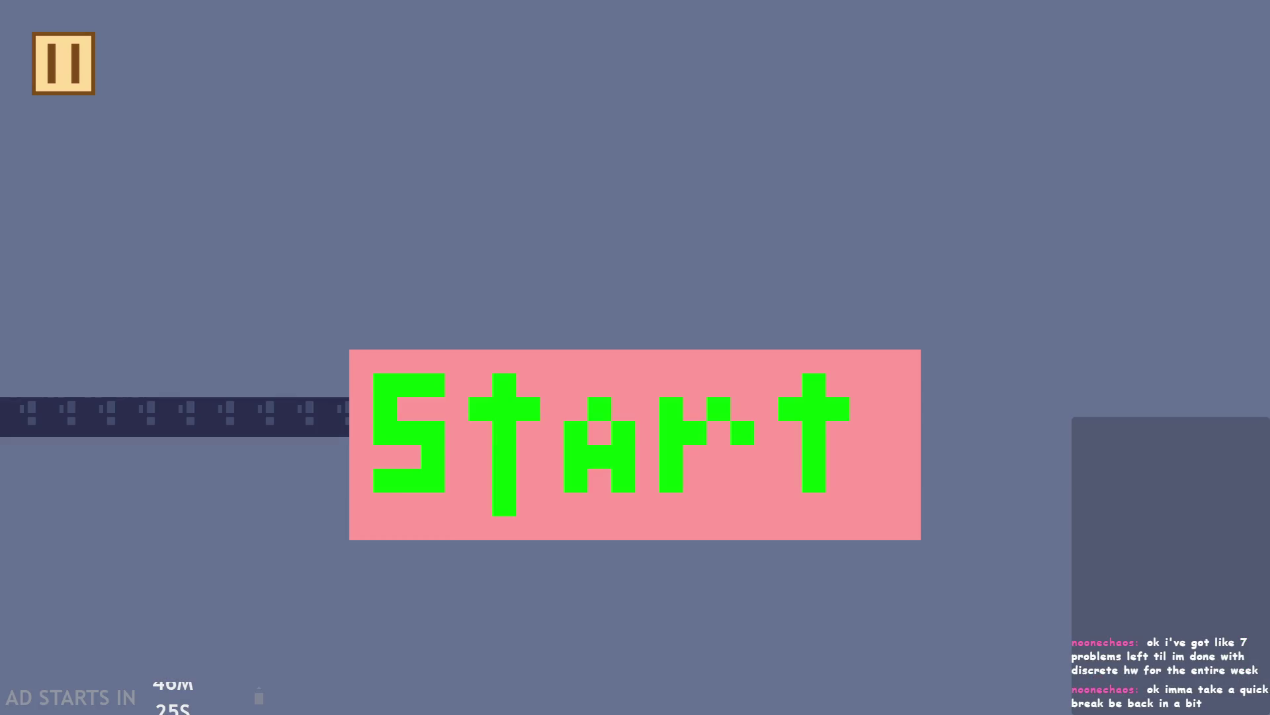
pyautogui.click(718, 409)
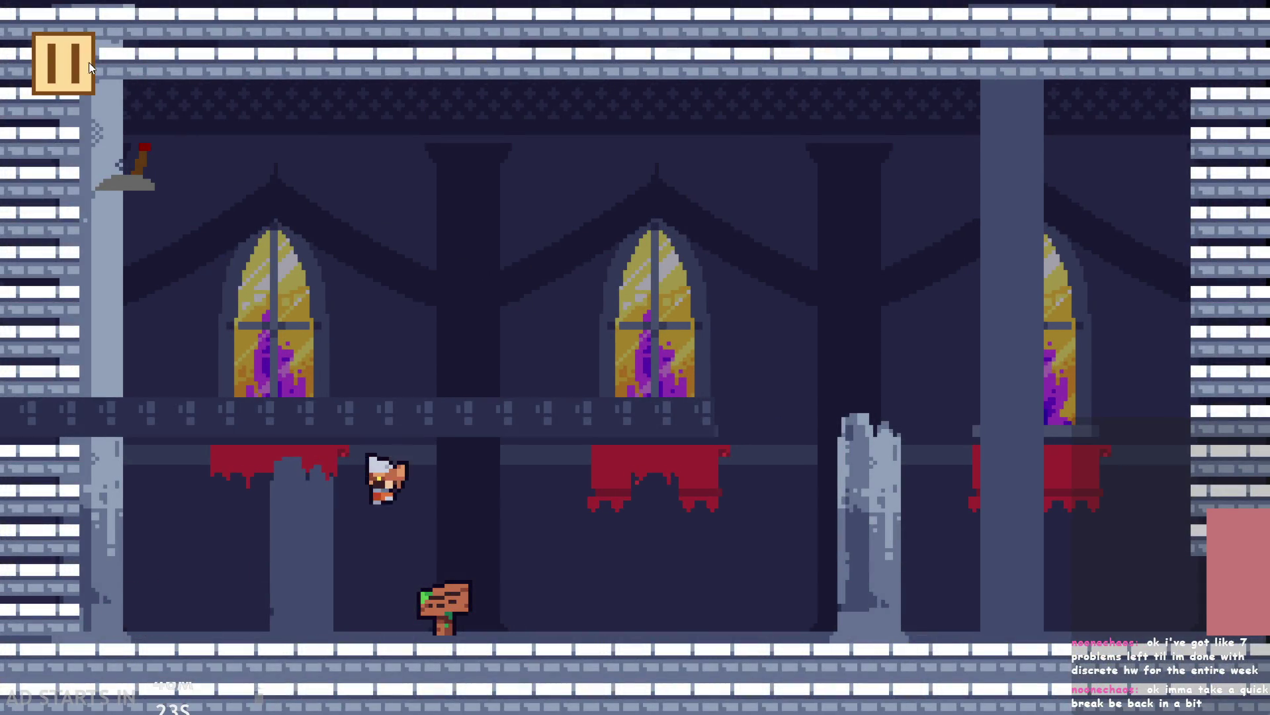
pyautogui.click(89, 62)
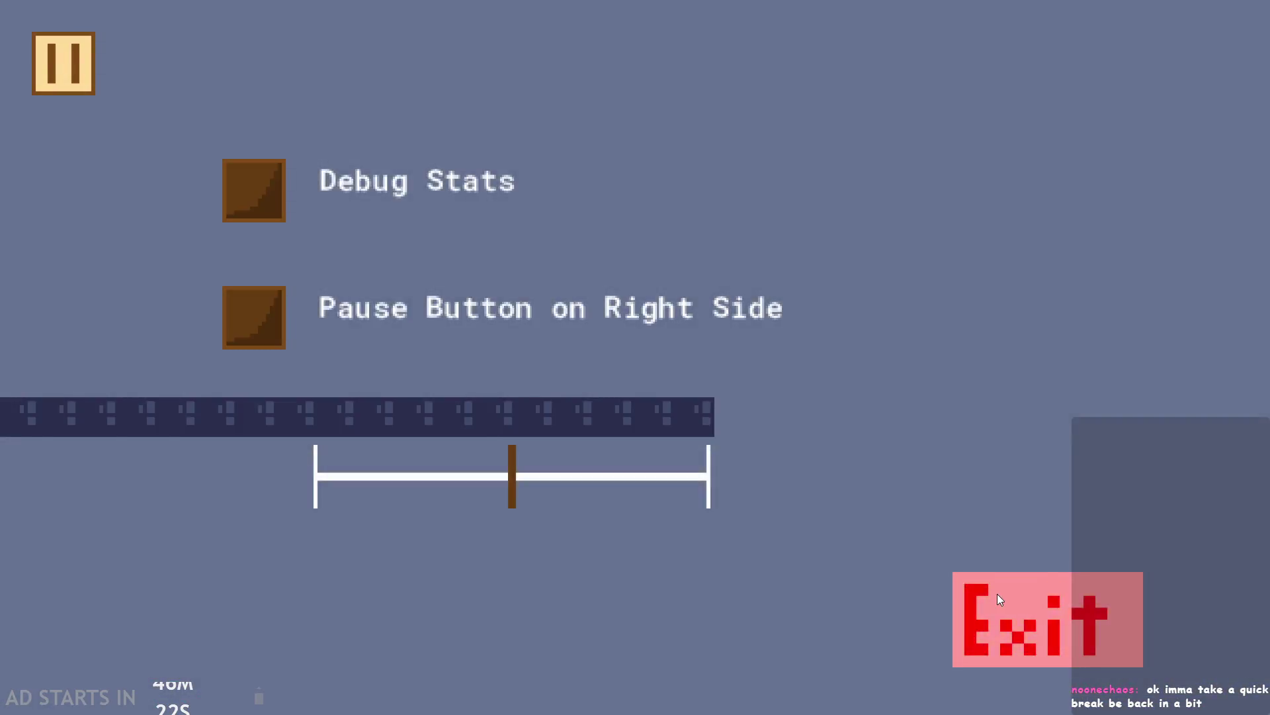
pyautogui.click(998, 594)
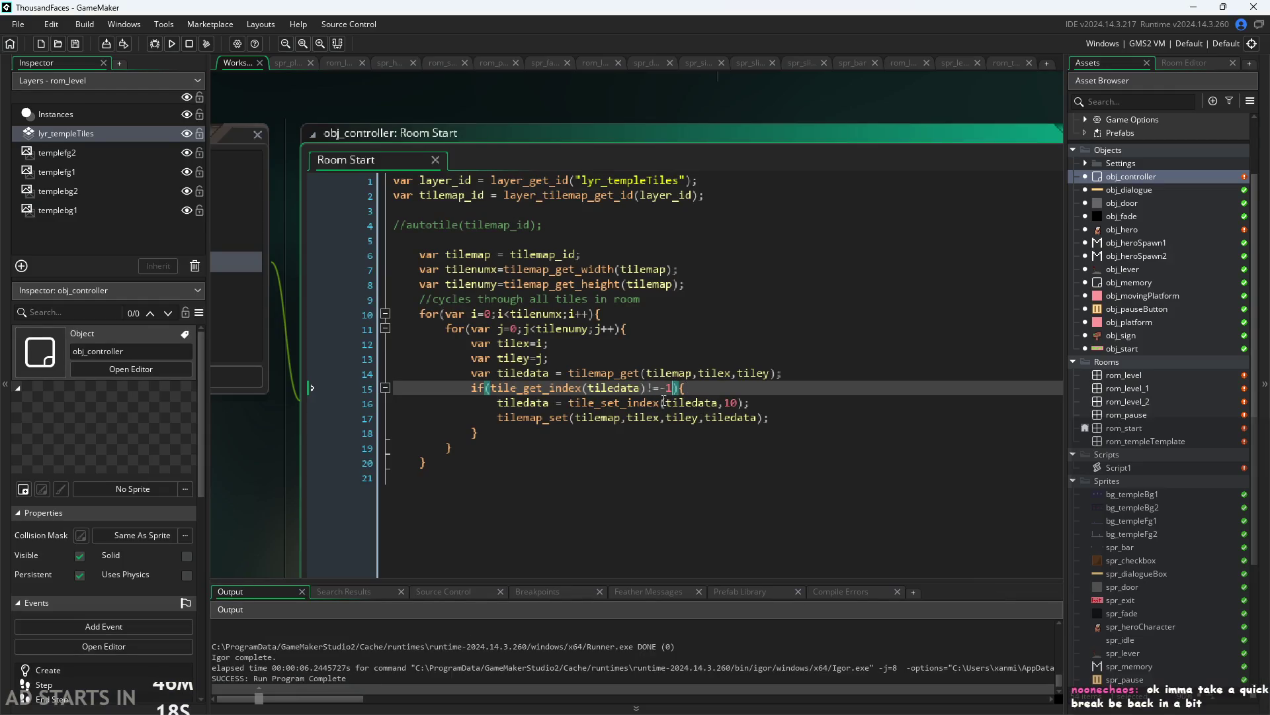
pyautogui.press('BackSpace')
pyautogui.press('BackSpace')
# Make the check tile_get_index(tiledata)!=0, save, and test-run from Start to Exit
pyautogui.write('0')
pyautogui.hotkey('ctrl', 's')
pyautogui.click(167, 45)
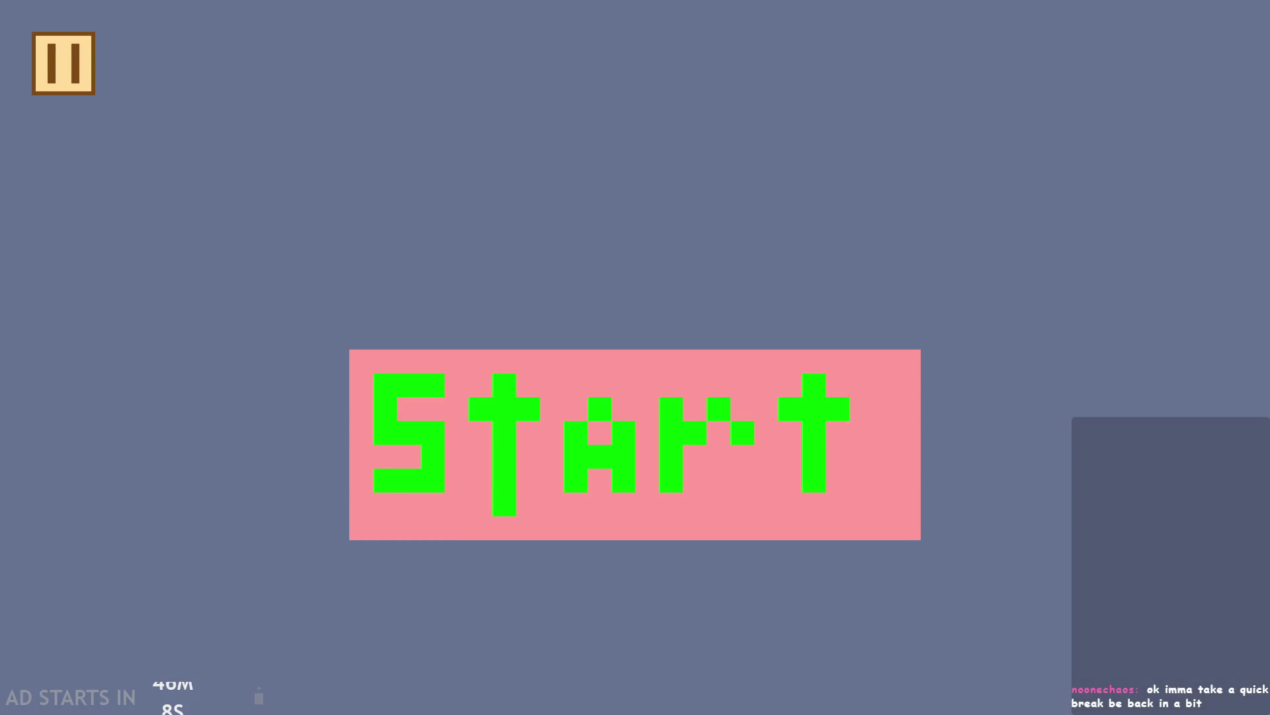
pyautogui.click(710, 434)
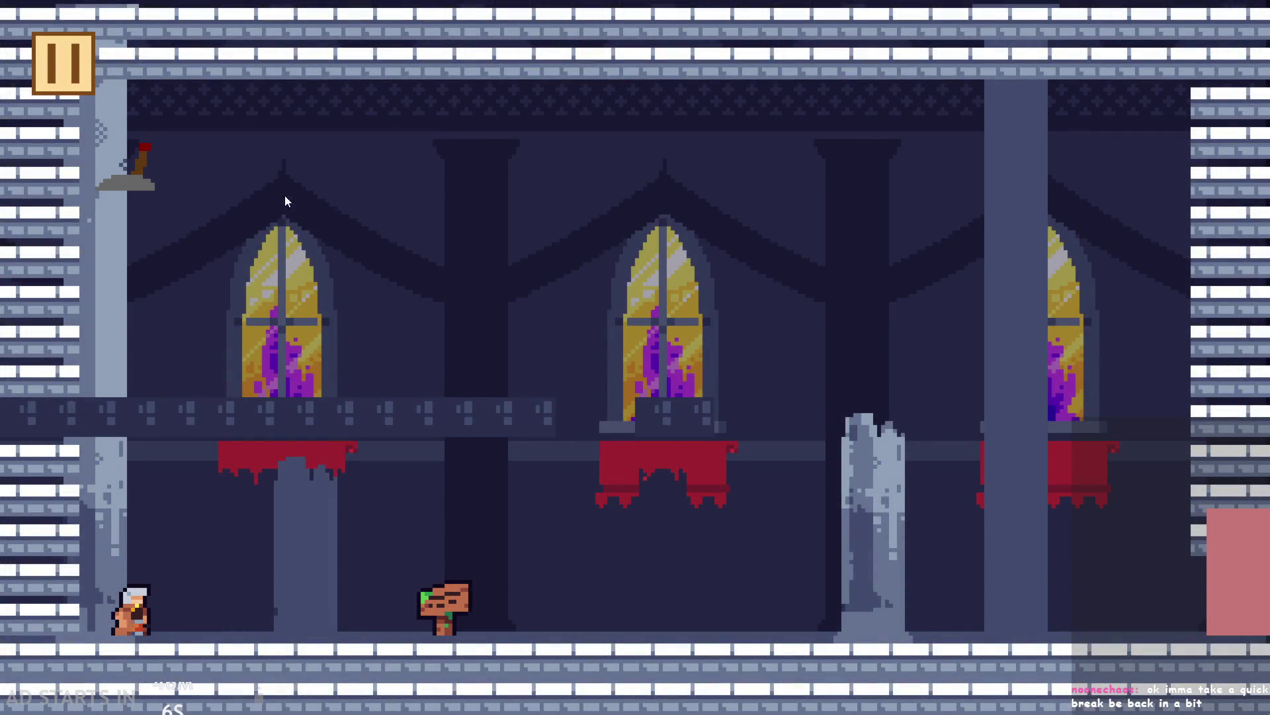
pyautogui.press('Escape')
pyautogui.click(1083, 625)
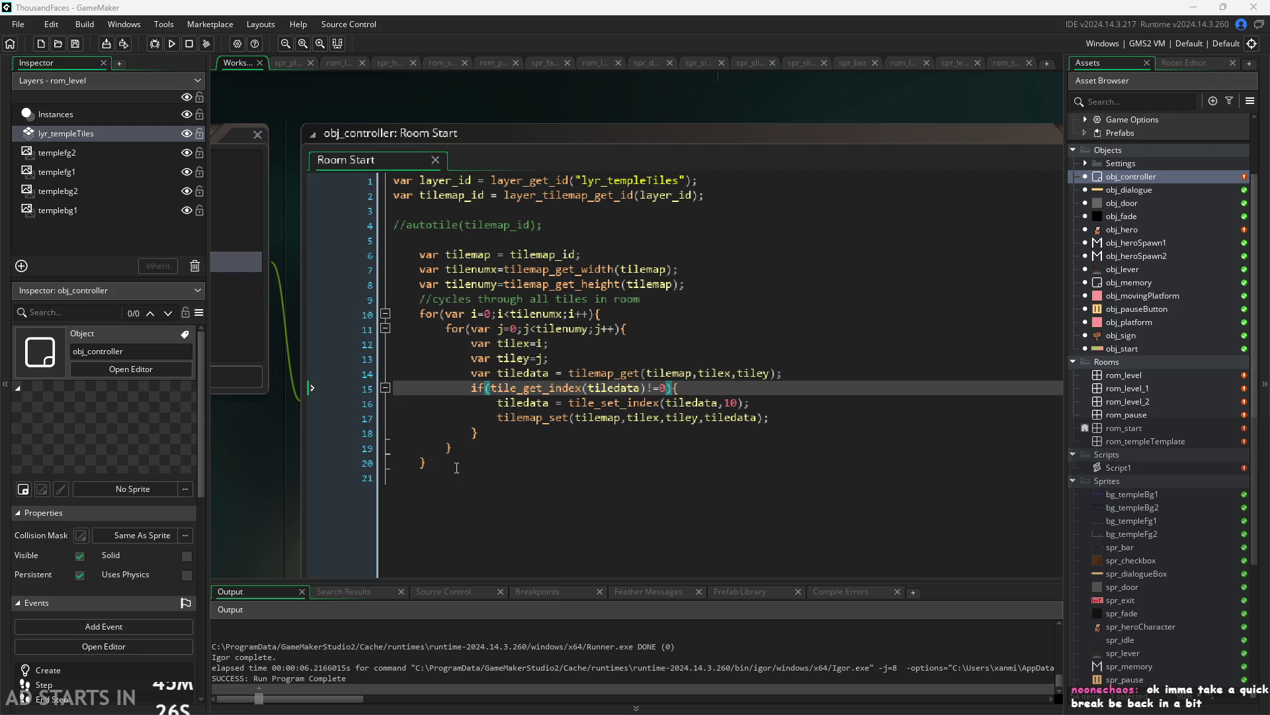
# Paste the reformatted loop over lines 6–20, save, and comment out lines 1–2
pyautogui.moveTo(457, 468); pyautogui.dragTo(306, 262)
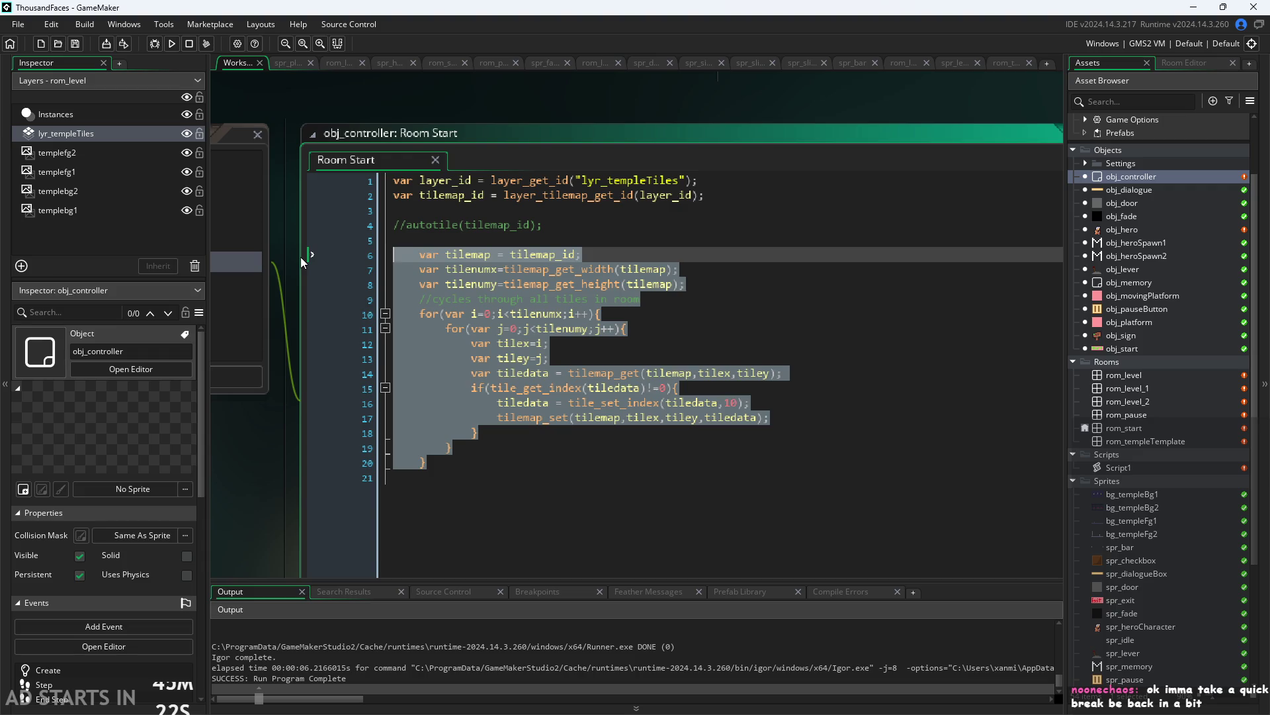
pyautogui.write('var layer_id = layer_get_id("lyr_templeTiles"); var tilemap = layer_tilemap_get_id(layer_id);  var tilenumx = tilemap_get_width(tilemap); var tilenumy = tilemap_get_height(tilemap);  // cycle through all tiles in the tilemap for (var i = 0; i < tilenumx; i++) {     for (var j = 0; j < tilenumy; j++)     {         var tiledata = tilemap_get(tilemap, i, j);          // if tile is not empty         if (tile_get_index(tiledata) != -1)         {             tiledata = tile_set_index(tiledata, 10);             tilemap_set(tilemap, i, j, tiledata);         }     } }')
pyautogui.hotkey('ctrl', 's')
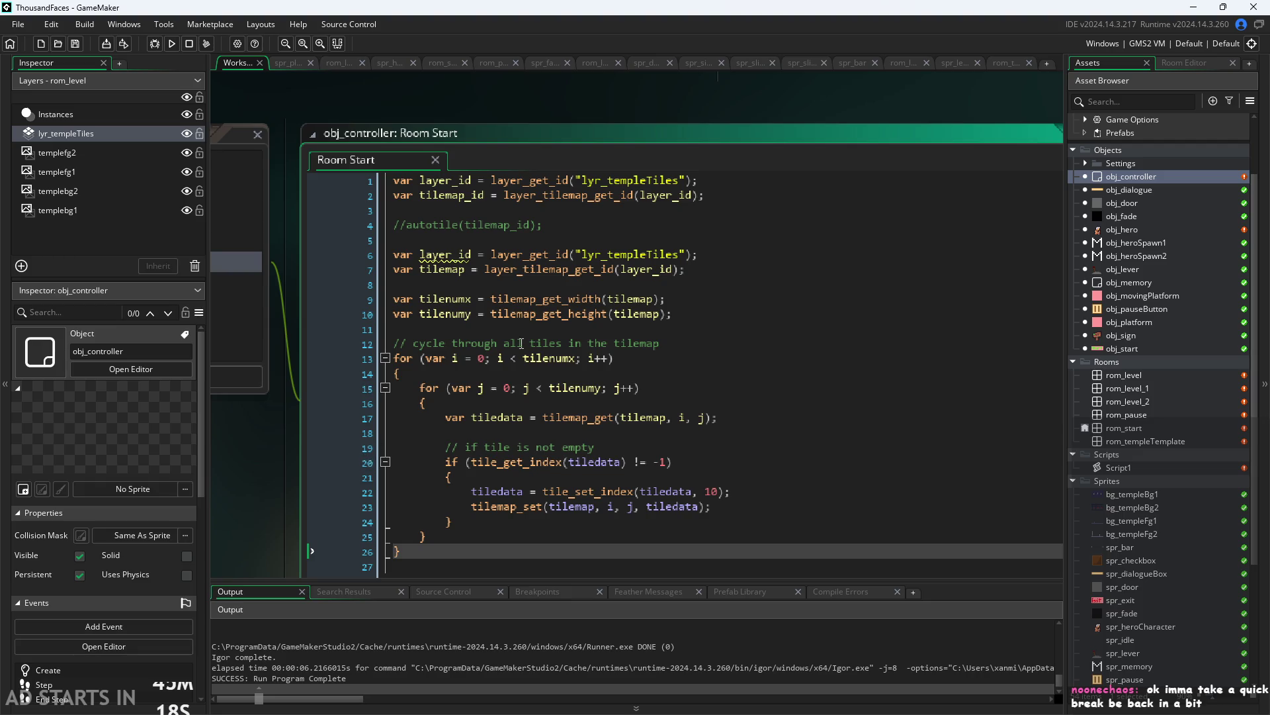
pyautogui.click(596, 343)
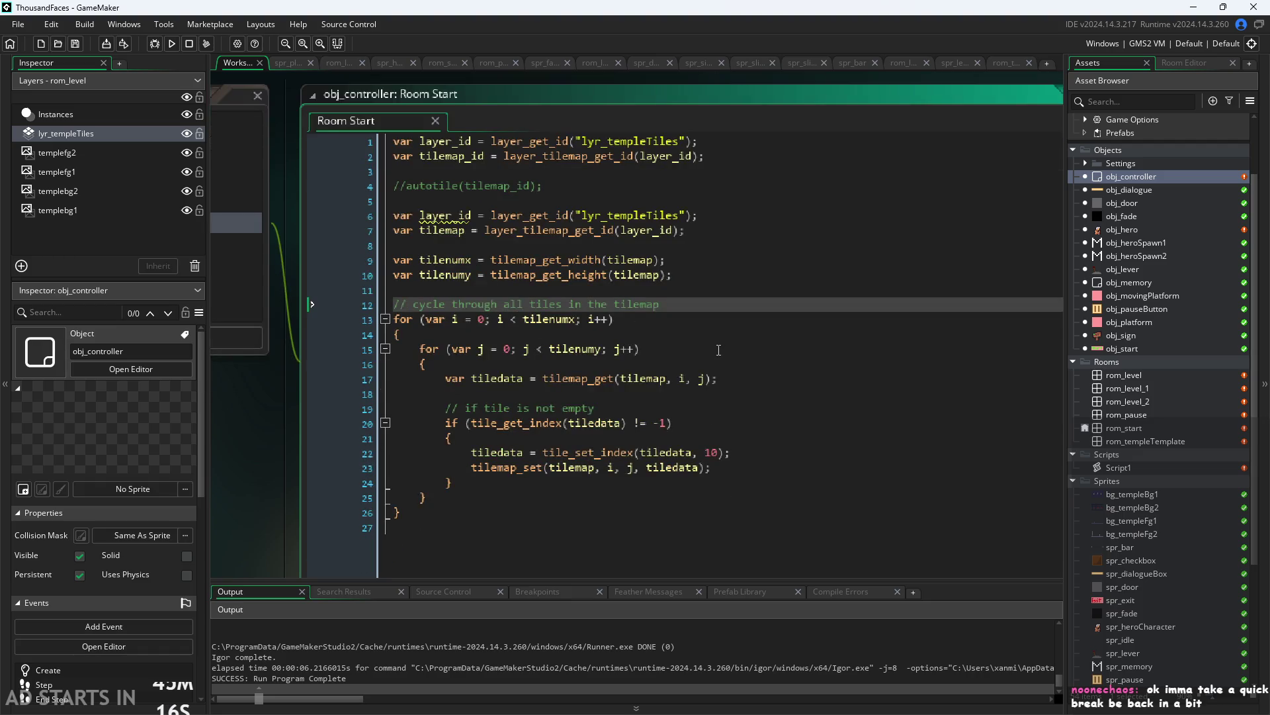
pyautogui.moveTo(712, 156); pyautogui.dragTo(114, 102)
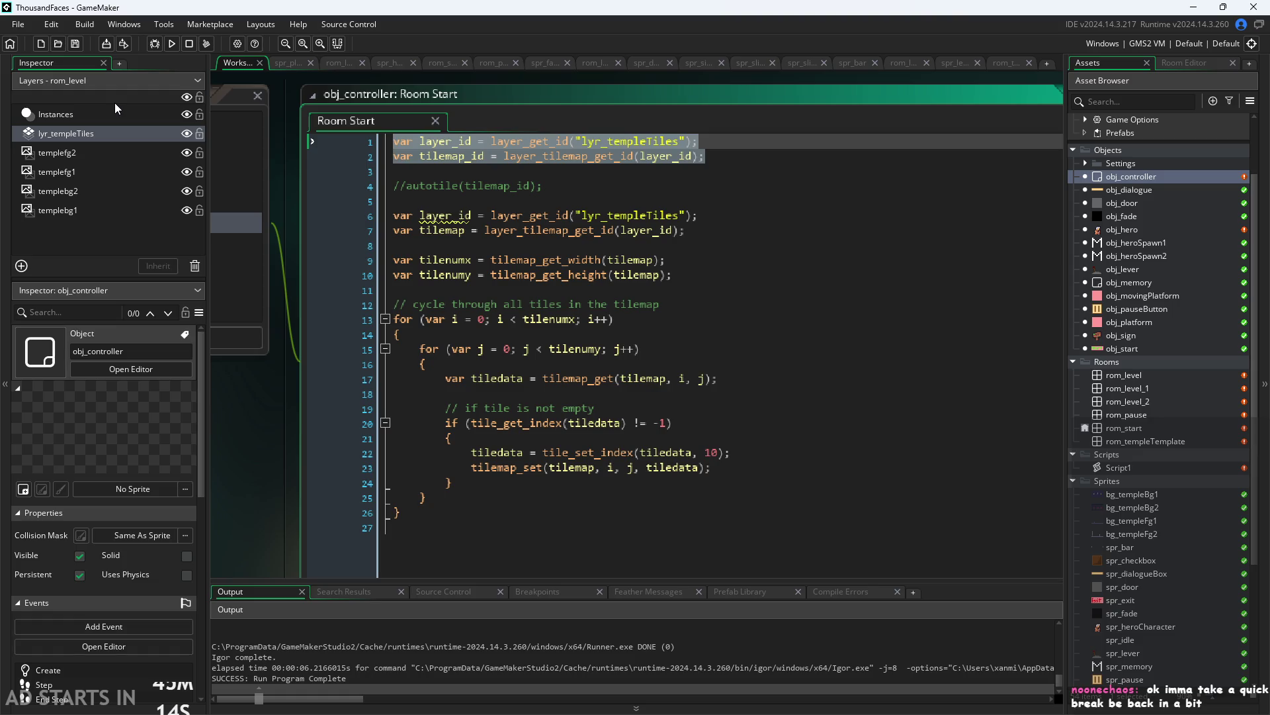
pyautogui.hotkey('ctrl', 'k')
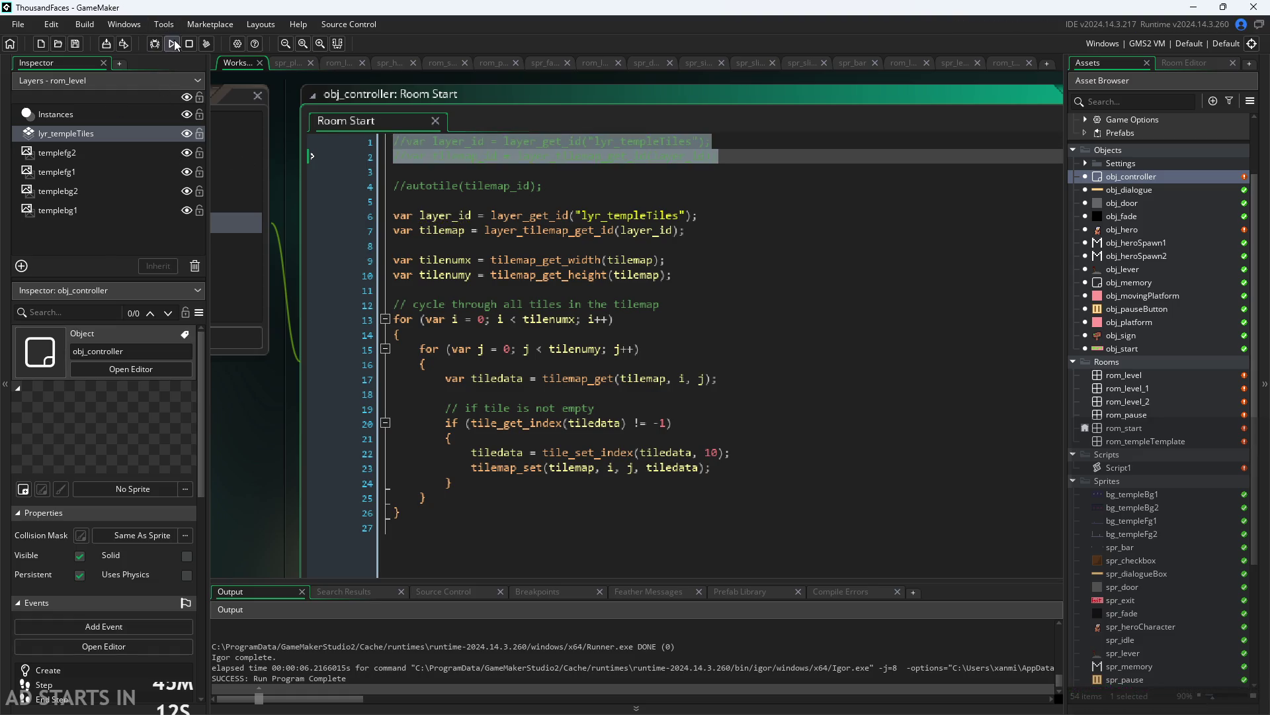
# Run the game, start it, walk left and jump, then pause and exit
pyautogui.click(172, 43)
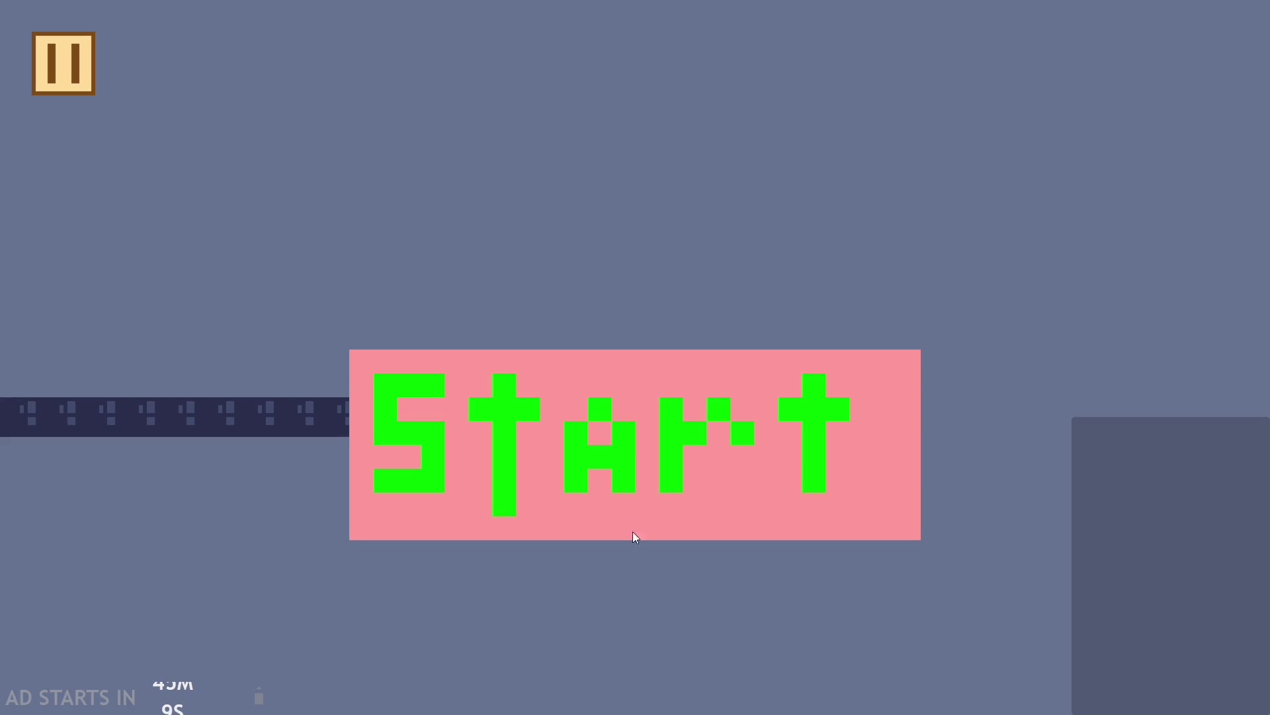
pyautogui.click(633, 532)
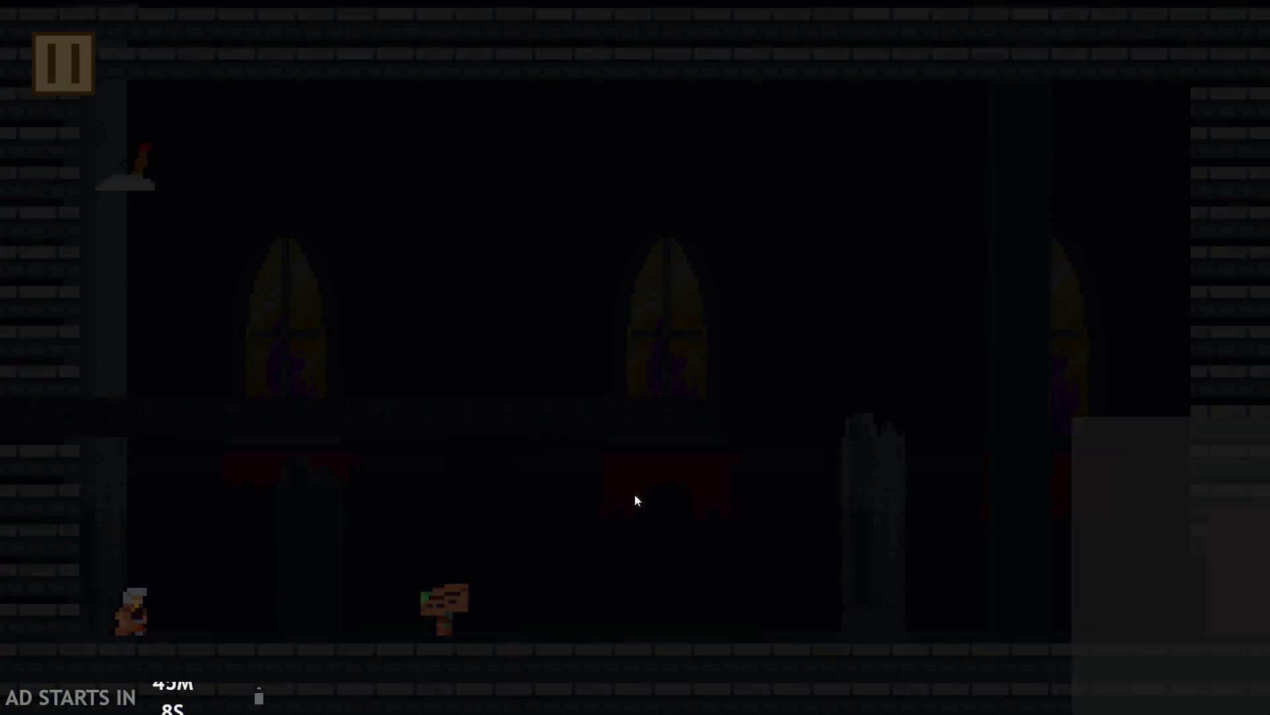
pyautogui.press('Left')
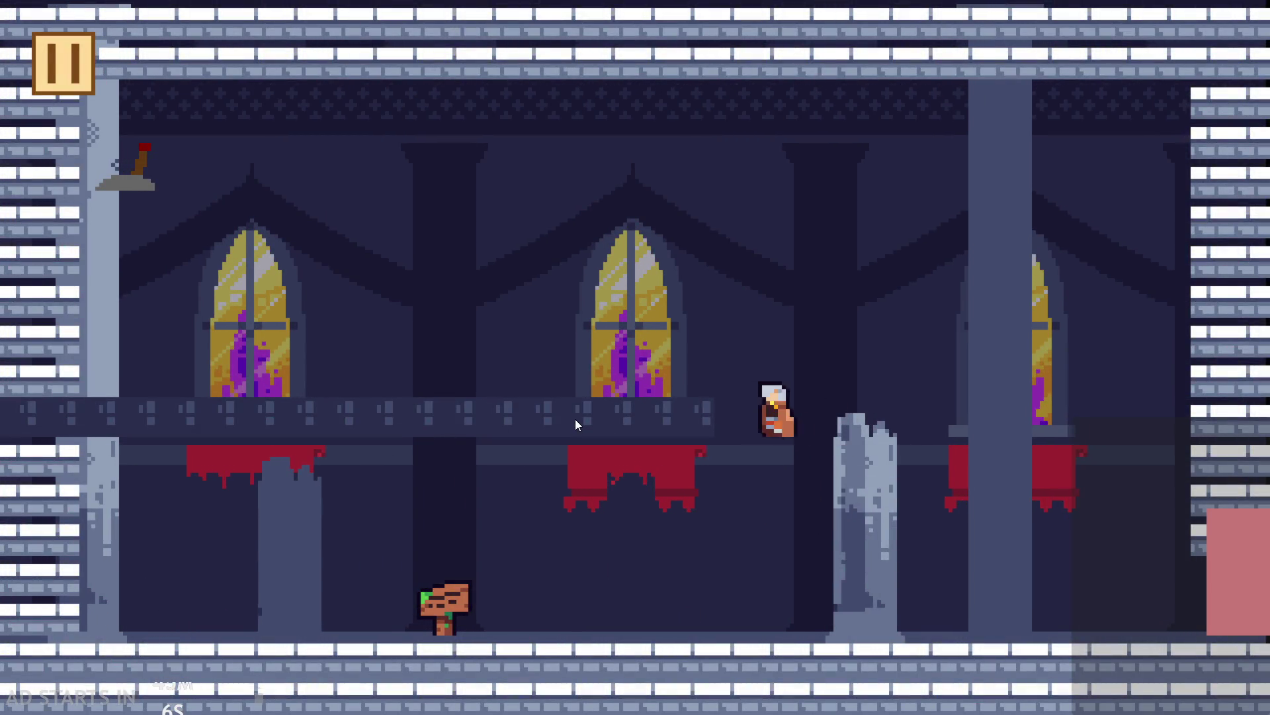
pyautogui.press('space')
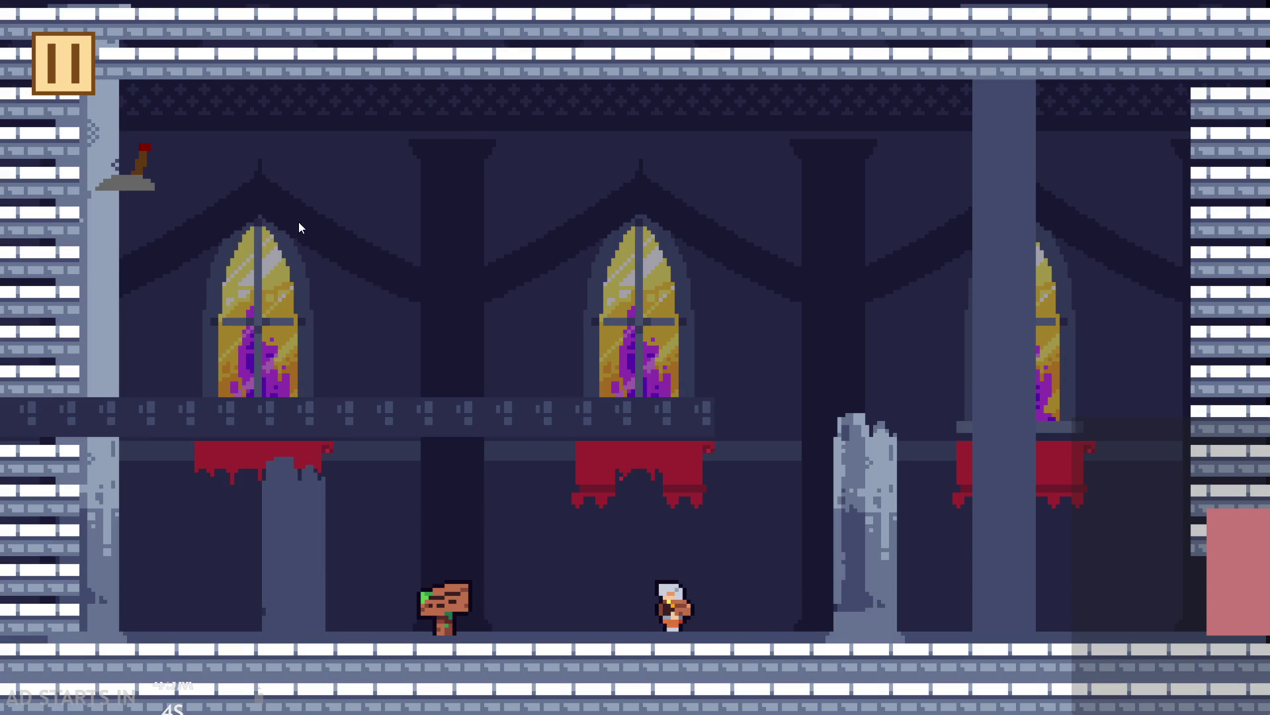
pyautogui.click(73, 72)
pyautogui.click(990, 597)
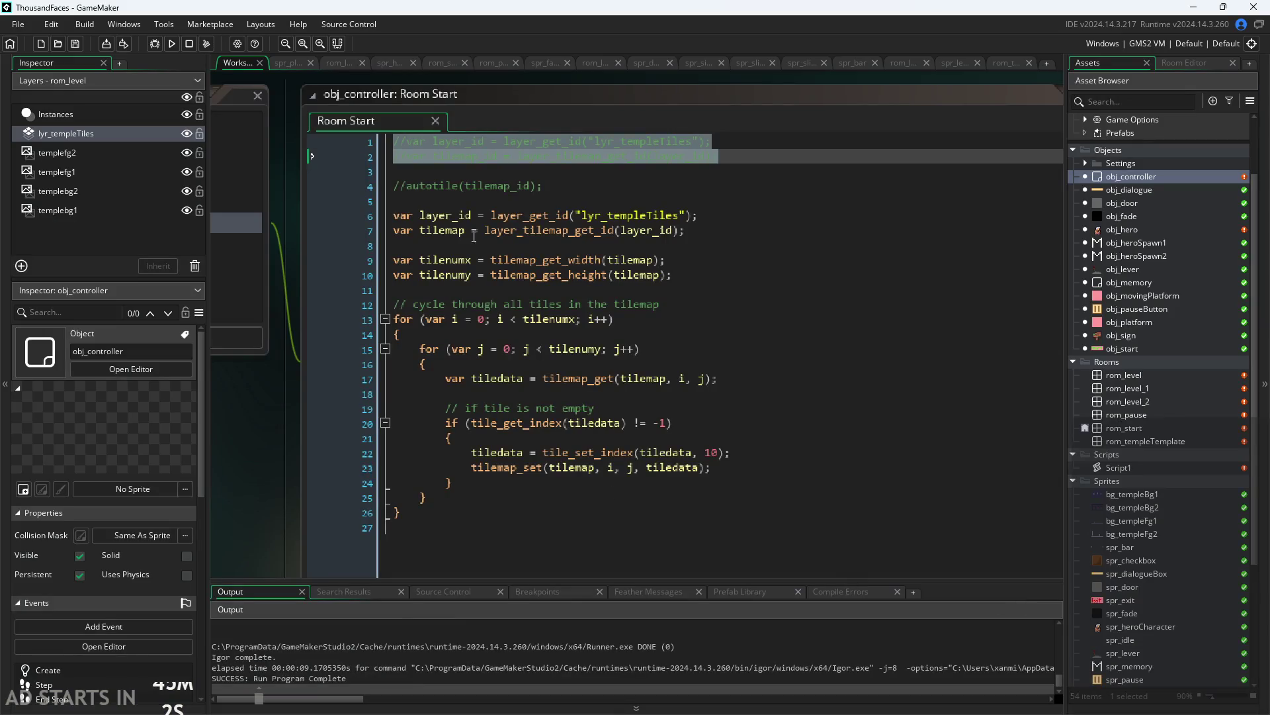
# Delete the whole retiling loop on code lines 5–26
pyautogui.click(809, 186)
pyautogui.click(809, 505)
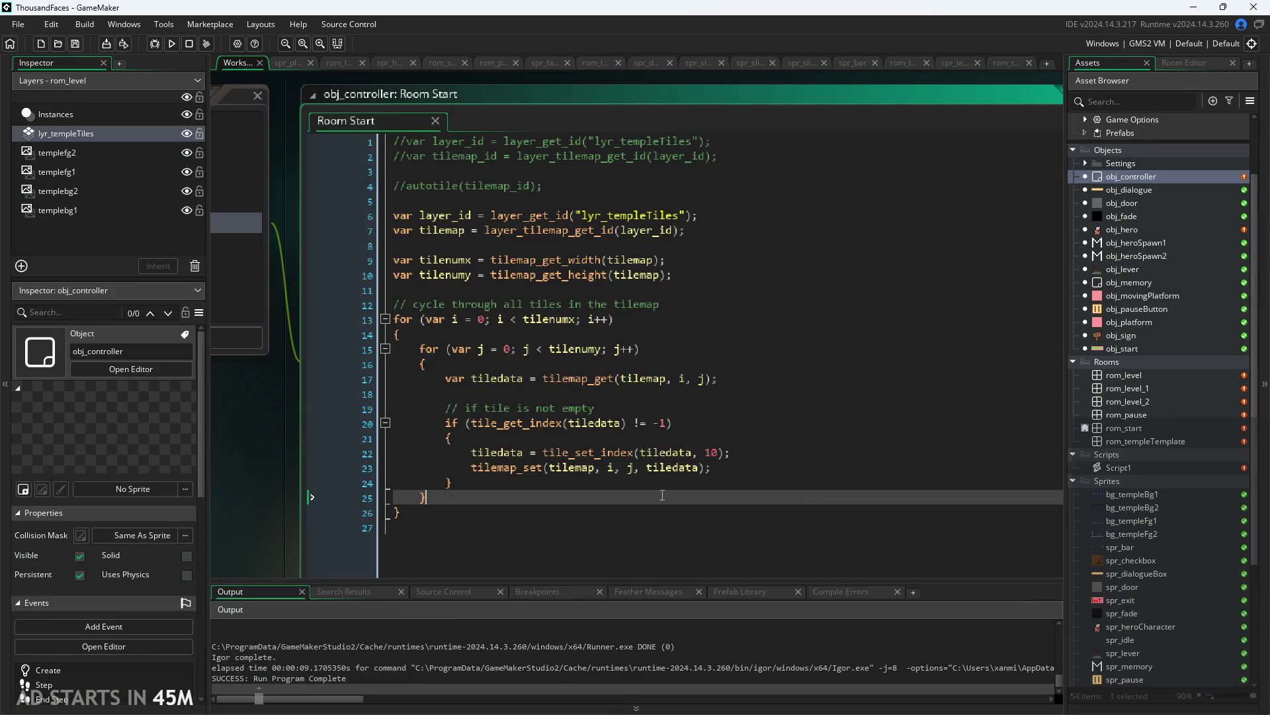
pyautogui.moveTo(808, 513); pyautogui.dragTo(46, 200)
pyautogui.press('Delete')
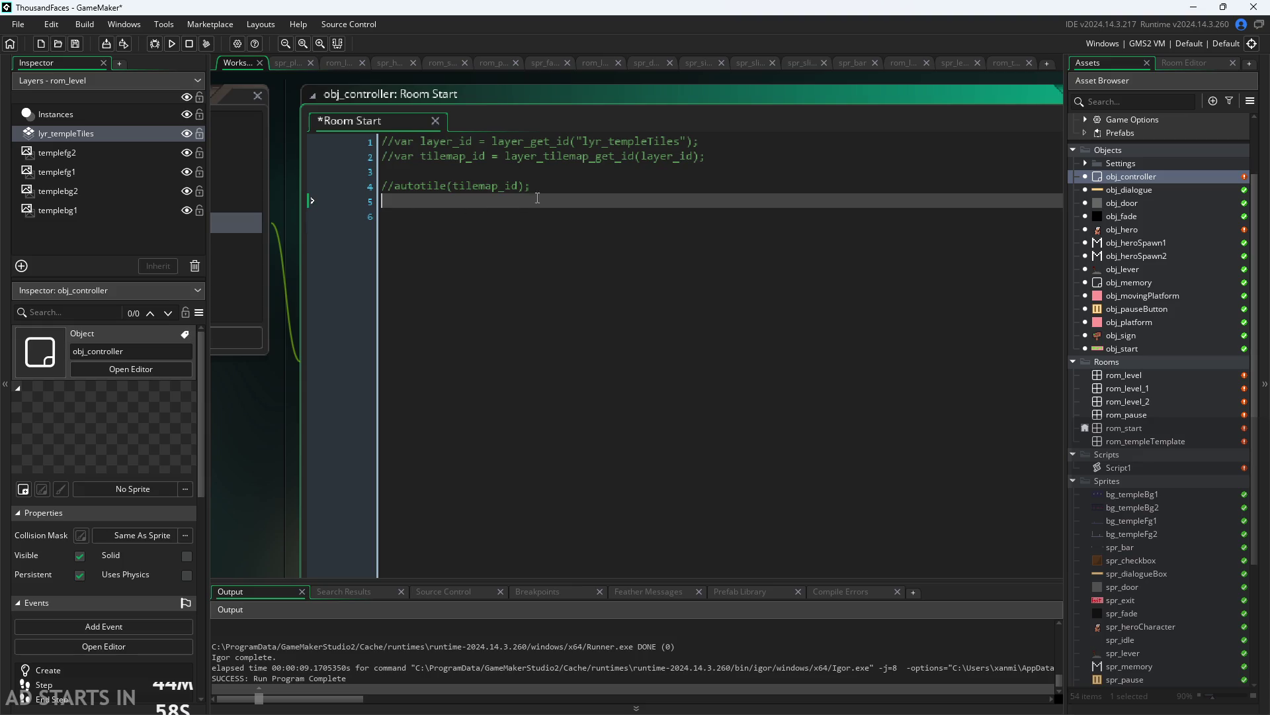
# Uncomment the autotile(tilemap_id) call, the tilemap_id line and the layer_id line
pyautogui.click(395, 186)
pyautogui.press('BackSpace')
pyautogui.press('BackSpace')
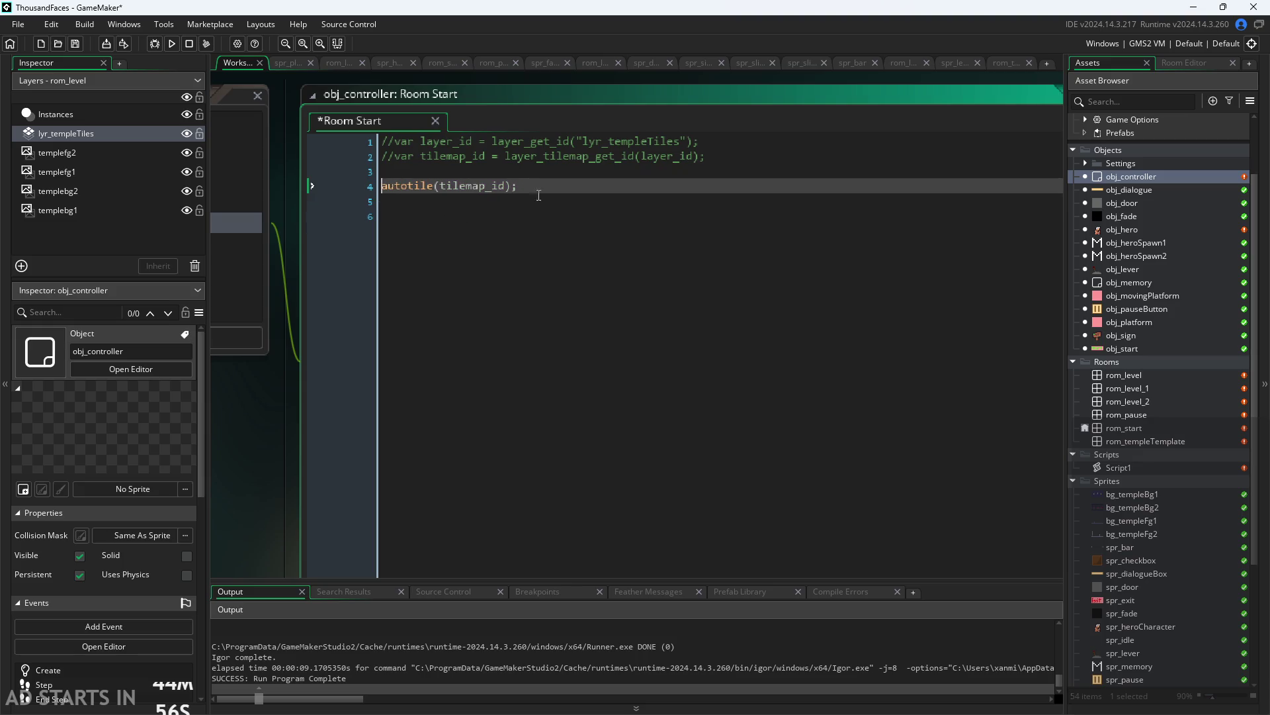
pyautogui.click(401, 156)
pyautogui.press('BackSpace')
pyautogui.press('BackSpace')
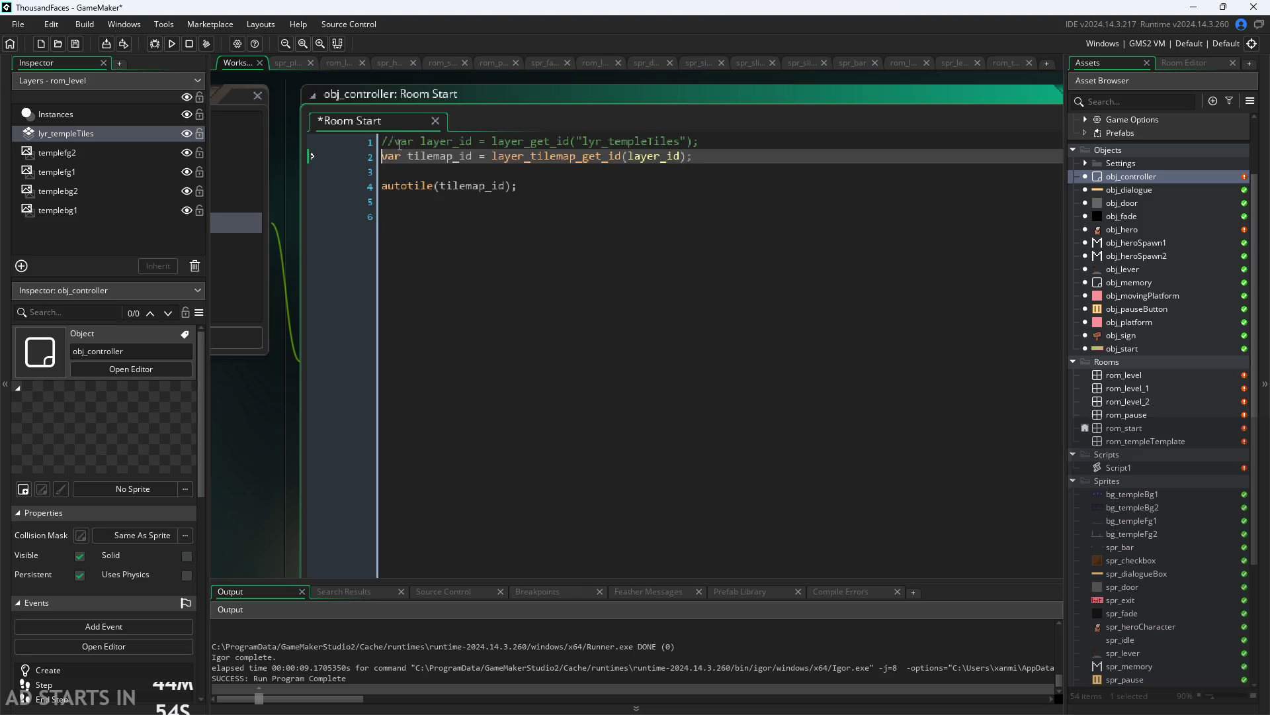
pyautogui.press('Up')
pyautogui.press('Delete')
pyautogui.press('Delete')
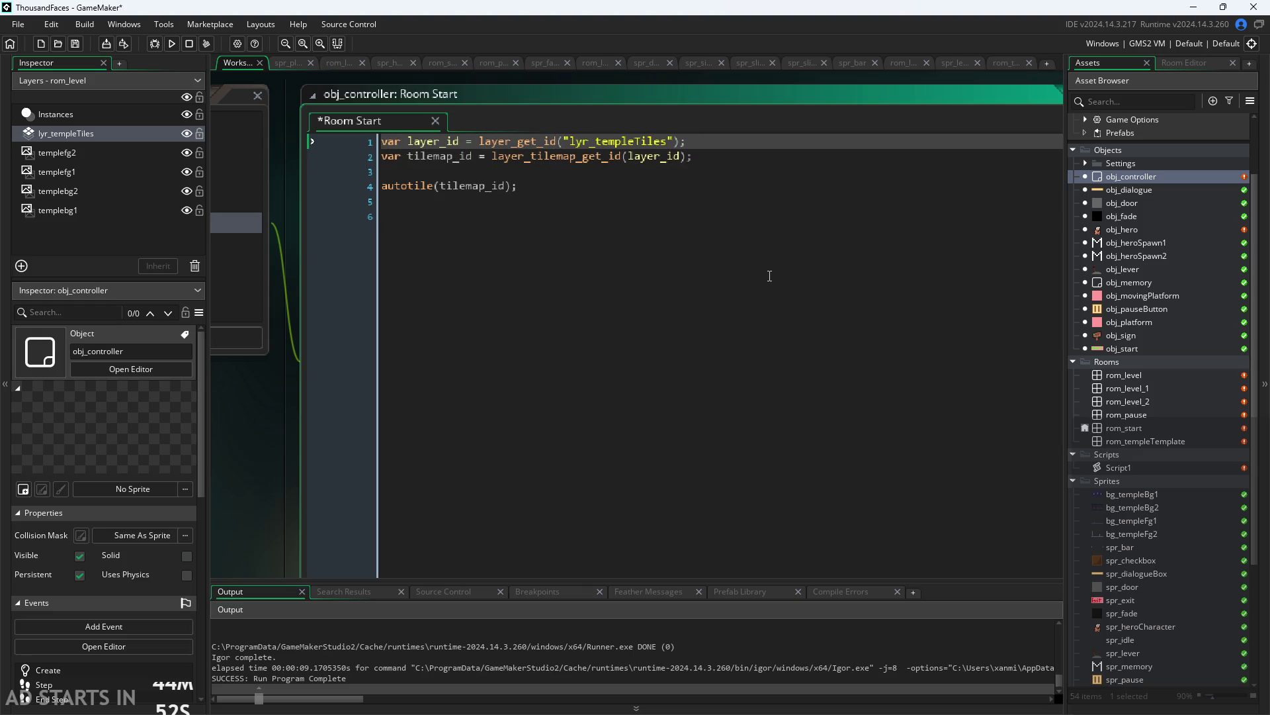
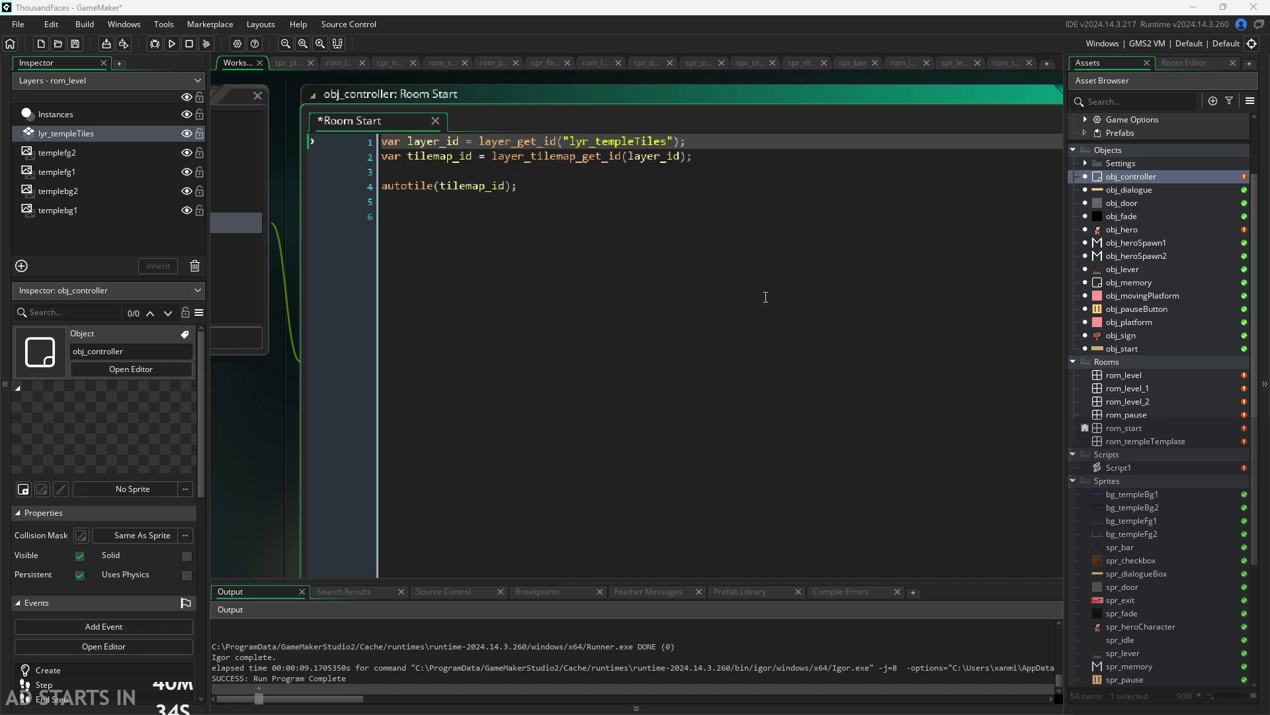
# Open Script1 and move to the tilemap_set line at the end of the autotile function
pyautogui.click(615, 186)
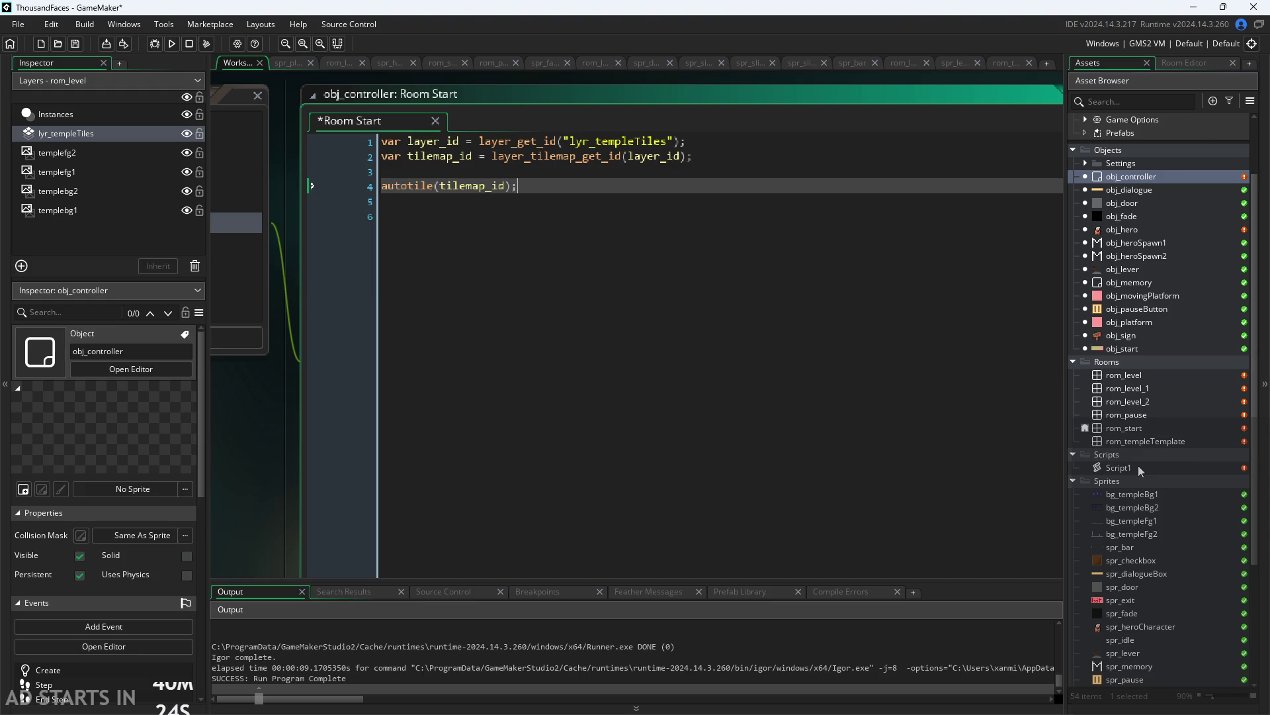
pyautogui.doubleClick(1114, 467)
pyautogui.click(604, 404)
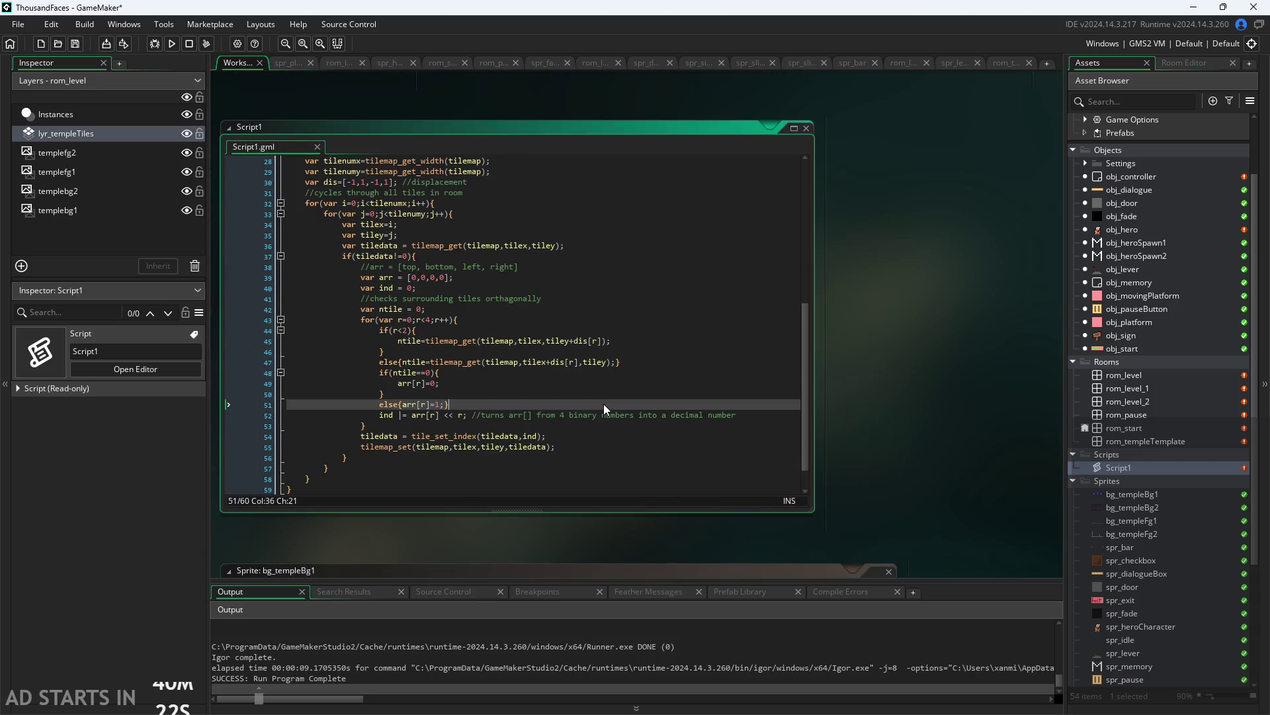
pyautogui.scroll(9, 577, 487)
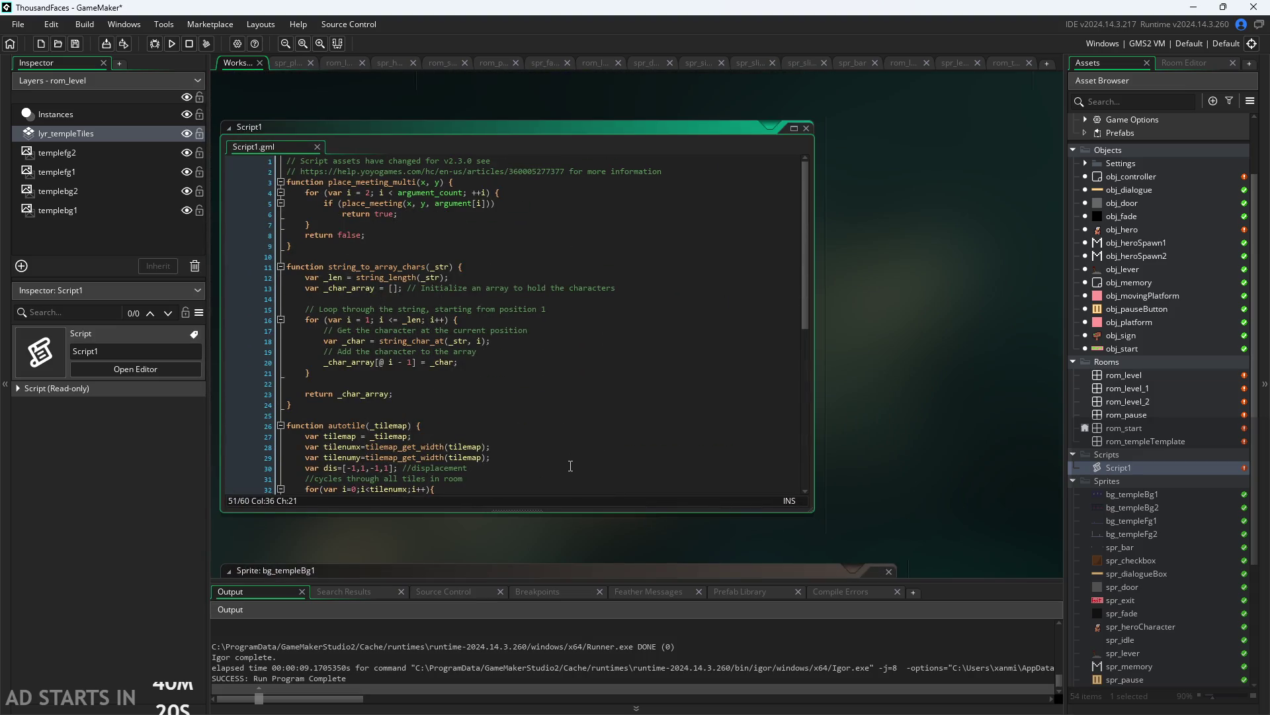
pyautogui.scroll(-10, 570, 465)
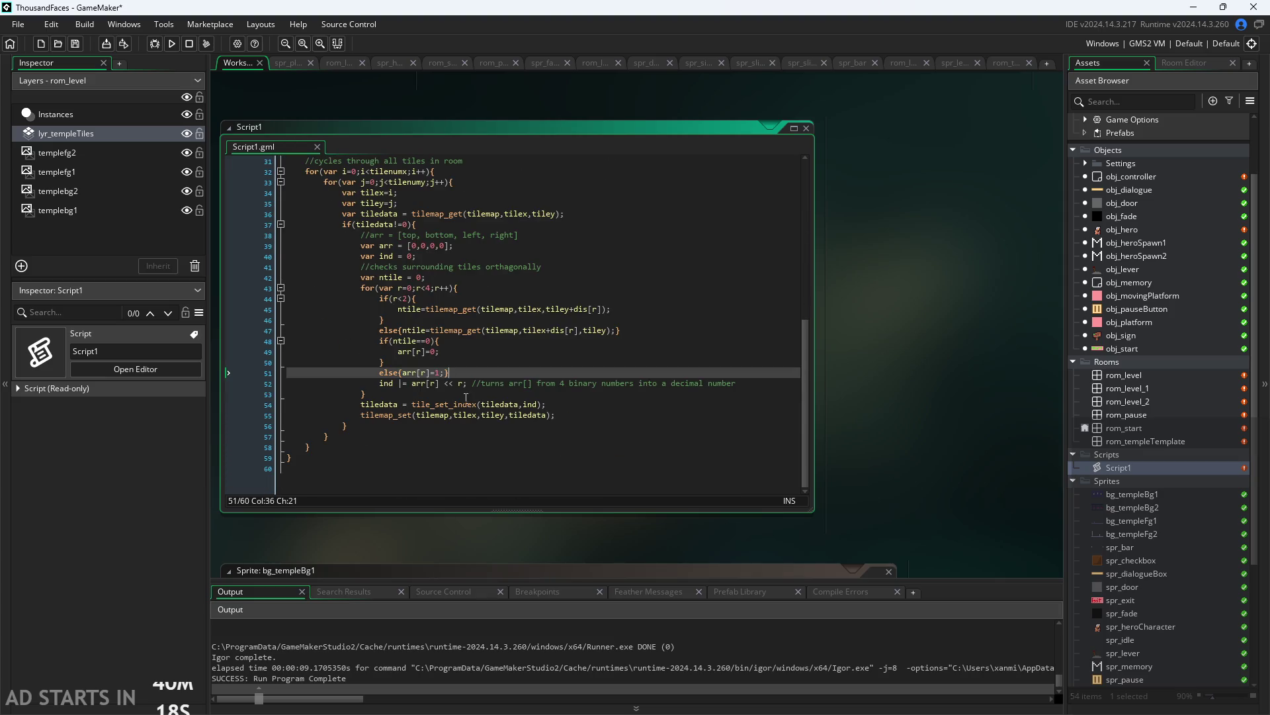
pyautogui.press('Down')
pyautogui.press('Down')
pyautogui.keyDown('ctrl'); pyautogui.scroll(3, 772, 445); pyautogui.keyUp('ctrl')
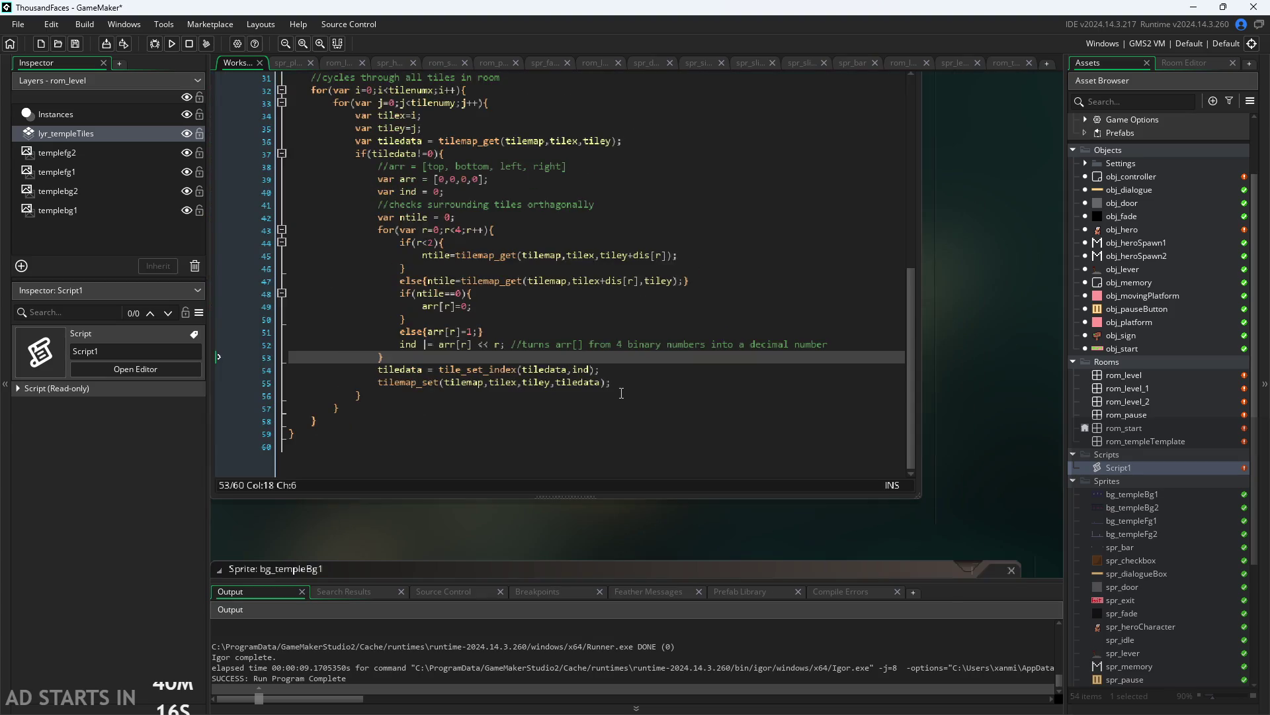
pyautogui.keyDown('ctrl'); pyautogui.scroll(2, 627, 416); pyautogui.keyUp('ctrl')
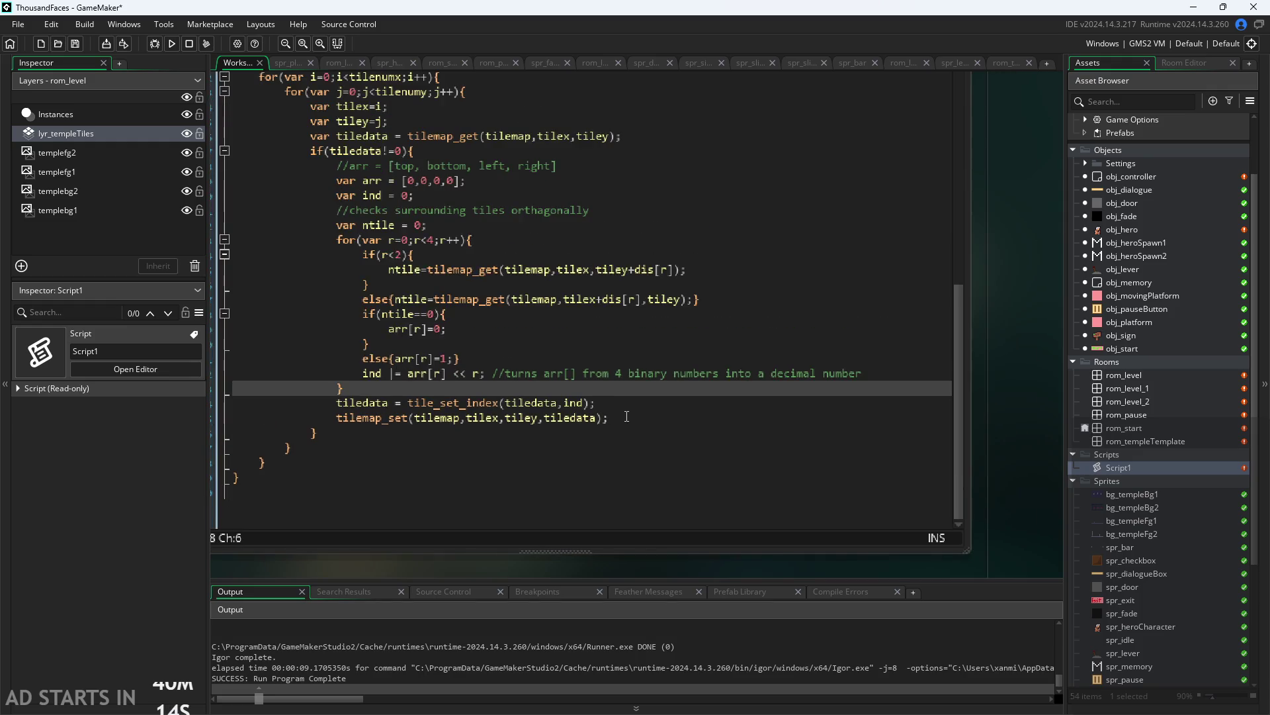
pyautogui.click(629, 411)
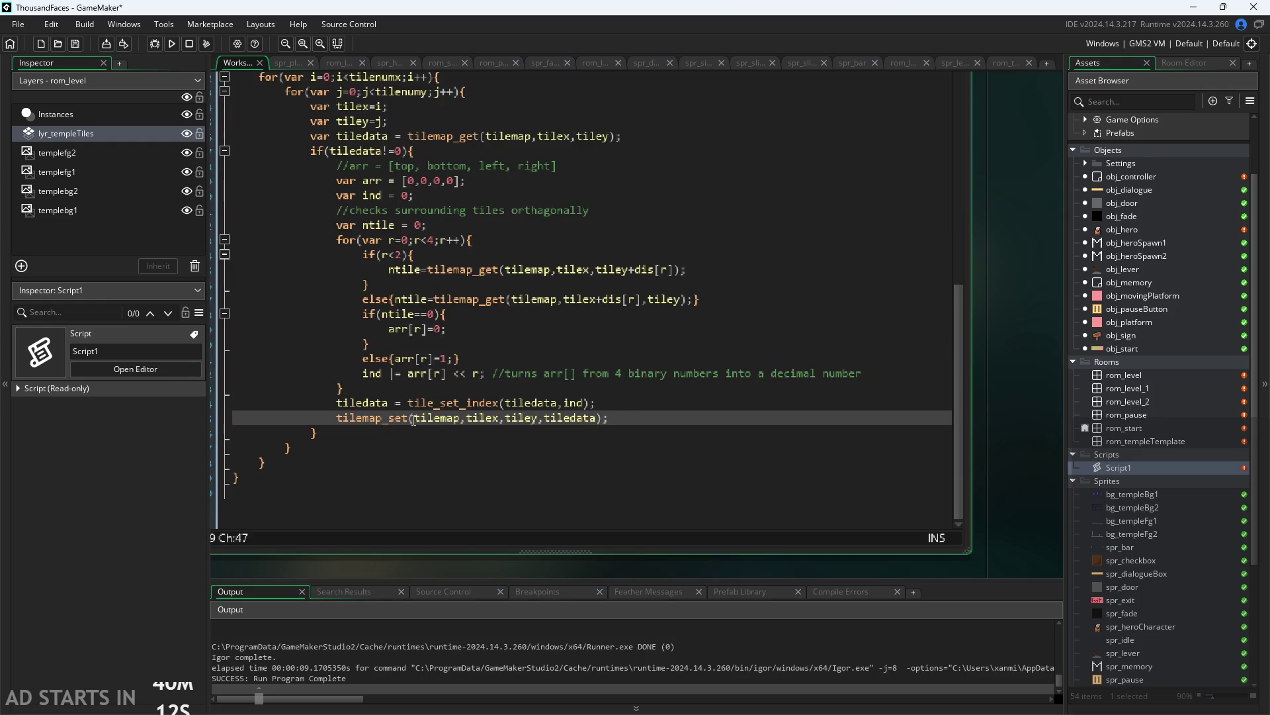
# Check which parameter each tilemap_set argument fills, selecting tiledata and reading the parameter documentation
pyautogui.click(426, 418)
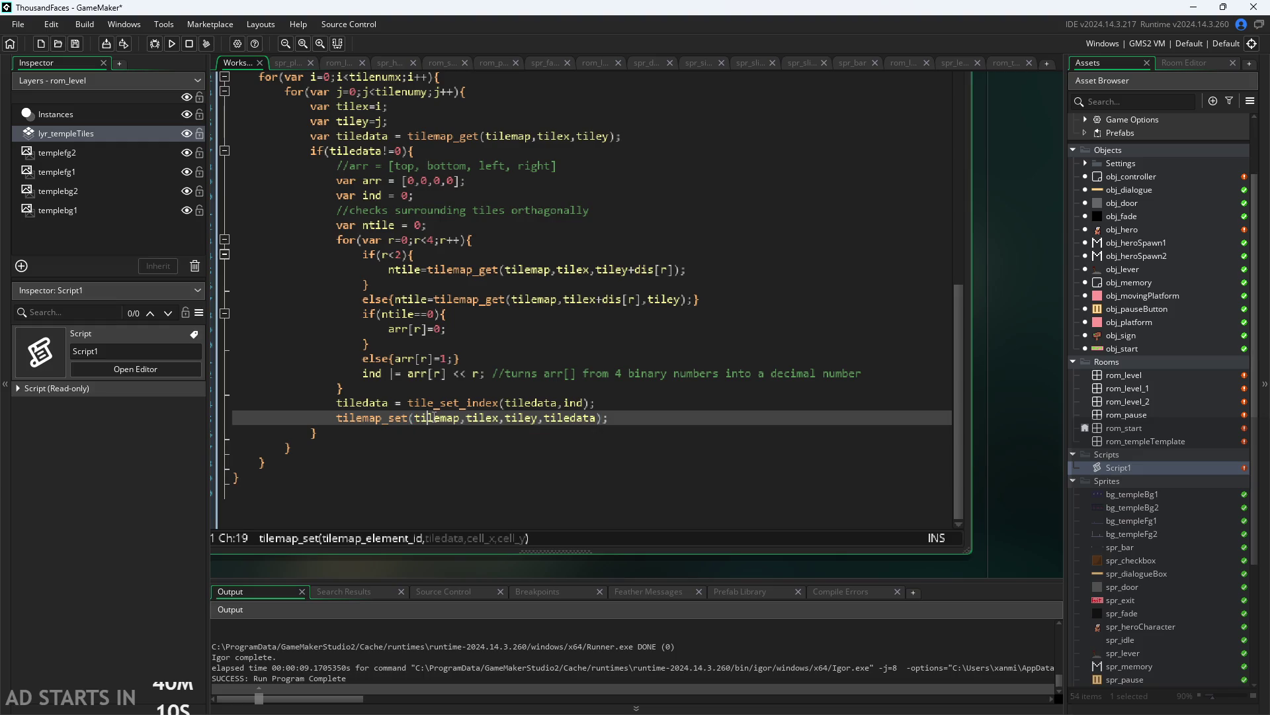
pyautogui.click(485, 417)
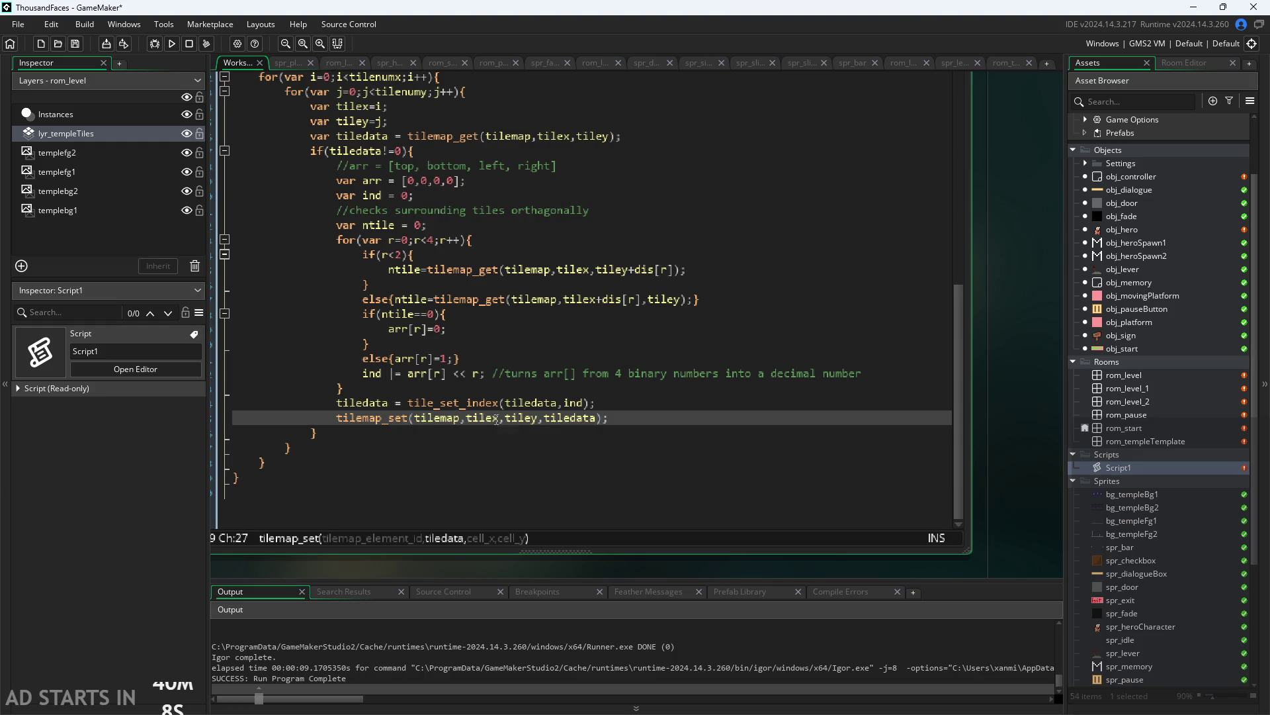
pyautogui.click(500, 419)
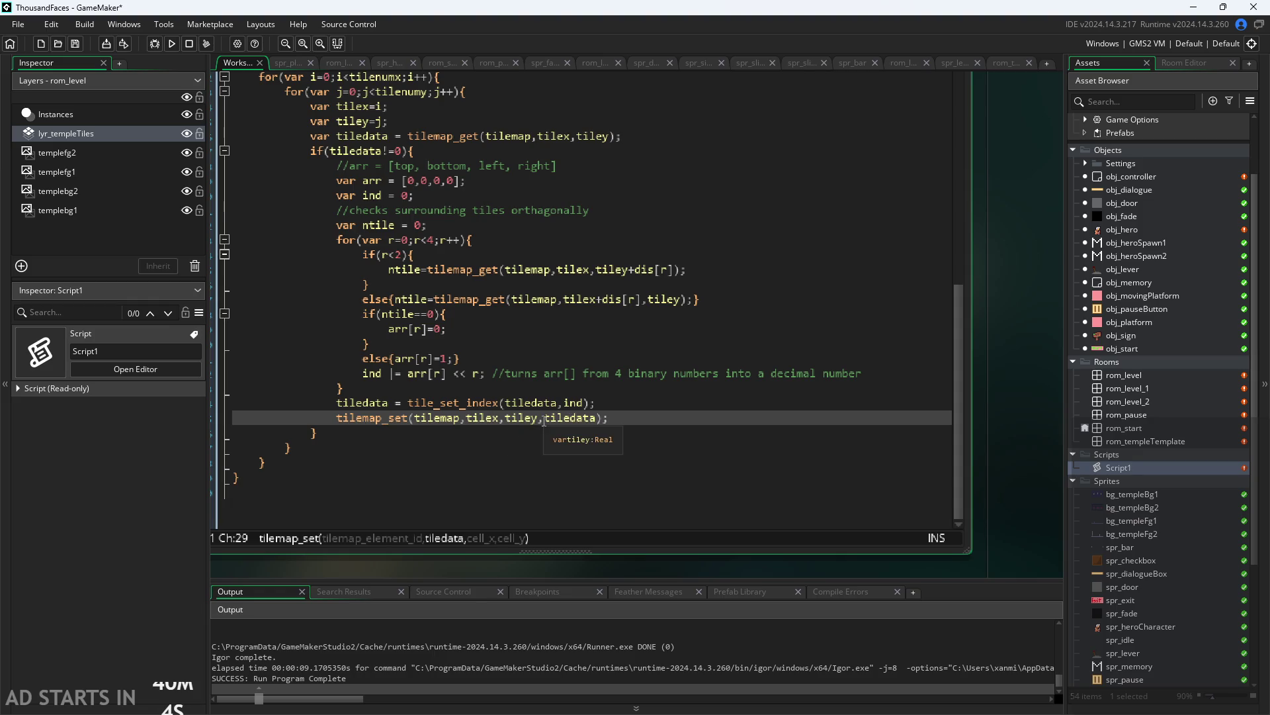
pyautogui.moveTo(351, 418)
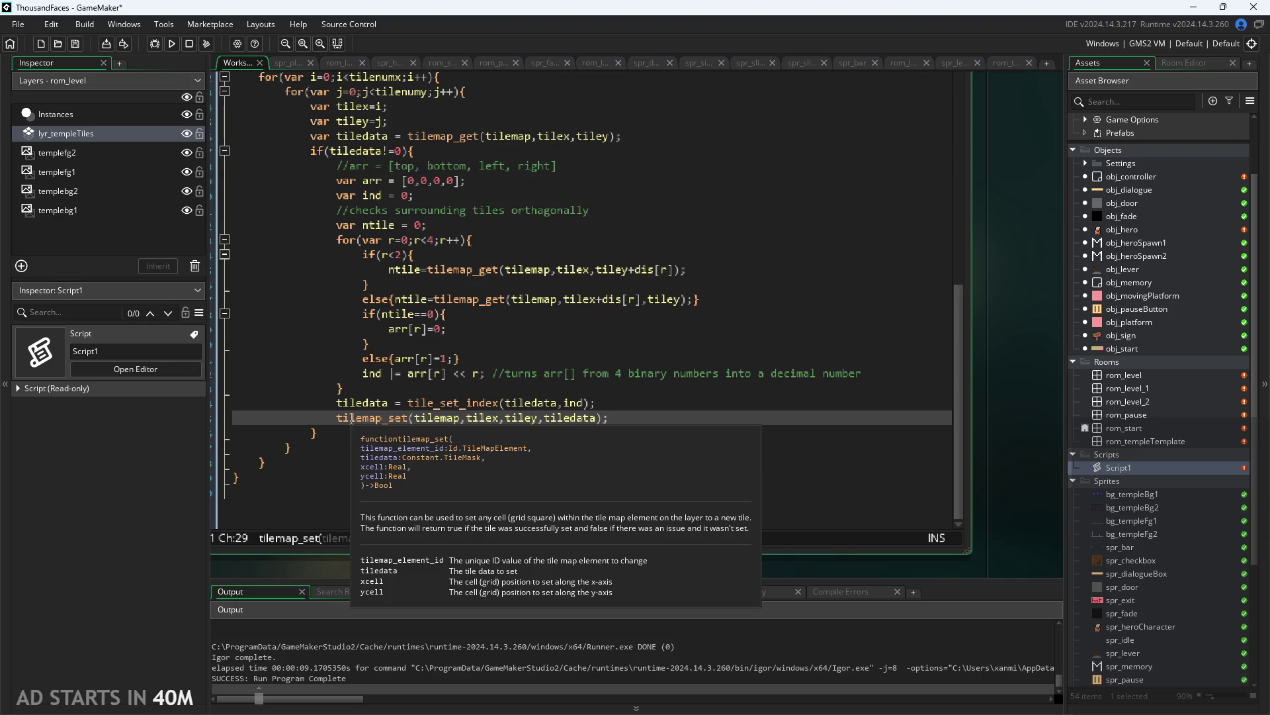
pyautogui.rightClick(367, 403)
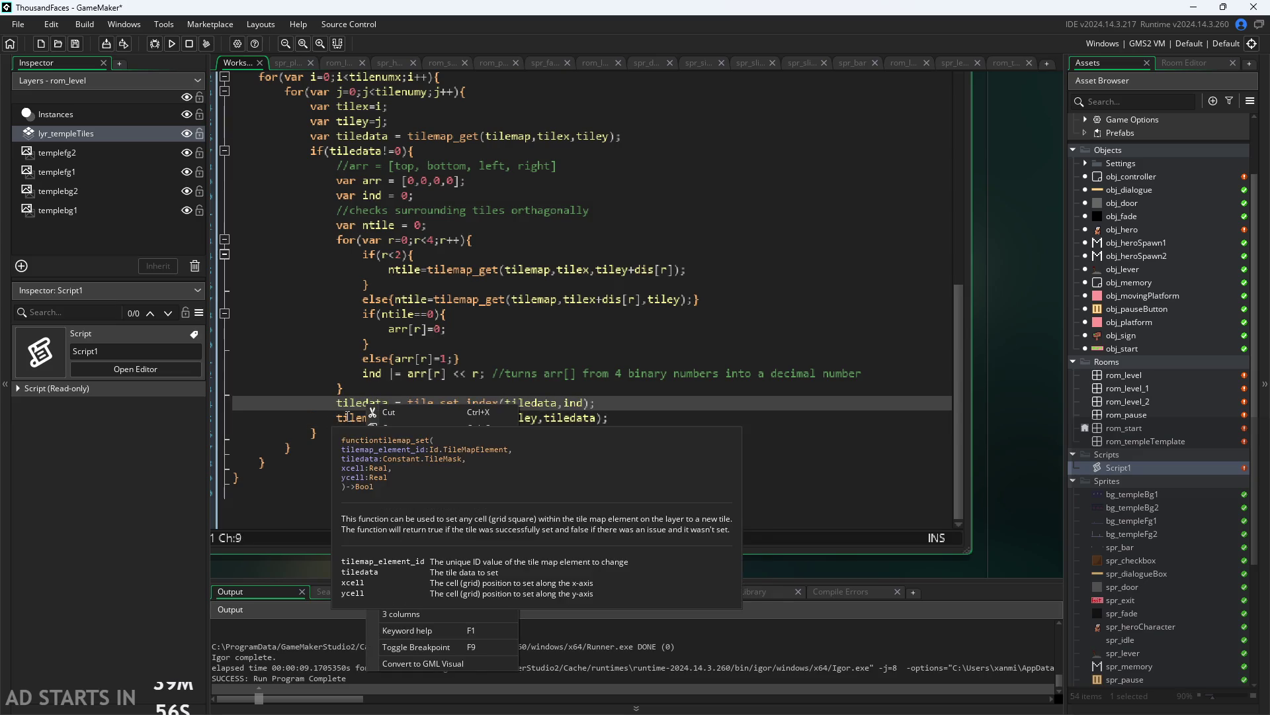
pyautogui.click(347, 418)
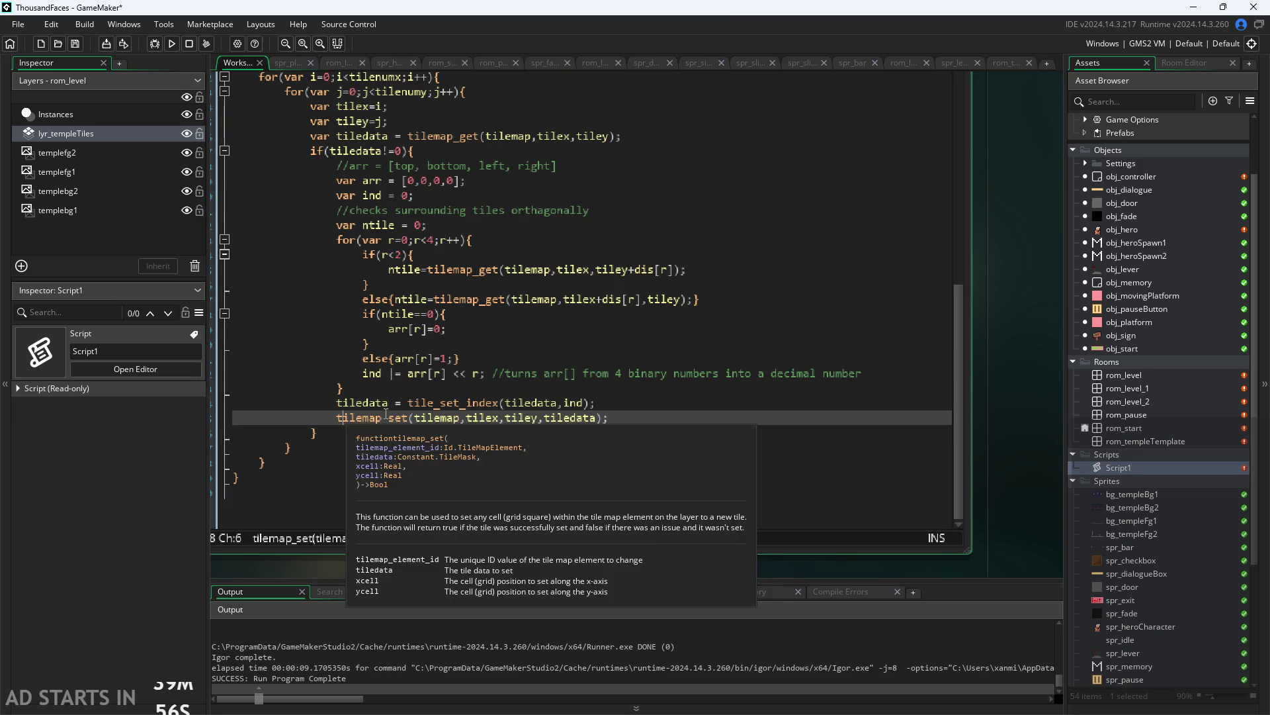
pyautogui.click(546, 418)
pyautogui.moveTo(547, 418); pyautogui.dragTo(594, 424)
pyautogui.hotkey('ctrl', 'c')
pyautogui.click(363, 417)
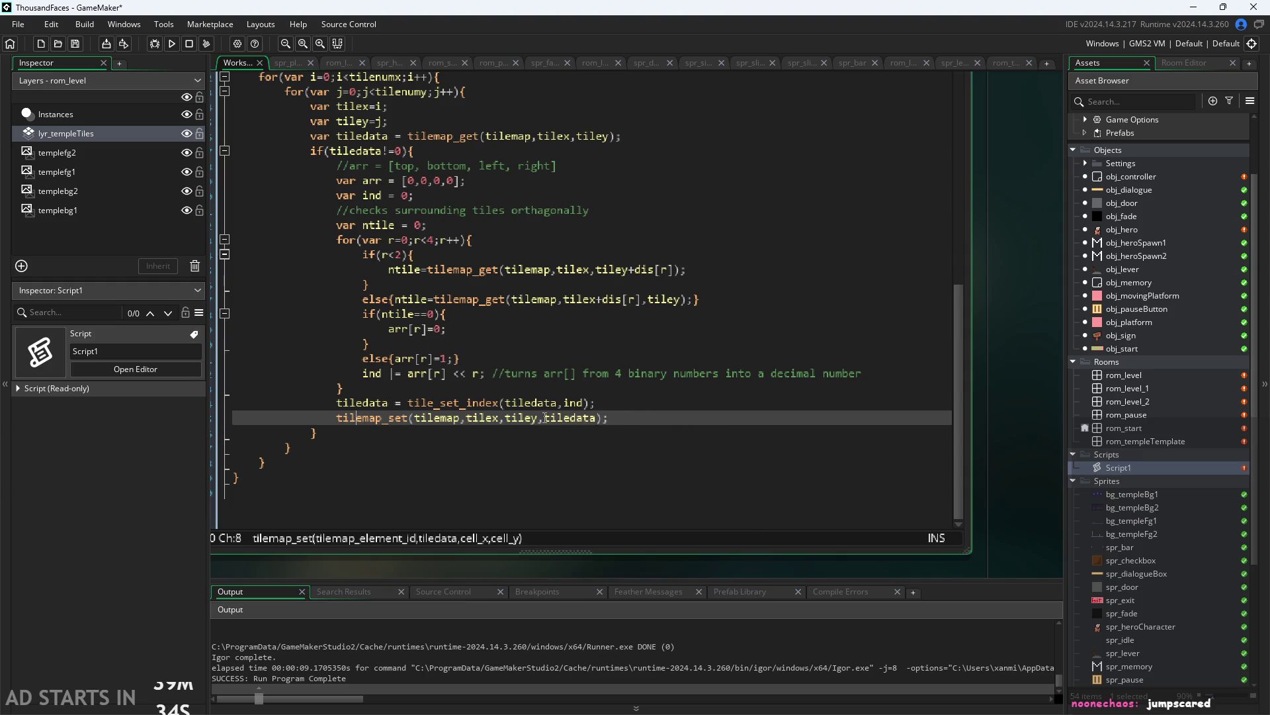
# Move tiledata to the second argument so the call reads tilemap_set(tilemap,tiledata,tilex,tiley)
pyautogui.moveTo(545, 417); pyautogui.dragTo(601, 424)
pyautogui.press('BackSpace')
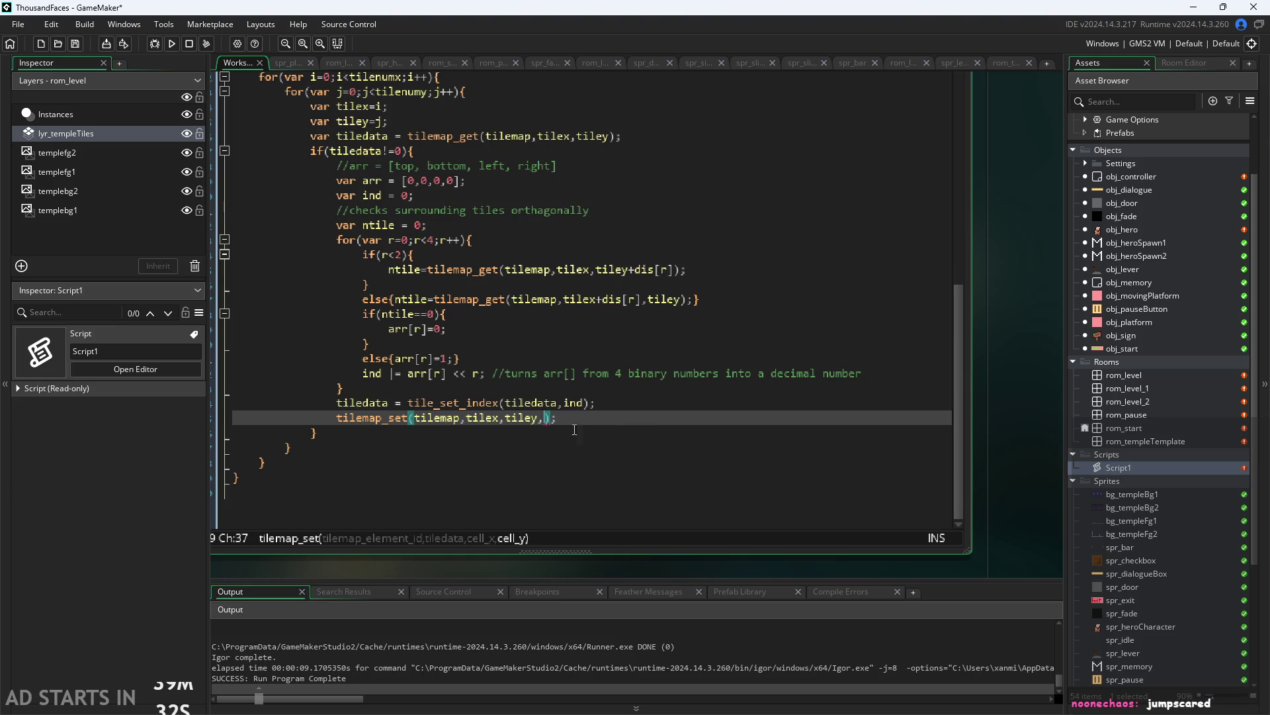
pyautogui.click(464, 422)
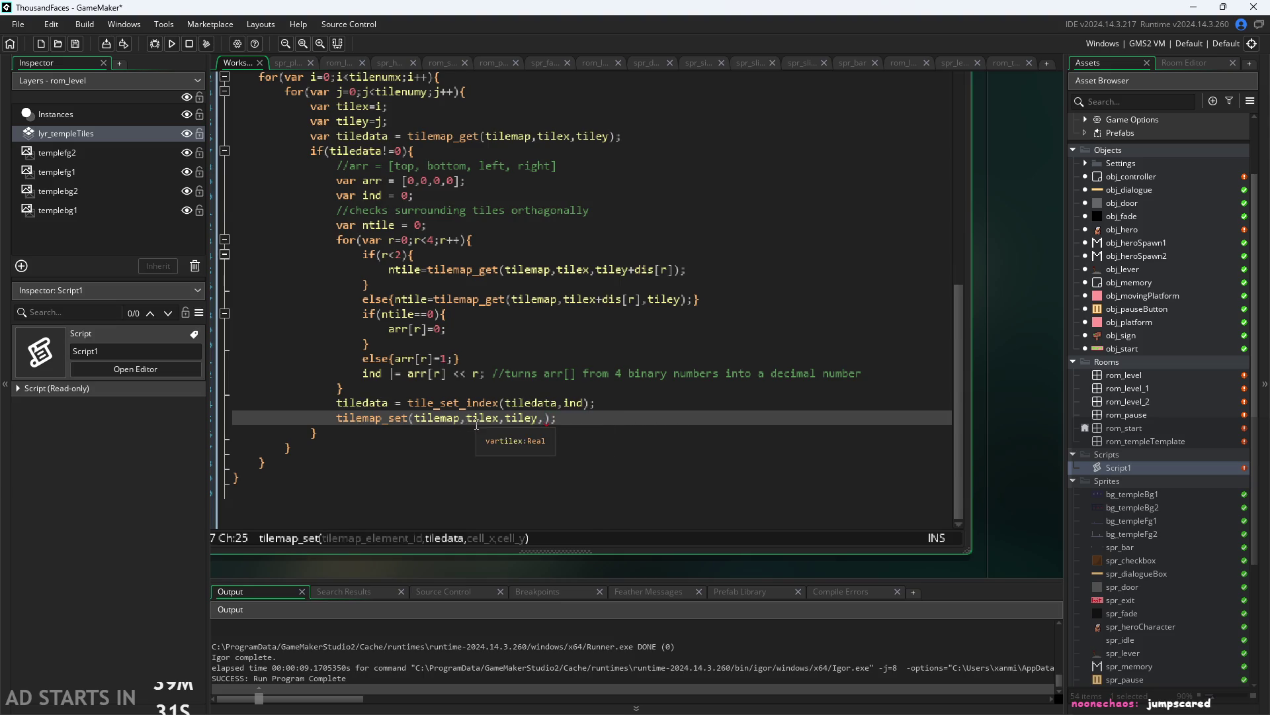
pyautogui.hotkey('ctrl', 'v')
pyautogui.write(',')
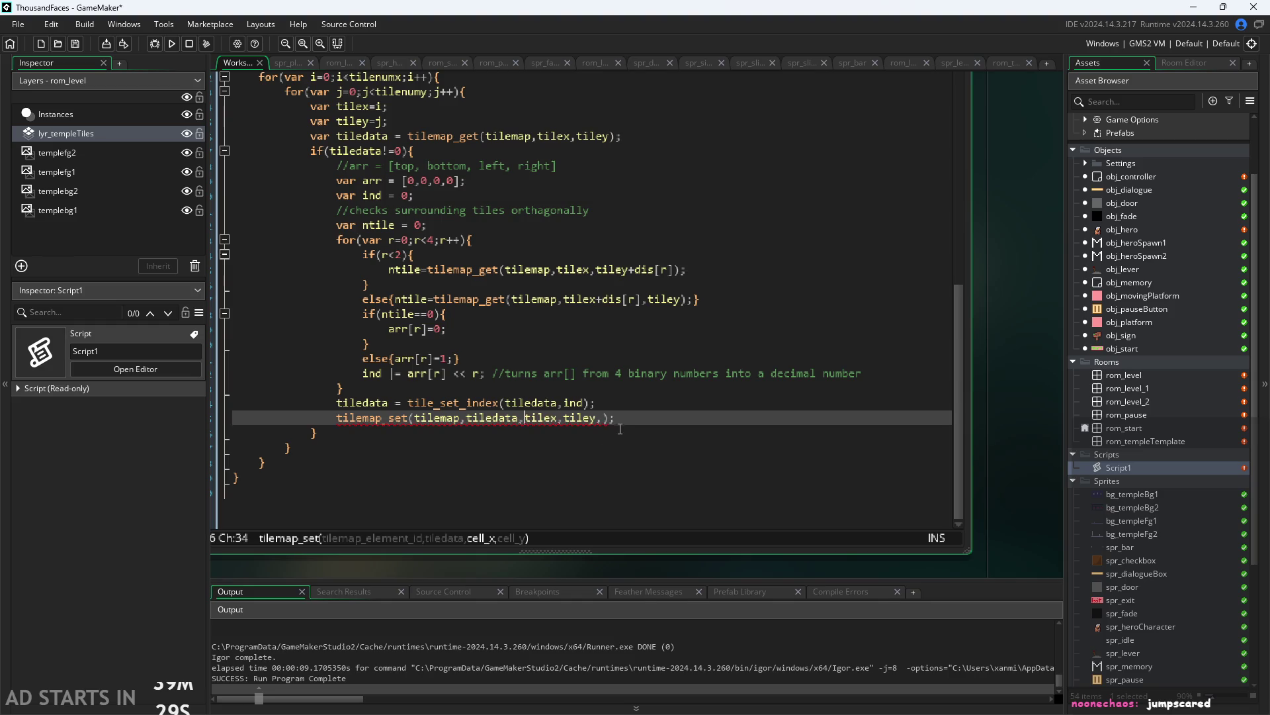
pyautogui.click(603, 418)
pyautogui.press('BackSpace')
pyautogui.click(648, 408)
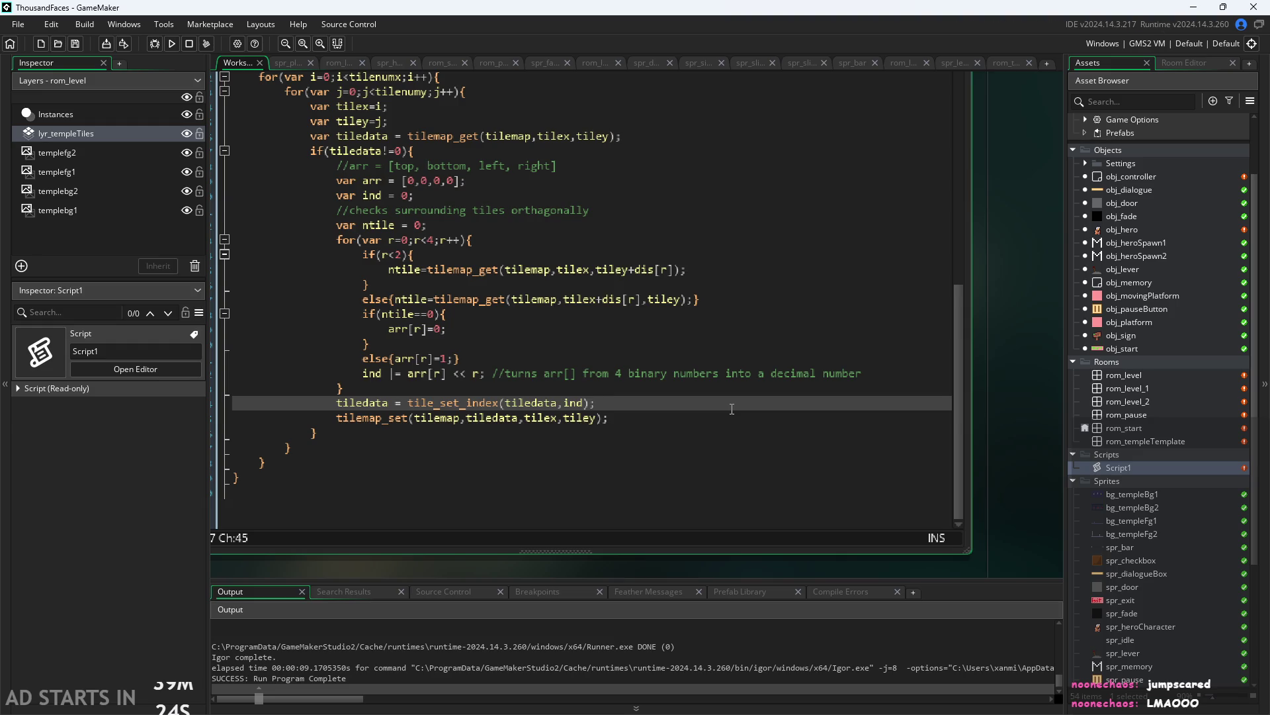
# Build and run the game with F5 to test the corrected call
pyautogui.rightClick(627, 411)
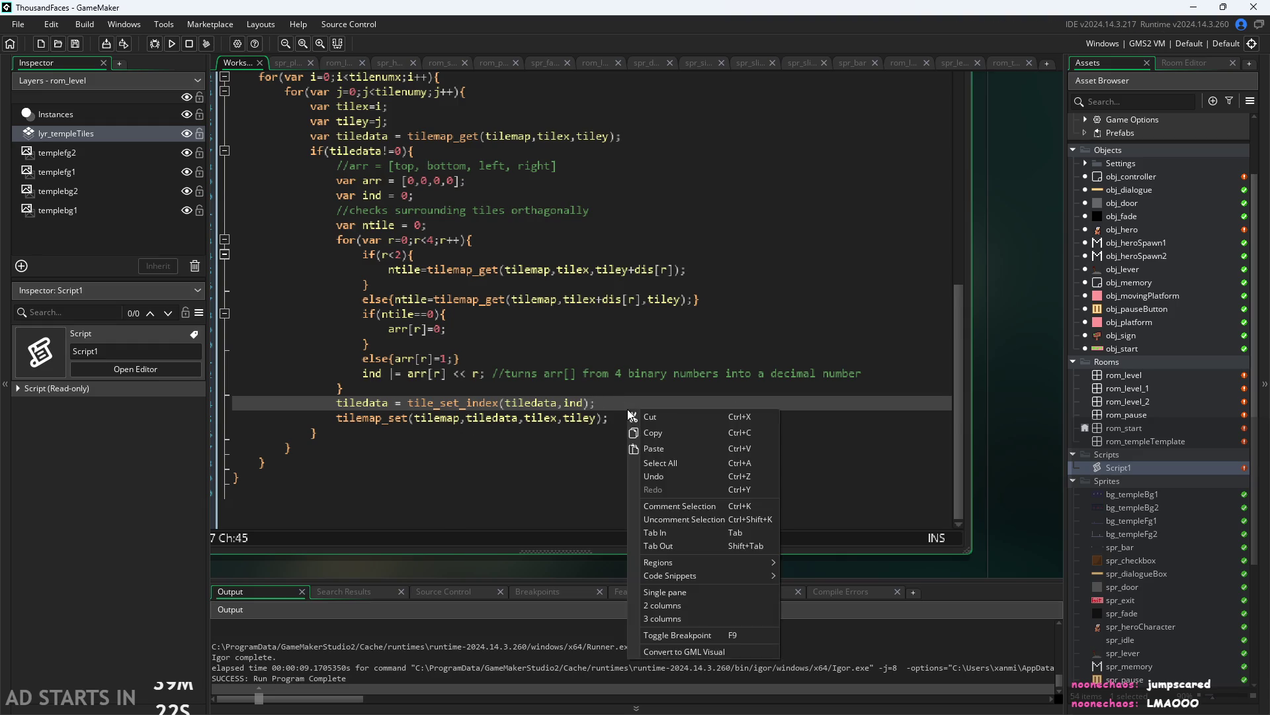
pyautogui.click(563, 418)
pyautogui.press('F5')
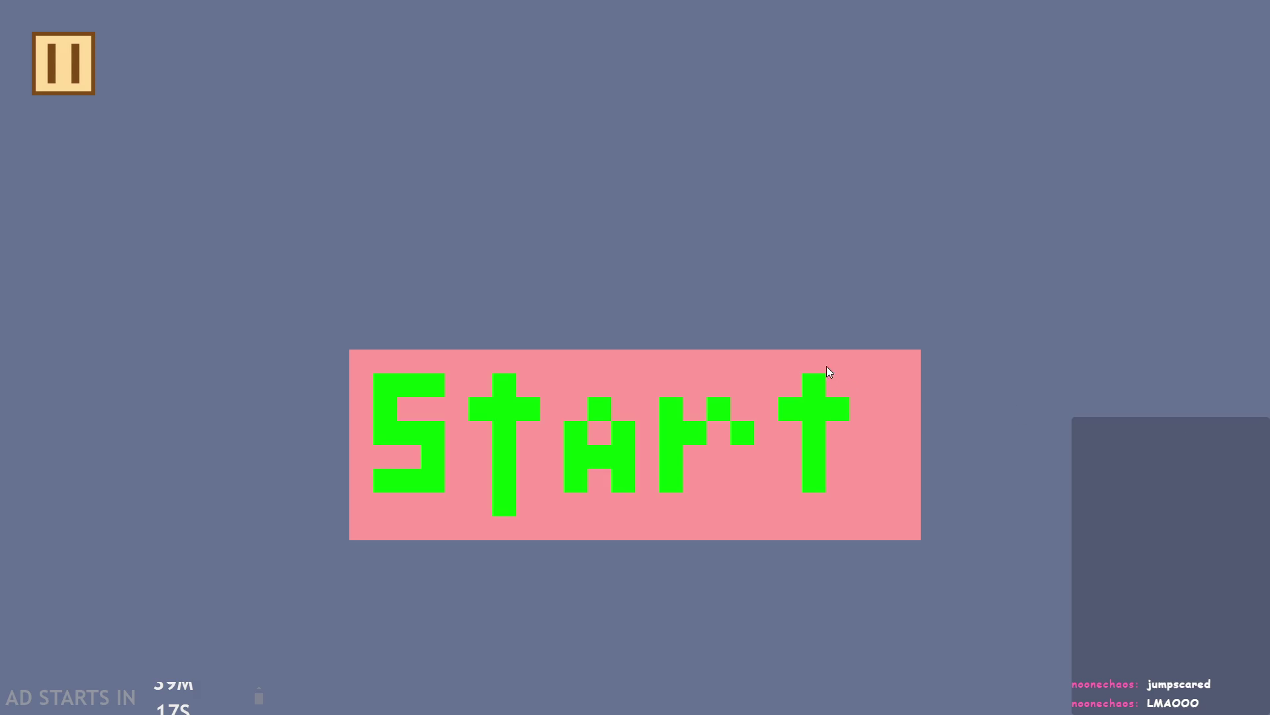
# Start the game, pause and resume, then run and jump the character through the castle level
pyautogui.click(768, 515)
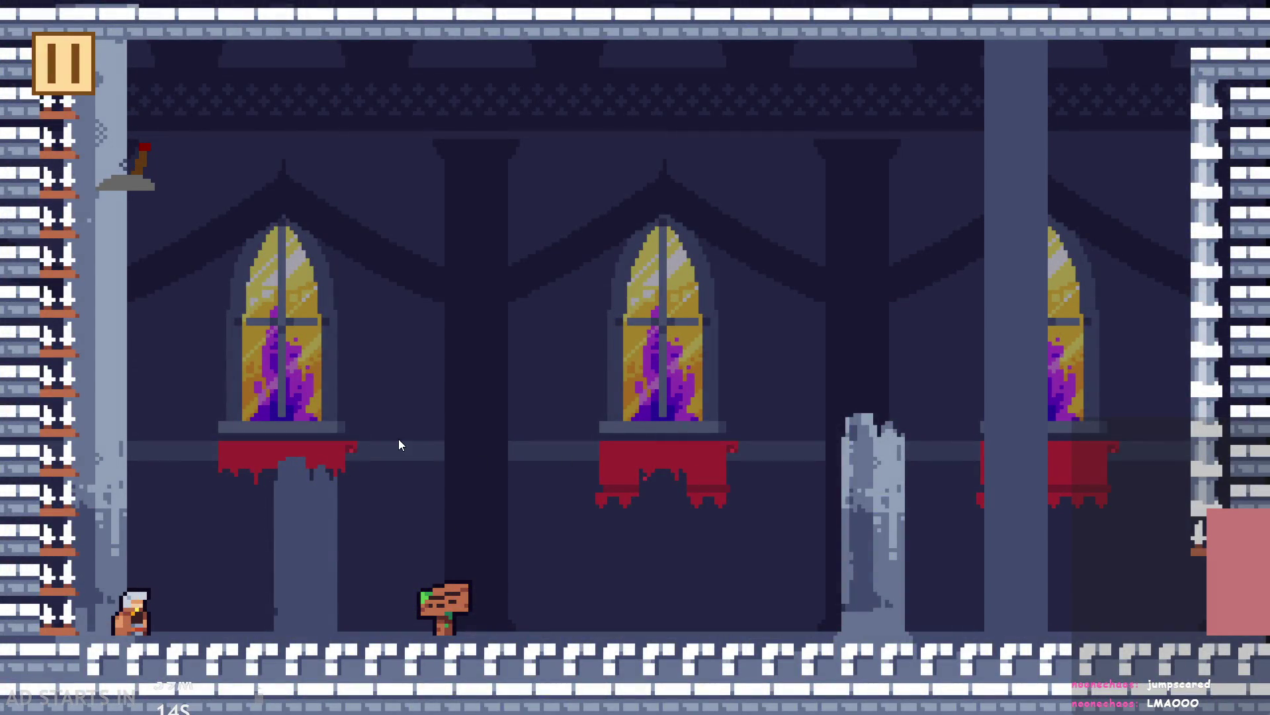
pyautogui.click(48, 69)
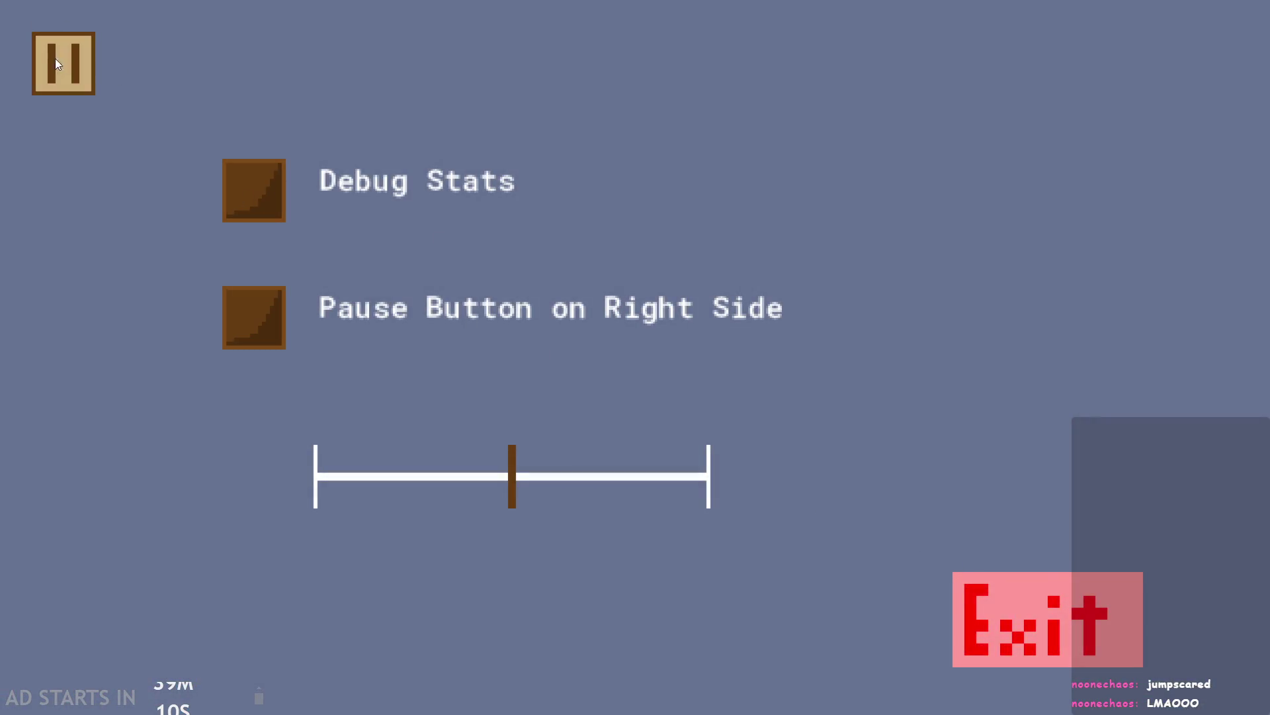
pyautogui.click(56, 64)
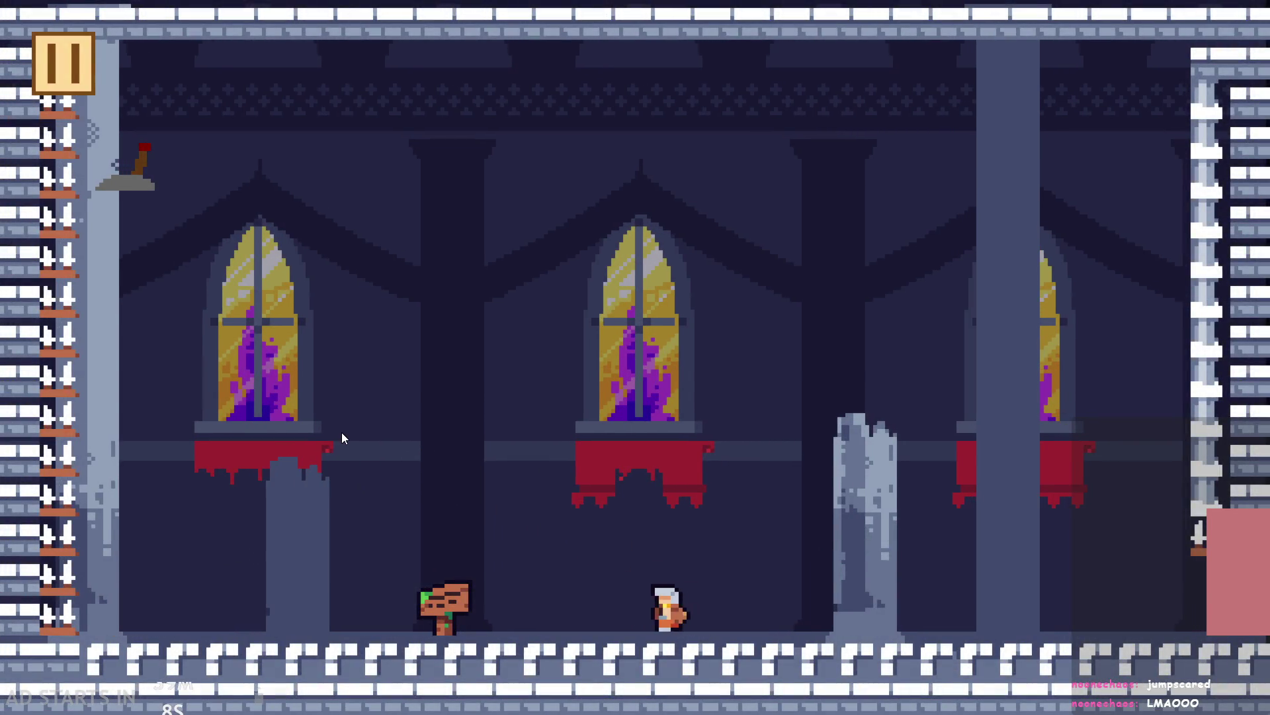
pyautogui.press('space')
pyautogui.press('Left')
pyautogui.press('Right')
pyautogui.press('space')
pyautogui.press('Left')
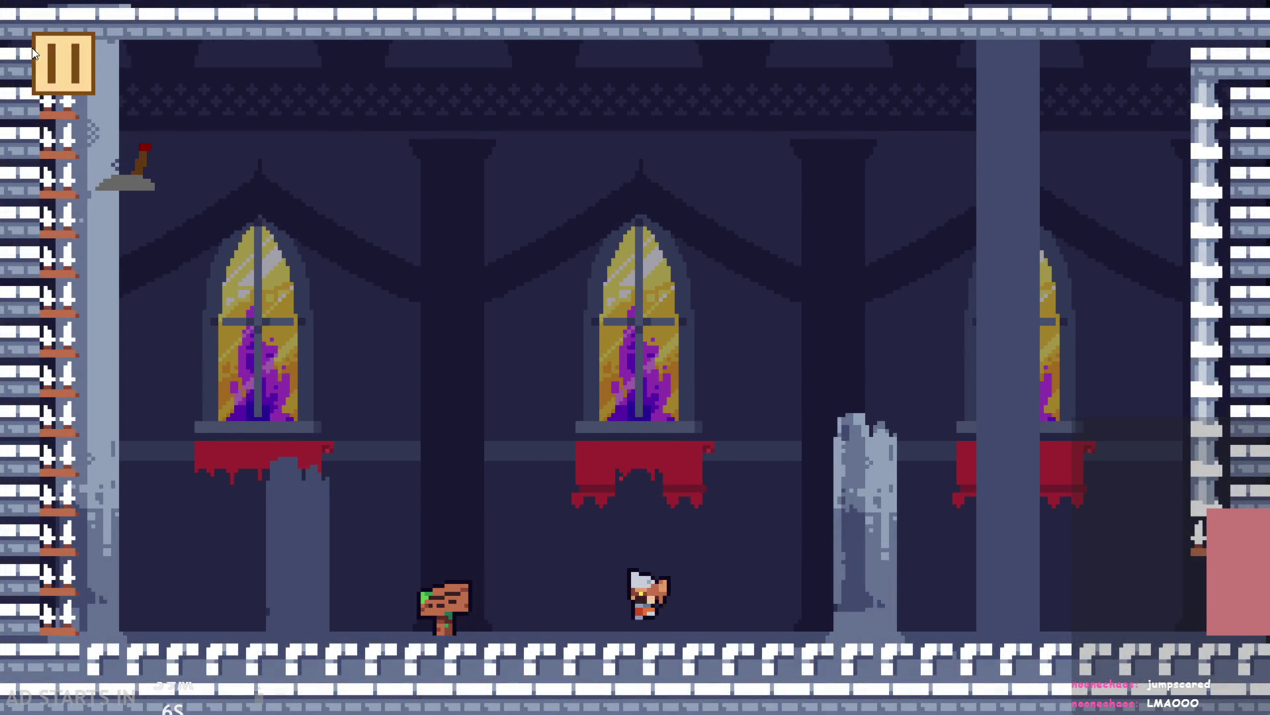
# Pause the game and exit back to the Script1 code
pyautogui.click(35, 53)
pyautogui.click(1059, 612)
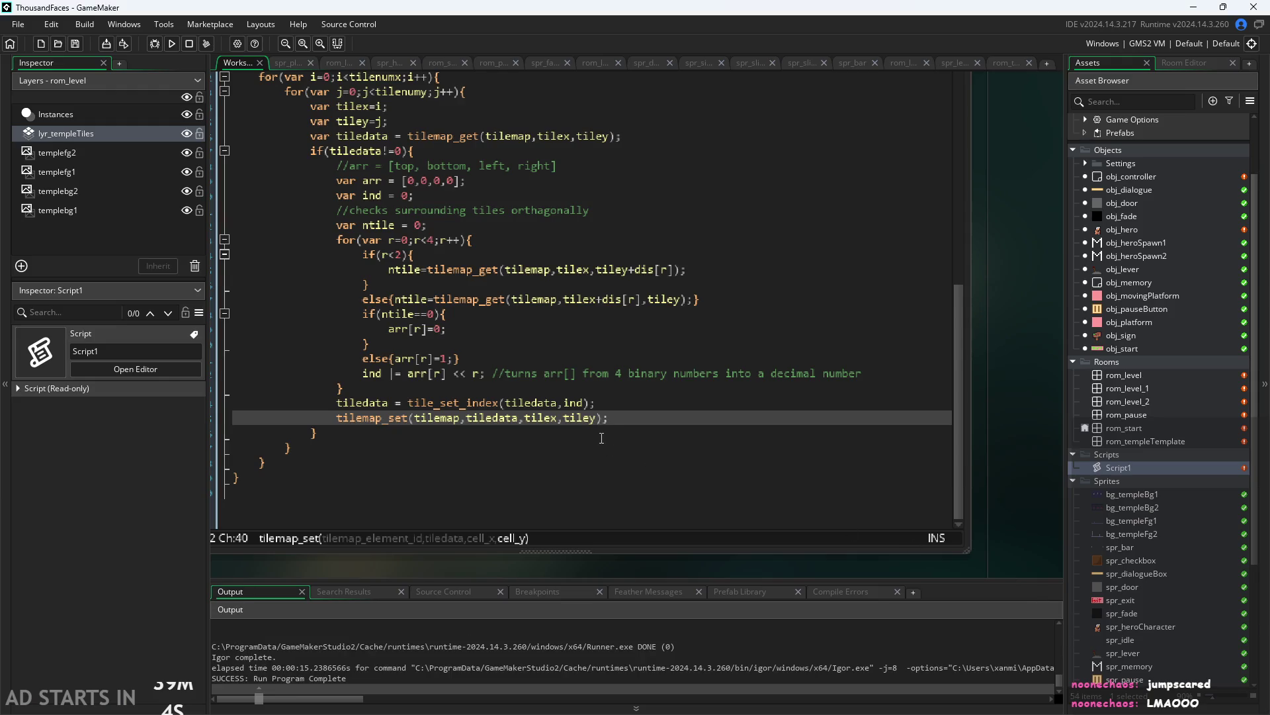
pyautogui.click(620, 419)
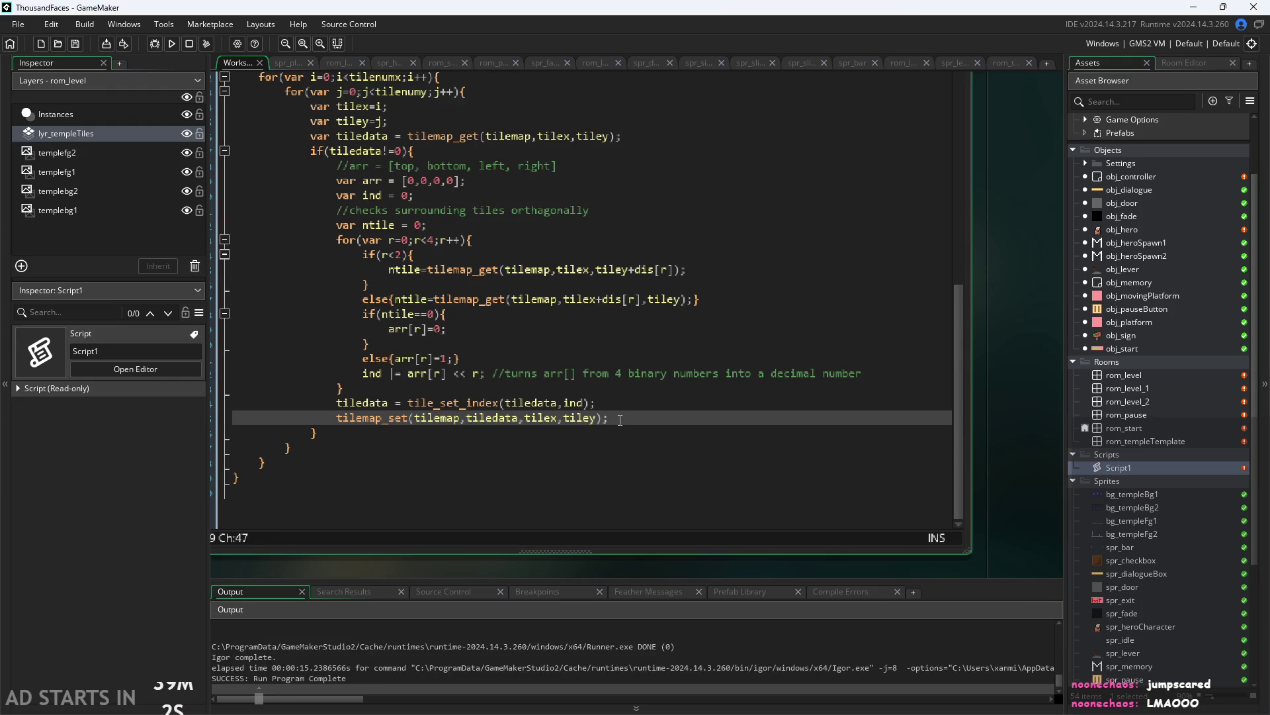
pyautogui.scroll(-5, 1137, 495)
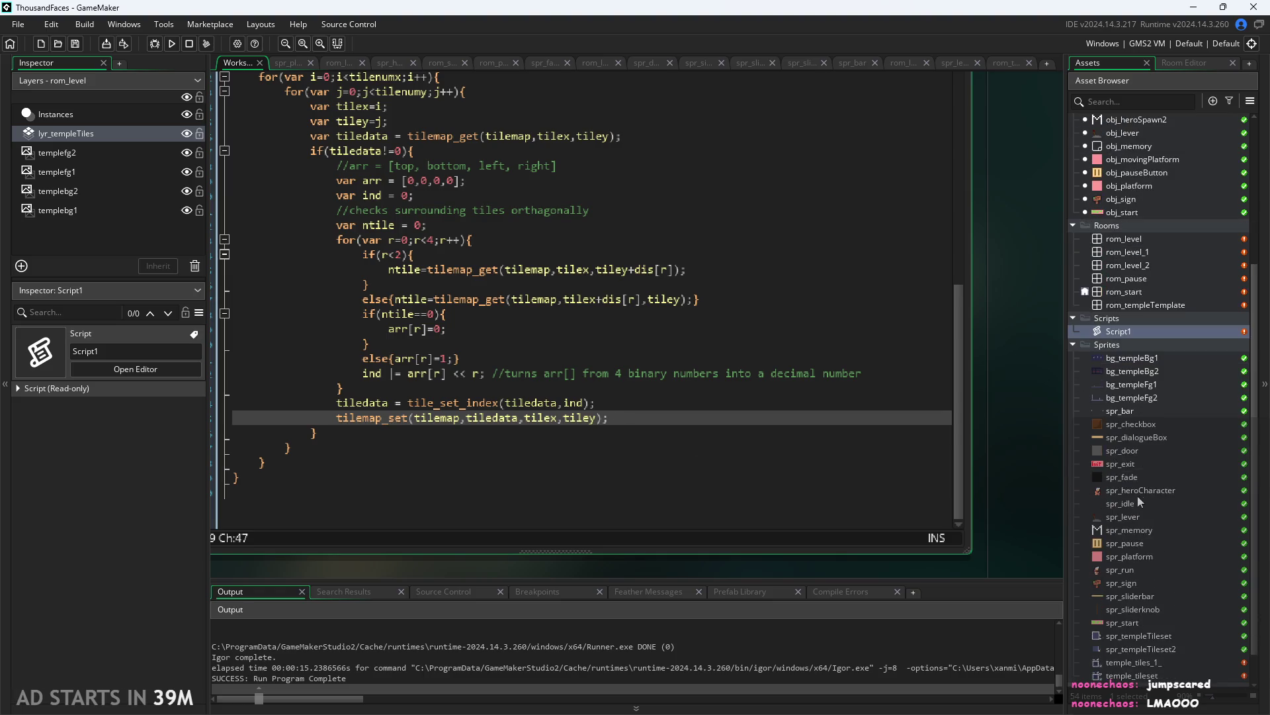
pyautogui.scroll(-1, 1133, 503)
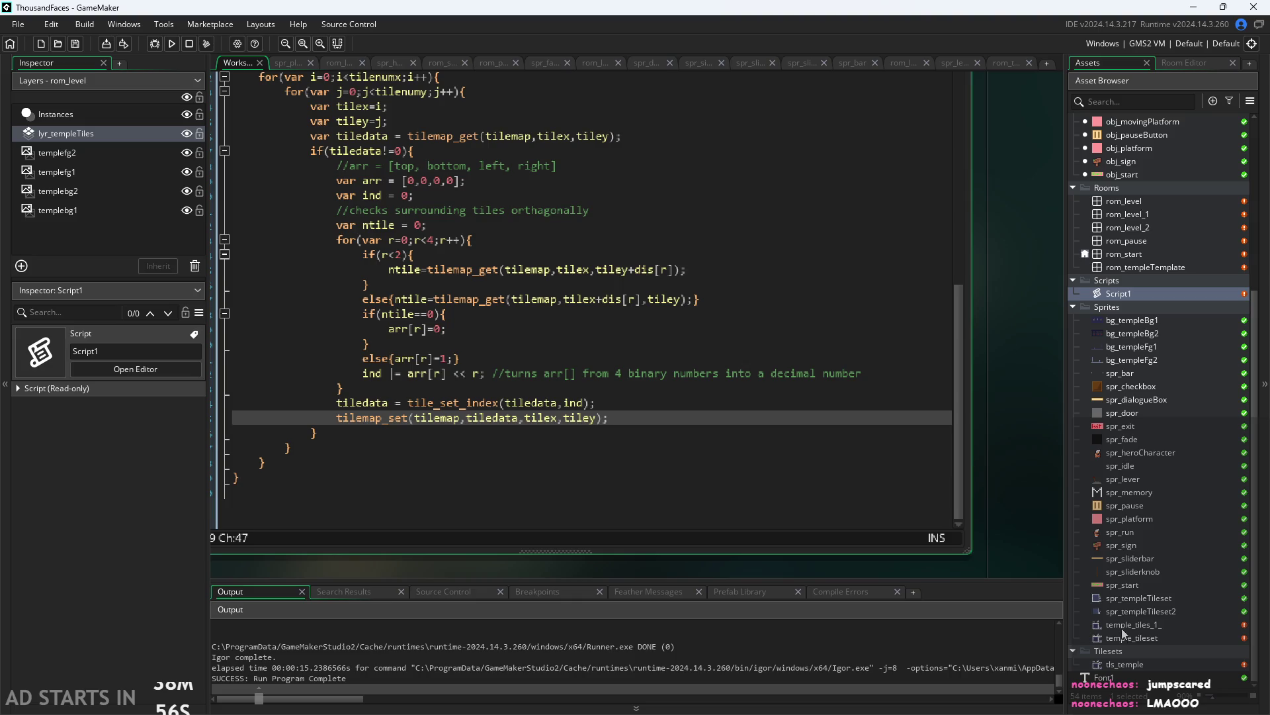
pyautogui.doubleClick(1139, 662)
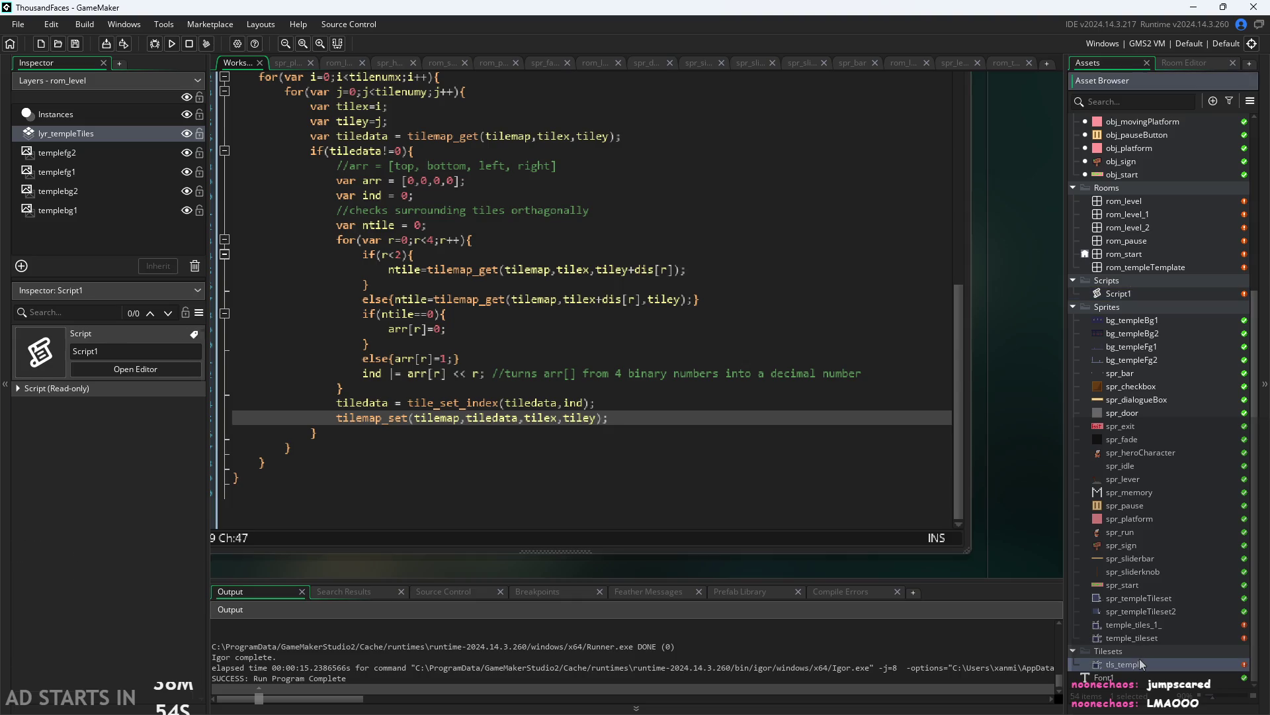
pyautogui.scroll(-2, 323, 351)
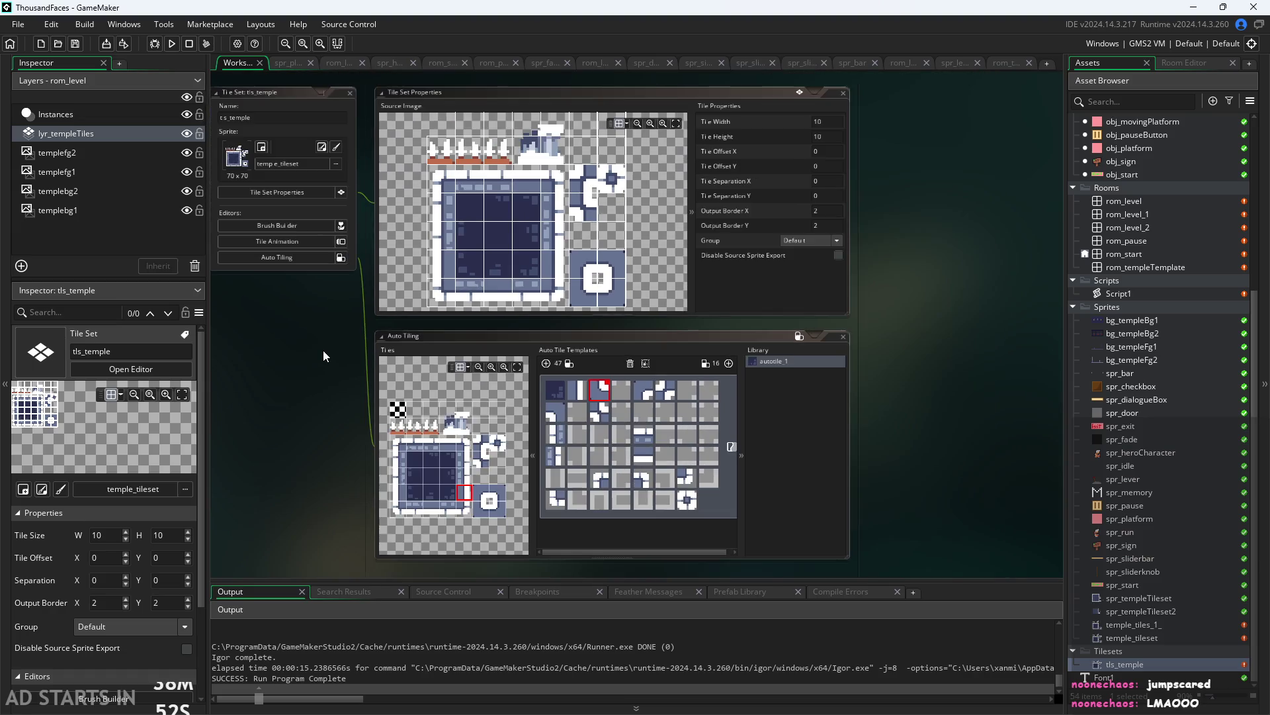
pyautogui.scroll(-3, 287, 483)
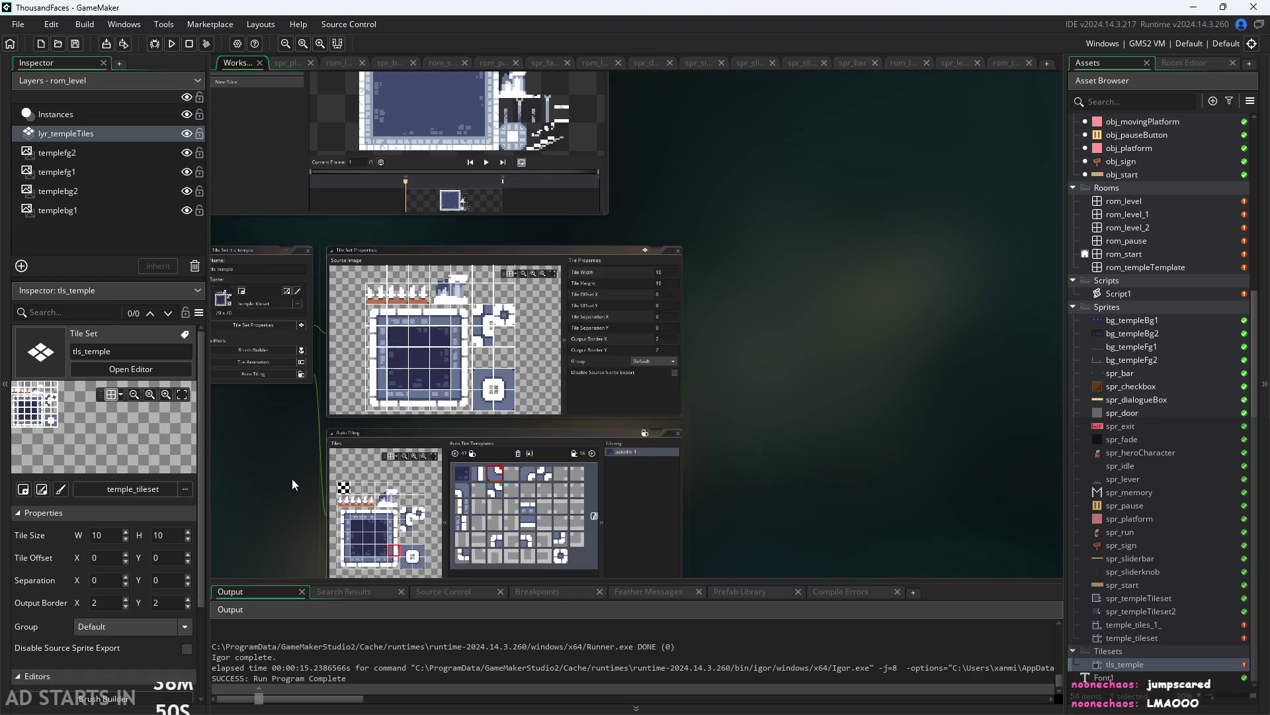
pyautogui.scroll(3, 332, 502)
pyautogui.scroll(-2, 372, 509)
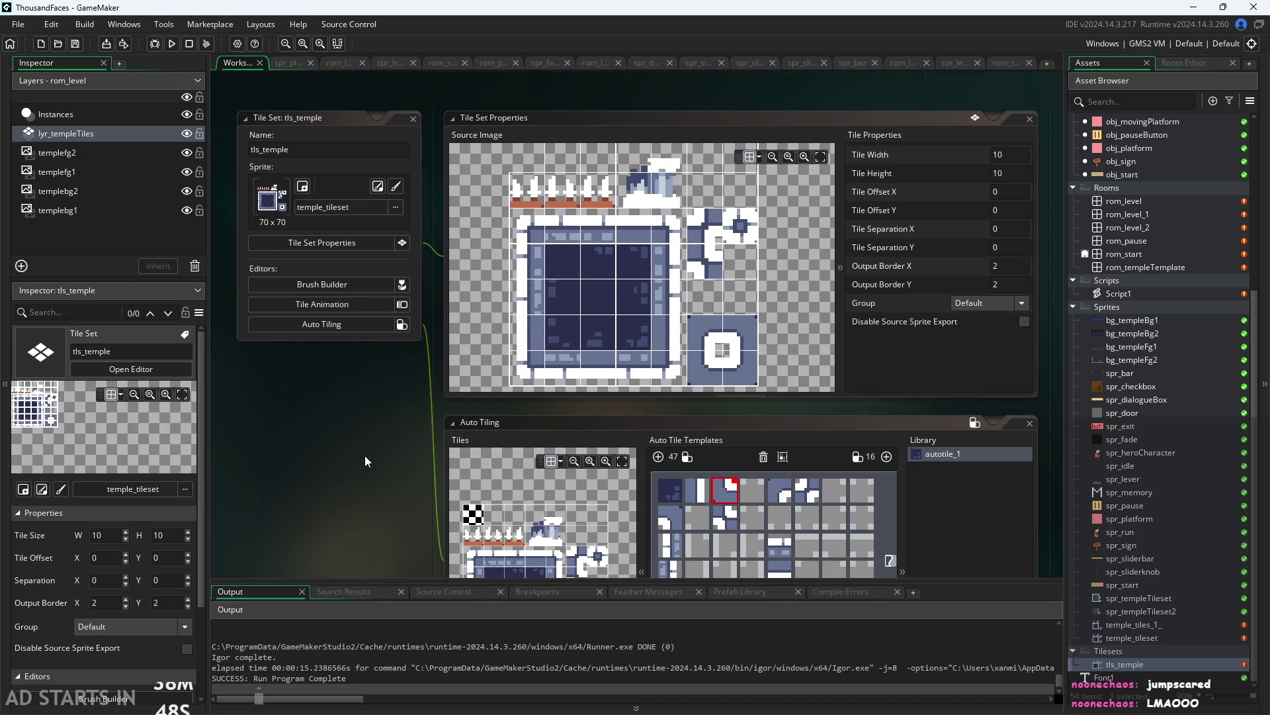
pyautogui.moveTo(365, 461); pyautogui.dragTo(349, 419)
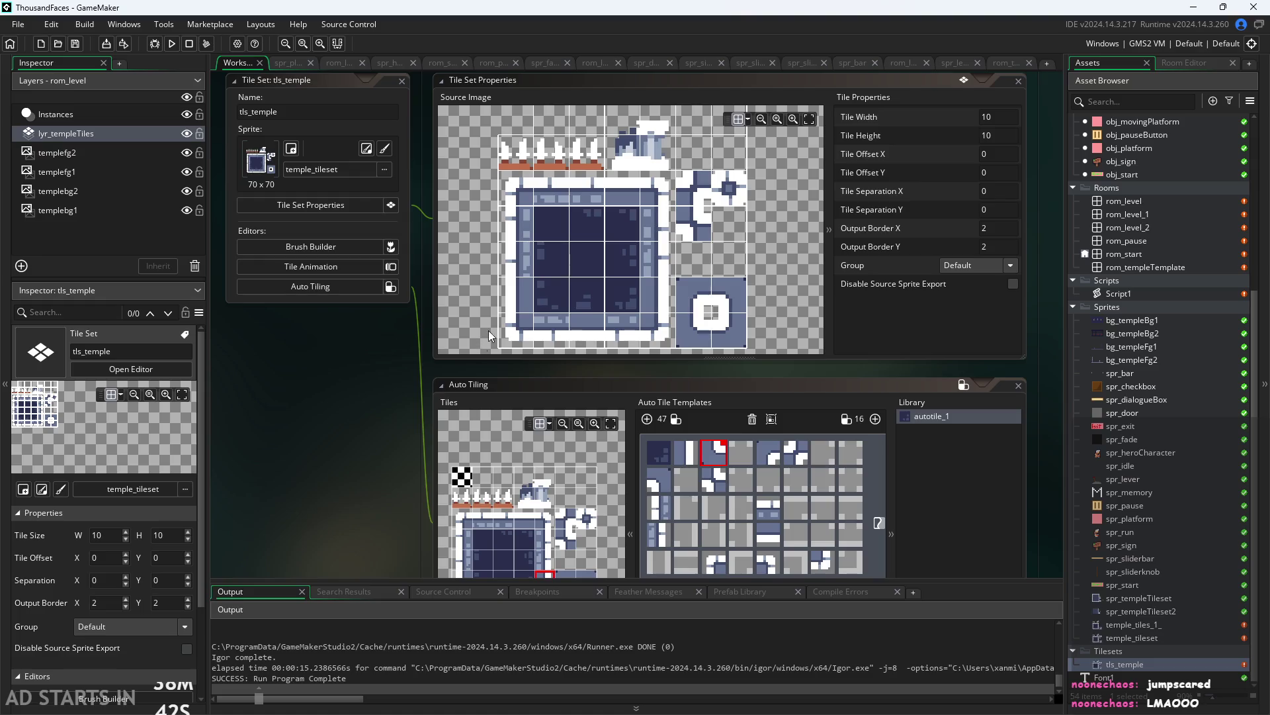
pyautogui.moveTo(323, 487); pyautogui.dragTo(314, 535)
pyautogui.scroll(-1, 642, 390)
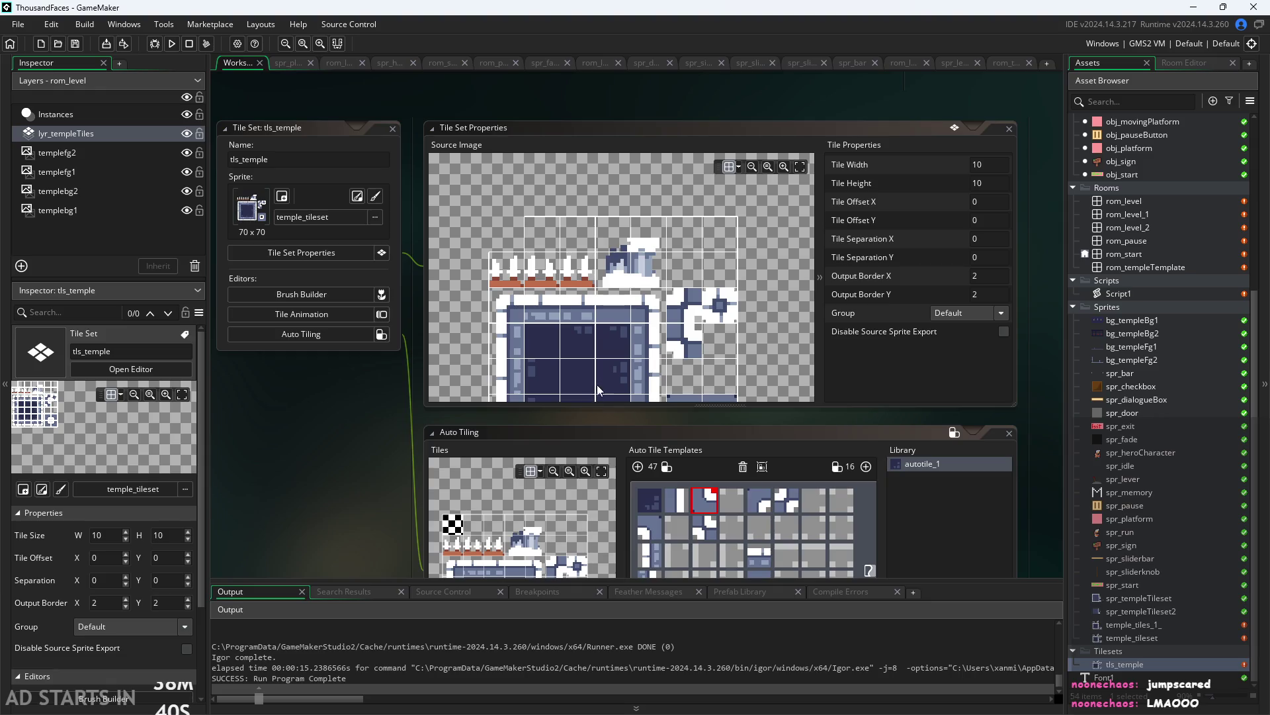
pyautogui.scroll(-1, 598, 379)
pyautogui.moveTo(597, 379)
pyautogui.mouseDown()
pyautogui.moveTo(501, 267)
pyautogui.moveTo(528, 291)
pyautogui.mouseUp()
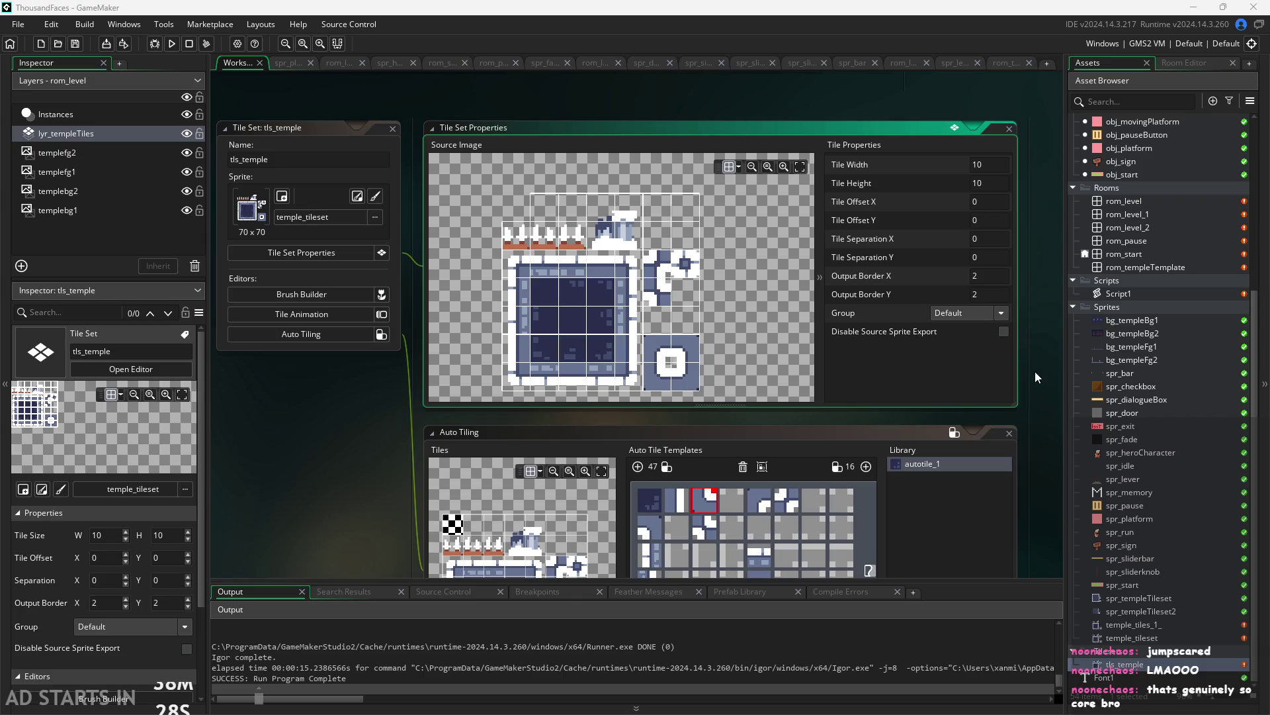
pyautogui.moveTo(1035, 372); pyautogui.dragTo(1010, 394)
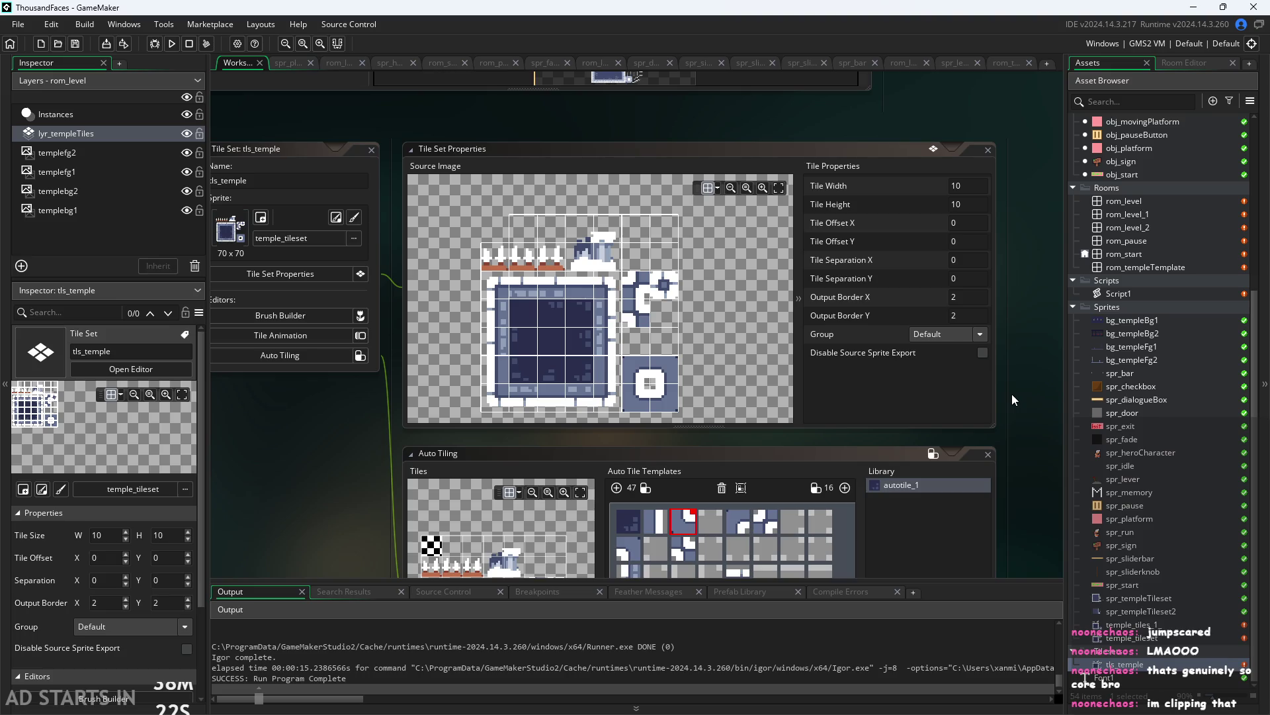
pyautogui.moveTo(1011, 394)
pyautogui.mouseDown()
pyautogui.moveTo(1019, 426)
pyautogui.moveTo(1014, 414)
pyautogui.mouseUp()
pyautogui.scroll(-1, 1014, 414)
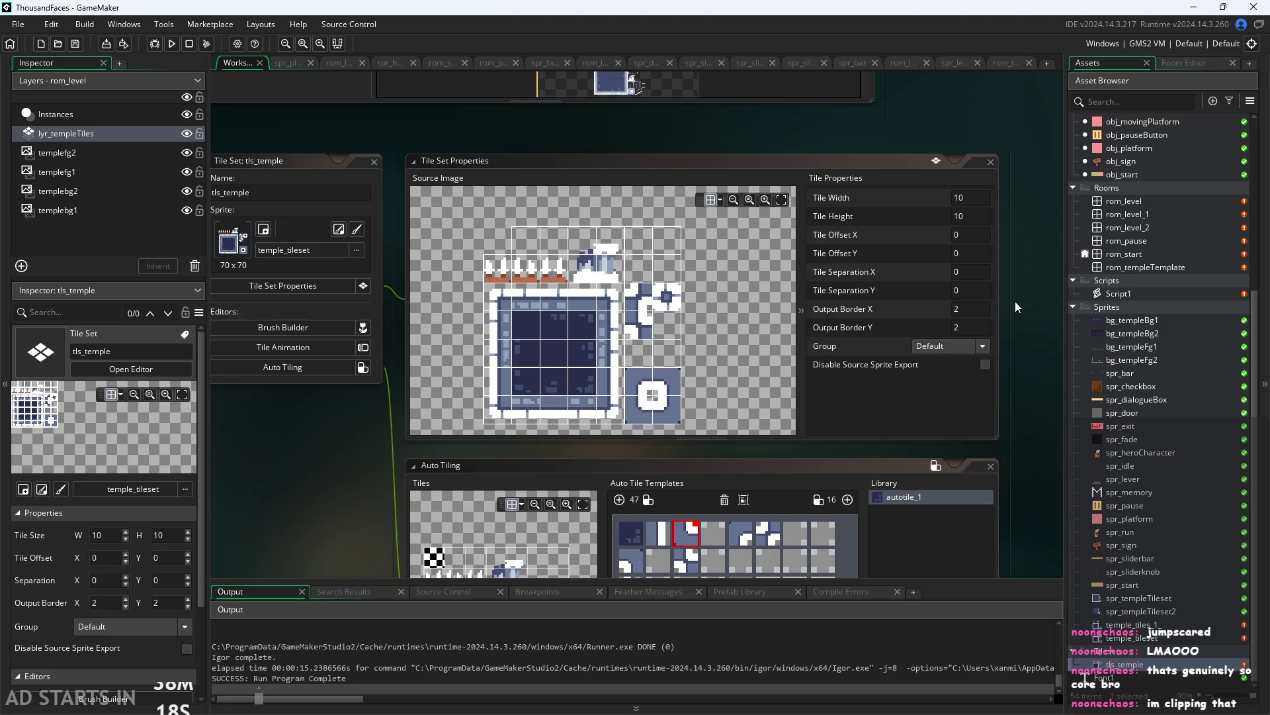
pyautogui.moveTo(1015, 300)
pyautogui.mouseDown()
pyautogui.moveTo(1003, 288)
pyautogui.moveTo(944, 344)
pyautogui.mouseUp()
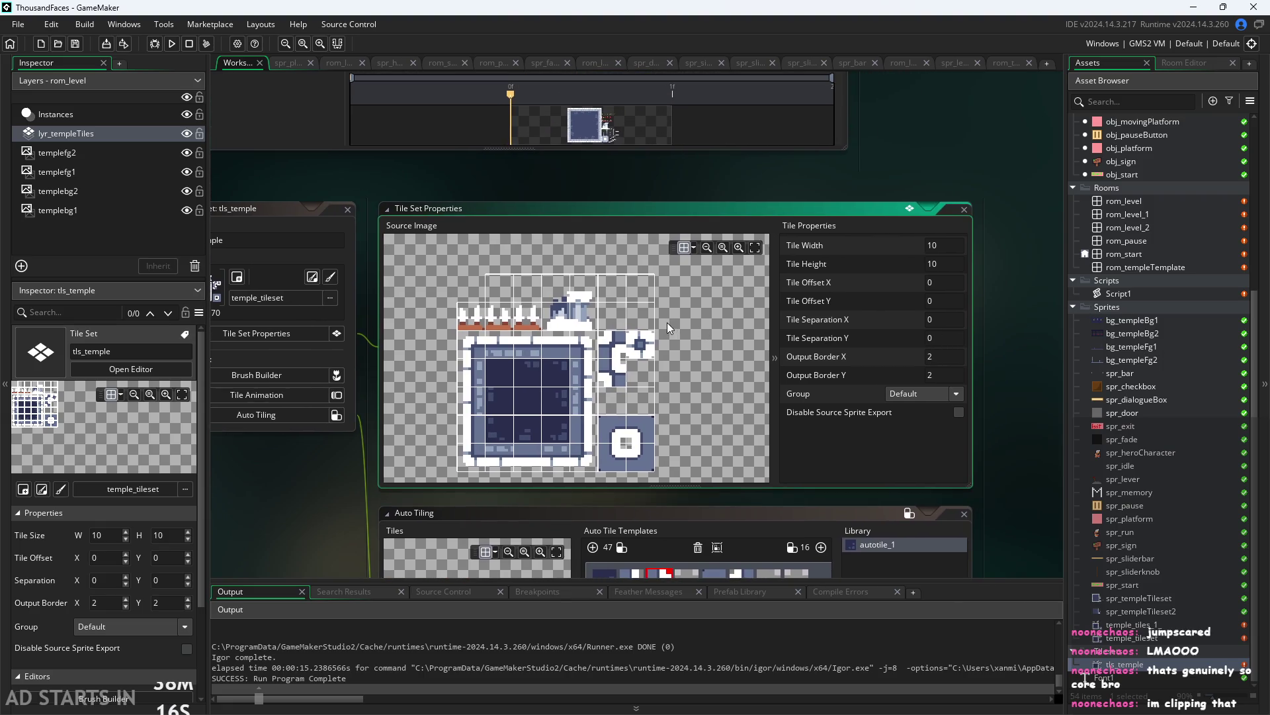
# Open Script1 and show the tilemap_set parameter hint for the tiledata argument
pyautogui.doubleClick(1143, 293)
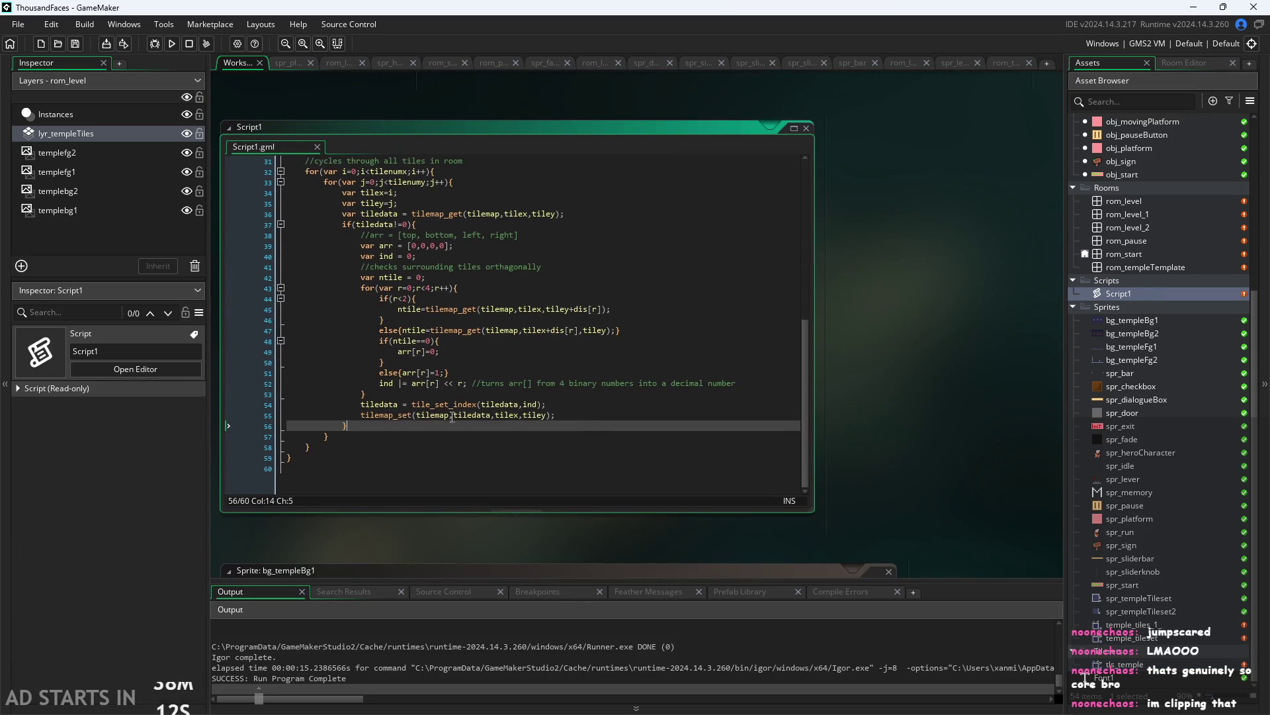
pyautogui.keyDown('ctrl'); pyautogui.scroll(3, 593, 415); pyautogui.keyUp('ctrl')
pyautogui.moveTo(455, 414)
pyautogui.mouseDown()
pyautogui.moveTo(463, 394)
pyautogui.moveTo(534, 419)
pyautogui.mouseUp()
pyautogui.click(523, 419)
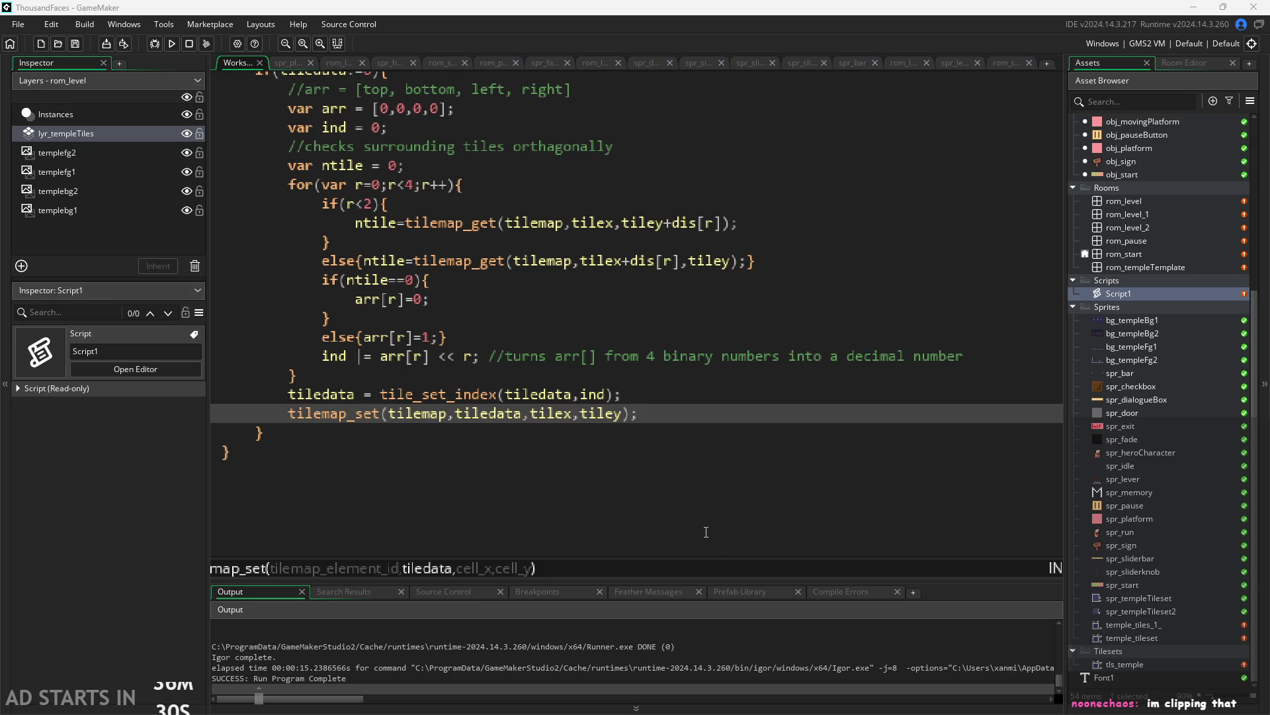
# Review the tilemap_set line 55 and the neighbour-check loop up to its closing brace
pyautogui.click(689, 501)
pyautogui.keyDown('ctrl'); pyautogui.scroll(-3, 724, 469); pyautogui.keyUp('ctrl')
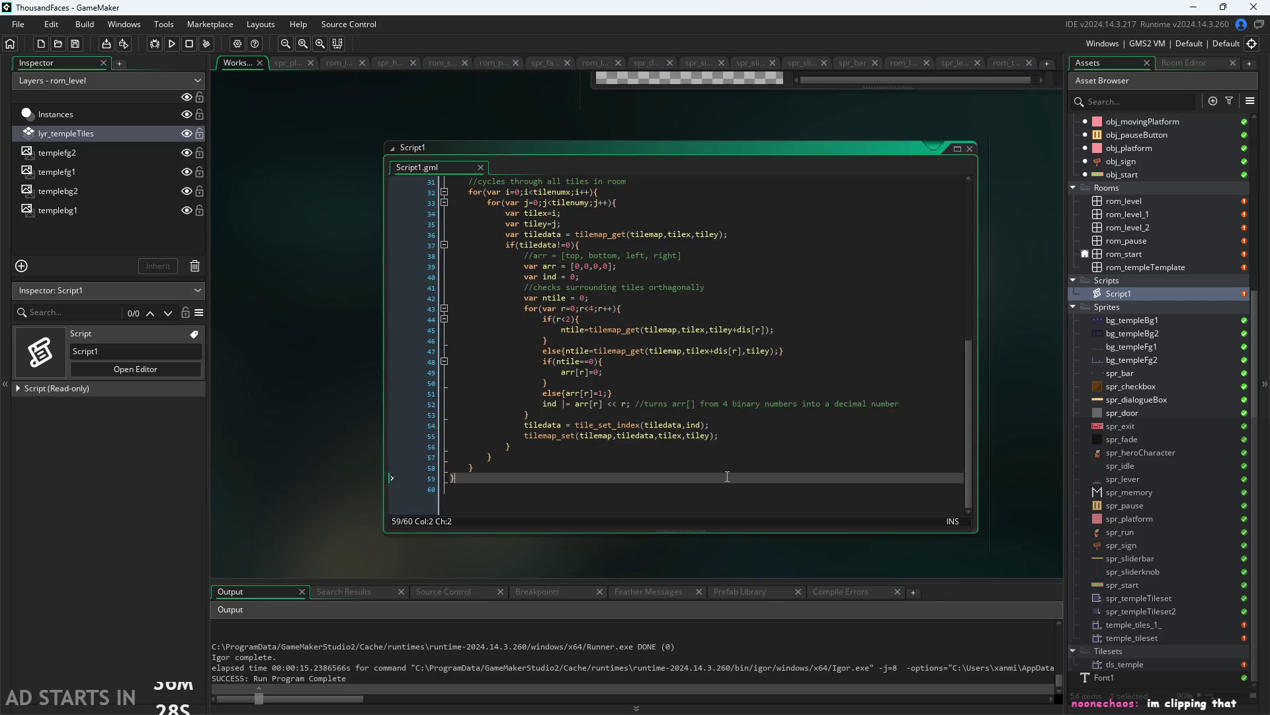
pyautogui.keyDown('ctrl'); pyautogui.scroll(3, 348, 398); pyautogui.keyUp('ctrl')
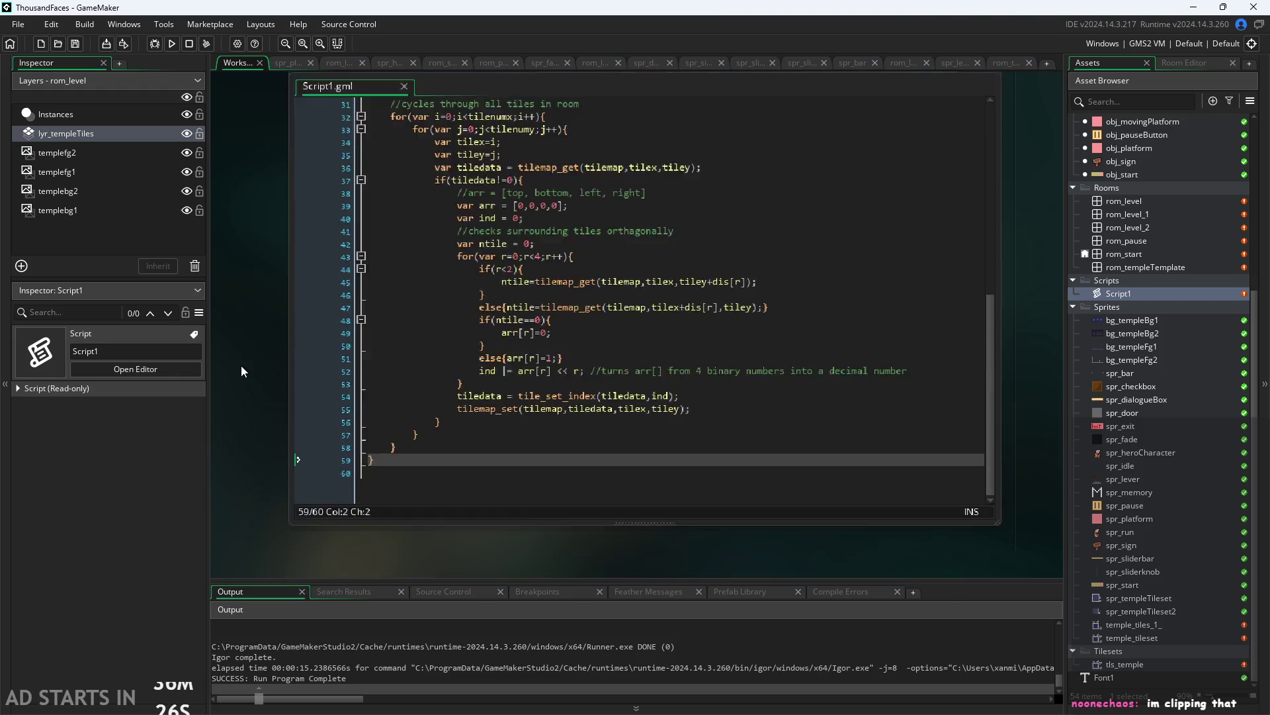
pyautogui.keyDown('ctrl'); pyautogui.scroll(2, 607, 462); pyautogui.keyUp('ctrl')
pyautogui.click(597, 433)
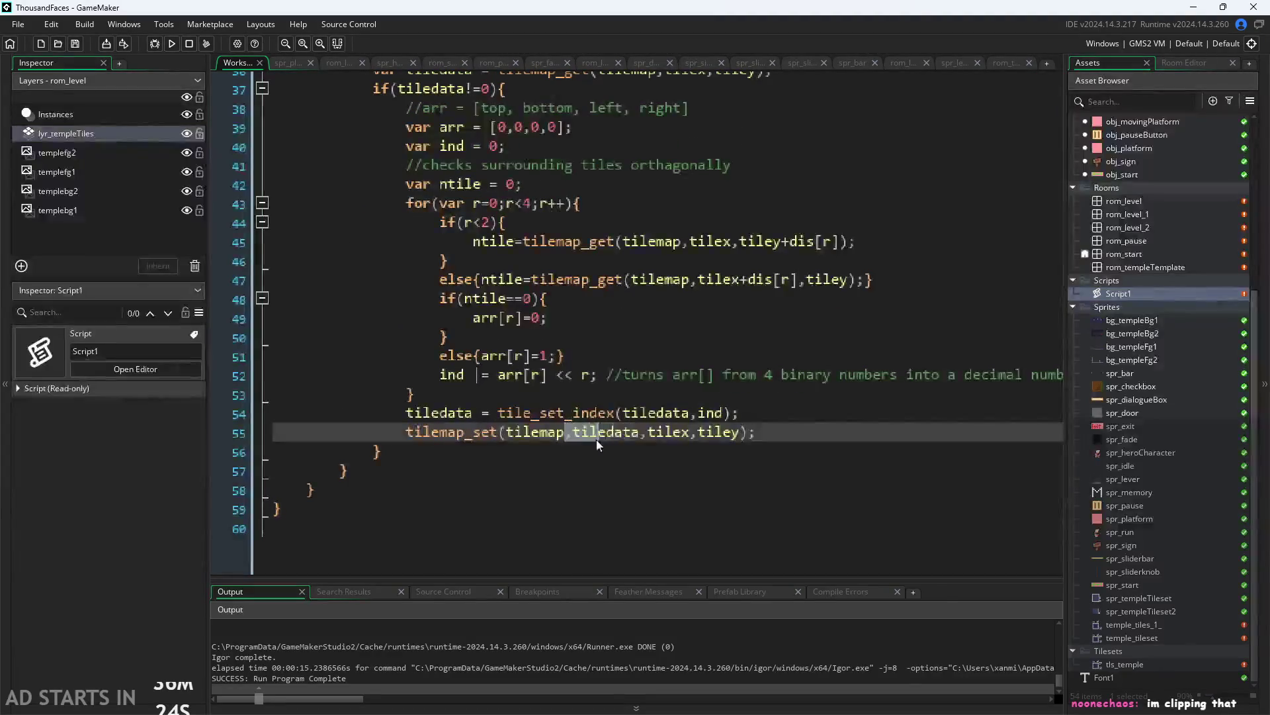
pyautogui.keyDown('ctrl'); pyautogui.scroll(-1, 515, 452); pyautogui.keyUp('ctrl')
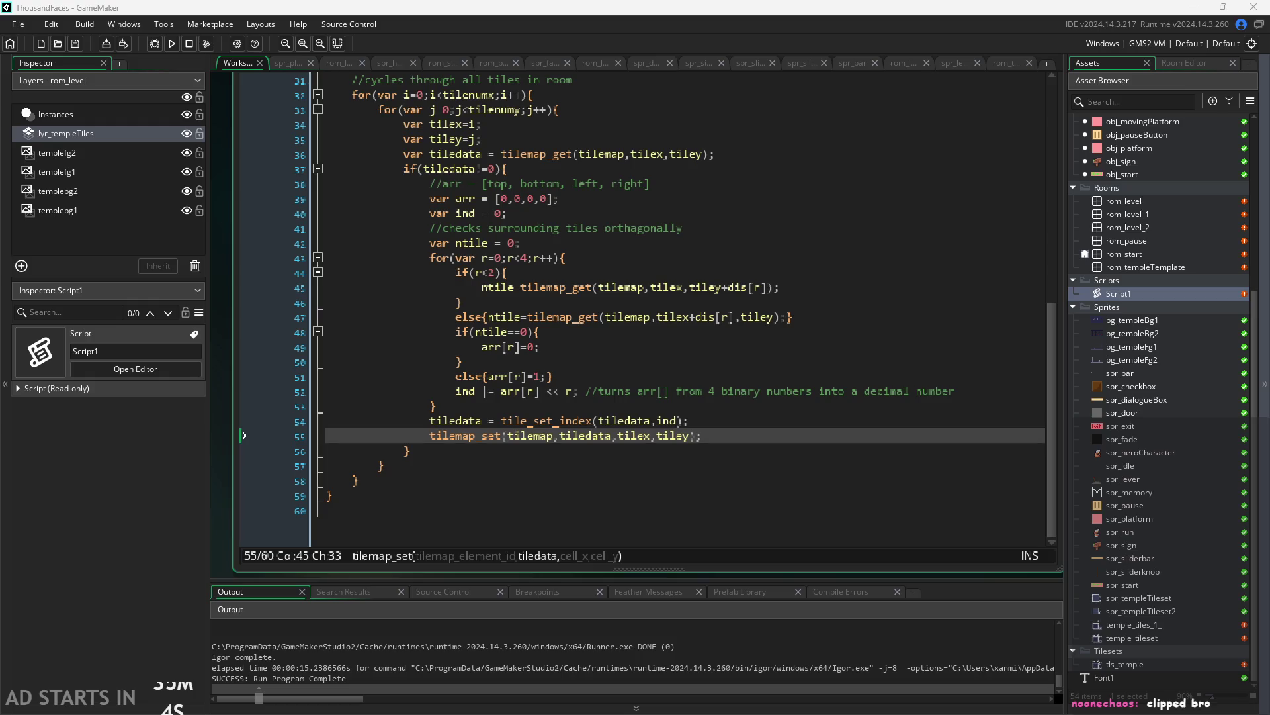
pyautogui.press('Up')
pyautogui.press('Up')
pyautogui.press('Up')
pyautogui.press('Down')
pyautogui.press('Down')
pyautogui.press('Down')
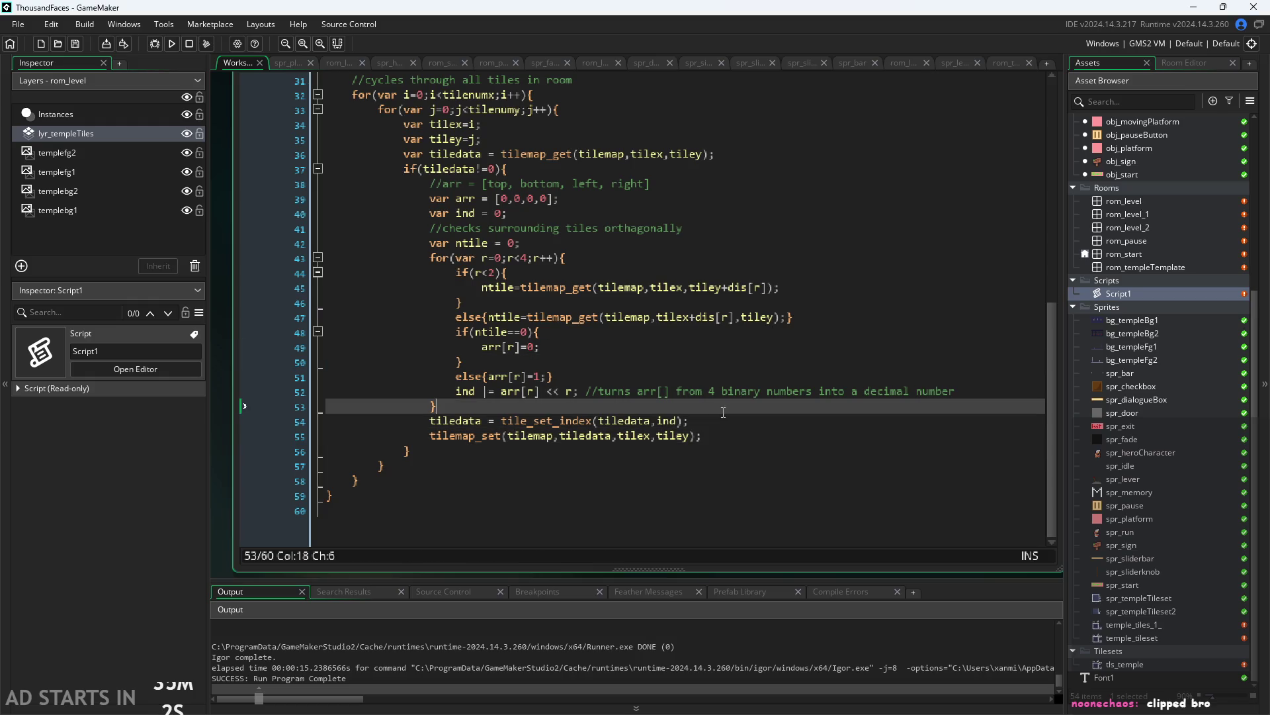
pyautogui.hotkey('shift', 'space')
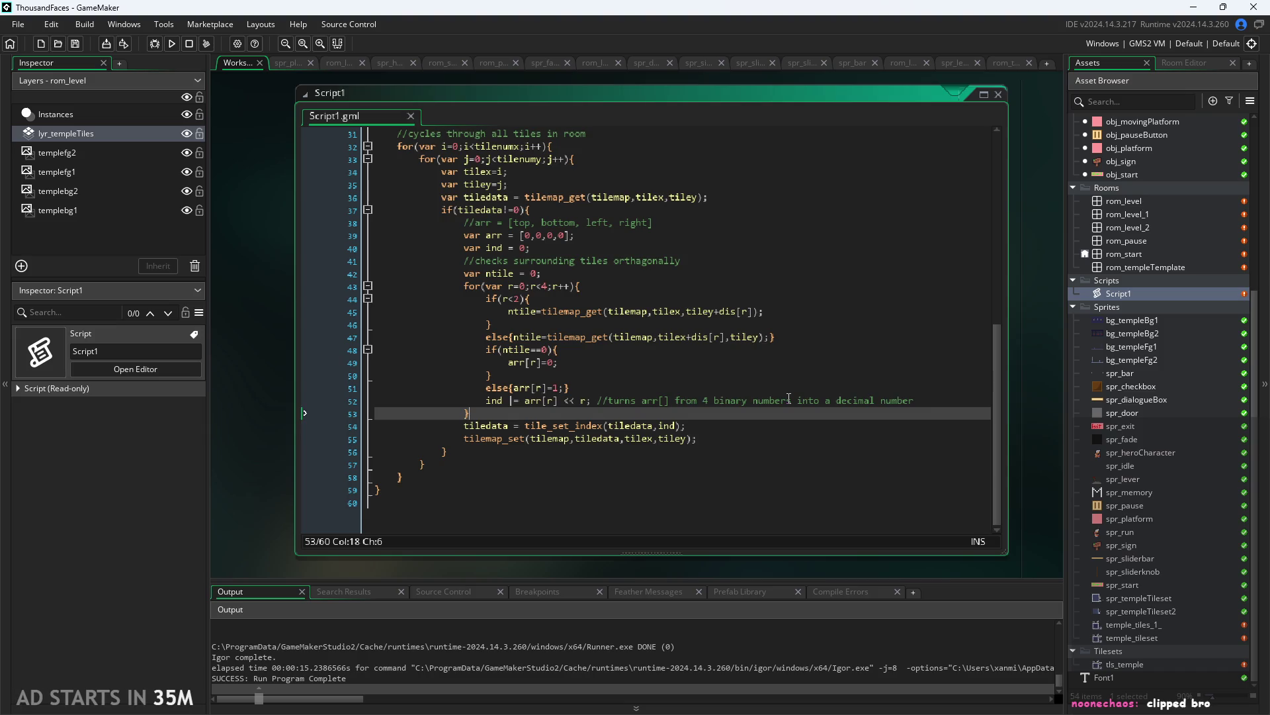
# Review the tile_set_index and tilemap_set lines at the end of the autotile loop
pyautogui.click(797, 439)
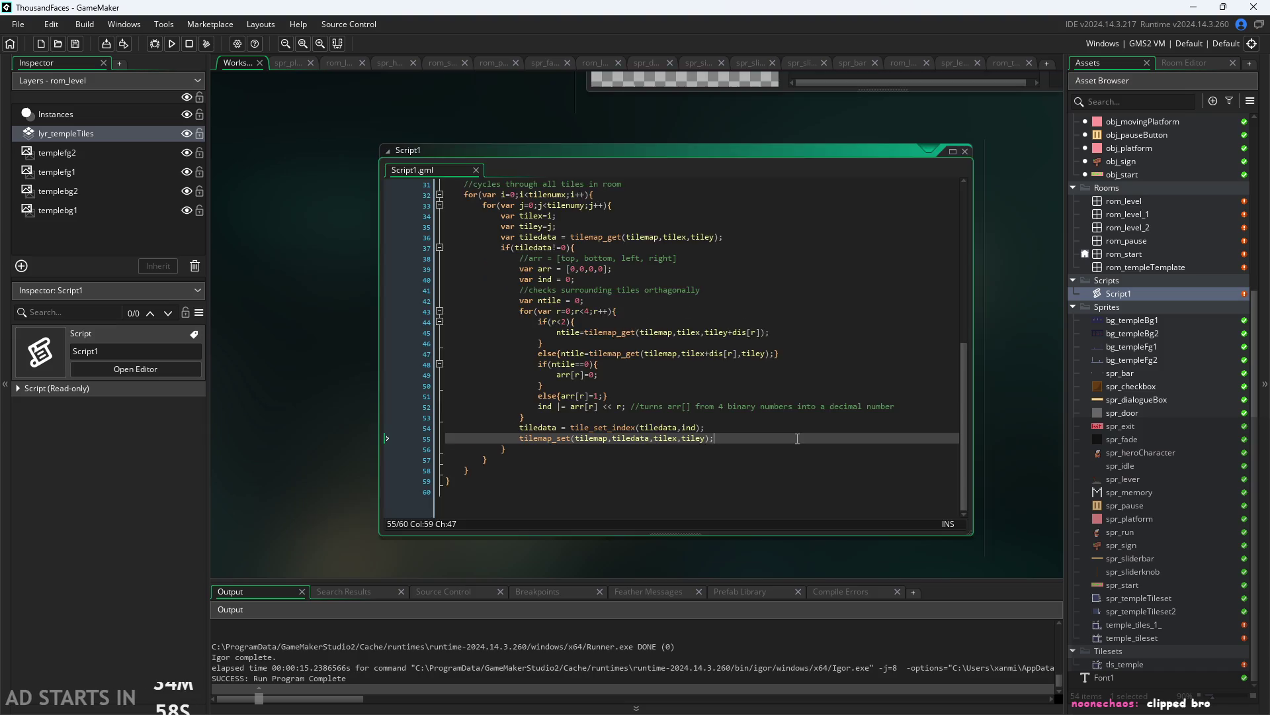
pyautogui.hotkey('shift', 'space')
pyautogui.hotkey('shift', 'space')
pyautogui.moveTo(1061, 430)
pyautogui.mouseDown()
pyautogui.moveTo(1027, 476)
pyautogui.moveTo(1027, 448)
pyautogui.moveTo(1009, 449)
pyautogui.moveTo(1026, 404)
pyautogui.mouseUp()
pyautogui.scroll(2, 1026, 446)
pyautogui.click(820, 425)
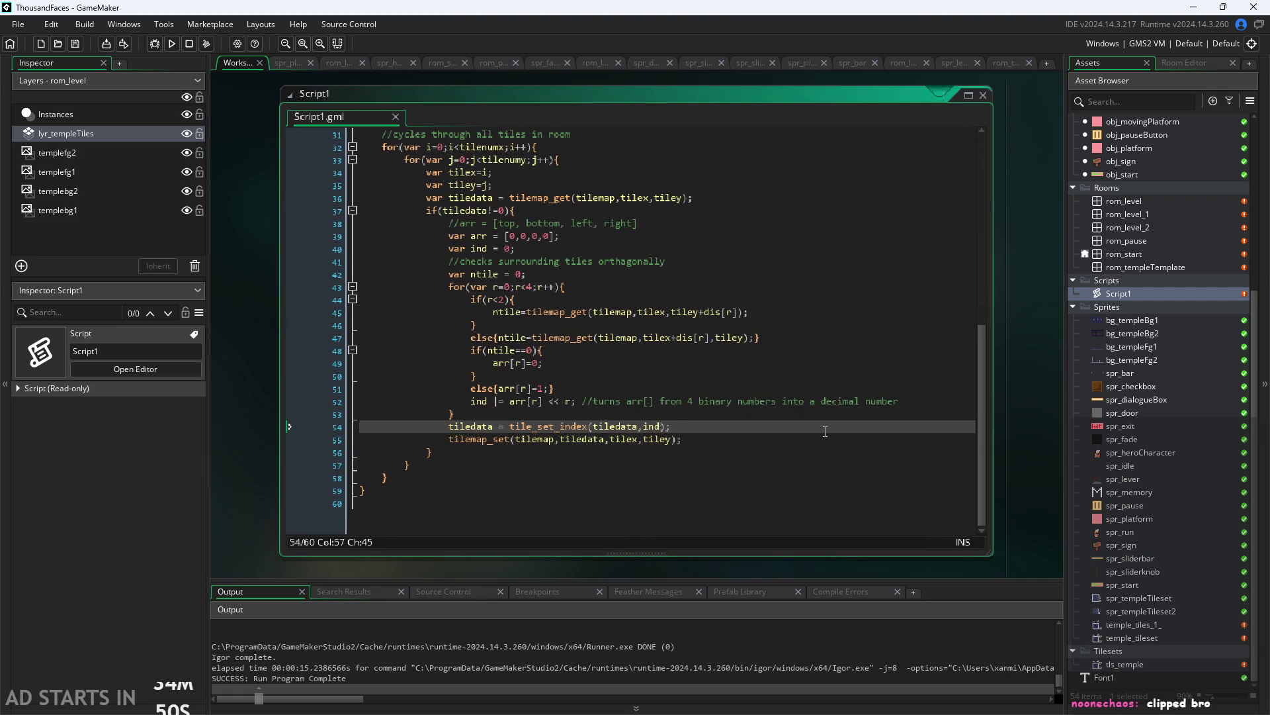
pyautogui.click(859, 441)
pyautogui.click(868, 425)
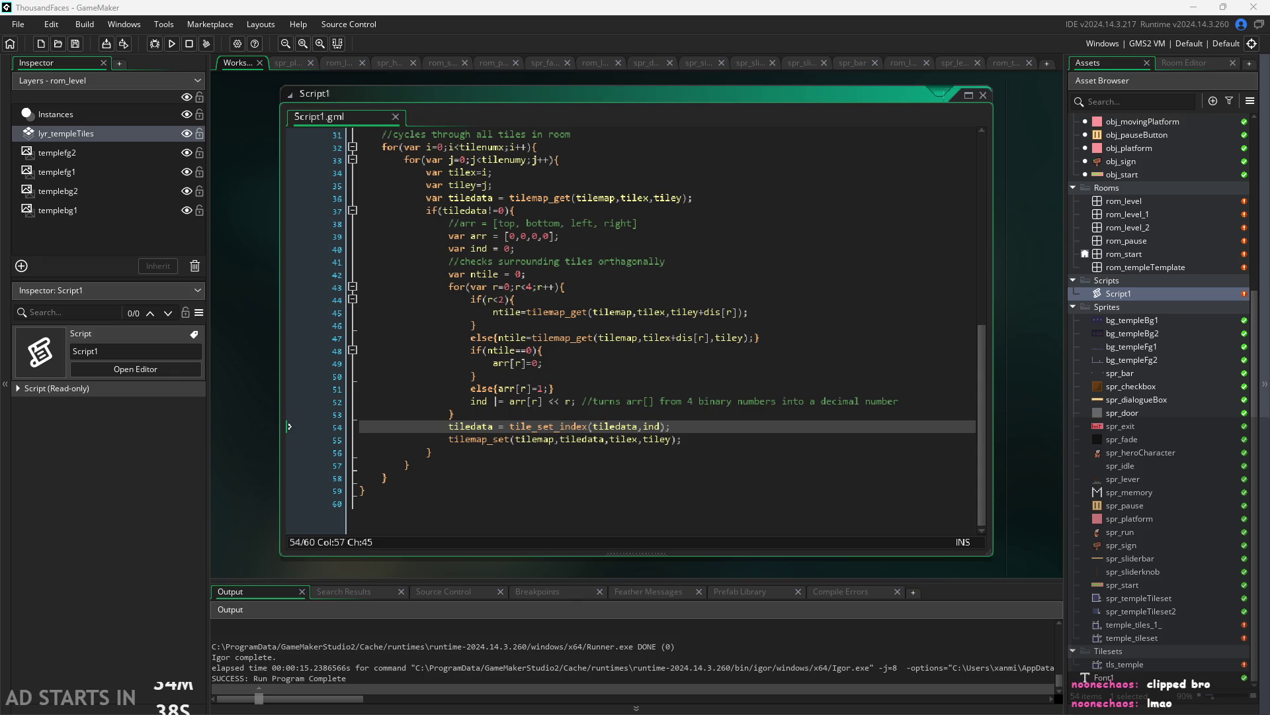
pyautogui.hotkey('alt', 'Tab')
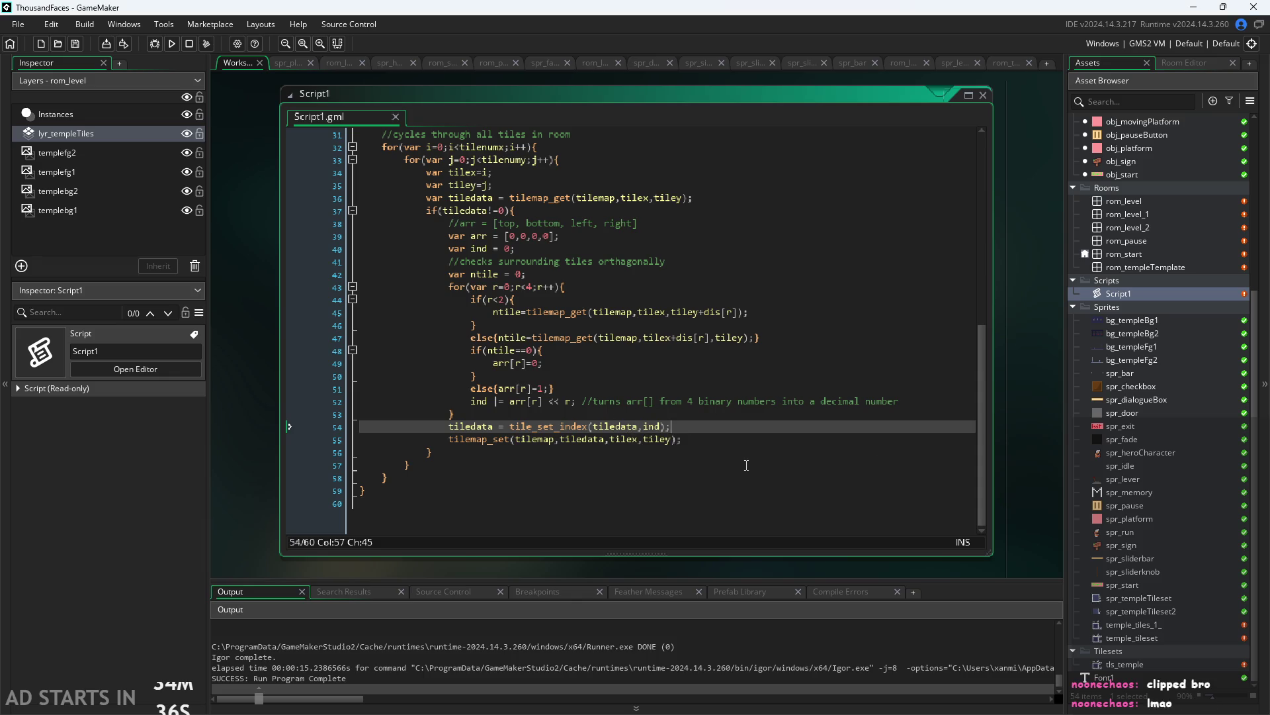
pyautogui.click(748, 436)
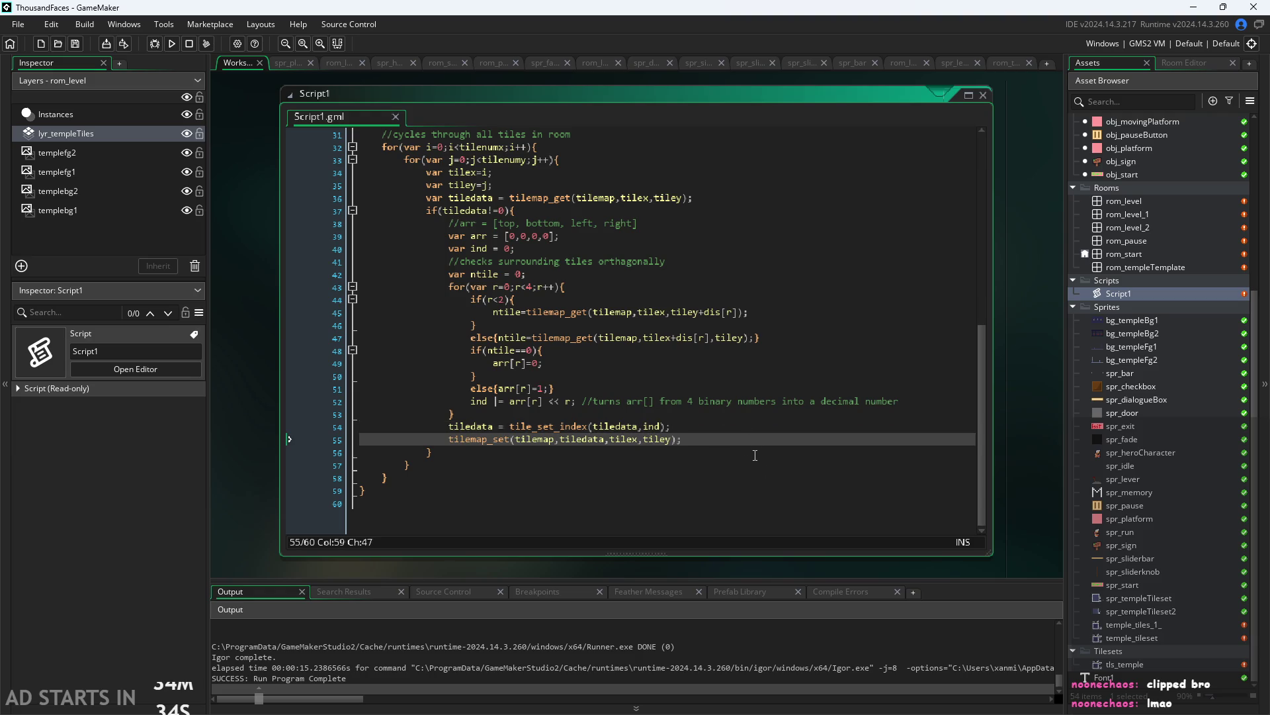
pyautogui.scroll(4, 755, 455)
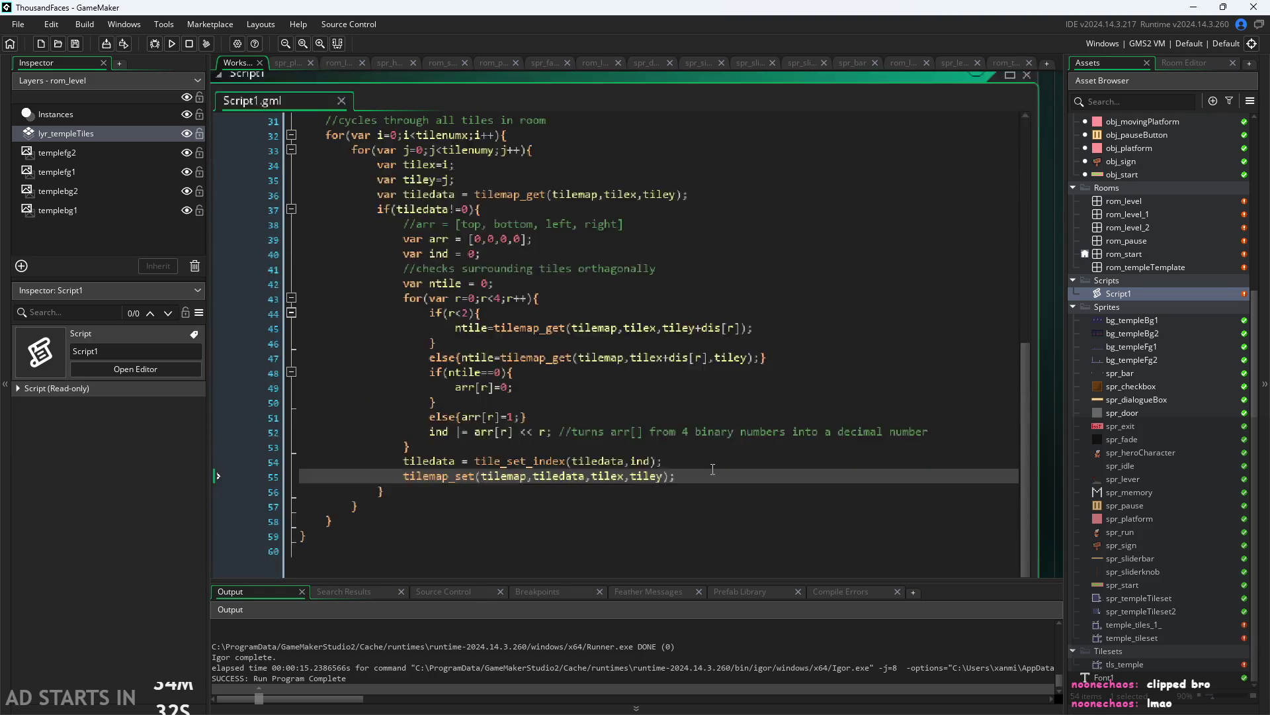
pyautogui.scroll(-4, 712, 469)
pyautogui.scroll(10, 935, 474)
pyautogui.scroll(-10, 922, 275)
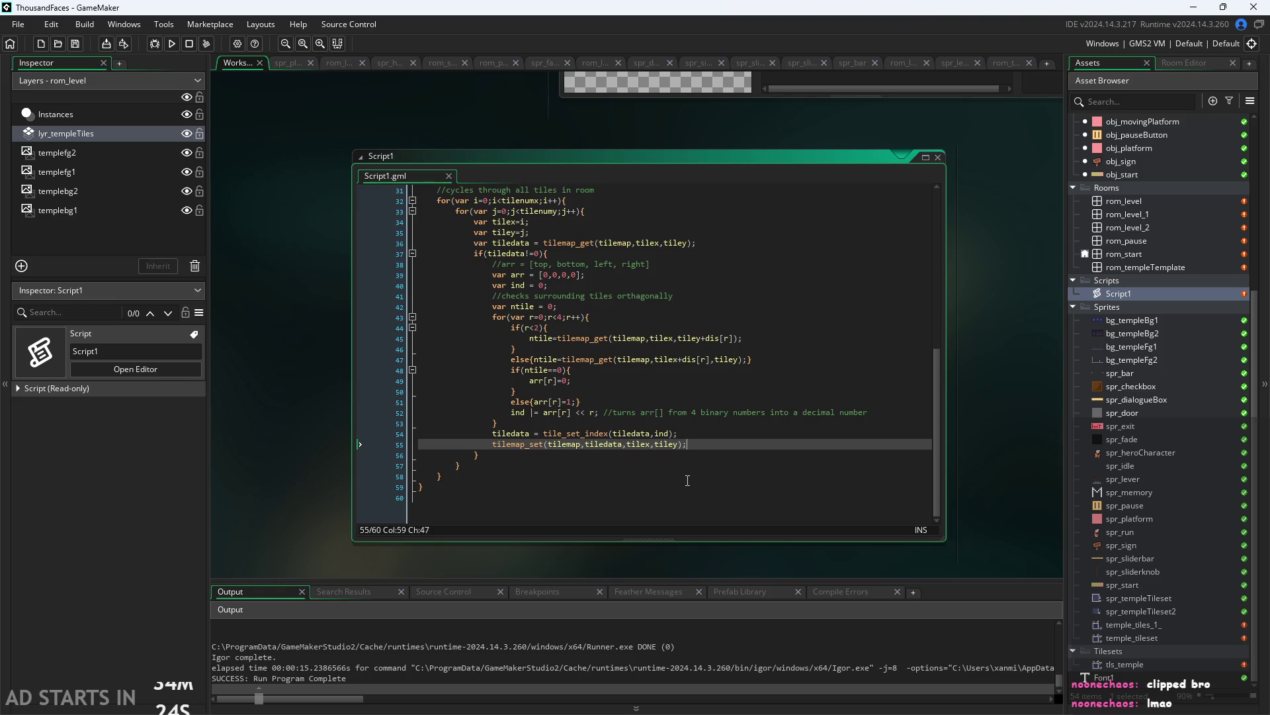
pyautogui.scroll(1, 686, 486)
pyautogui.scroll(1, 681, 485)
pyautogui.scroll(-1, 681, 485)
pyautogui.scroll(1, 680, 485)
pyautogui.scroll(2, 680, 485)
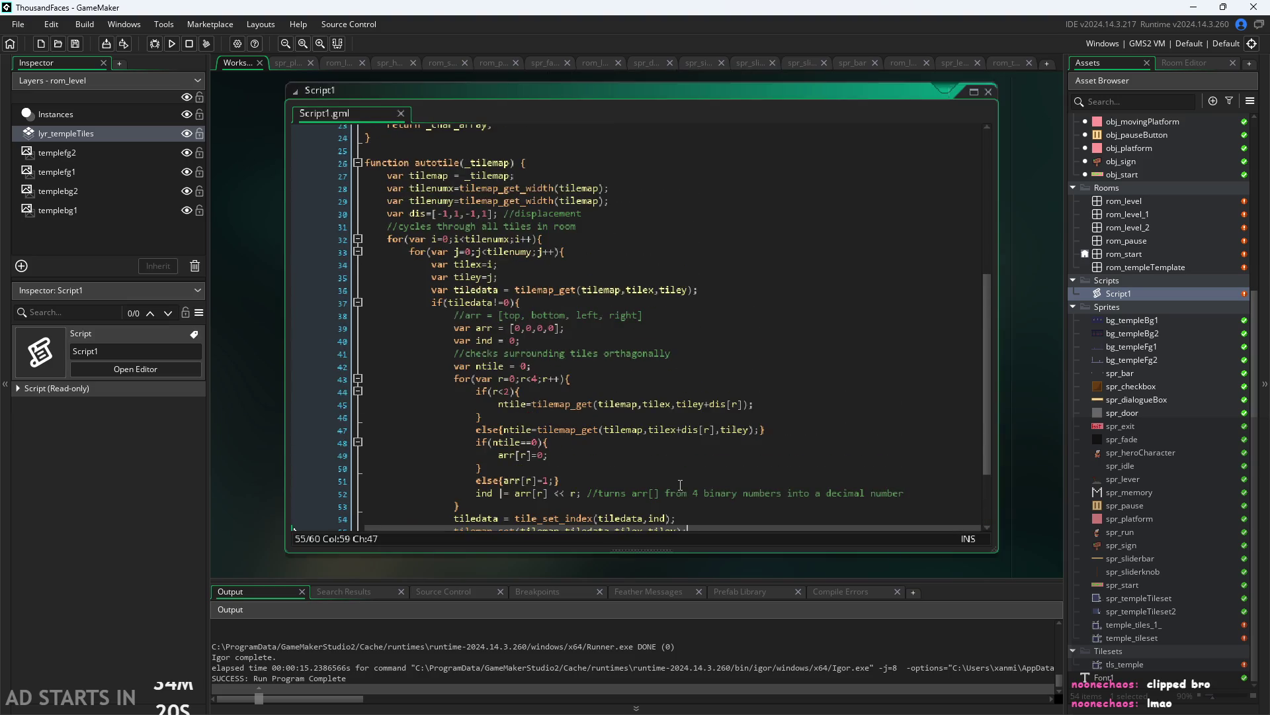
# Step through the tilemap assignment, displacement array, tilex and tiley lines at the function start
pyautogui.click(661, 188)
pyautogui.click(655, 162)
pyautogui.click(667, 175)
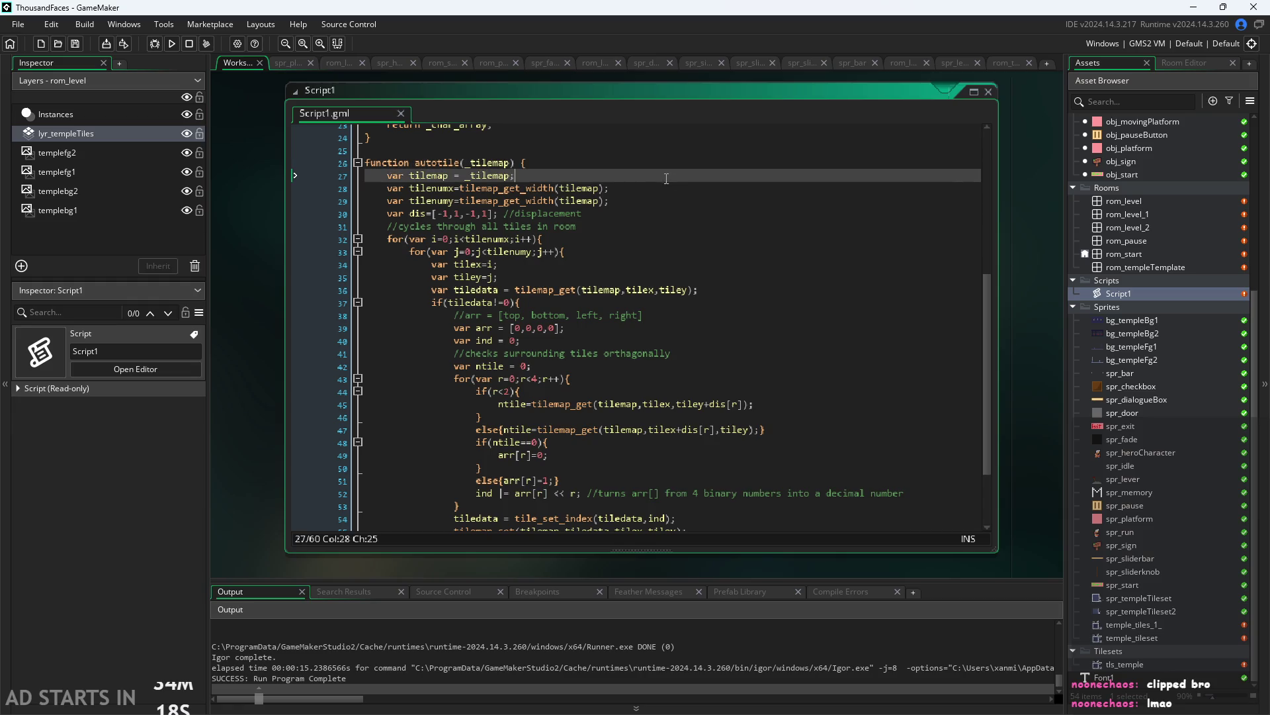
pyautogui.click(673, 197)
pyautogui.click(681, 189)
pyautogui.click(688, 263)
pyautogui.click(699, 228)
pyautogui.click(705, 251)
pyautogui.click(715, 239)
pyautogui.click(718, 251)
pyautogui.click(728, 264)
pyautogui.click(753, 277)
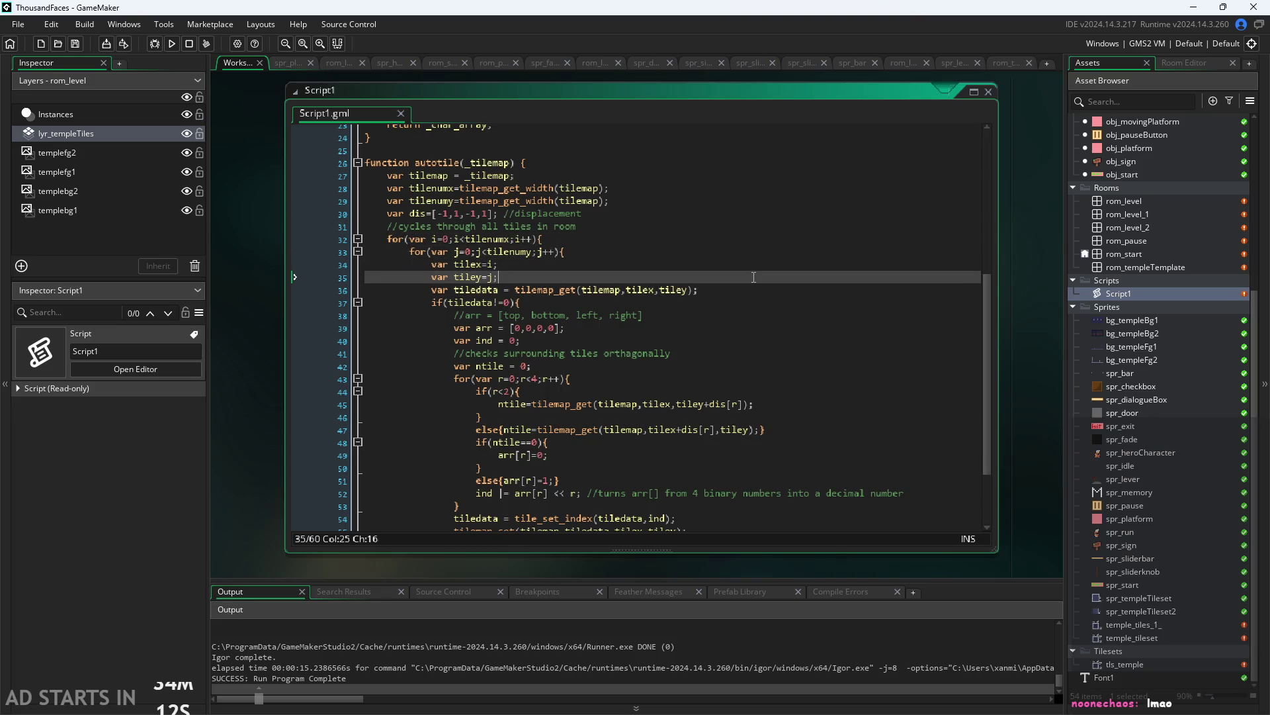
# Return to the brace closing the tile check and run the game from the toolbar
pyautogui.scroll(-3, 753, 277)
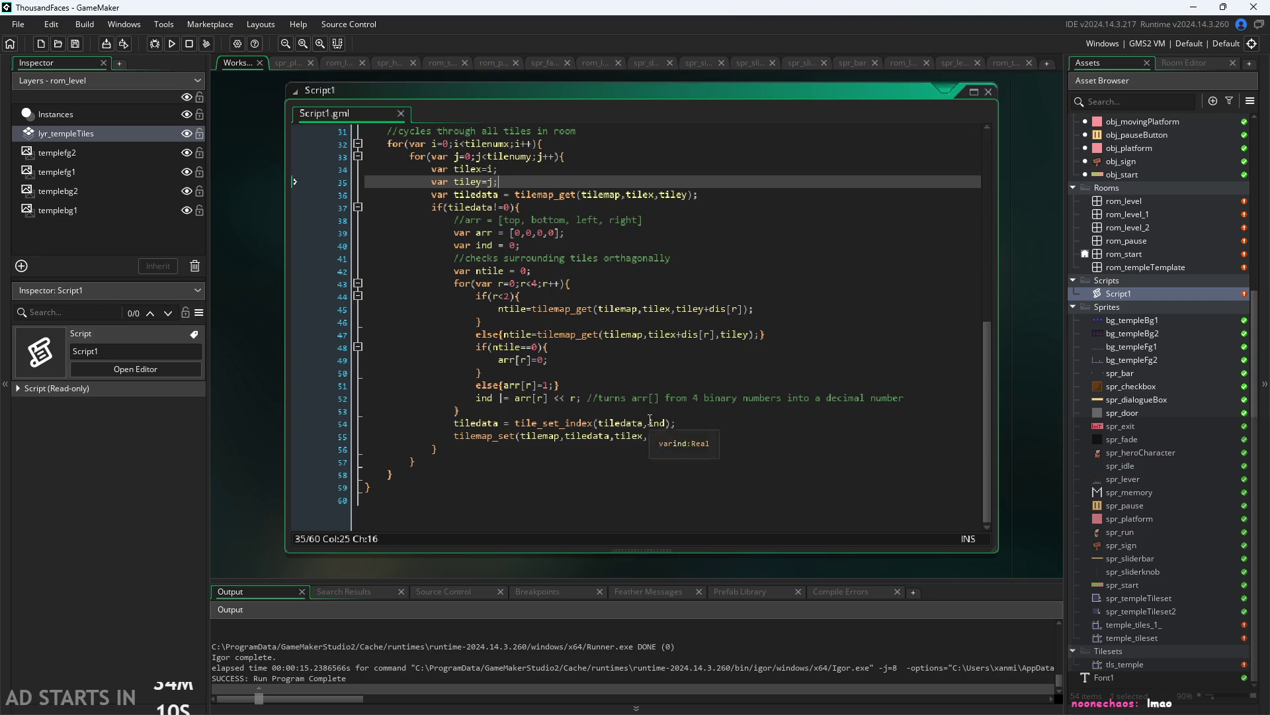
pyautogui.scroll(2, 650, 419)
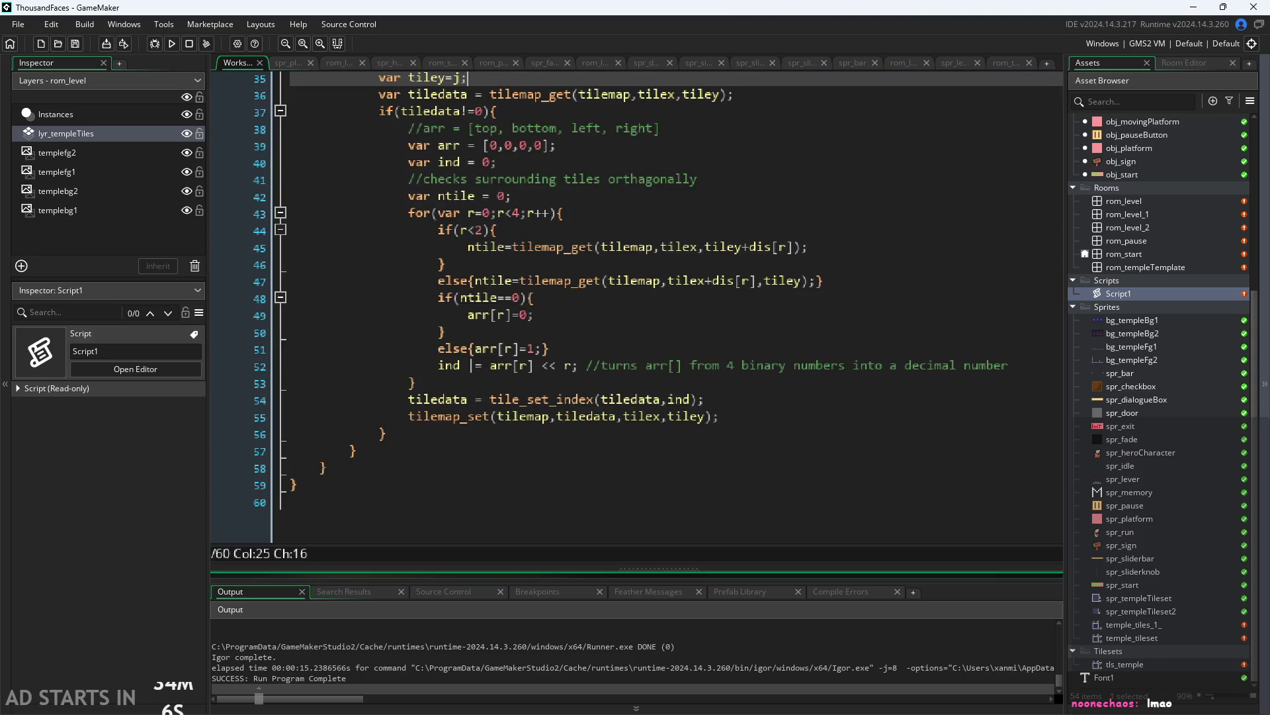
pyautogui.click(746, 429)
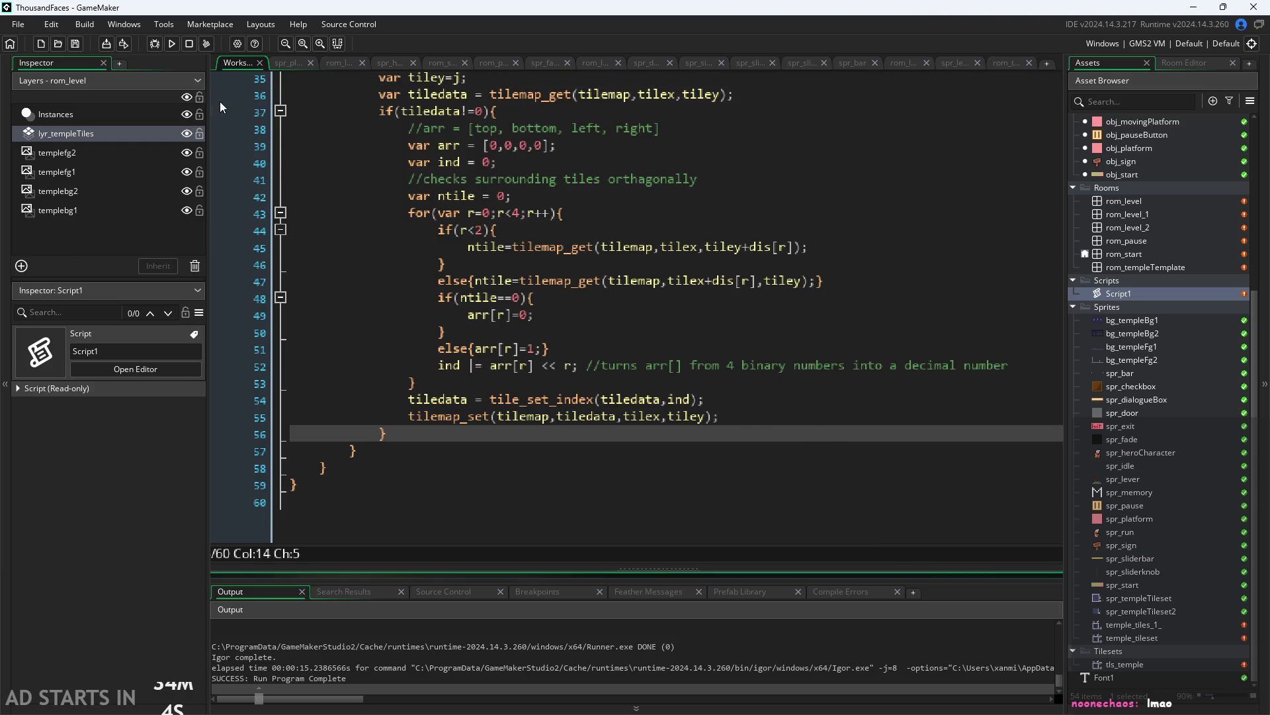
pyautogui.click(171, 44)
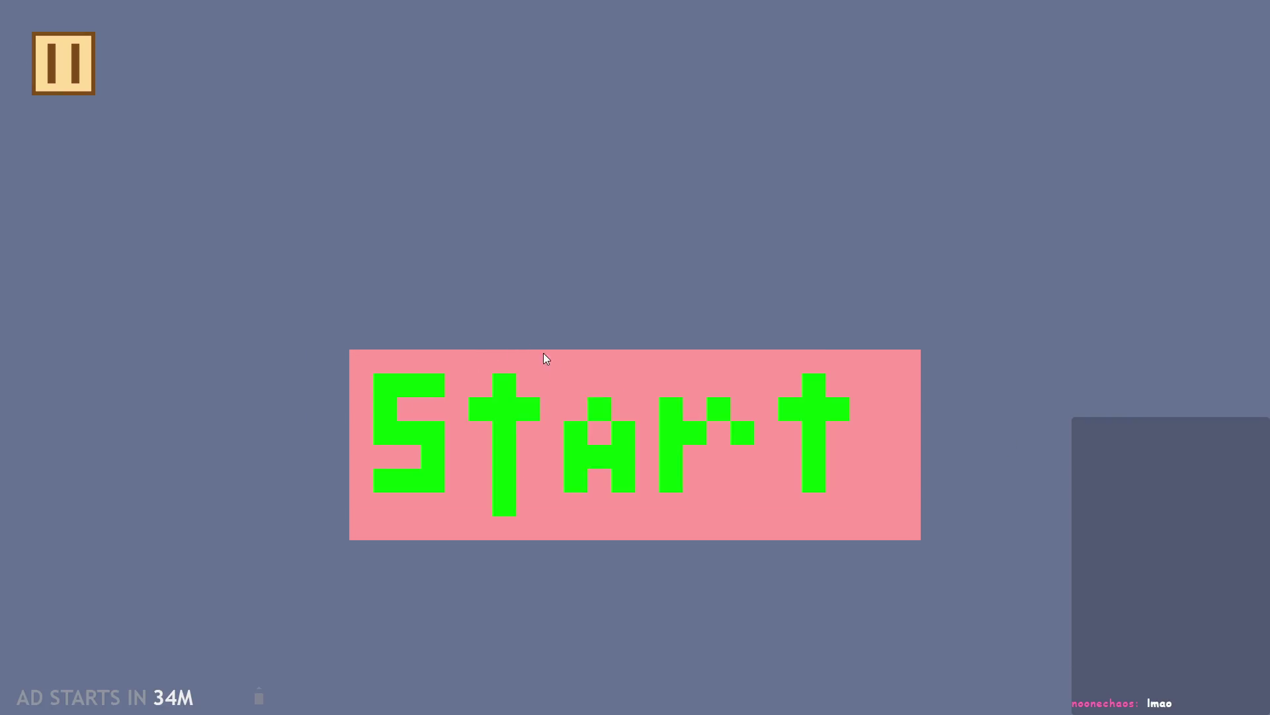
# Start the game and run and jump the character around the broken pillar
pyautogui.click(512, 352)
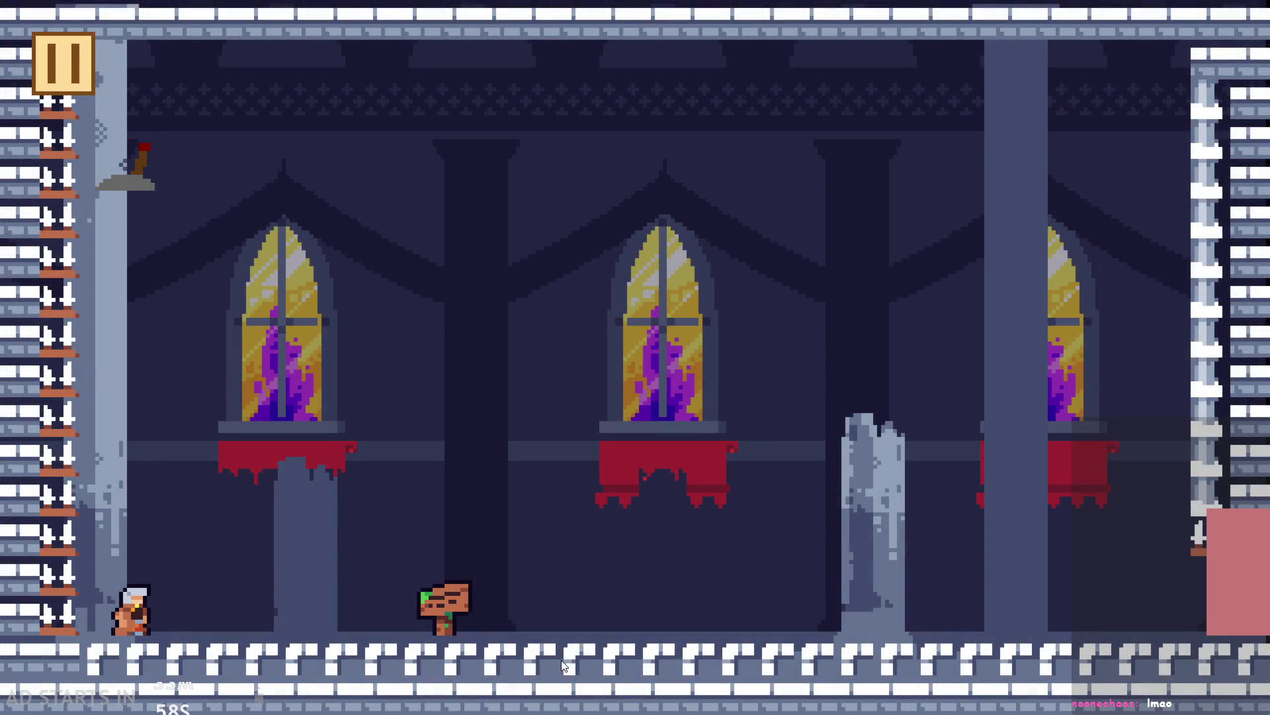
pyautogui.press('Right')
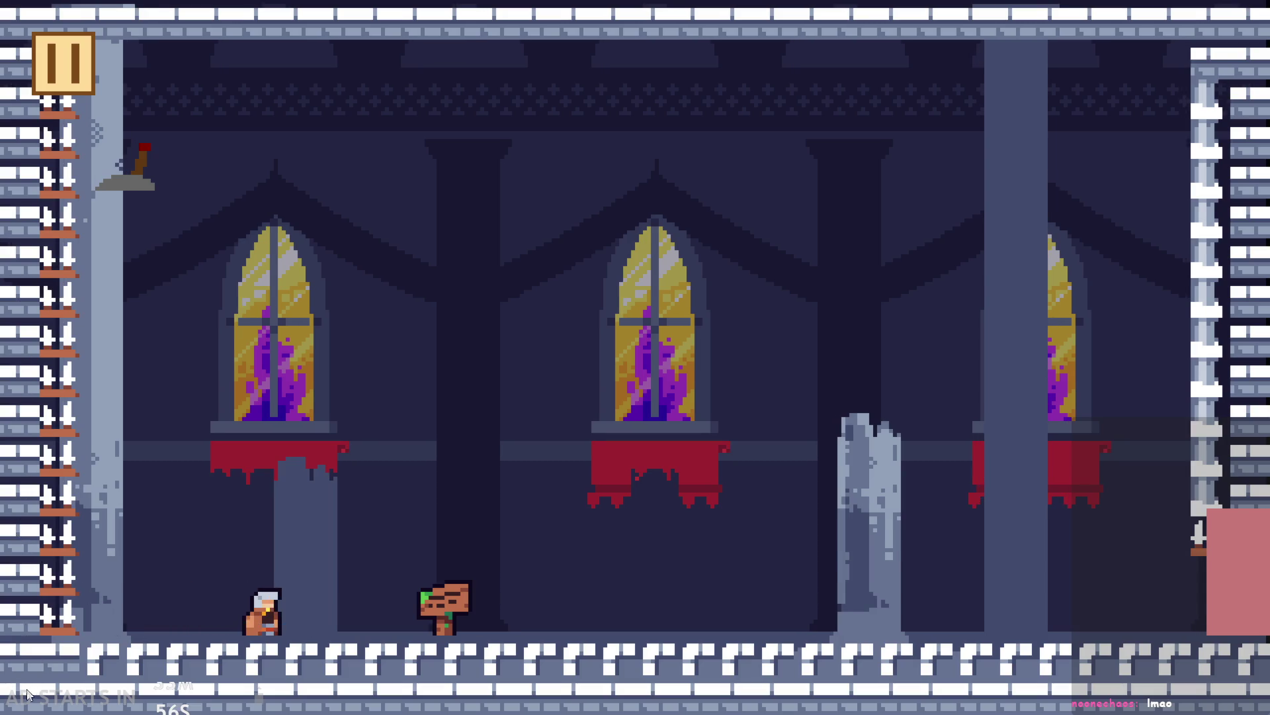
pyautogui.press('Right')
pyautogui.press('space')
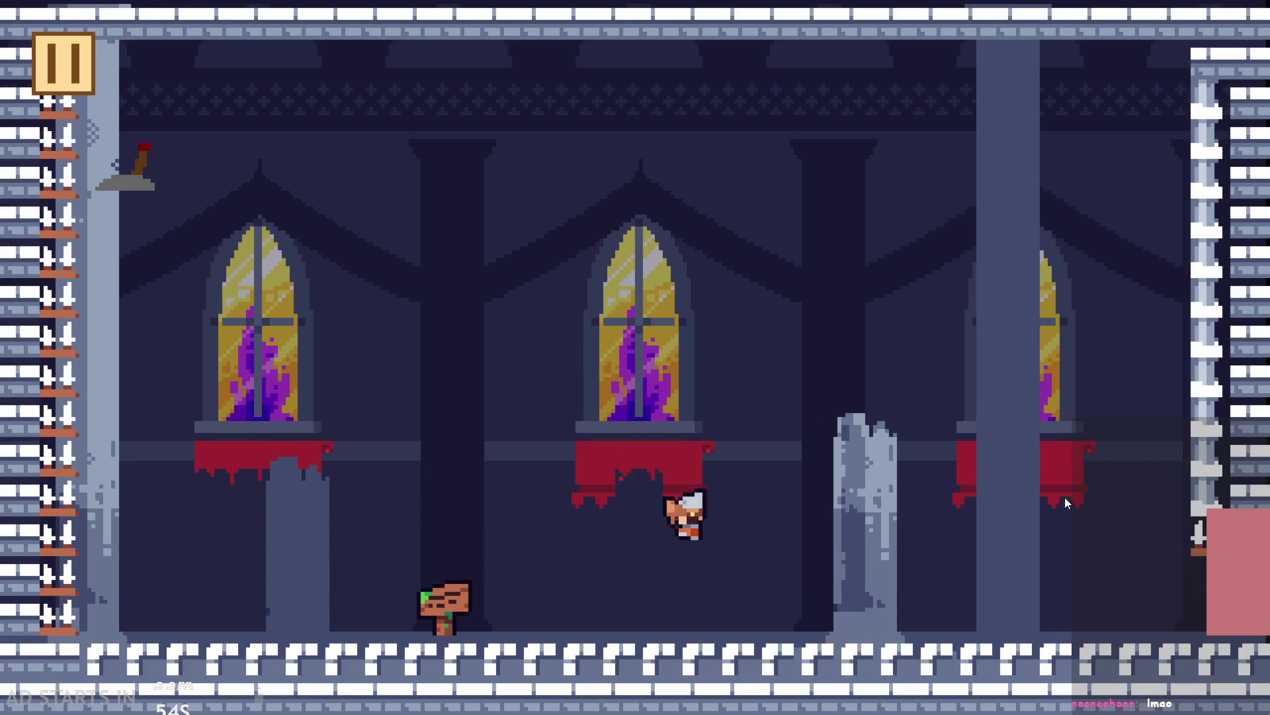
pyautogui.press('Left')
pyautogui.press('space')
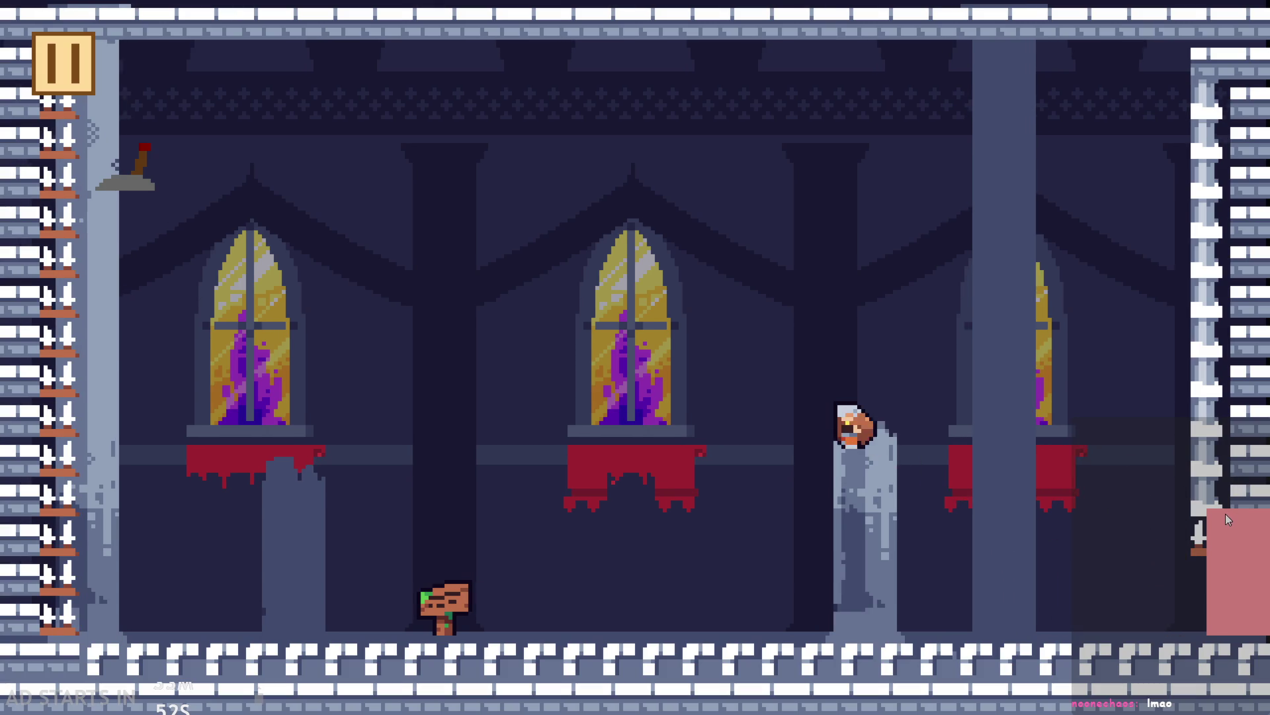
pyautogui.press('Right')
pyautogui.press('Left')
pyautogui.press('space')
pyautogui.press('Right')
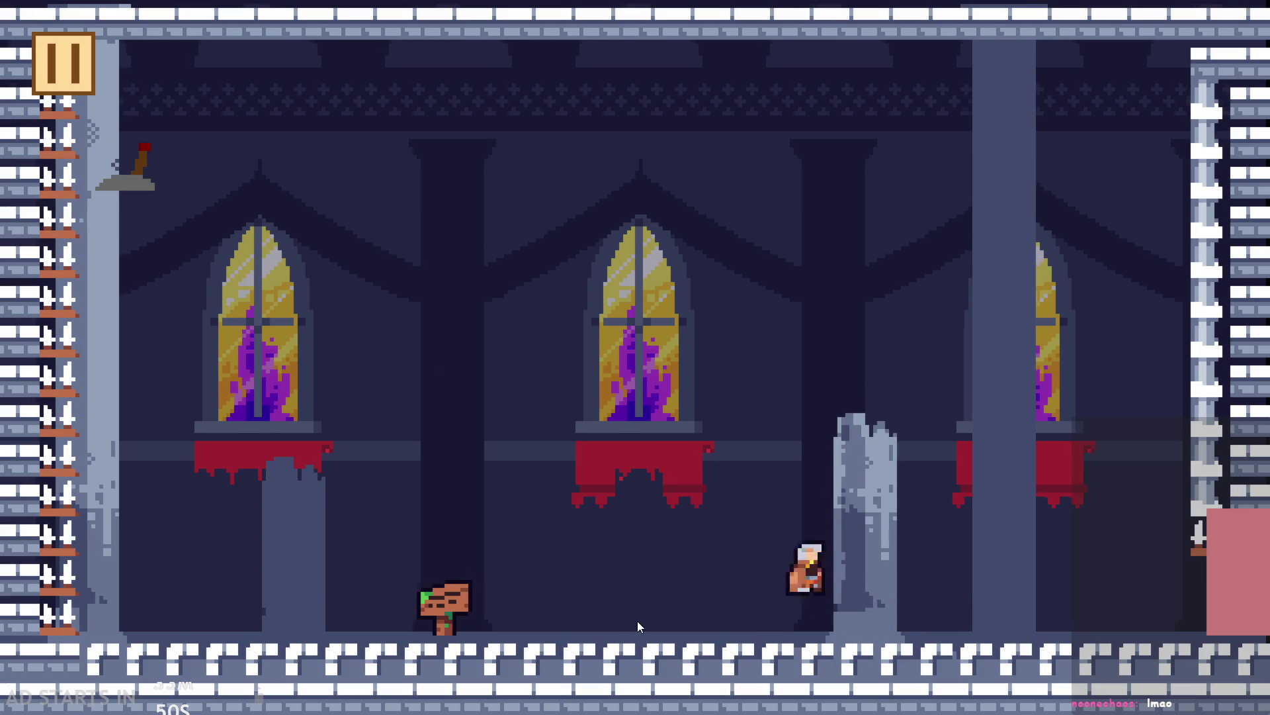
pyautogui.press('Right')
pyautogui.press('space')
pyautogui.press('Left')
# Exit the game, open the rom_level room, and rebuild with F5
pyautogui.click(61, 61)
pyautogui.click(1118, 610)
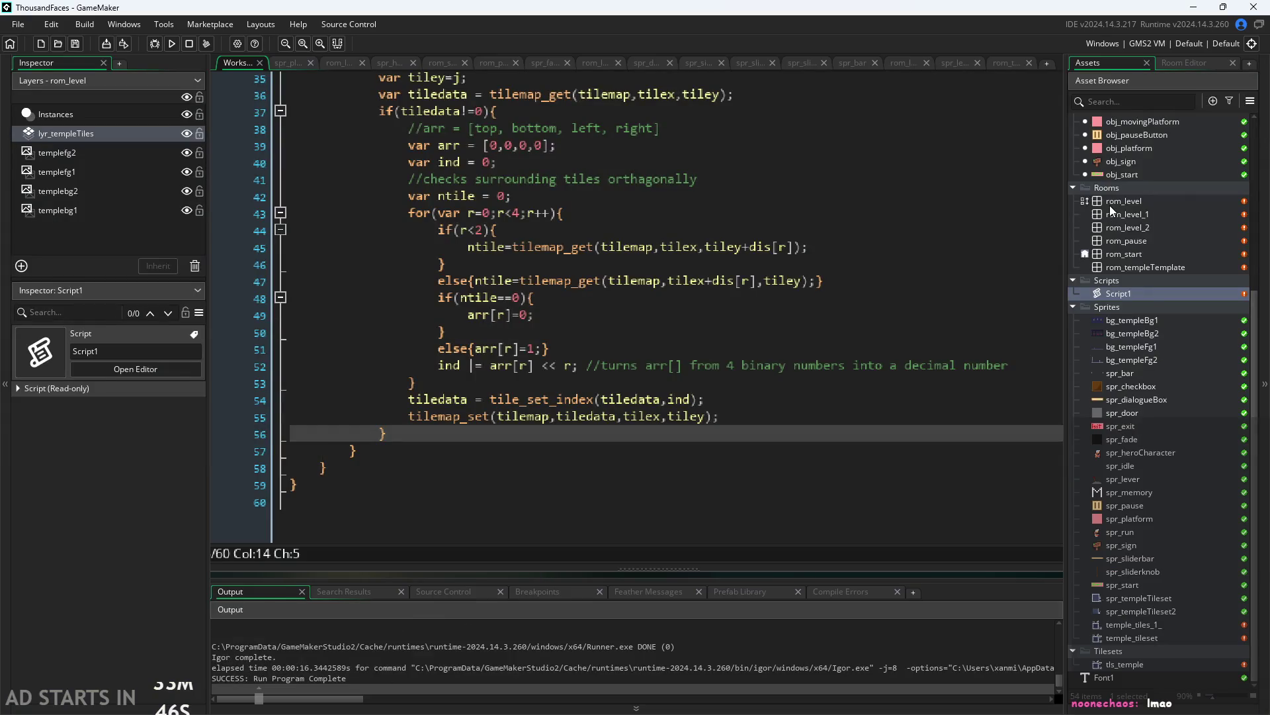
pyautogui.doubleClick(1109, 202)
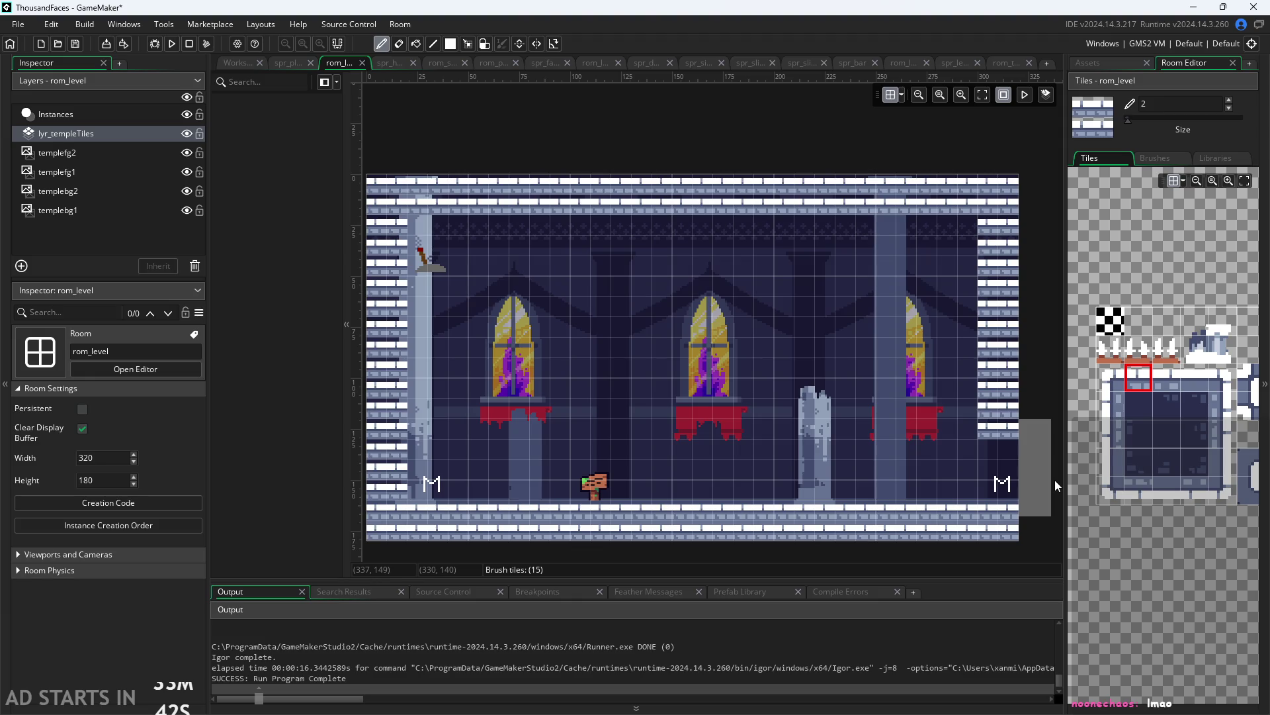
pyautogui.press('F5')
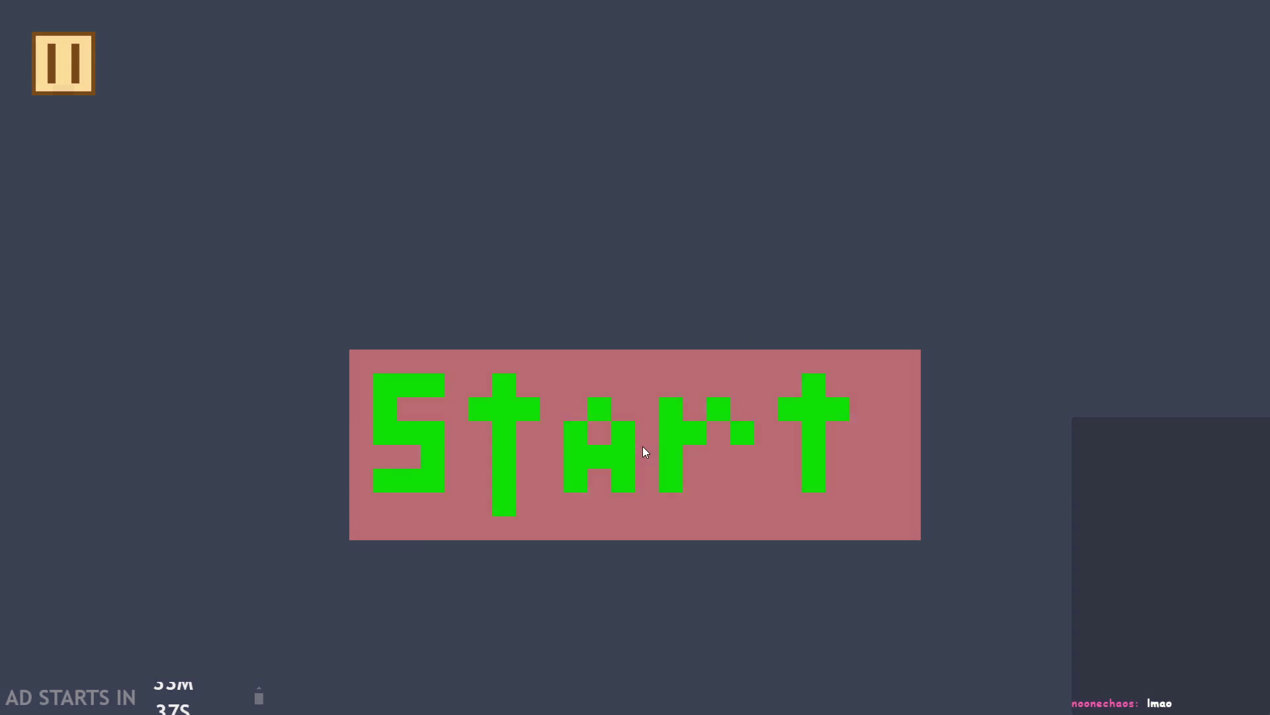
# Start the game again and jump onto the pillar, over to the signpost and banner ledge
pyautogui.click(643, 447)
pyautogui.press('Right')
pyautogui.press('space')
pyautogui.press('space')
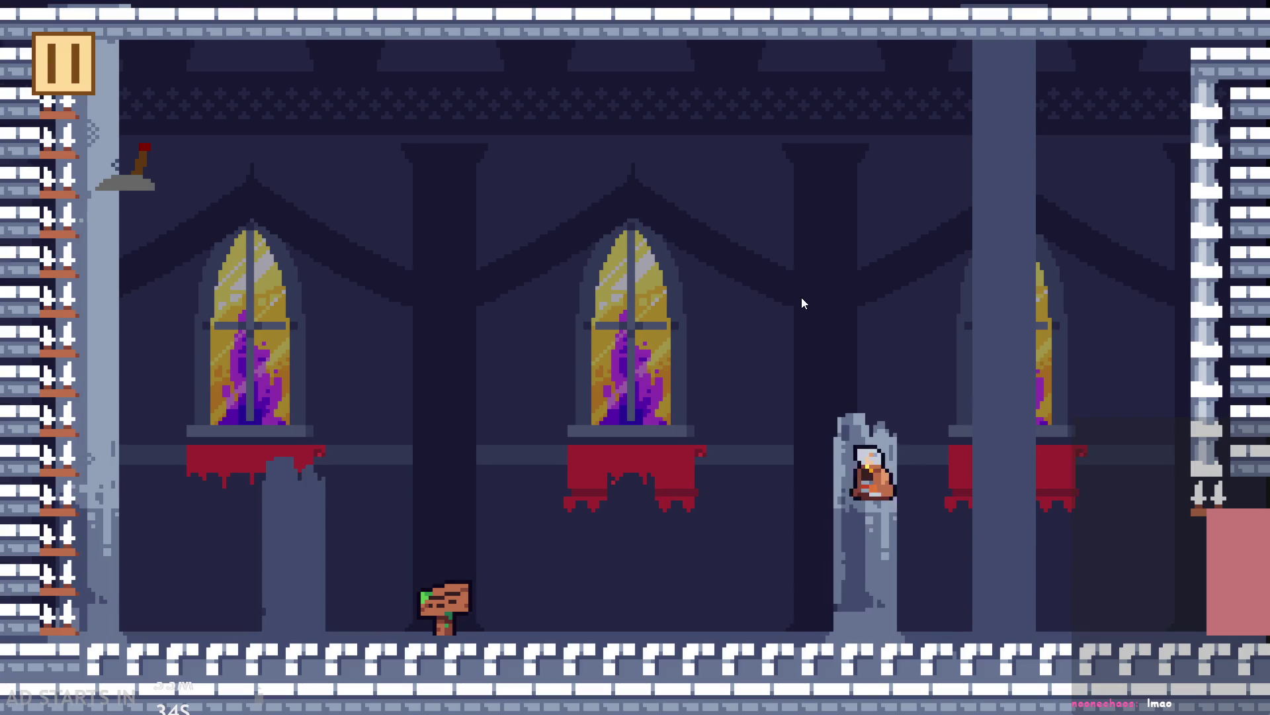
pyautogui.press('Left')
pyautogui.press('Right')
pyautogui.press('space')
pyautogui.press('space')
pyautogui.press('space')
pyautogui.press('Left')
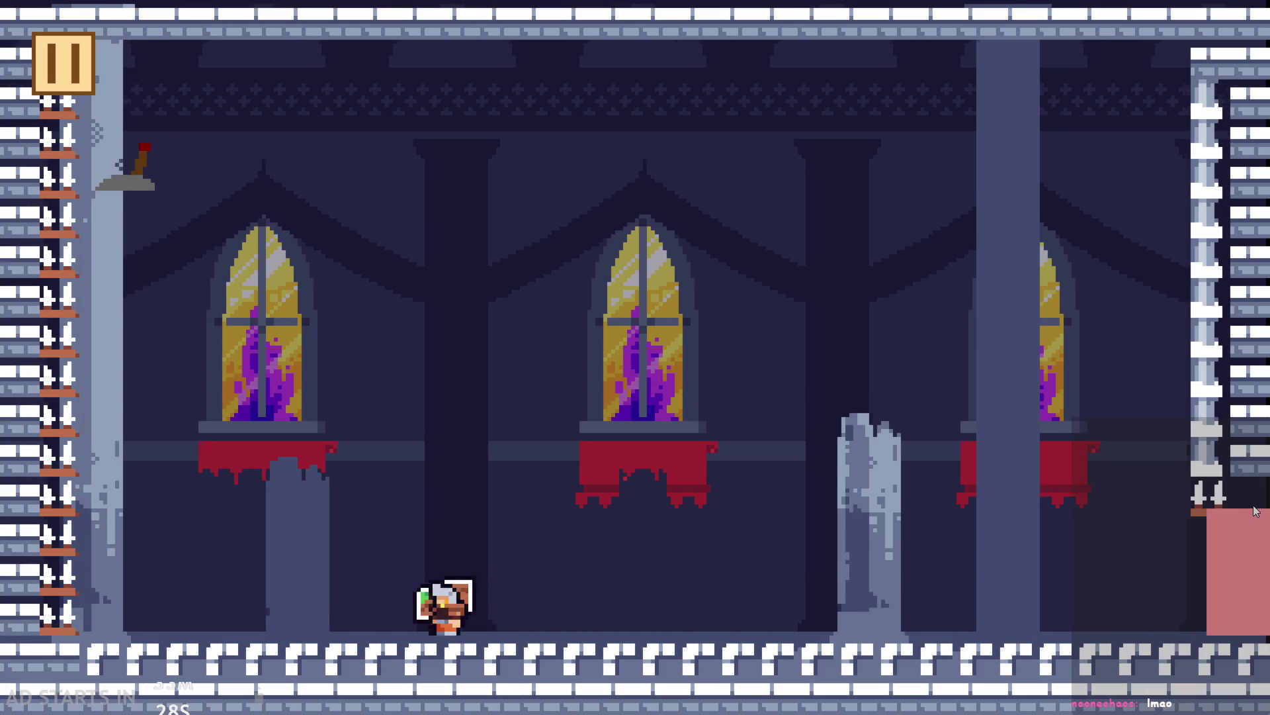
pyautogui.press('Left')
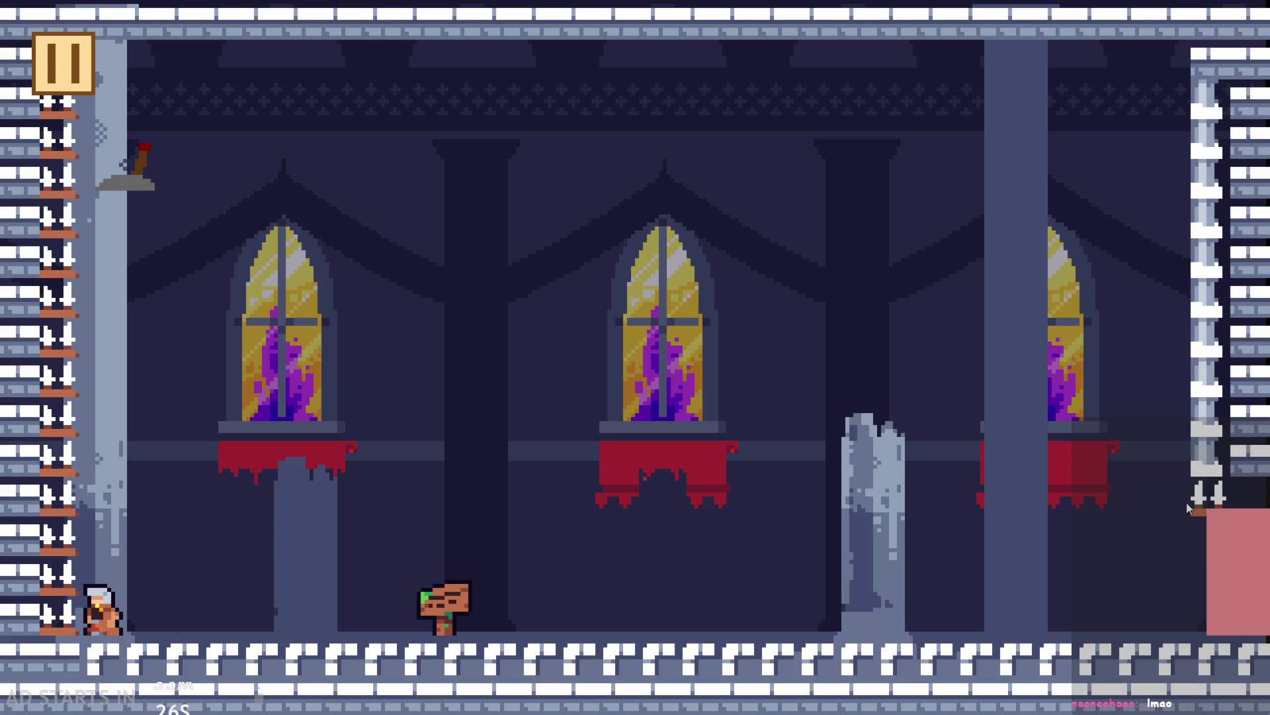
pyautogui.press('space')
pyautogui.press('Right')
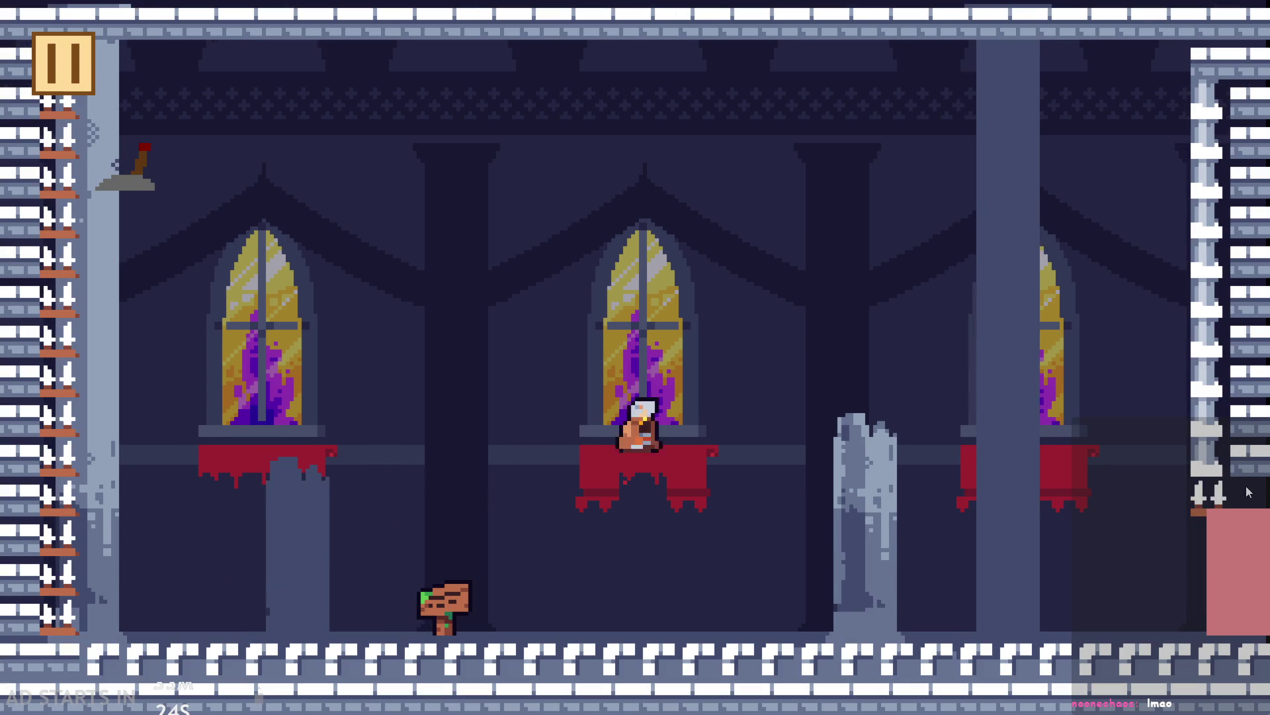
pyautogui.press('Left')
# Test jumping off the left wall and back and forth across the room
pyautogui.press('space')
pyautogui.press('Right')
pyautogui.press('Left')
pyautogui.press('space')
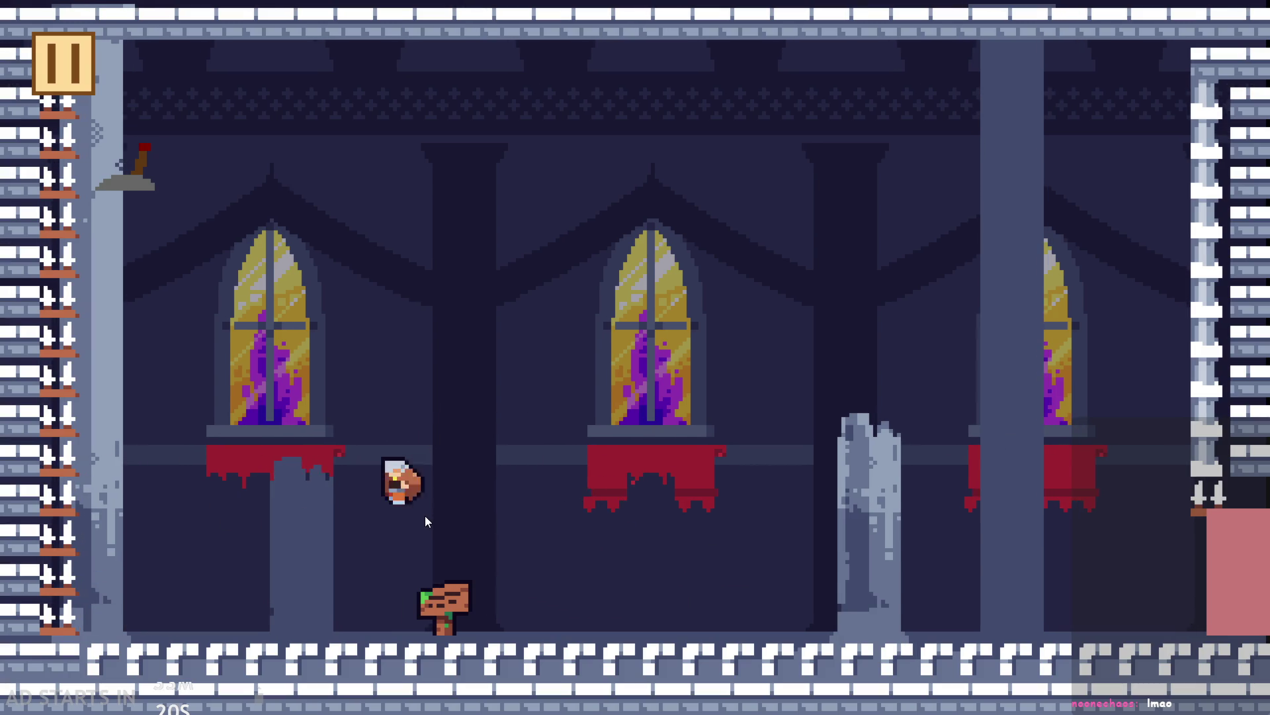
pyautogui.press('space')
pyautogui.press('Right')
pyautogui.press('Left')
pyautogui.press('space')
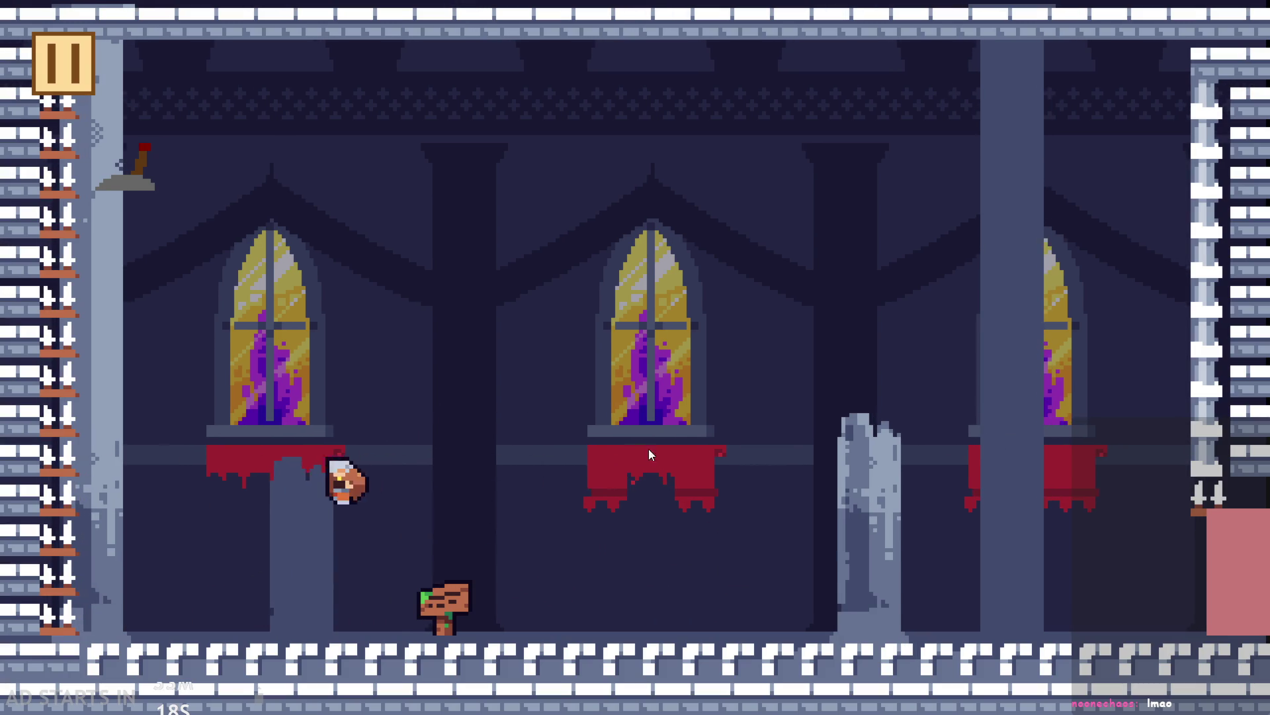
pyautogui.press('space')
pyautogui.press('Right')
pyautogui.press('Left')
pyautogui.press('space')
pyautogui.press('space')
pyautogui.press('Right')
pyautogui.press('Left')
pyautogui.press('space')
pyautogui.press('space')
pyautogui.press('Right')
pyautogui.press('Left')
pyautogui.press('Right')
pyautogui.press('Right')
pyautogui.press('Left')
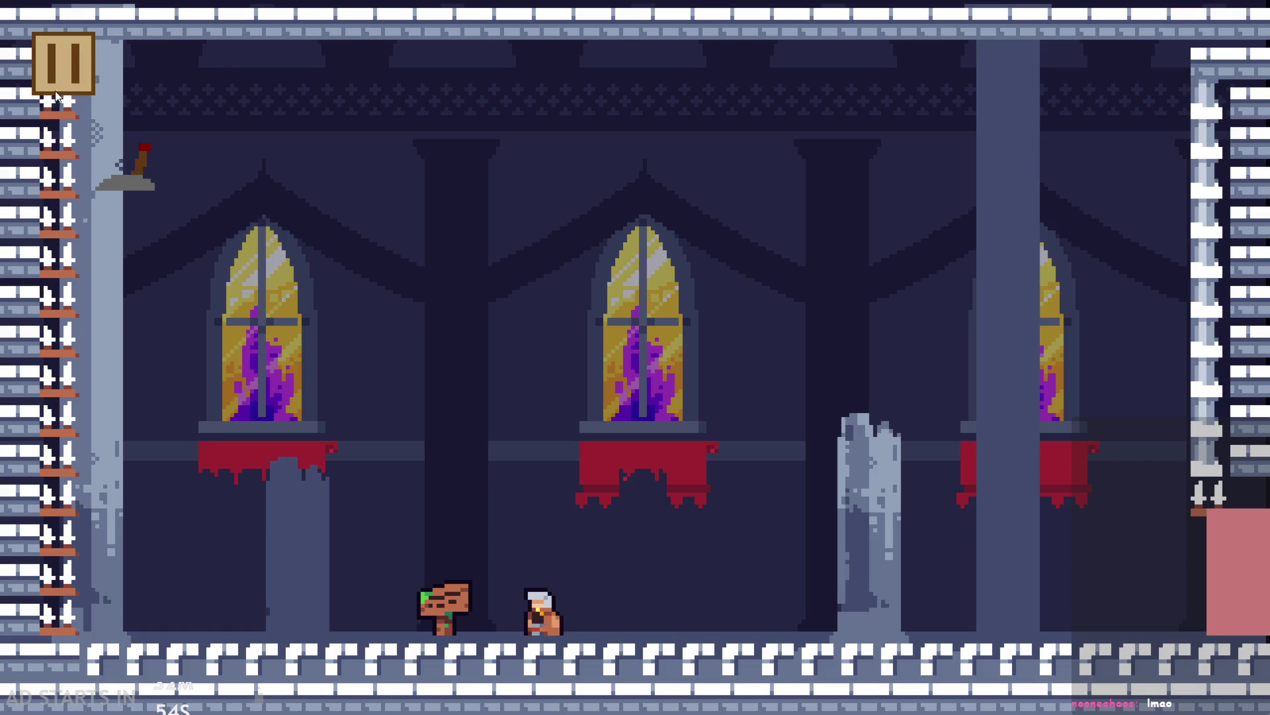
# Enable 'Pause Button on Right Side', resume playing, then exit back to the room editor
pyautogui.click(75, 53)
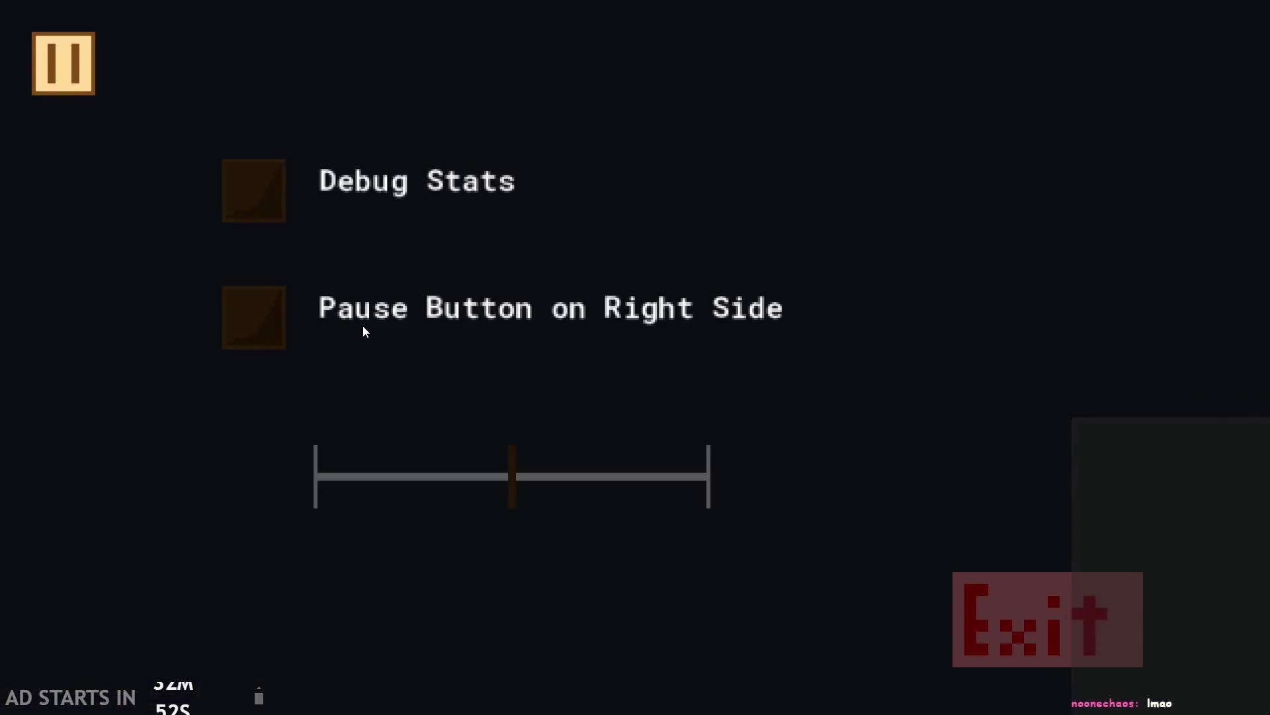
pyautogui.click(262, 324)
pyautogui.click(1197, 66)
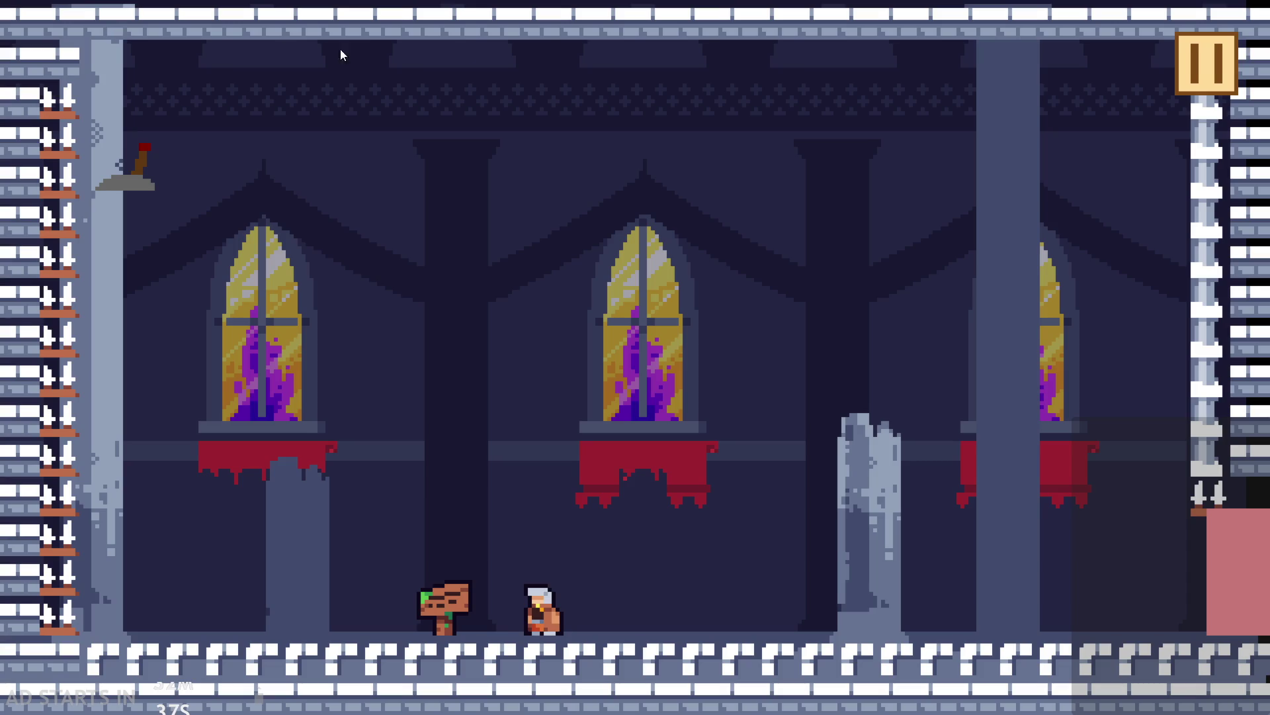
pyautogui.click(1188, 48)
pyautogui.click(994, 621)
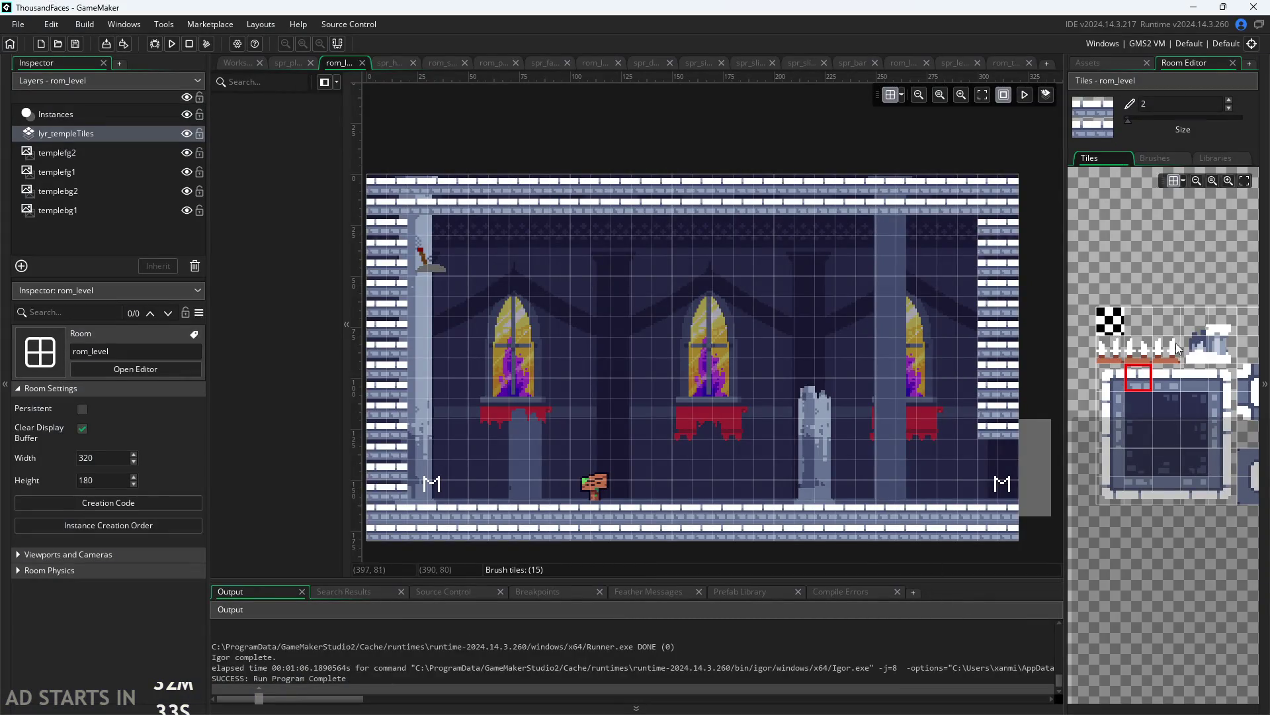
# Pick small square-block tile 47 and paint rom_level's edge walls, undoing the stray strokes
pyautogui.moveTo(1220, 488); pyautogui.dragTo(1148, 518)
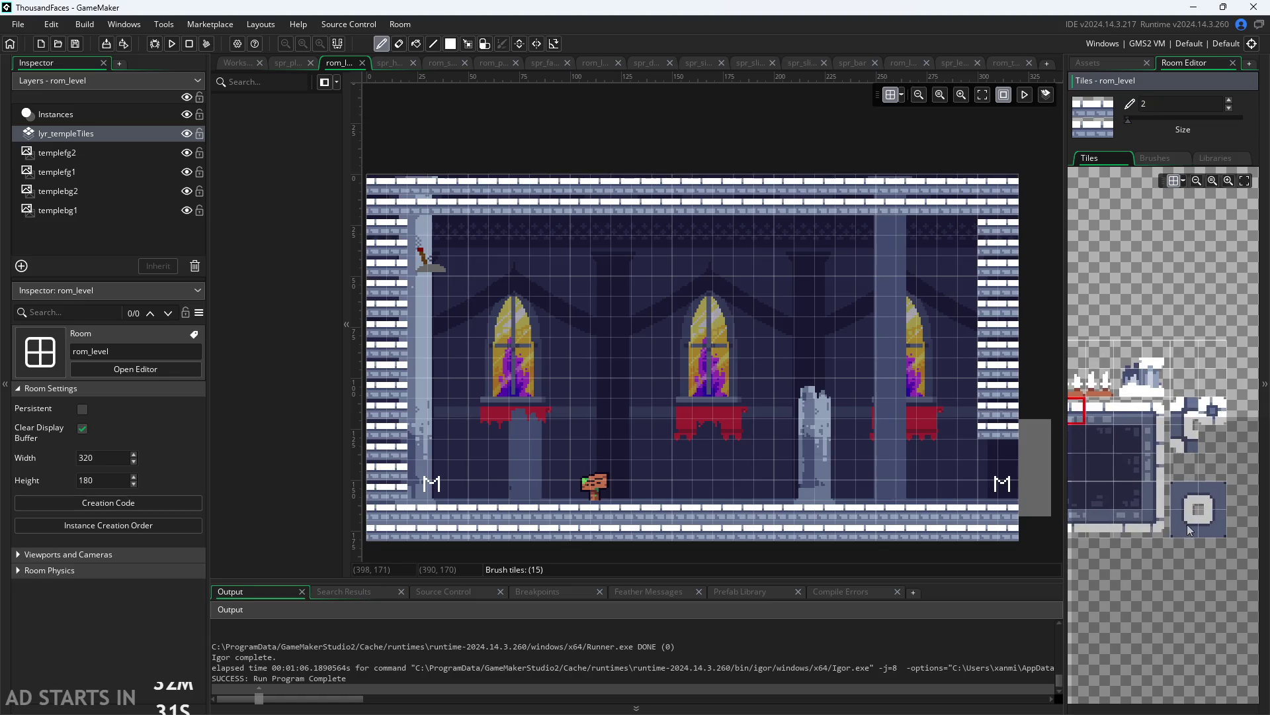
pyautogui.click(1184, 523)
pyautogui.scroll(-1, 1007, 550)
pyautogui.moveTo(1007, 442); pyautogui.dragTo(1014, 235)
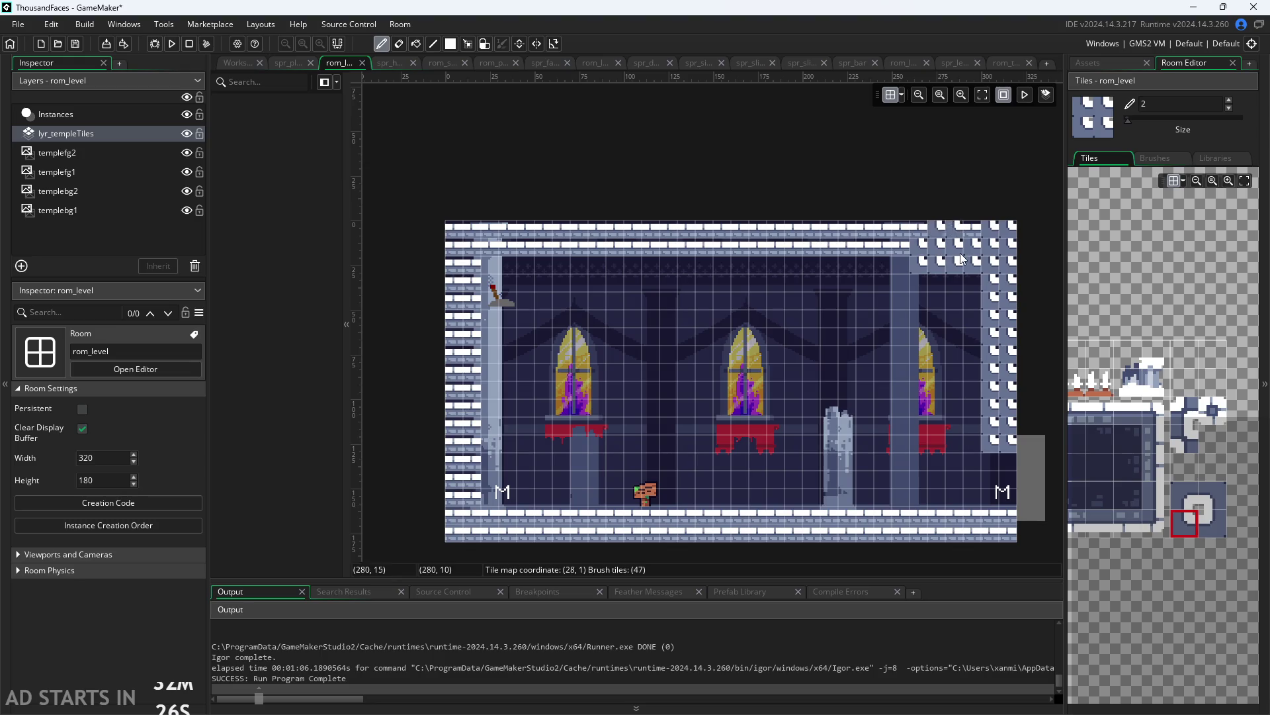
pyautogui.hotkey('ctrl', 'z')
pyautogui.moveTo(990, 439)
pyautogui.mouseDown()
pyautogui.moveTo(1013, 442)
pyautogui.moveTo(1009, 250)
pyautogui.moveTo(1008, 477)
pyautogui.mouseUp()
pyautogui.hotkey('ctrl', 'z')
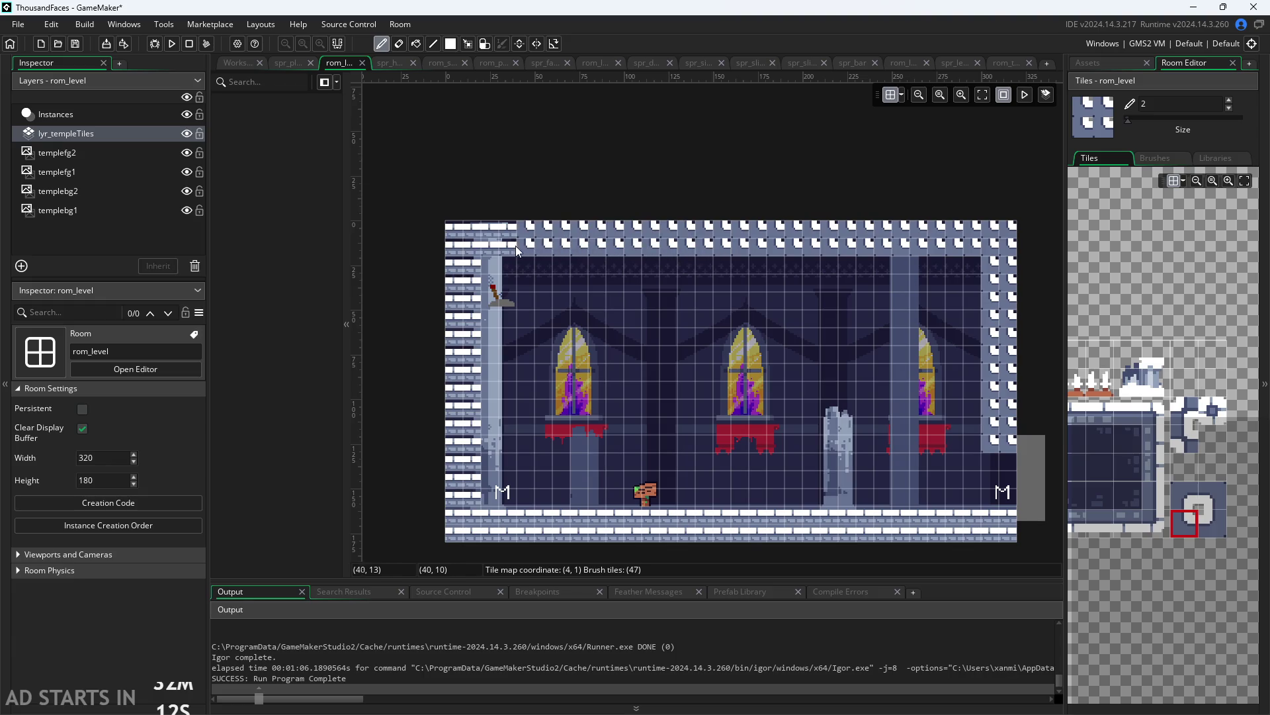
pyautogui.moveTo(468, 294)
pyautogui.mouseDown()
pyautogui.moveTo(477, 531)
pyautogui.moveTo(749, 527)
pyautogui.mouseUp()
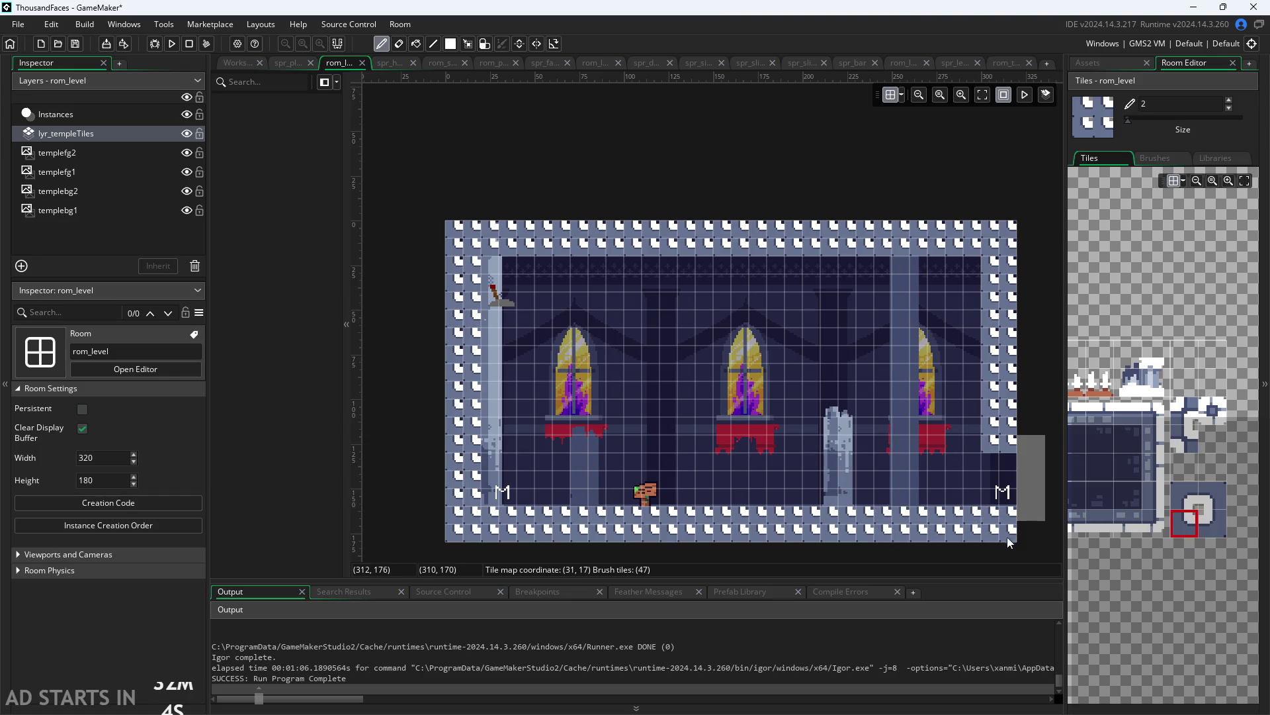
pyautogui.scroll(-2, 1012, 557)
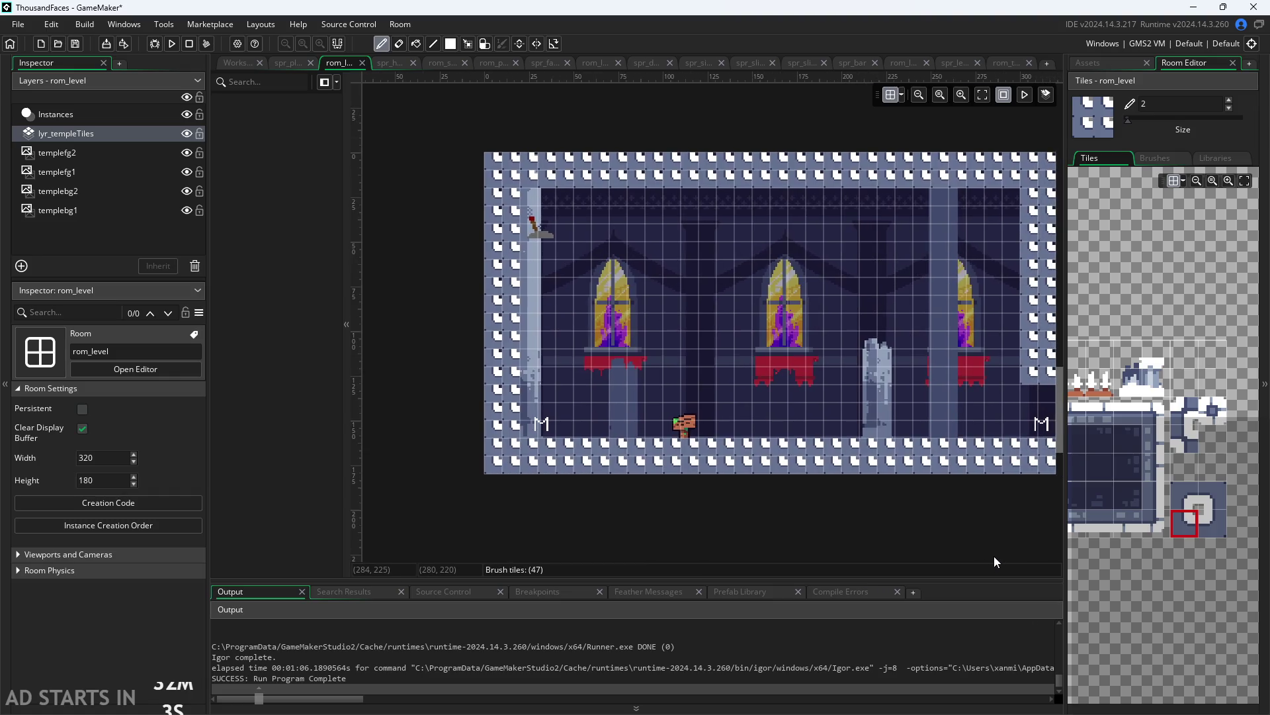
# Run the game, move the player briefly, then exit back to the room editor
pyautogui.click(176, 44)
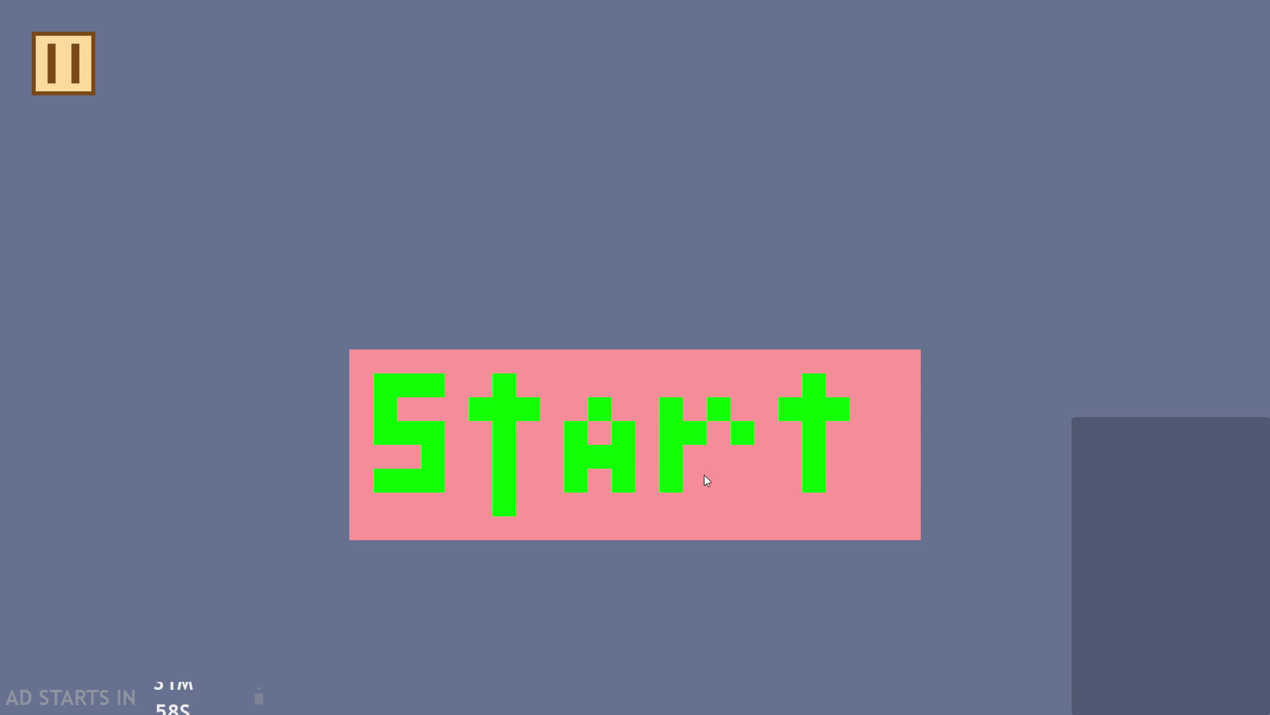
pyautogui.click(729, 471)
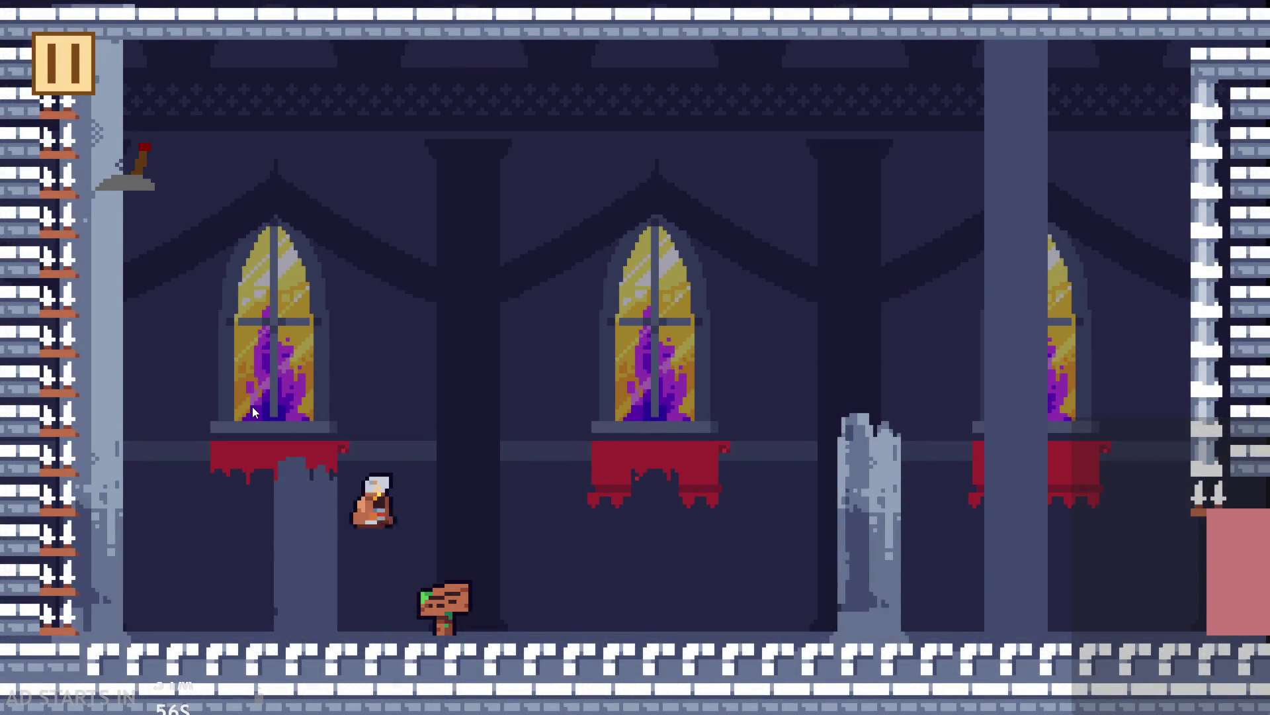
pyautogui.press('Right')
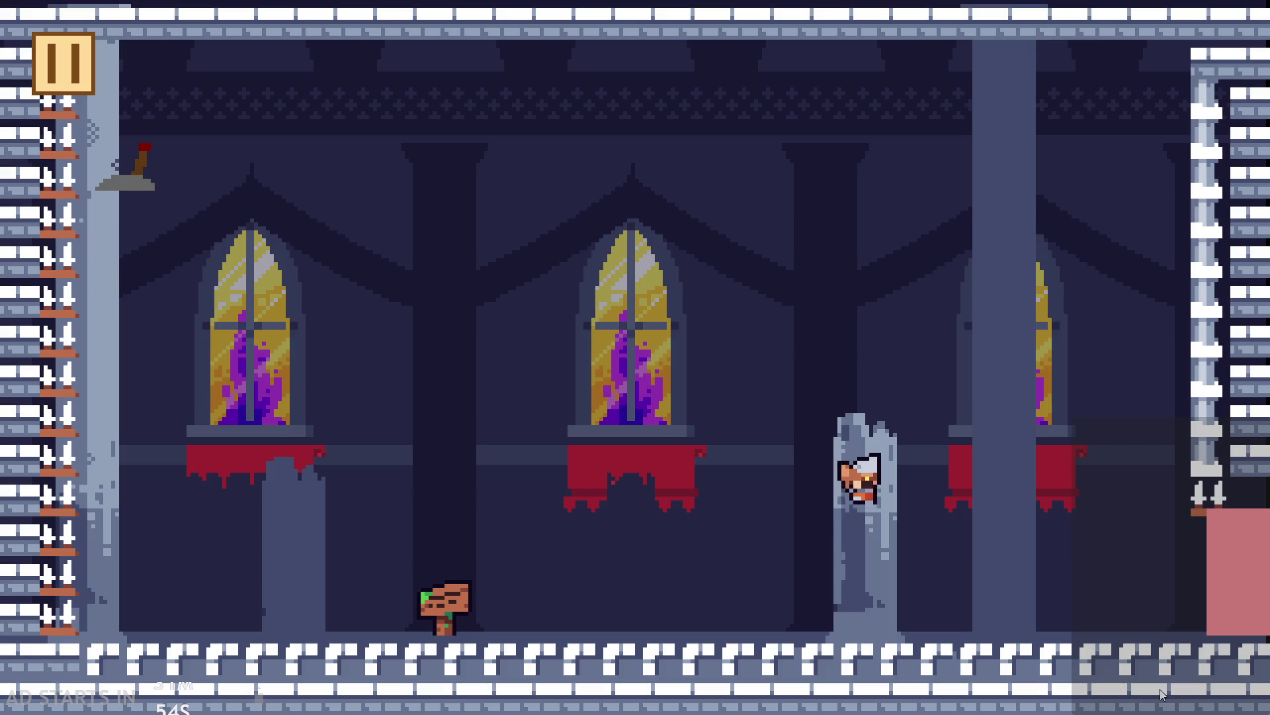
pyautogui.press('Left')
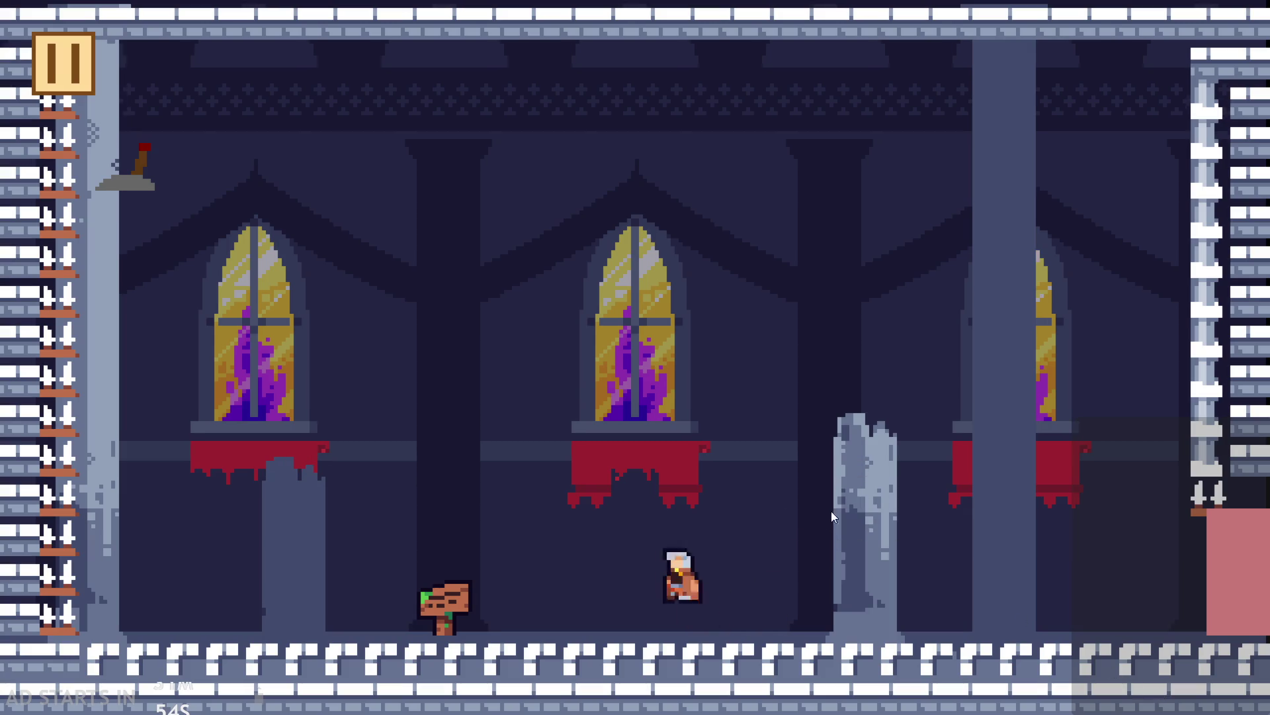
pyautogui.press('Up')
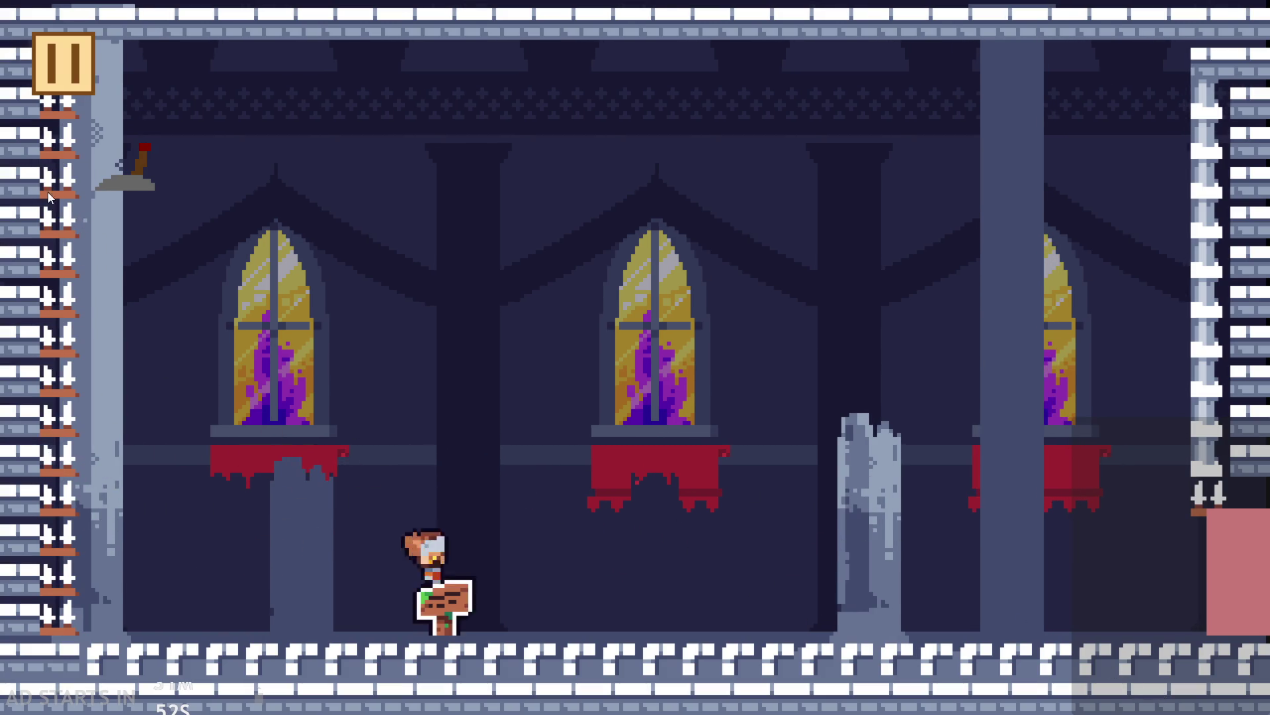
pyautogui.click(38, 58)
pyautogui.click(1032, 615)
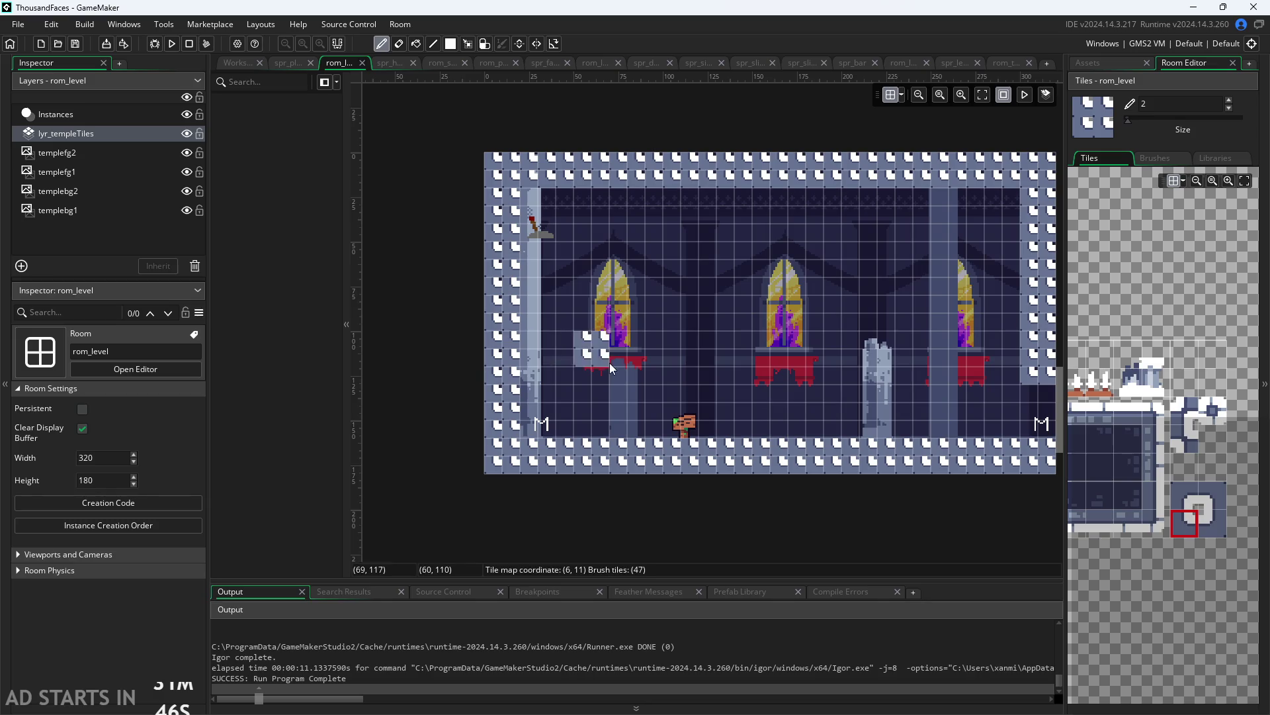
# Run the game again and start playing from the title screen
pyautogui.click(171, 43)
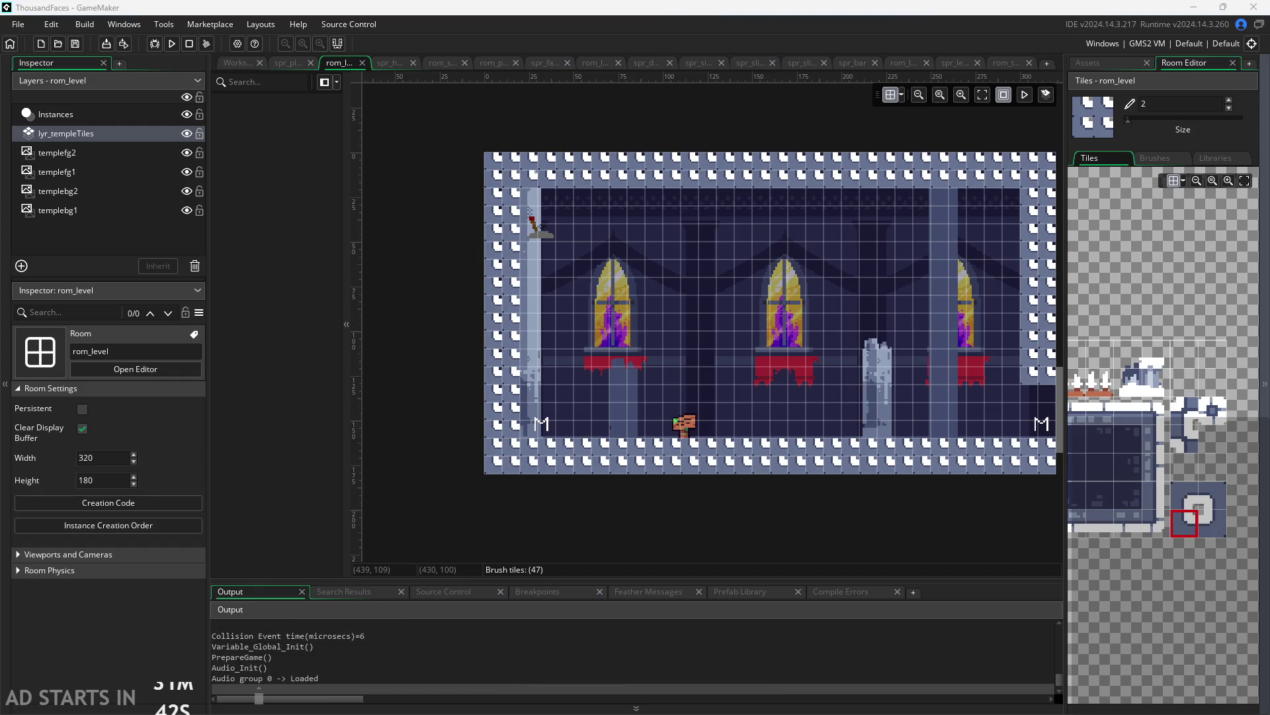
pyautogui.rightClick(1146, 563)
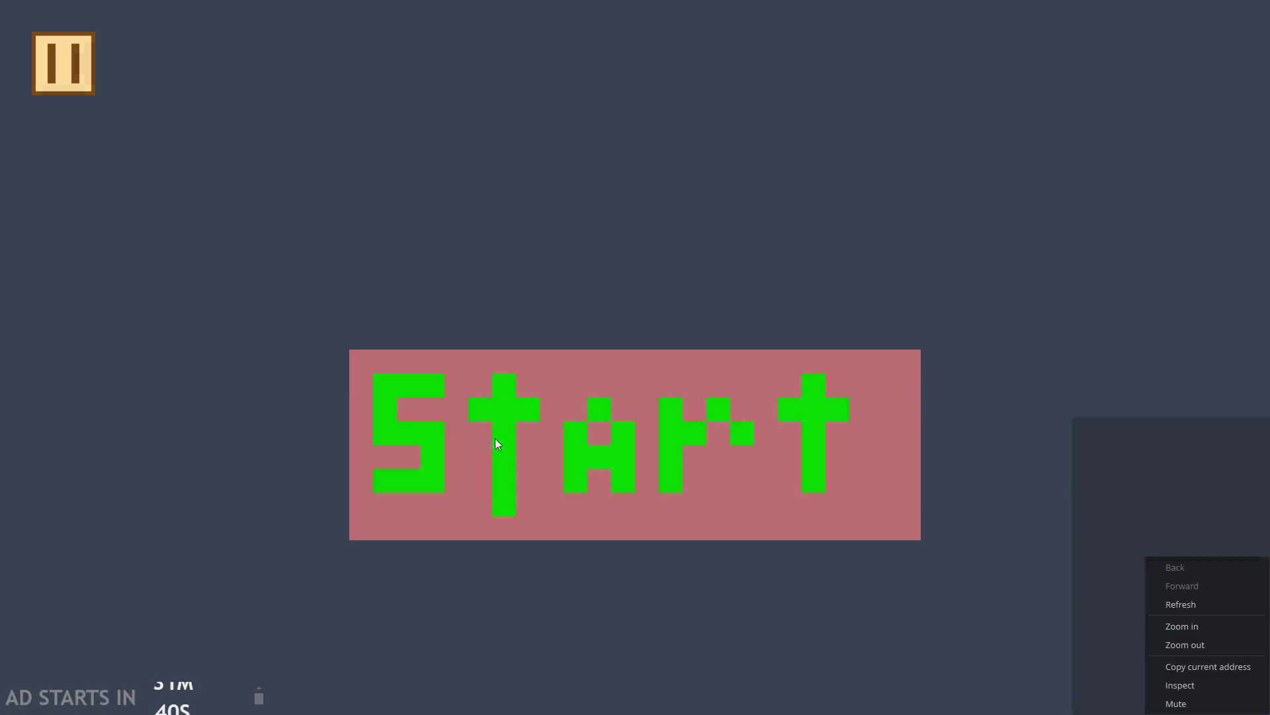
pyautogui.click(496, 439)
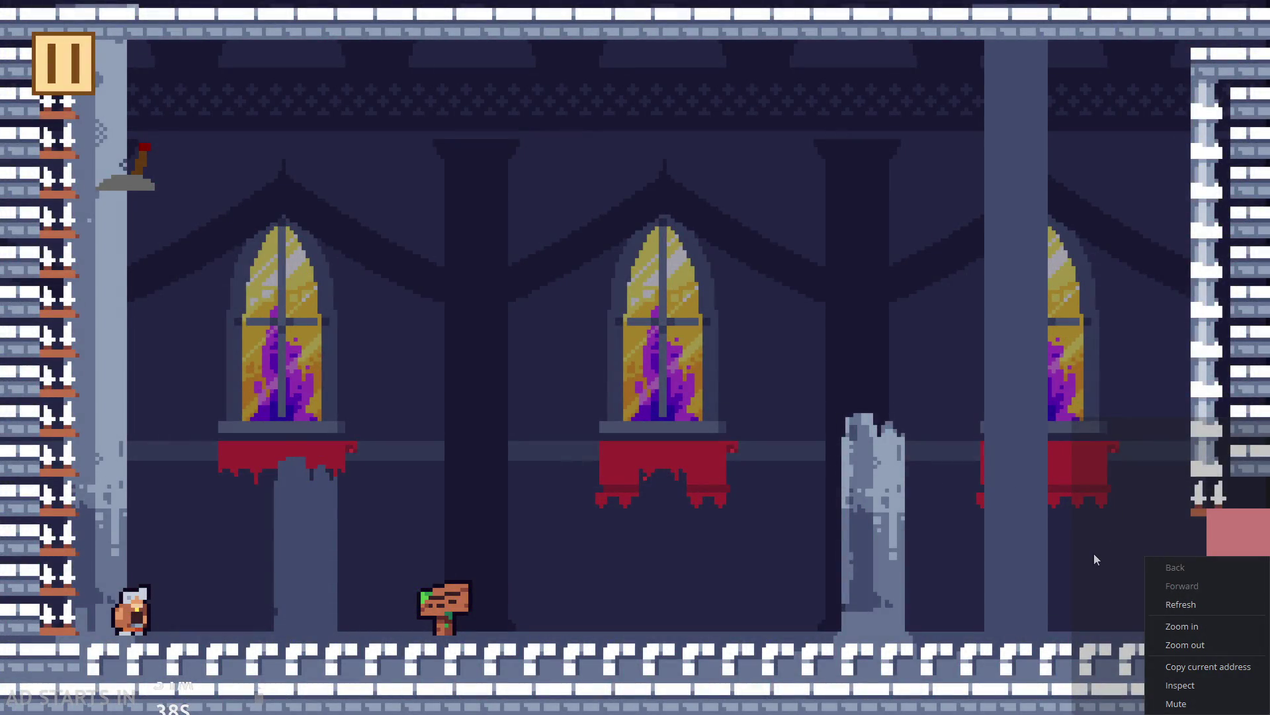
pyautogui.press('Escape')
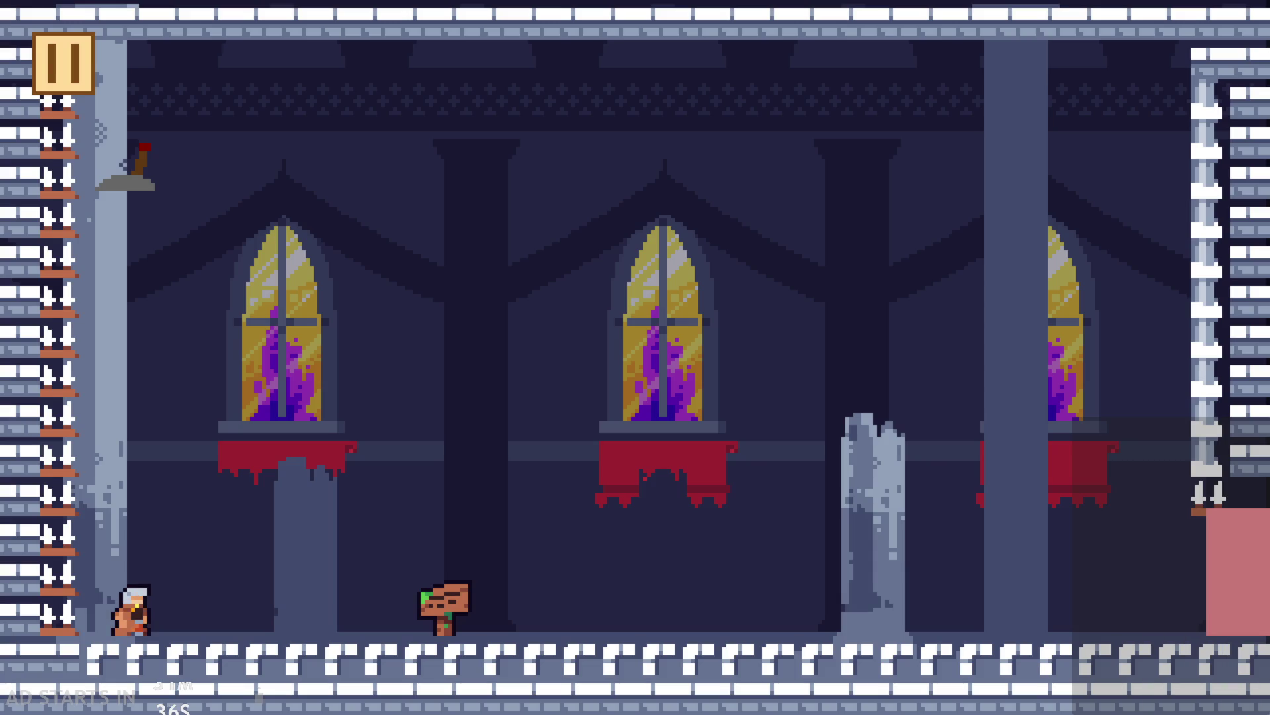
pyautogui.press('Right')
pyautogui.press('Up')
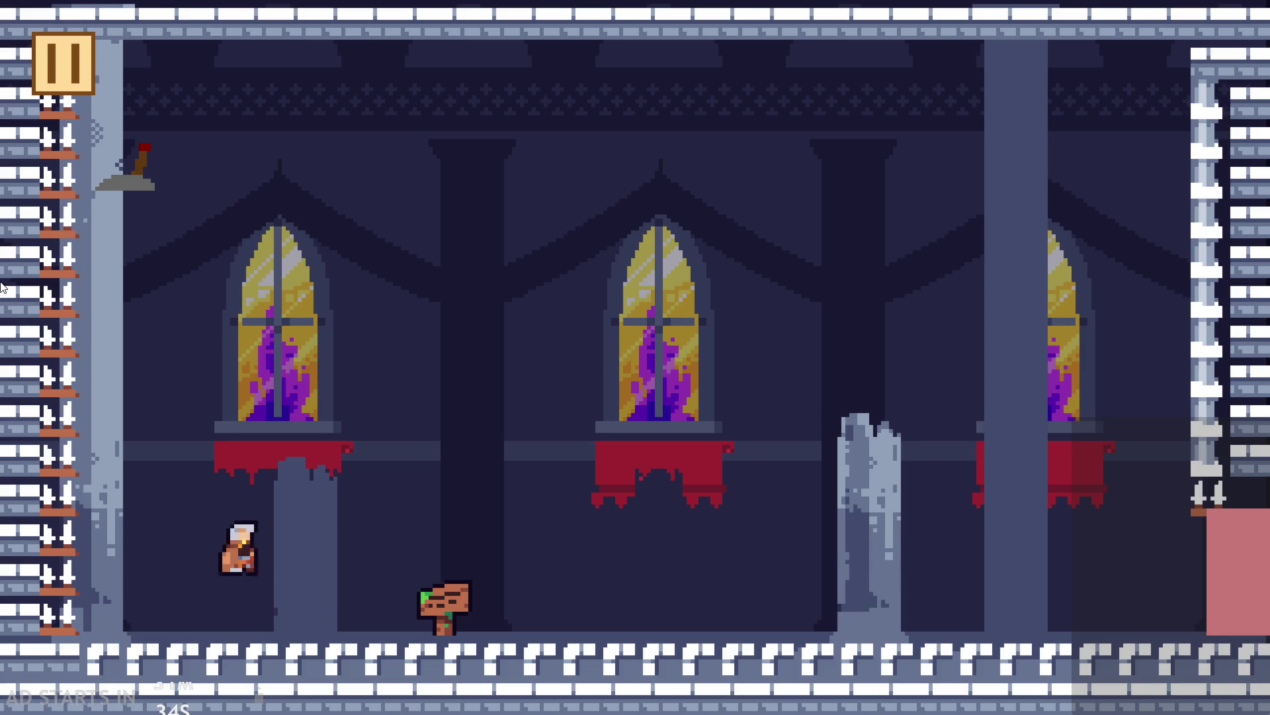
pyautogui.press('Left')
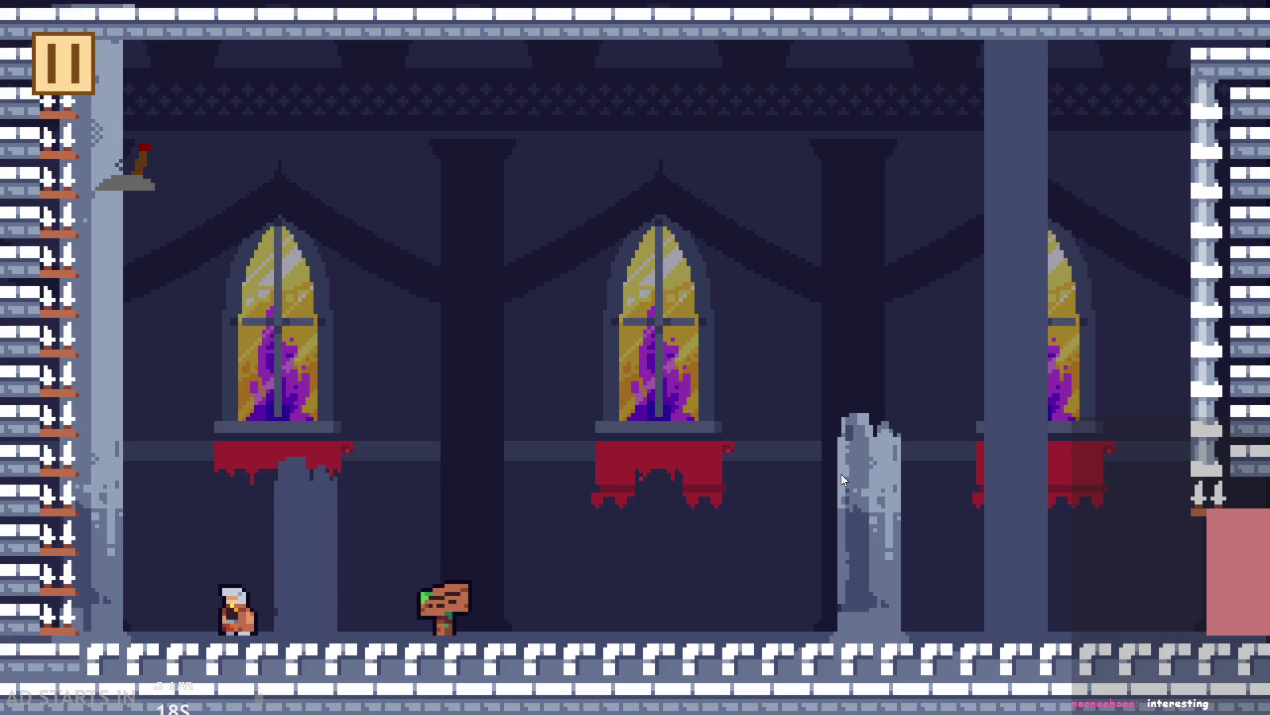
# Play through the level, jumping around the broken pillar and off the right wall
pyautogui.press('Right')
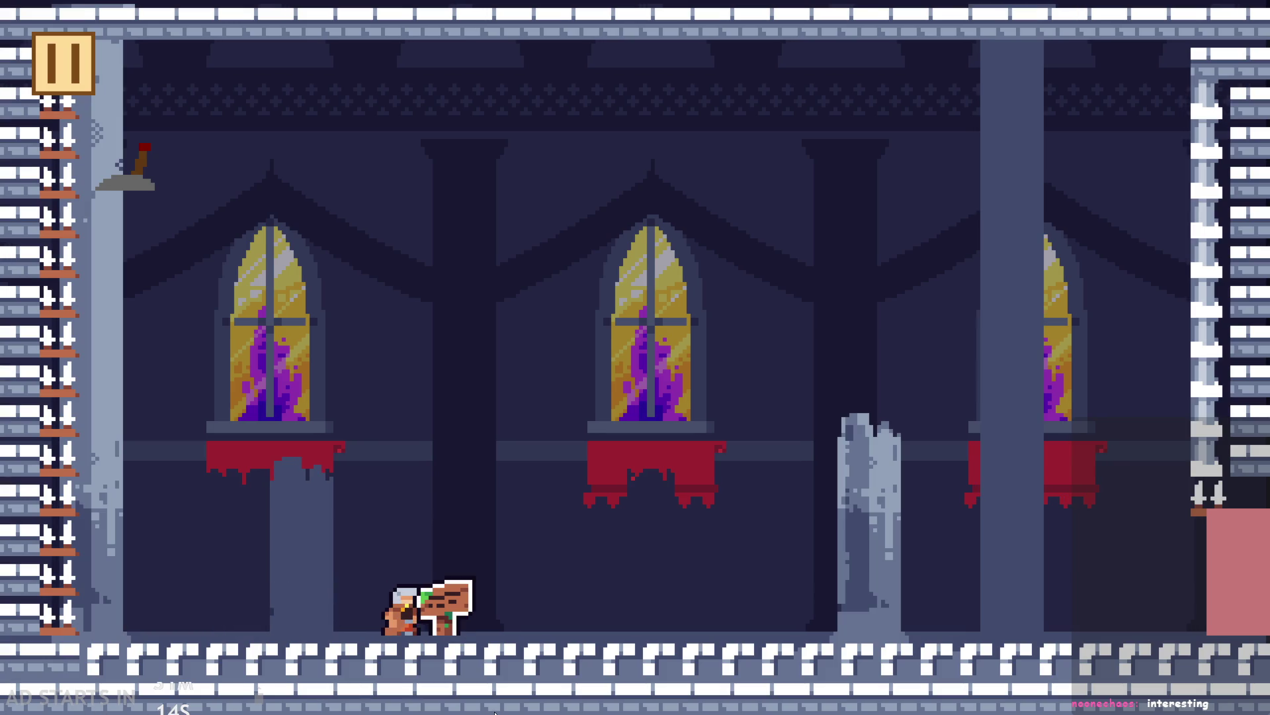
pyautogui.press('Up')
pyautogui.press('Right')
pyautogui.press('Up')
pyautogui.press('Left')
pyautogui.press('Right')
pyautogui.press('Up')
pyautogui.press('Right')
pyautogui.press('Left')
pyautogui.press('Up')
pyautogui.press('Right')
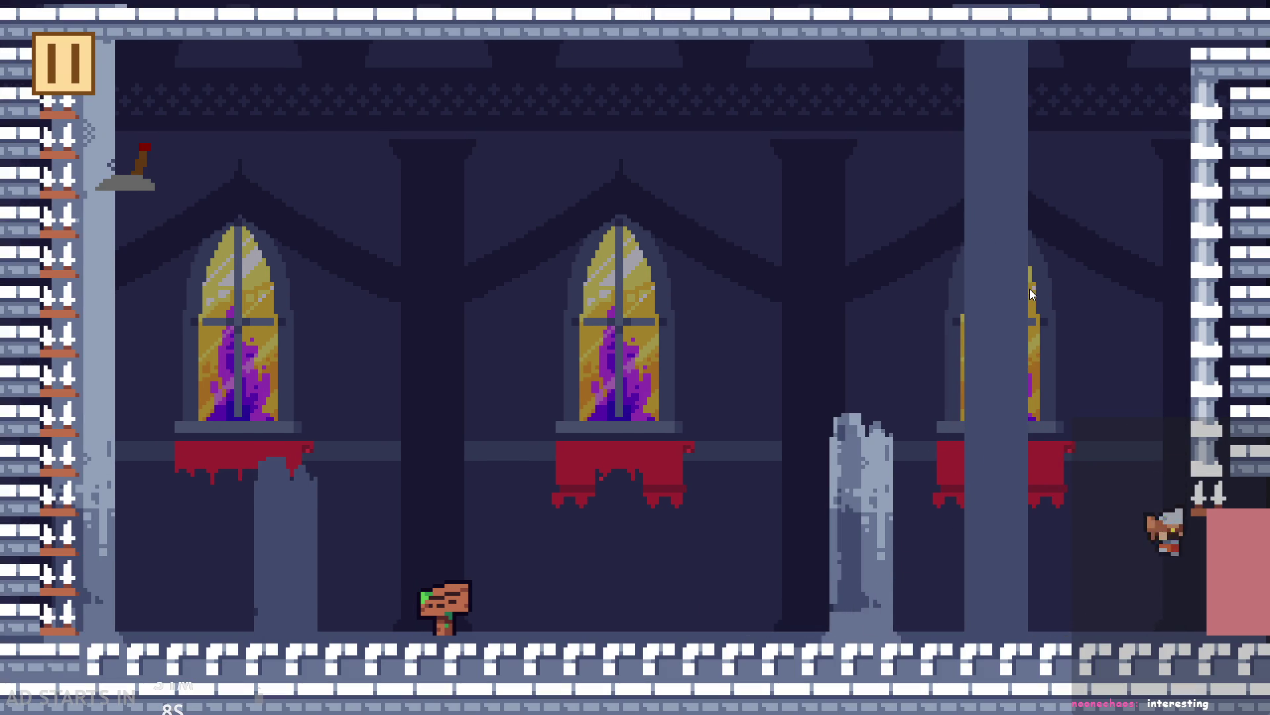
pyautogui.press('Up')
pyautogui.press('Left')
pyautogui.press('Up')
pyautogui.press('Right')
pyautogui.press('Up')
pyautogui.press('Left')
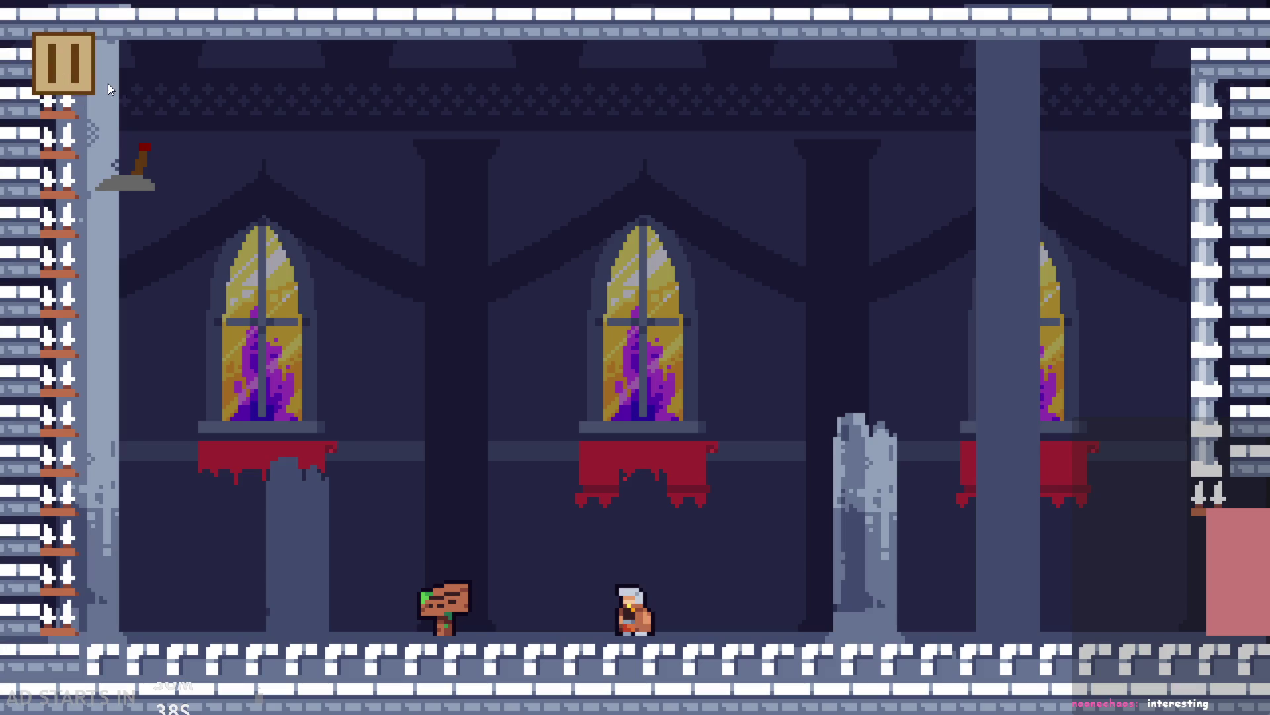
# Pause the game and exit to return to the rom_level room editor
pyautogui.click(61, 78)
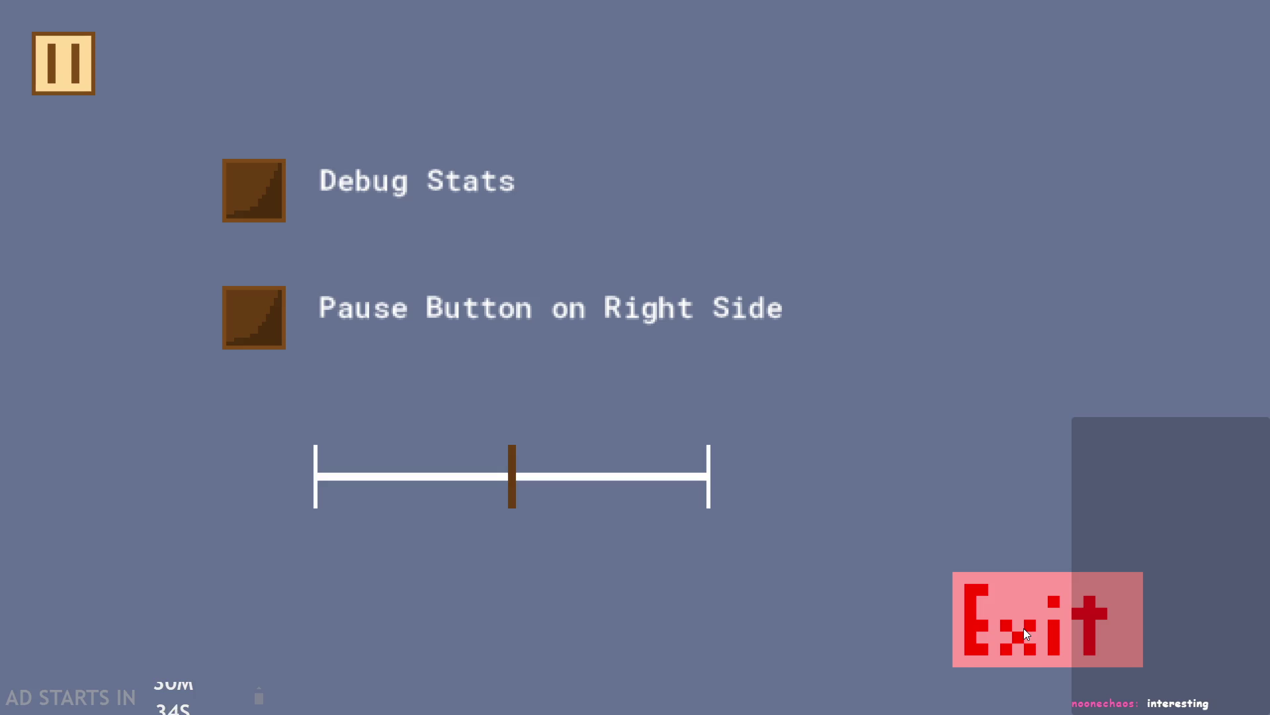
pyautogui.click(76, 84)
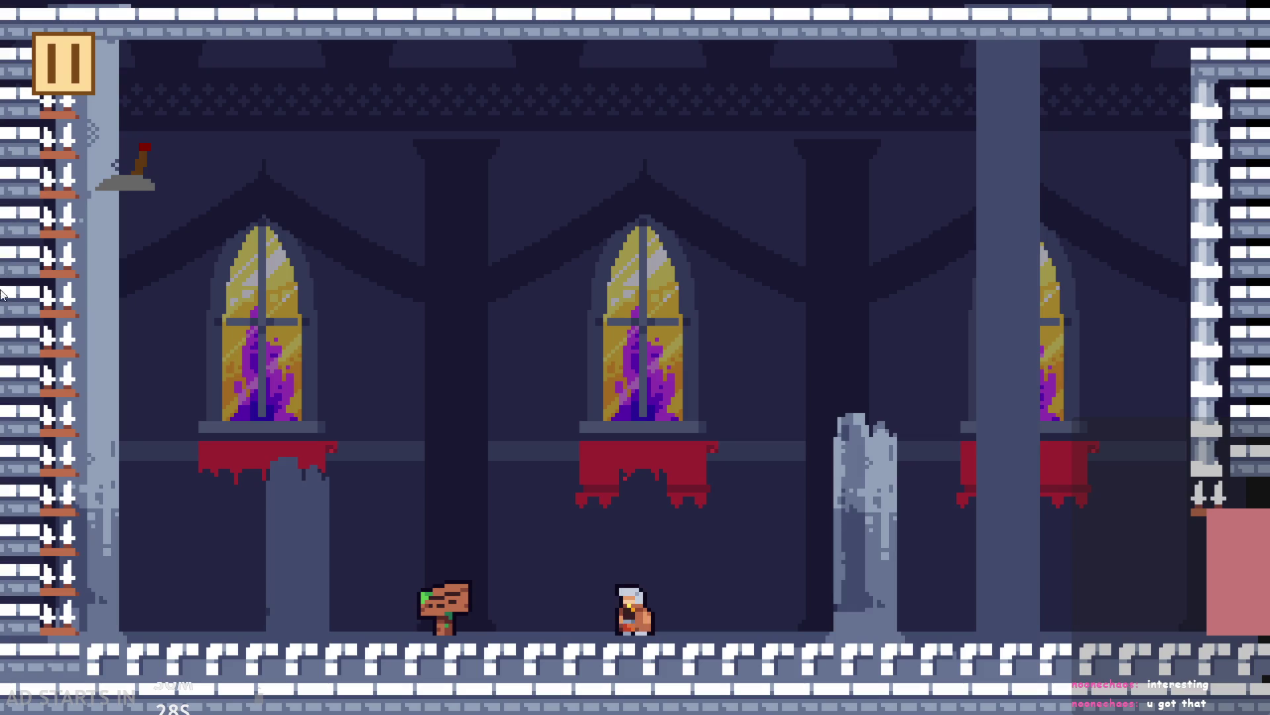
pyautogui.press('Escape')
pyautogui.click(1065, 586)
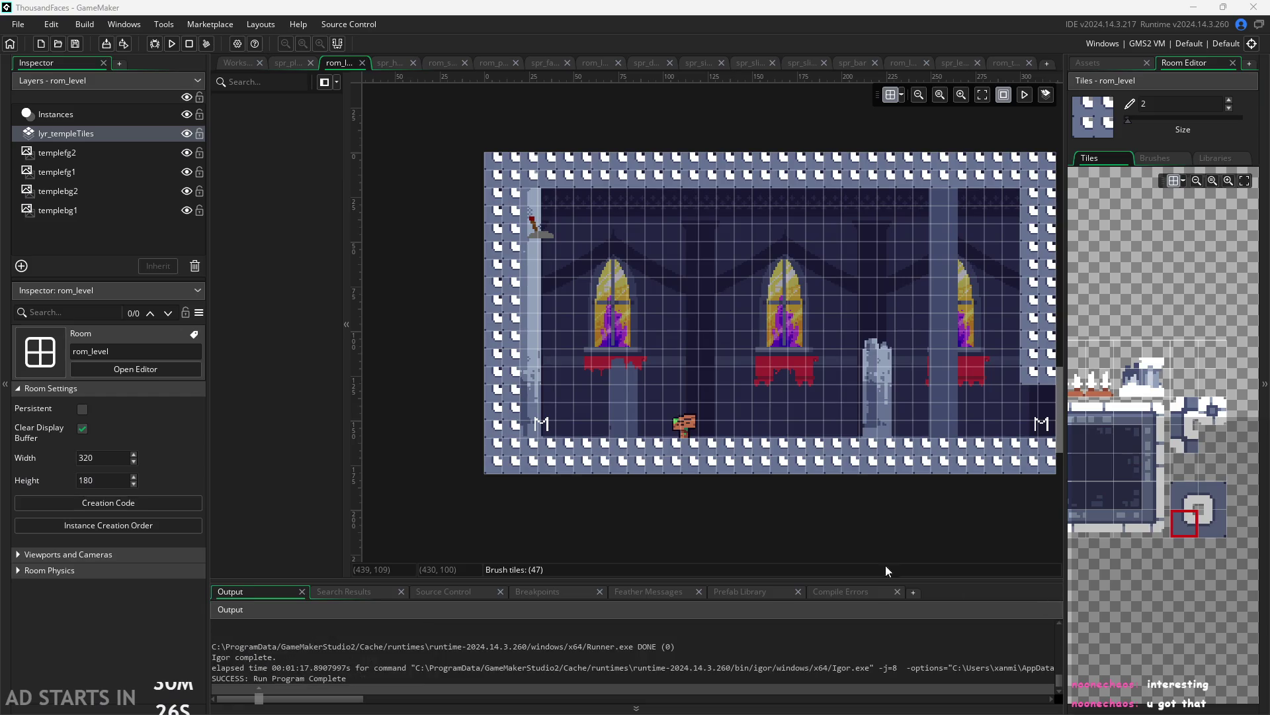
# Switch to the workspace, open Script1.gml from the Asset Browser and zoom in
pyautogui.hotkey('ctrl', 'Tab')
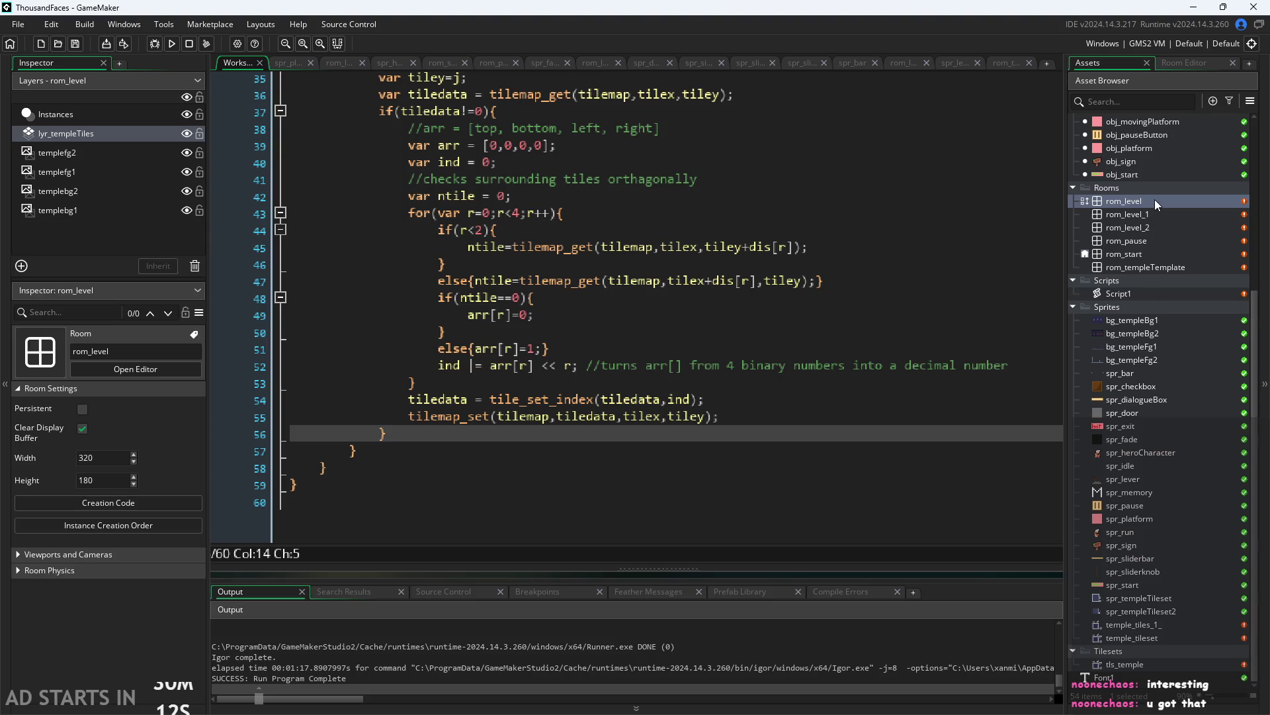
pyautogui.scroll(5, 1157, 271)
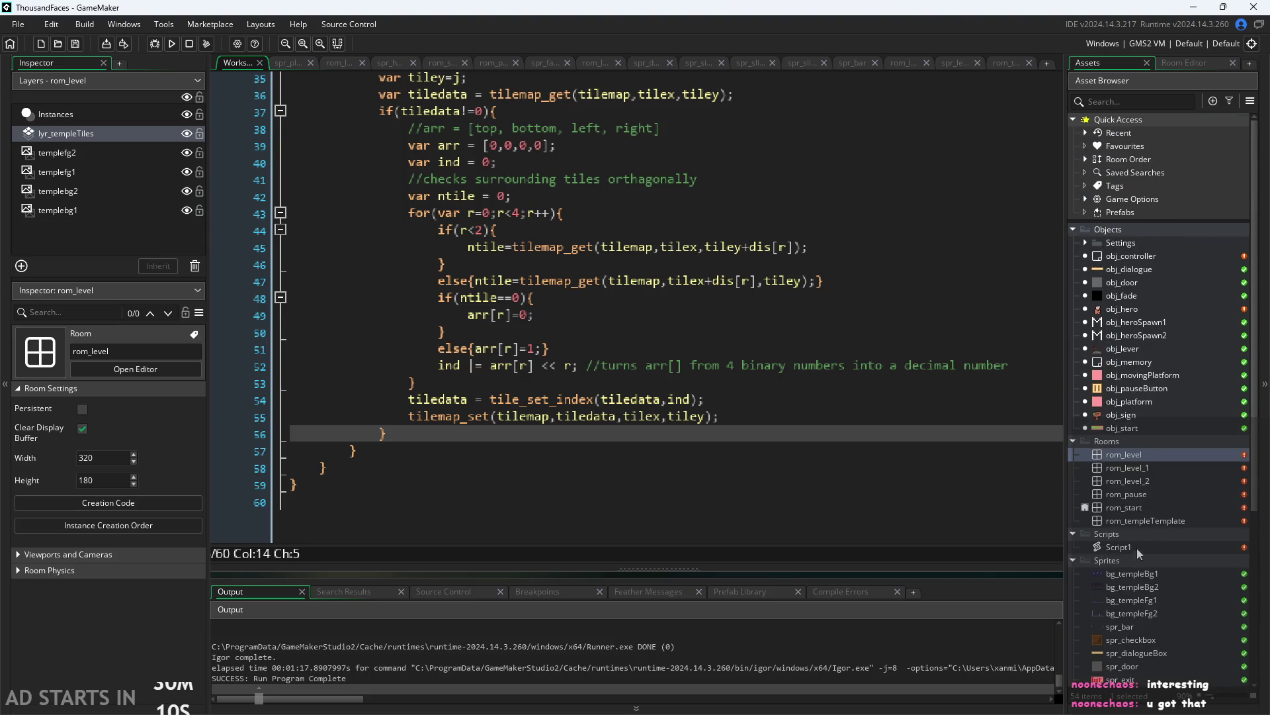
pyautogui.click(1141, 548)
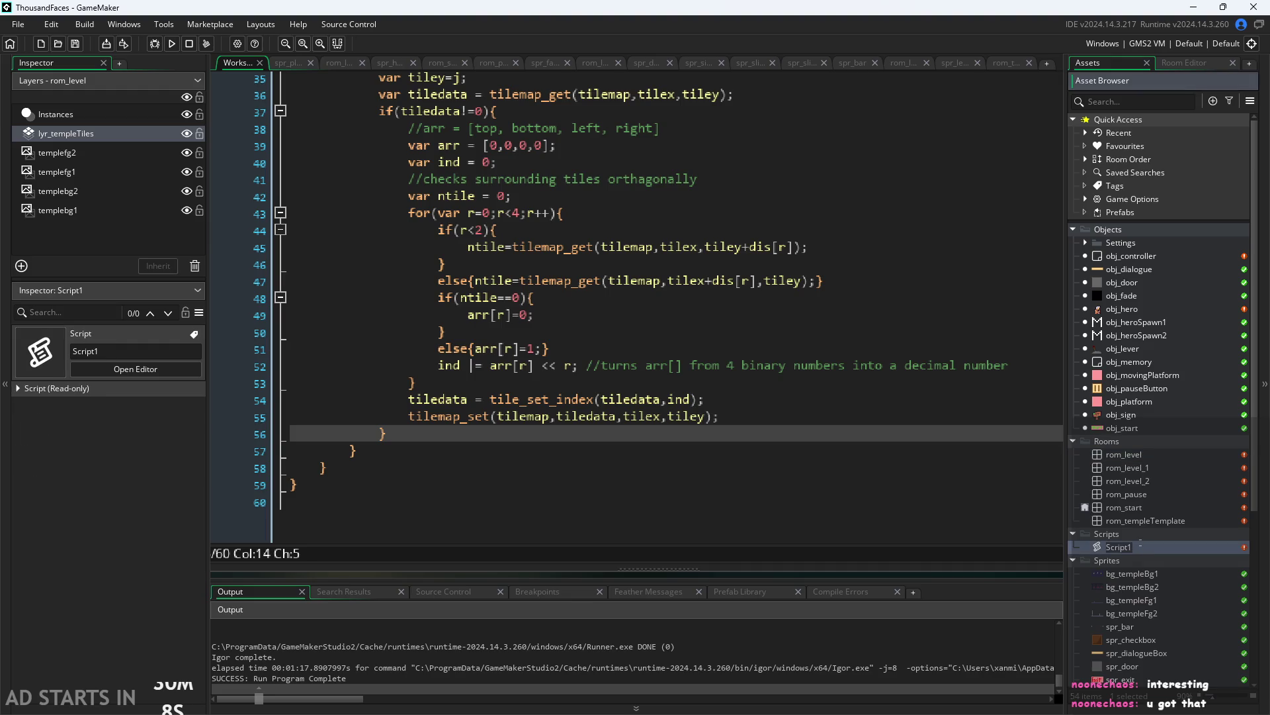
pyautogui.doubleClick(1172, 545)
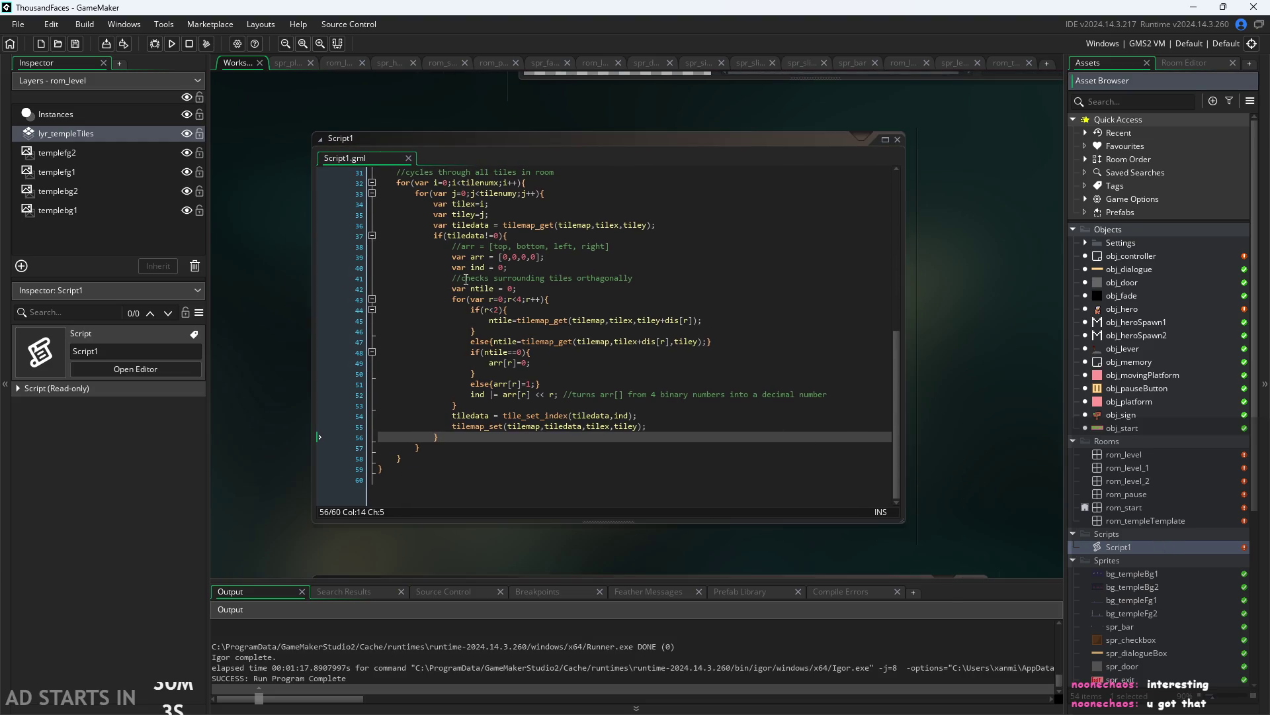
pyautogui.scroll(3, 457, 285)
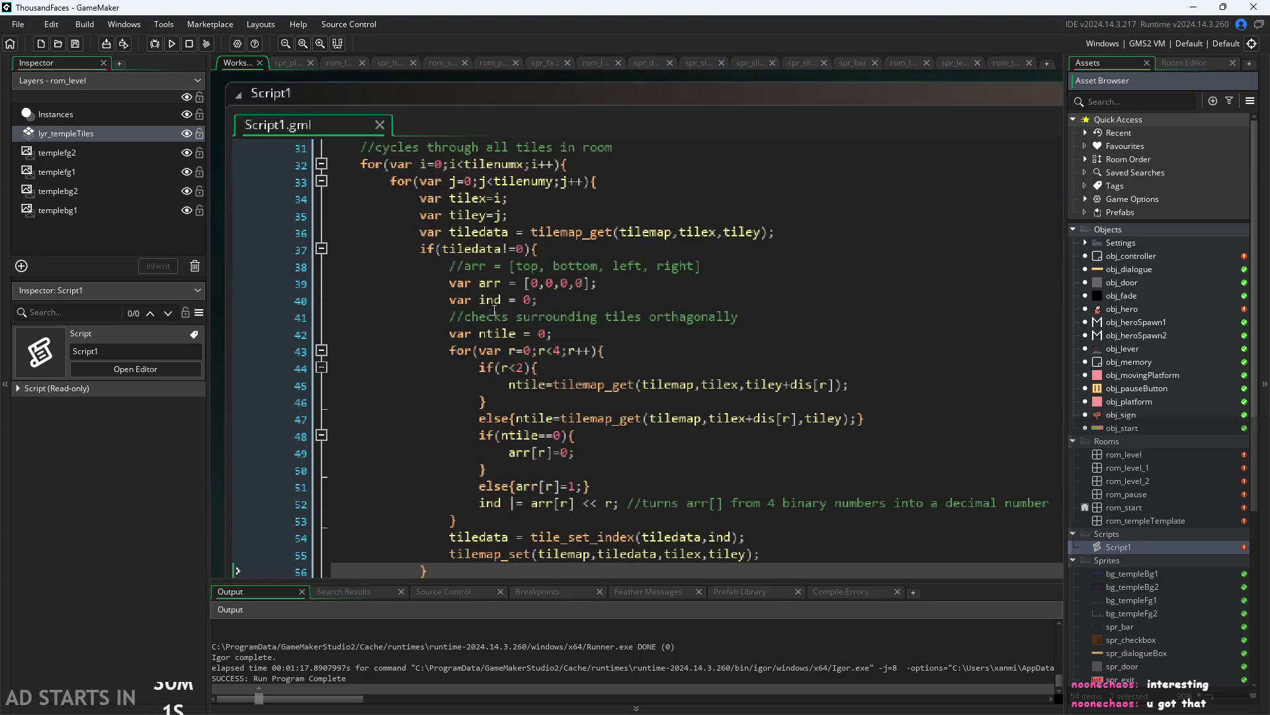
pyautogui.scroll(2, 495, 309)
# Change line 40 back to var ind = 0;
pyautogui.click(537, 243)
pyautogui.write('1')
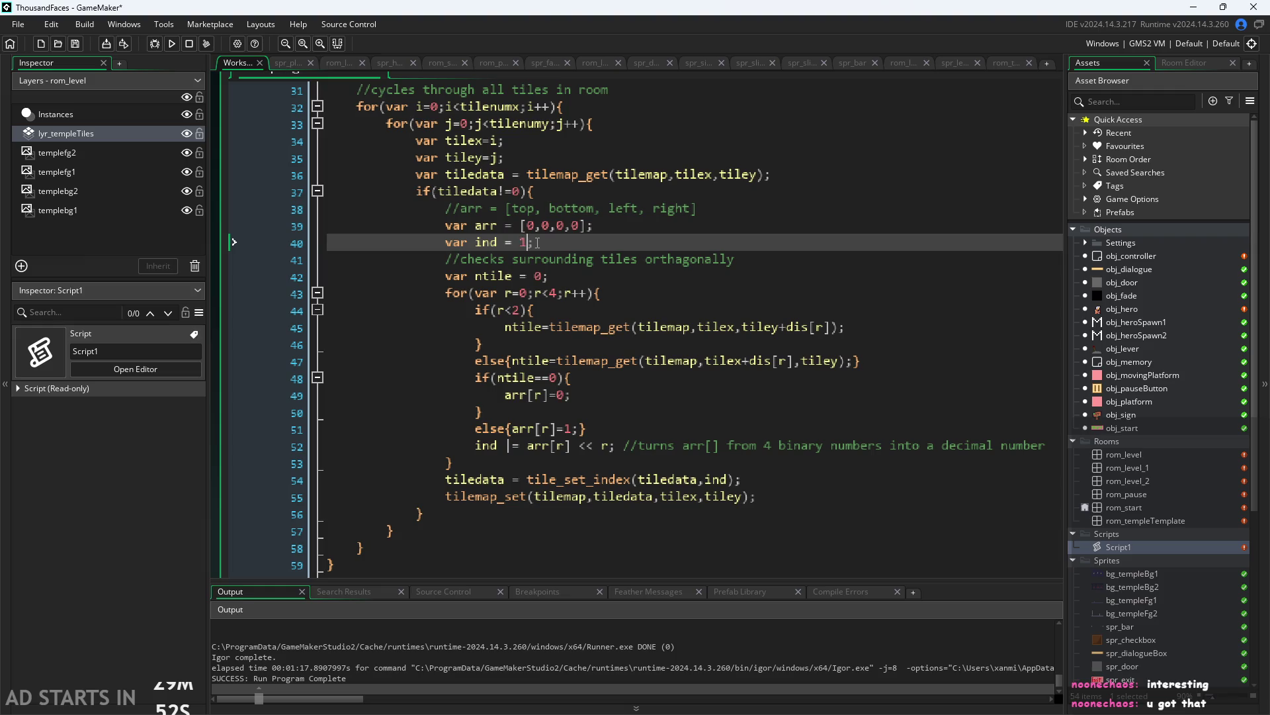
pyautogui.click(635, 277)
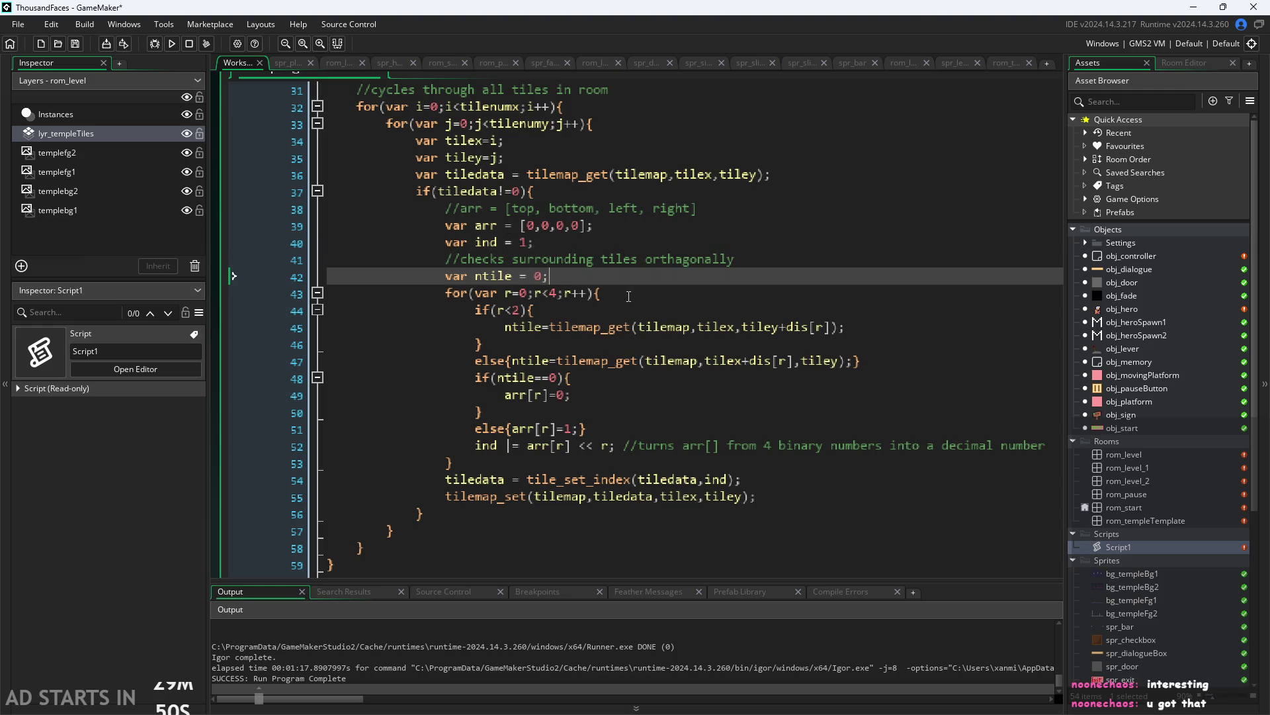
pyautogui.click(602, 258)
pyautogui.click(562, 226)
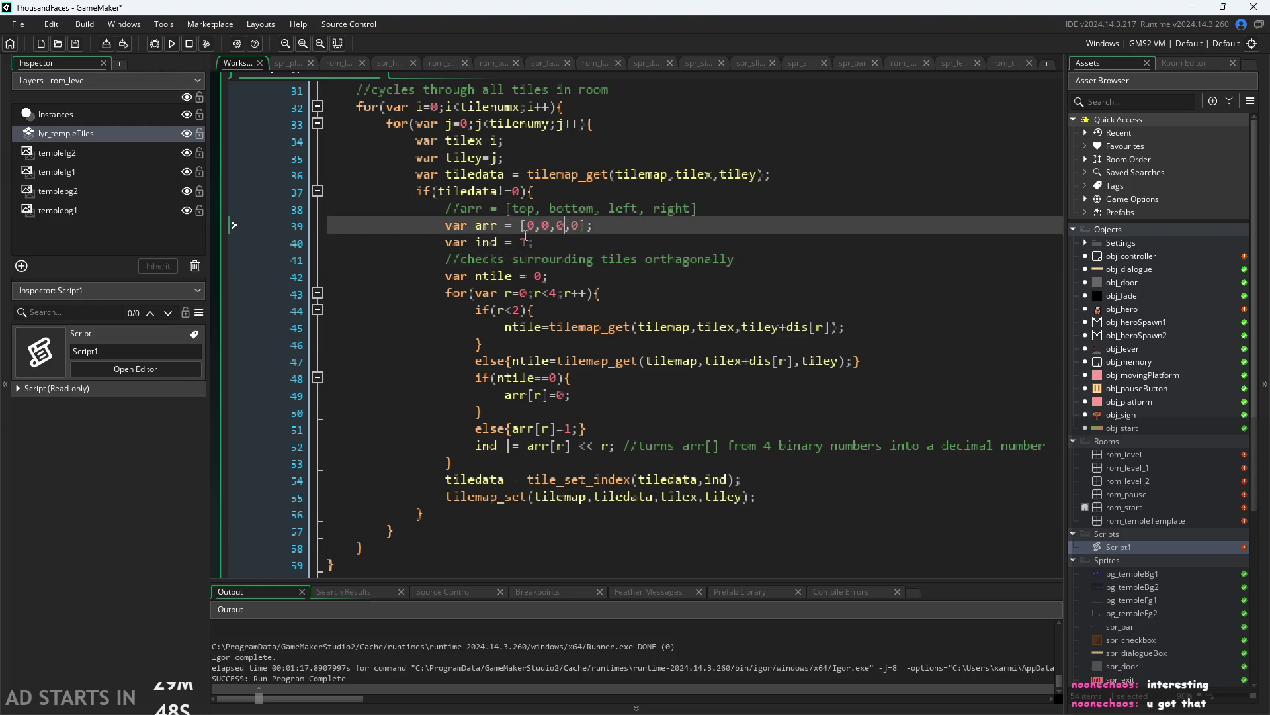
pyautogui.click(531, 242)
pyautogui.press('BackSpace')
pyautogui.write('0')
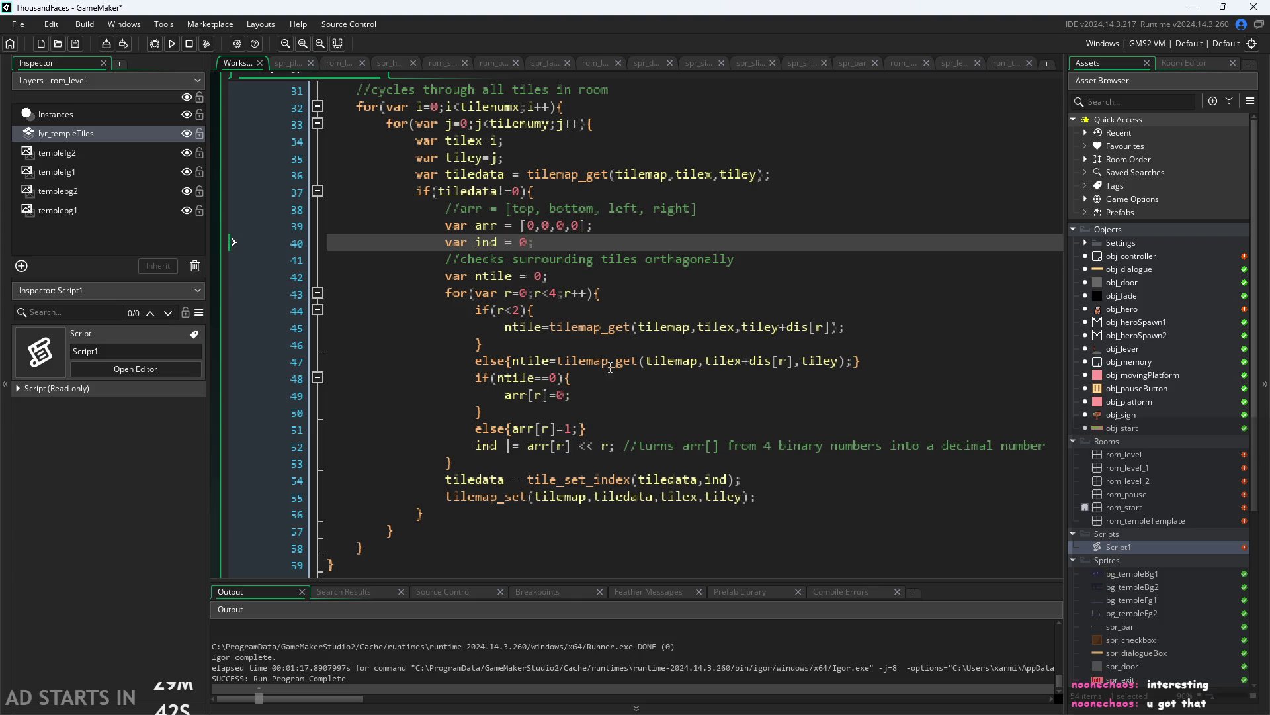
# Review the four-direction for loop and its arr[r]=0 / arr[r]=1 assignments
pyautogui.click(529, 292)
pyautogui.moveTo(522, 293); pyautogui.dragTo(579, 293)
pyautogui.click(600, 294)
pyautogui.press('Down')
pyautogui.press('Down')
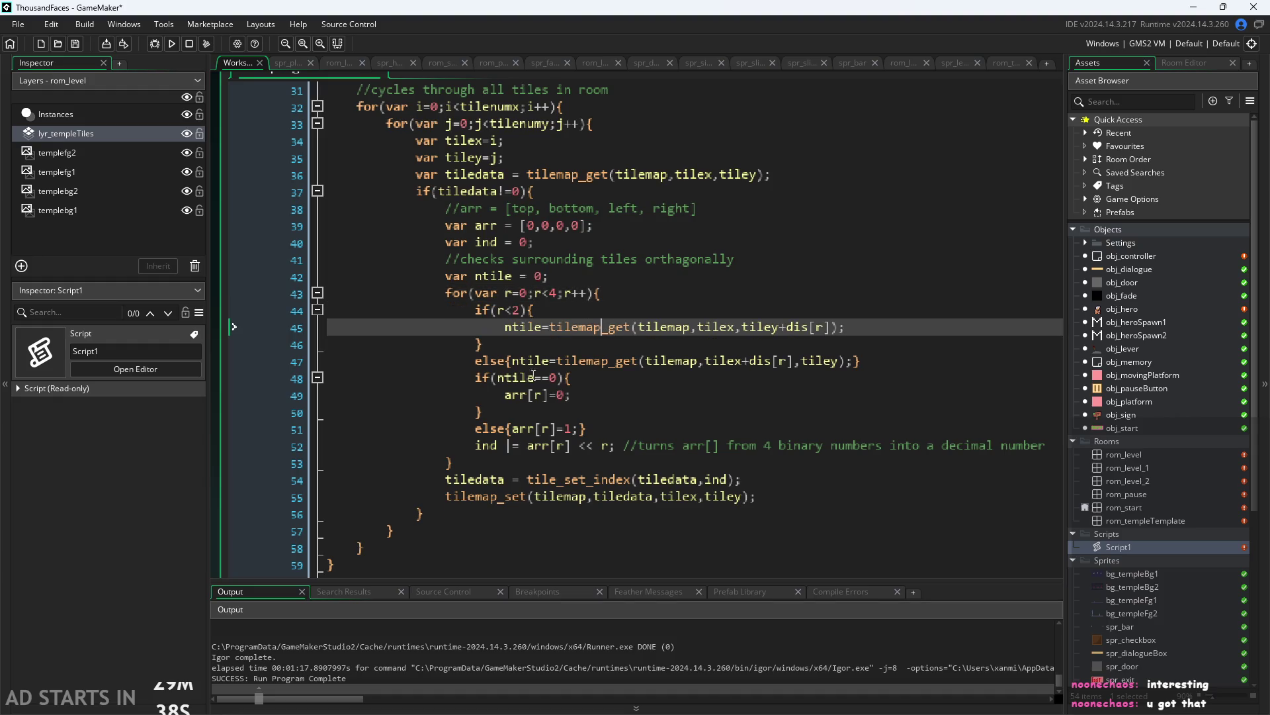
pyautogui.press('Down')
pyautogui.press('Down')
pyautogui.press('Down')
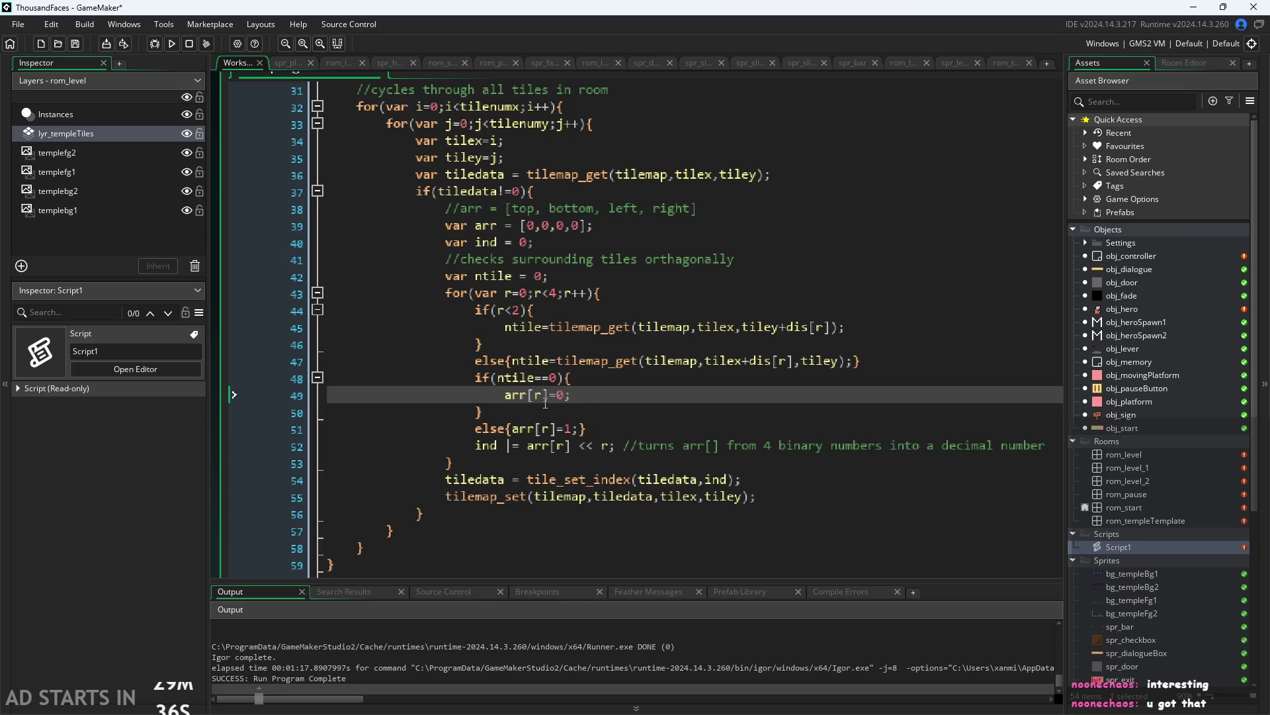
pyautogui.click(563, 395)
pyautogui.click(543, 378)
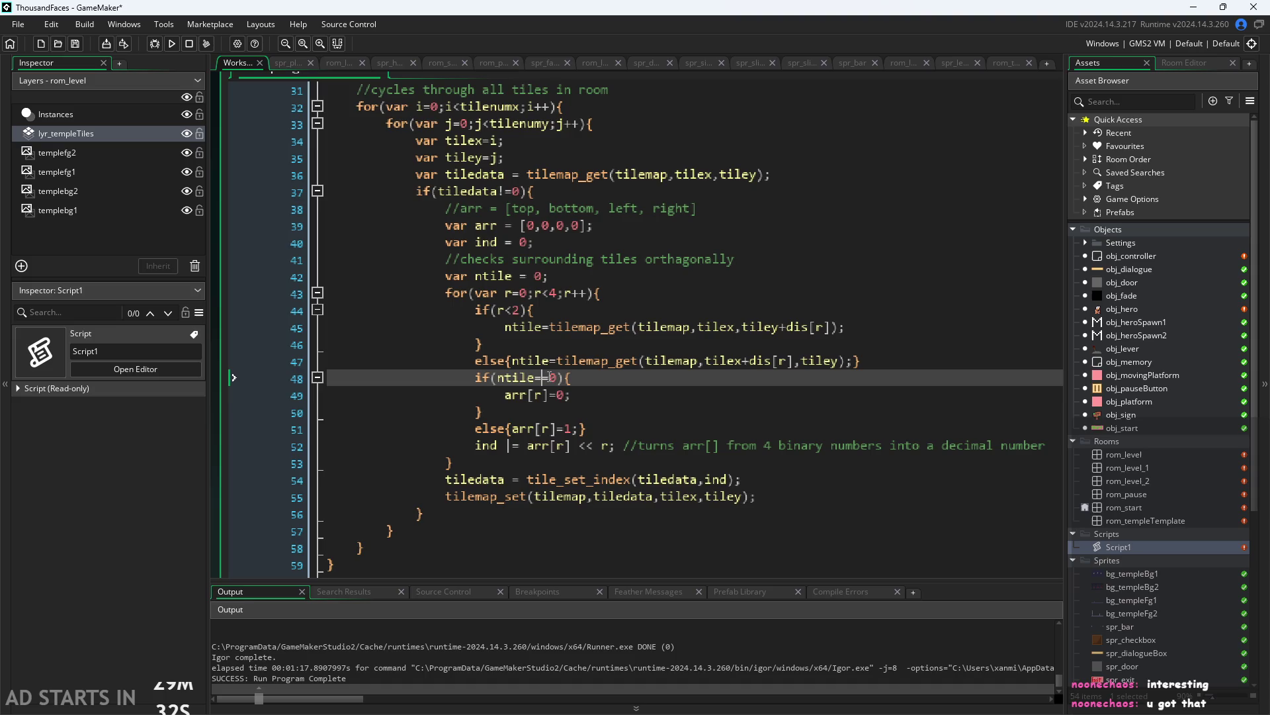
pyautogui.click(553, 392)
pyautogui.click(553, 378)
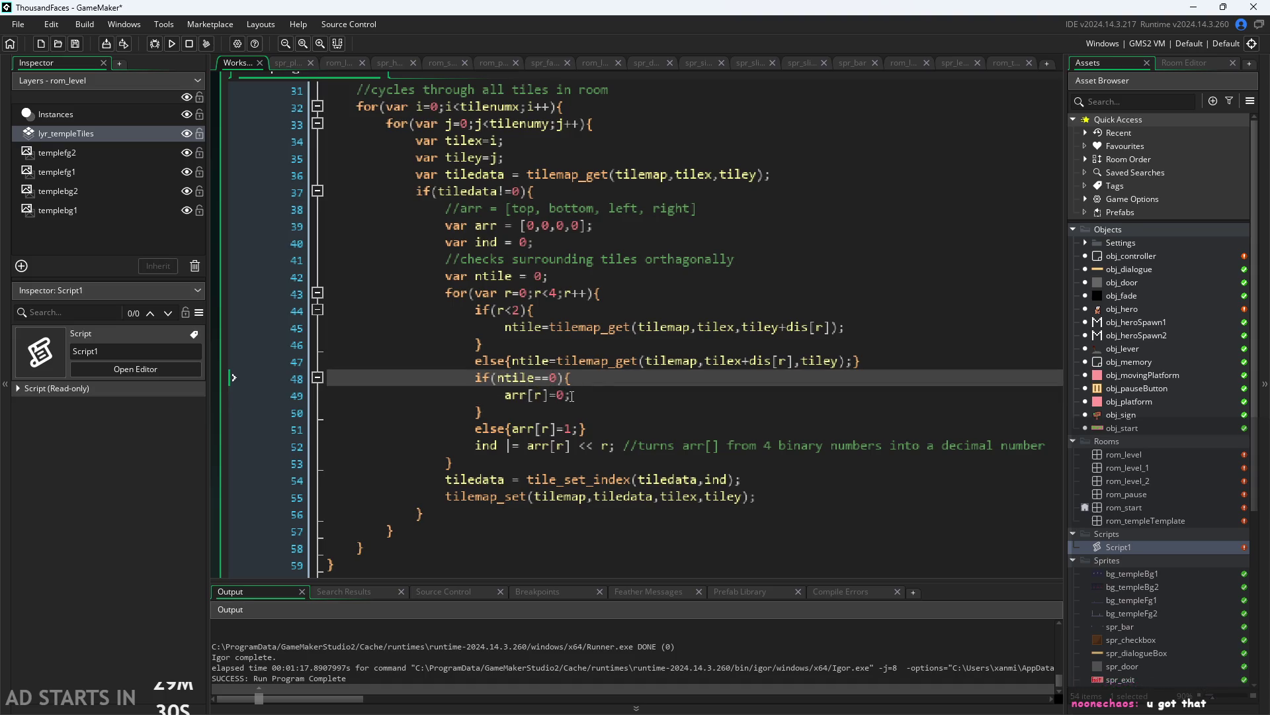
pyautogui.doubleClick(561, 394)
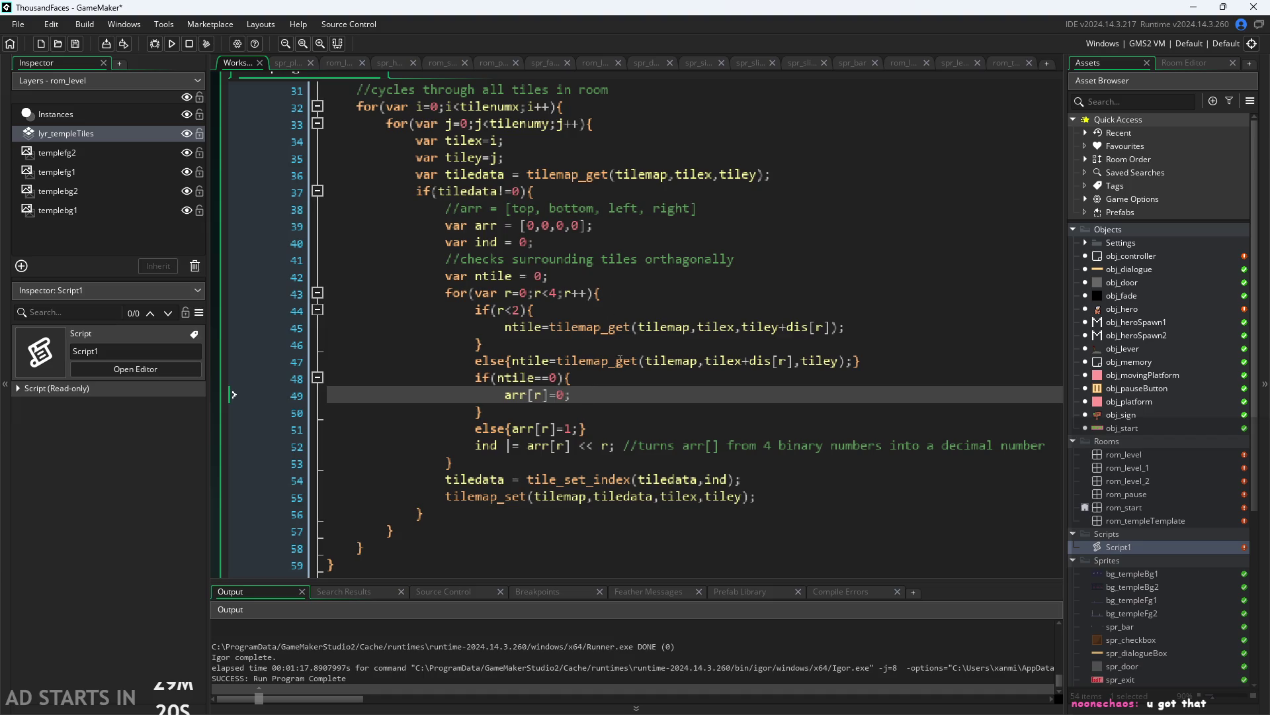
pyautogui.click(567, 446)
pyautogui.doubleClick(568, 429)
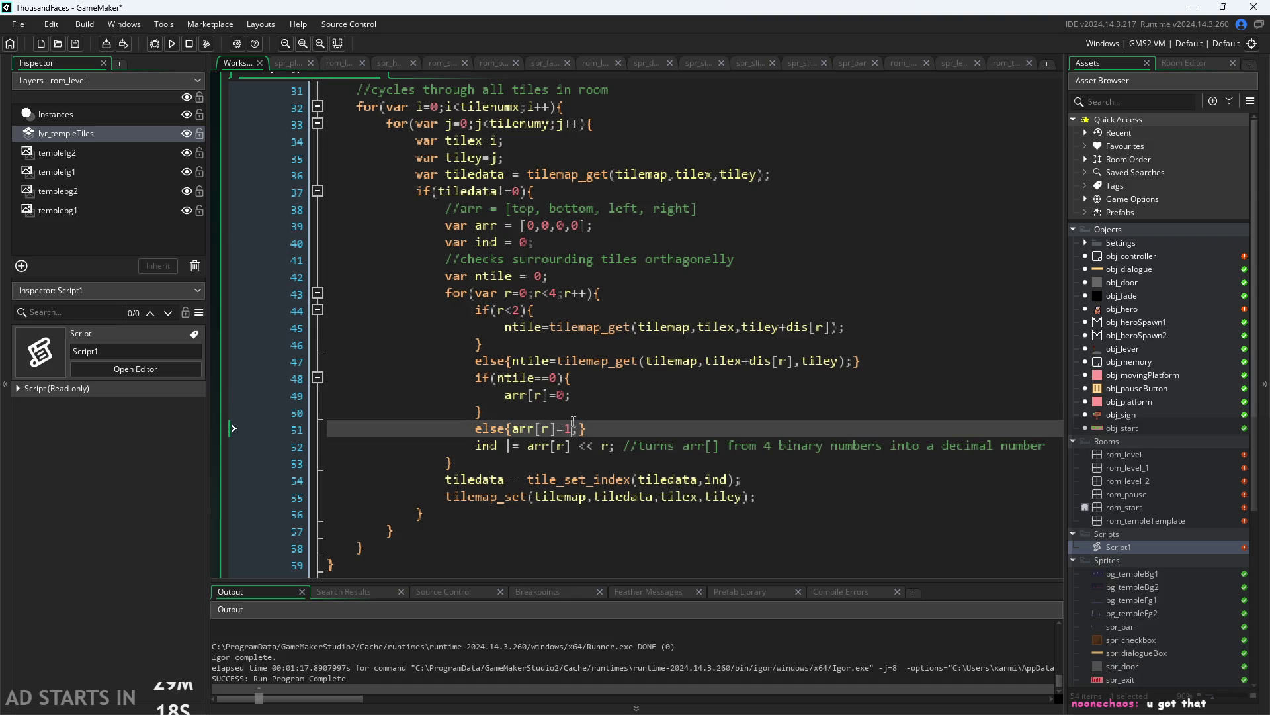
pyautogui.click(576, 390)
pyautogui.click(584, 378)
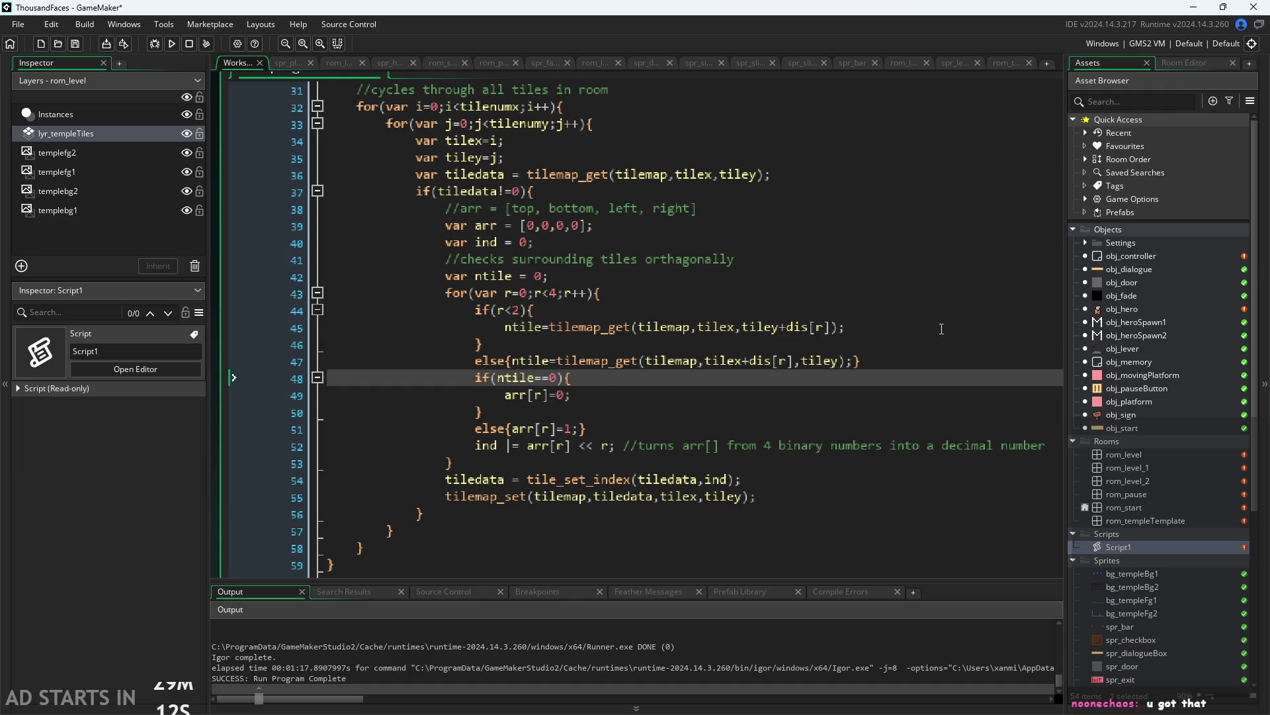
# Review the if(r<2) branch and neighbour lookups, then type else before if(ntile==0)
pyautogui.click(586, 317)
pyautogui.click(799, 351)
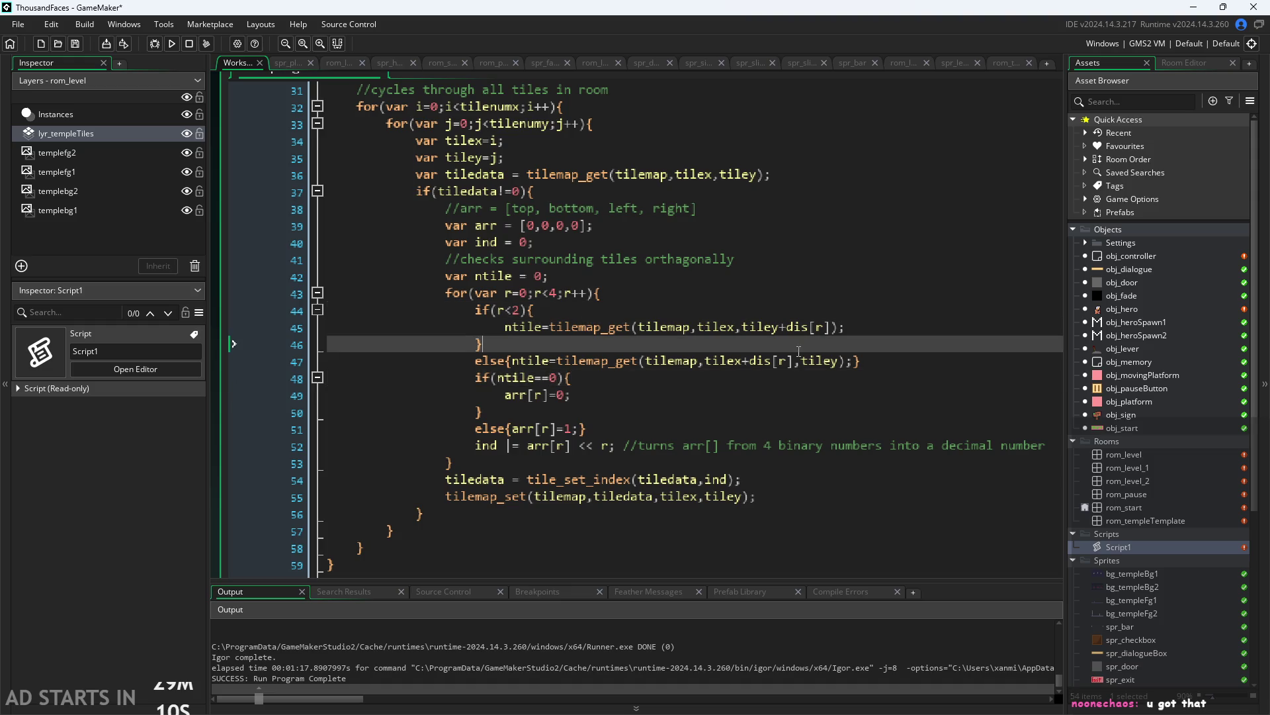
pyautogui.click(942, 283)
pyautogui.click(947, 295)
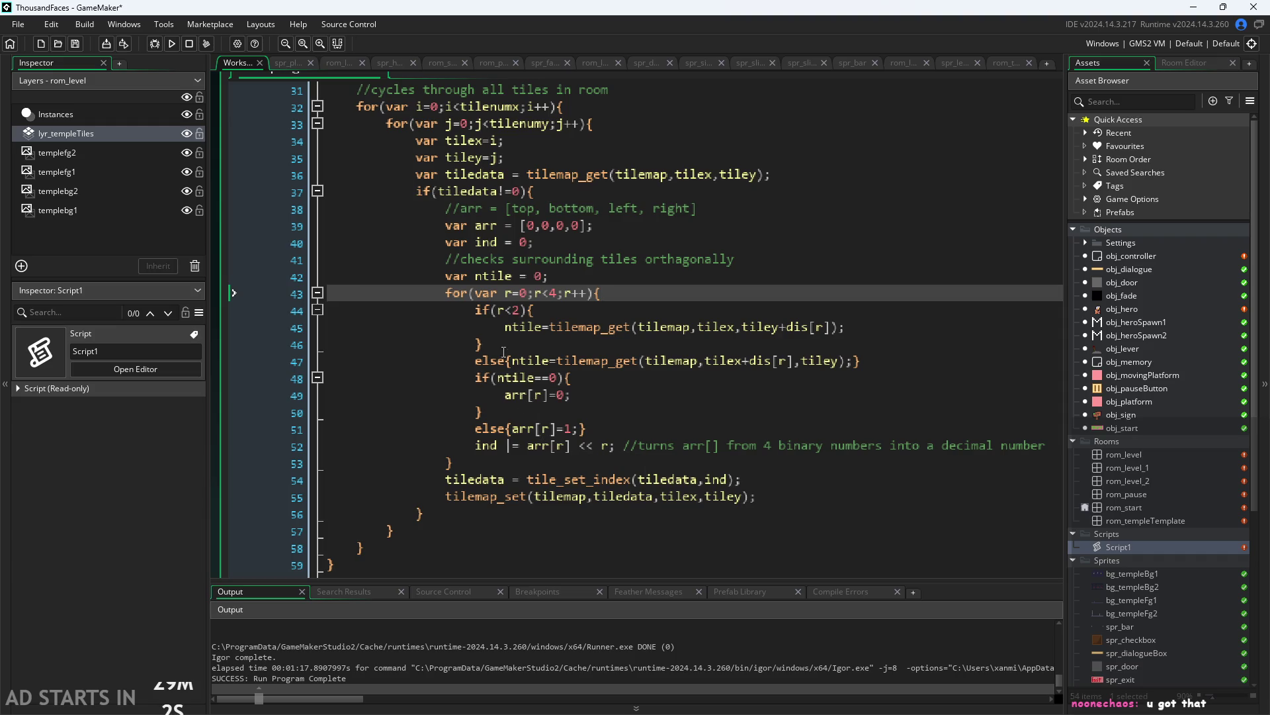
pyautogui.click(543, 361)
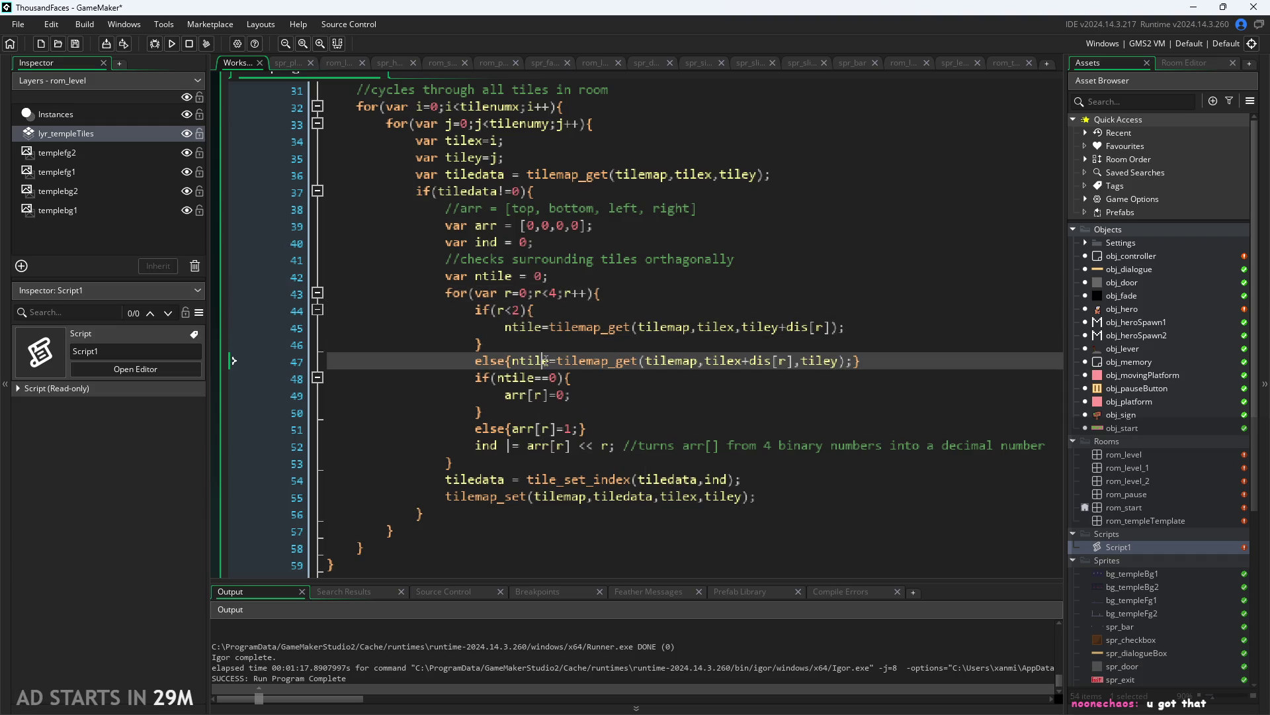
pyautogui.click(605, 378)
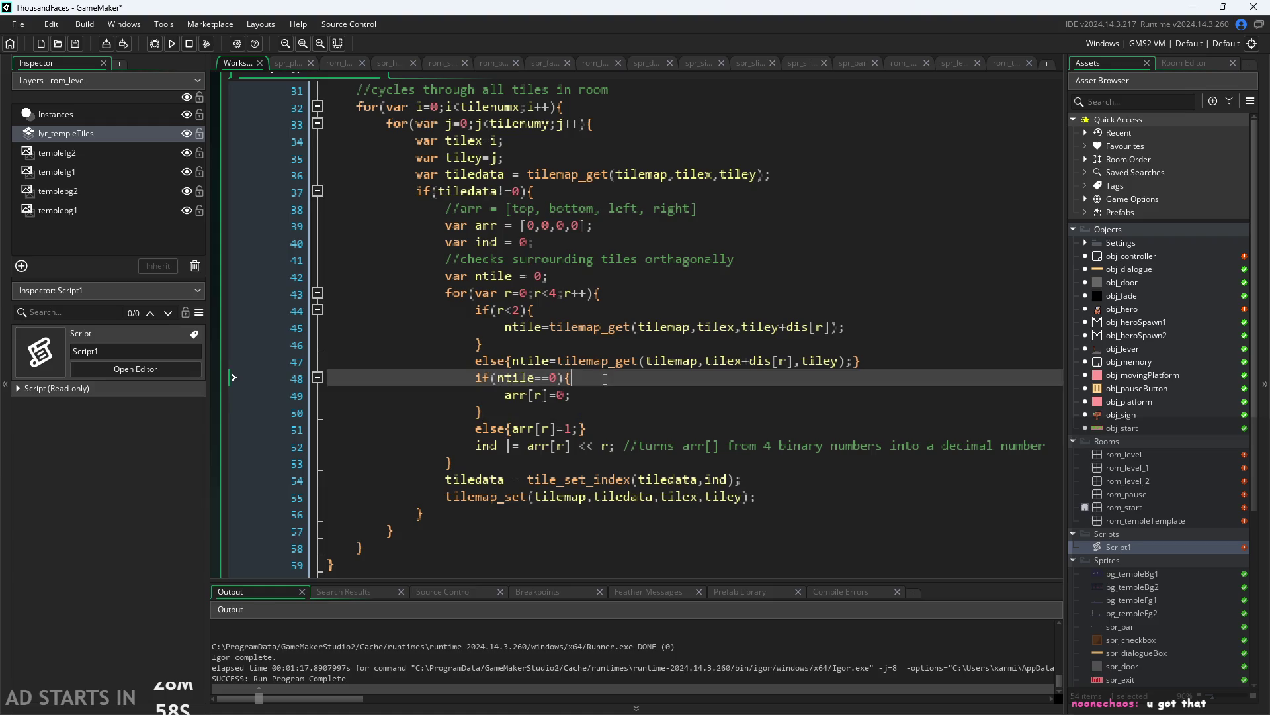
pyautogui.click(617, 297)
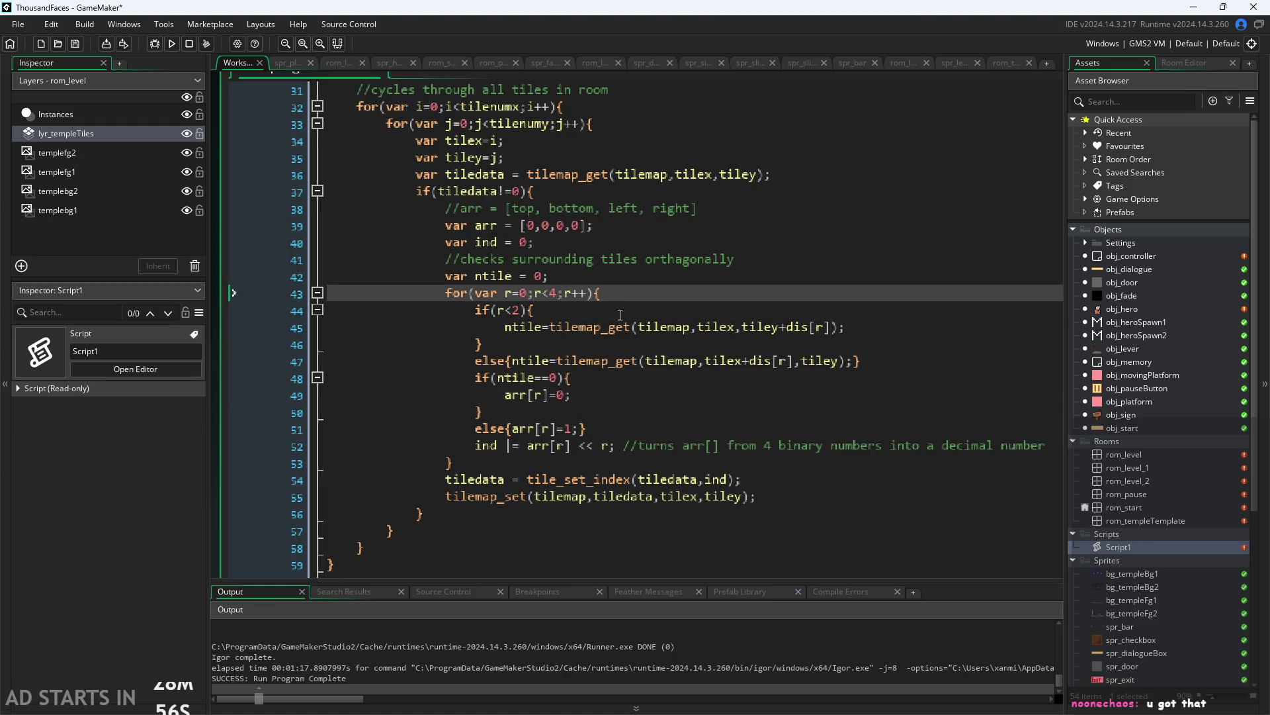
pyautogui.click(612, 276)
pyautogui.click(608, 243)
pyautogui.click(603, 226)
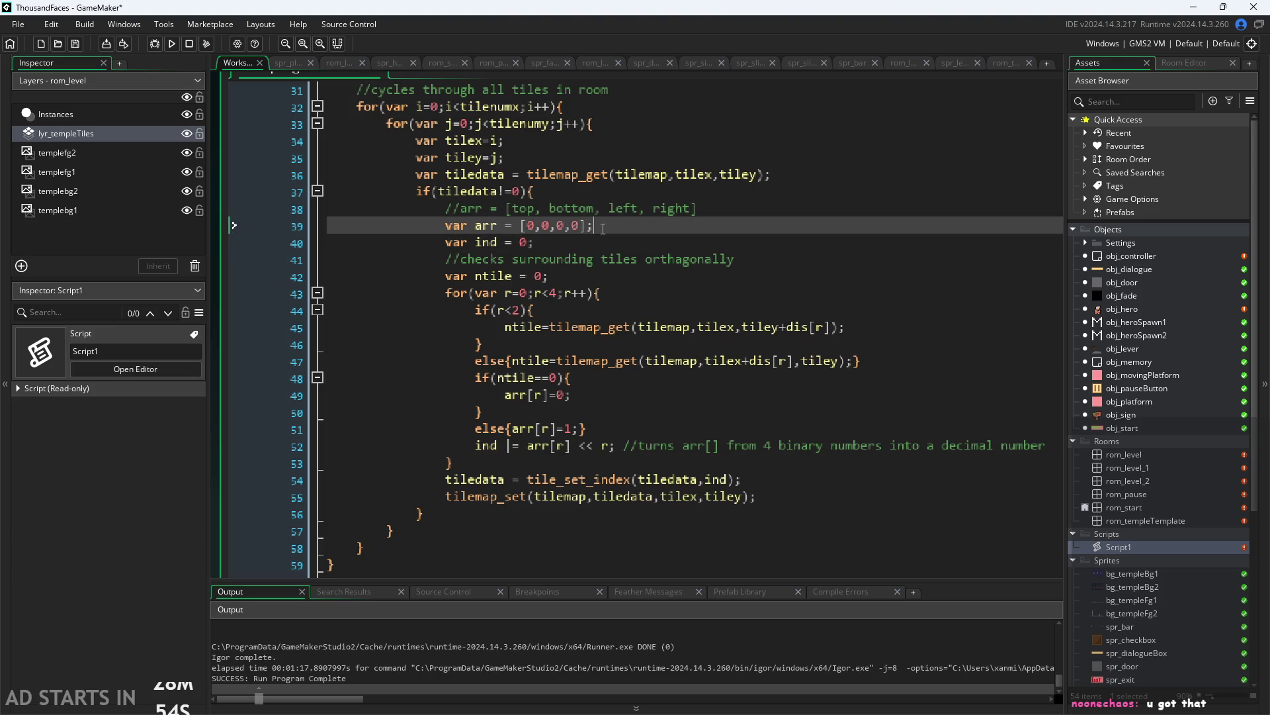
pyautogui.click(662, 210)
pyautogui.click(595, 310)
pyautogui.click(692, 360)
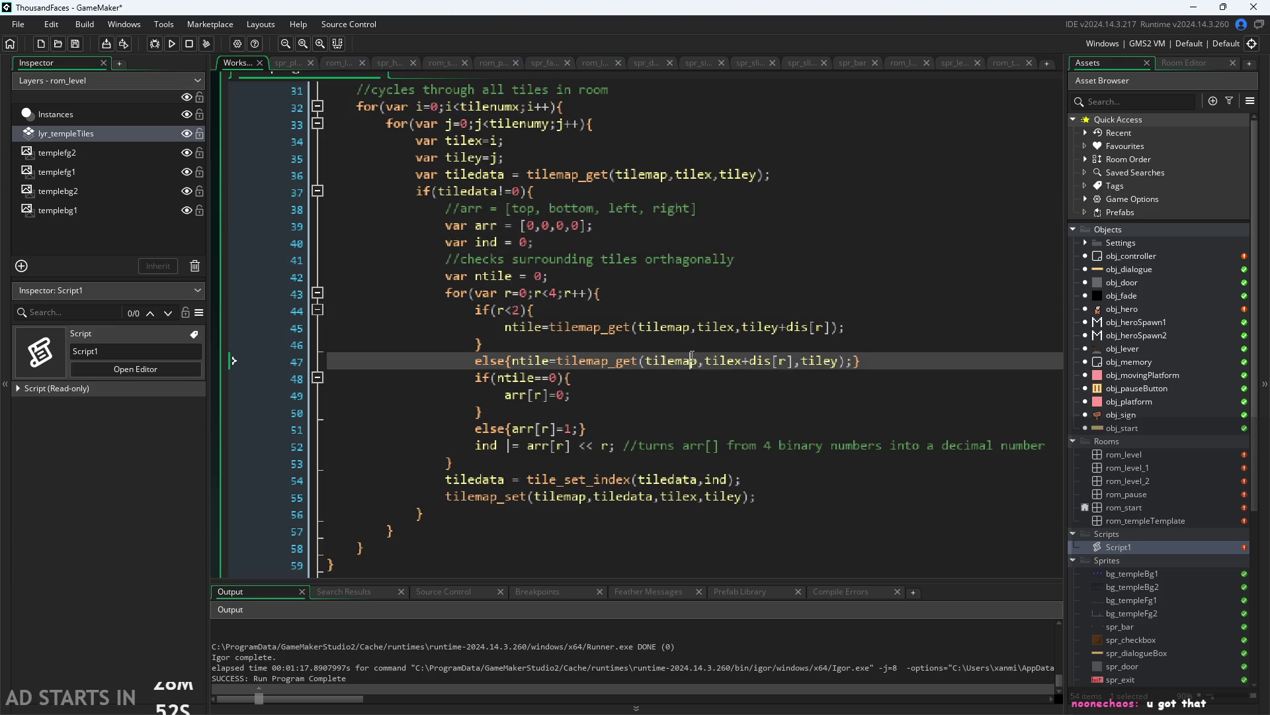
pyautogui.click(728, 290)
pyautogui.click(708, 377)
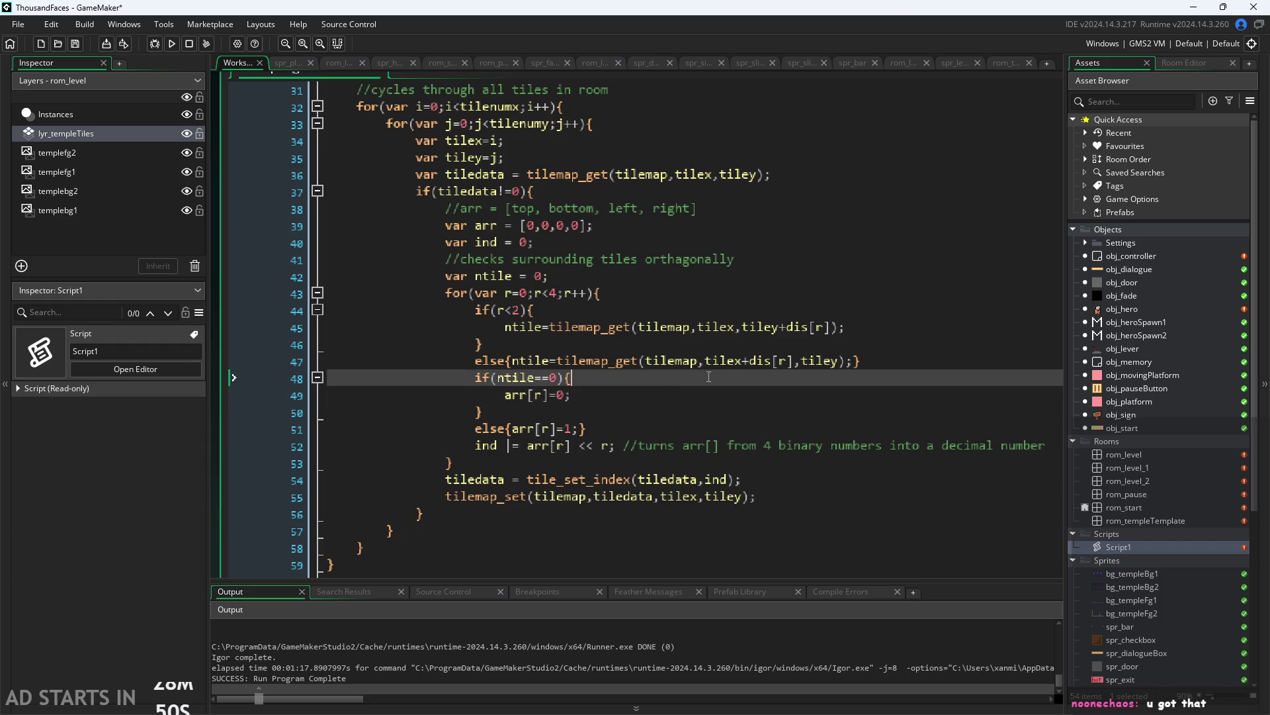
pyautogui.click(557, 377)
pyautogui.click(598, 410)
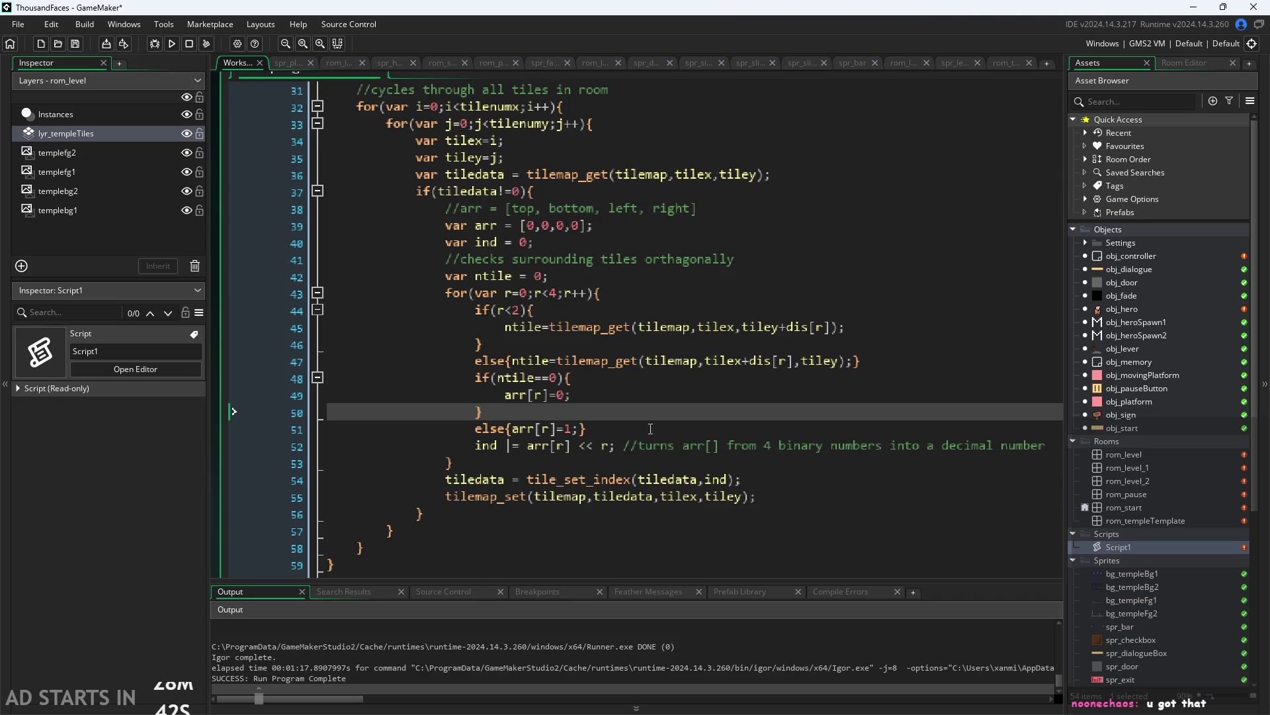
pyautogui.click(474, 383)
pyautogui.write('else')
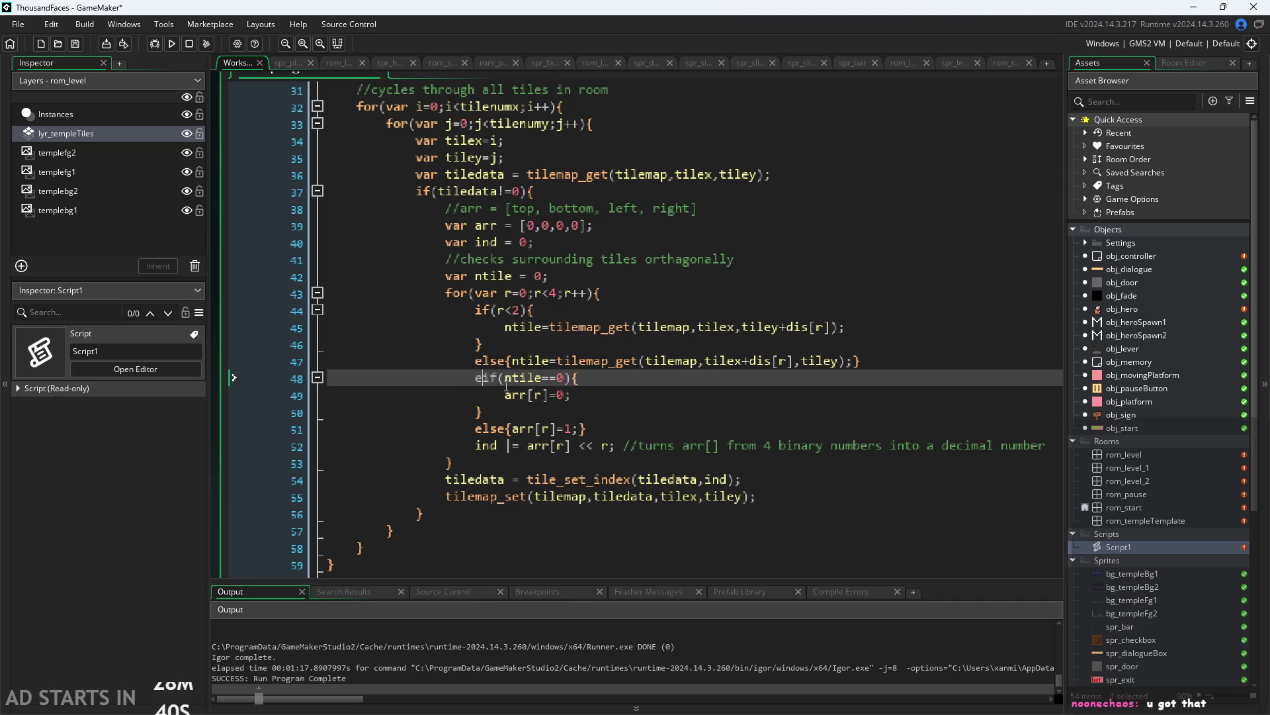
# Start an extra if condition on a new line, then delete the half-typed tilemap_get_x call
pyautogui.click(913, 360)
pyautogui.press('Return')
pyautogui.write('if(')
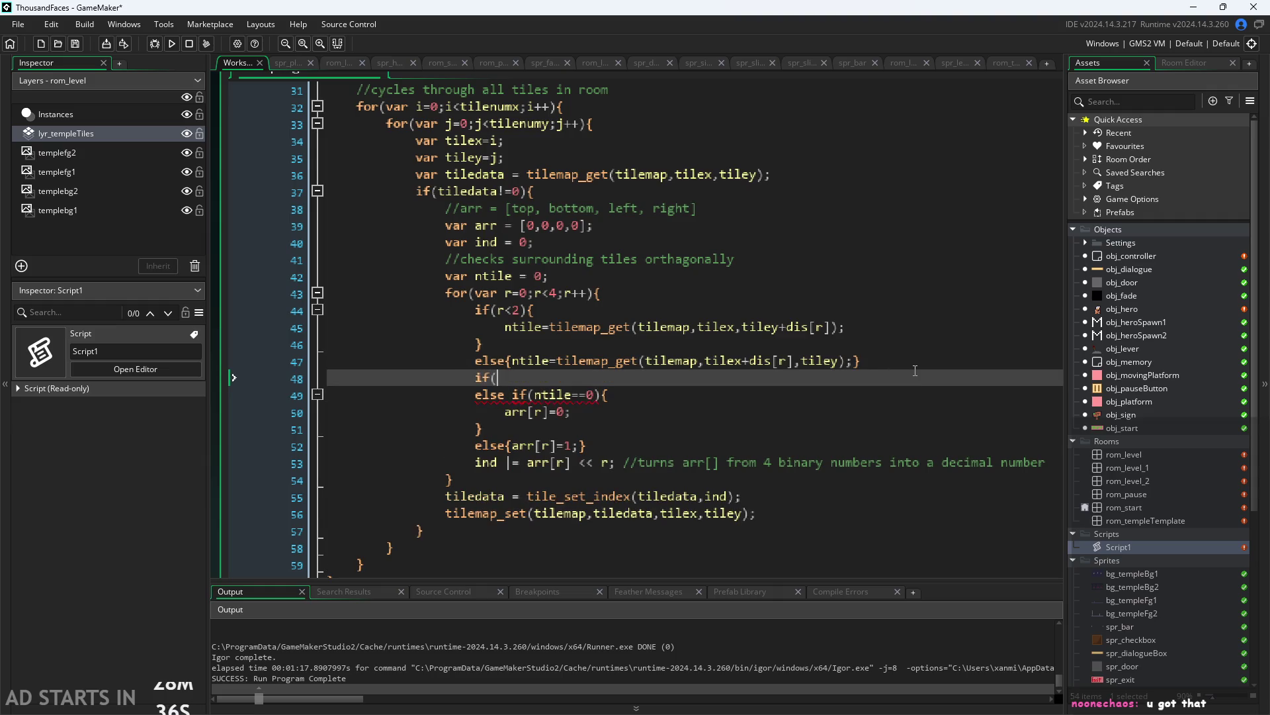
pyautogui.write('n')
pyautogui.press('Left')
pyautogui.press('Left')
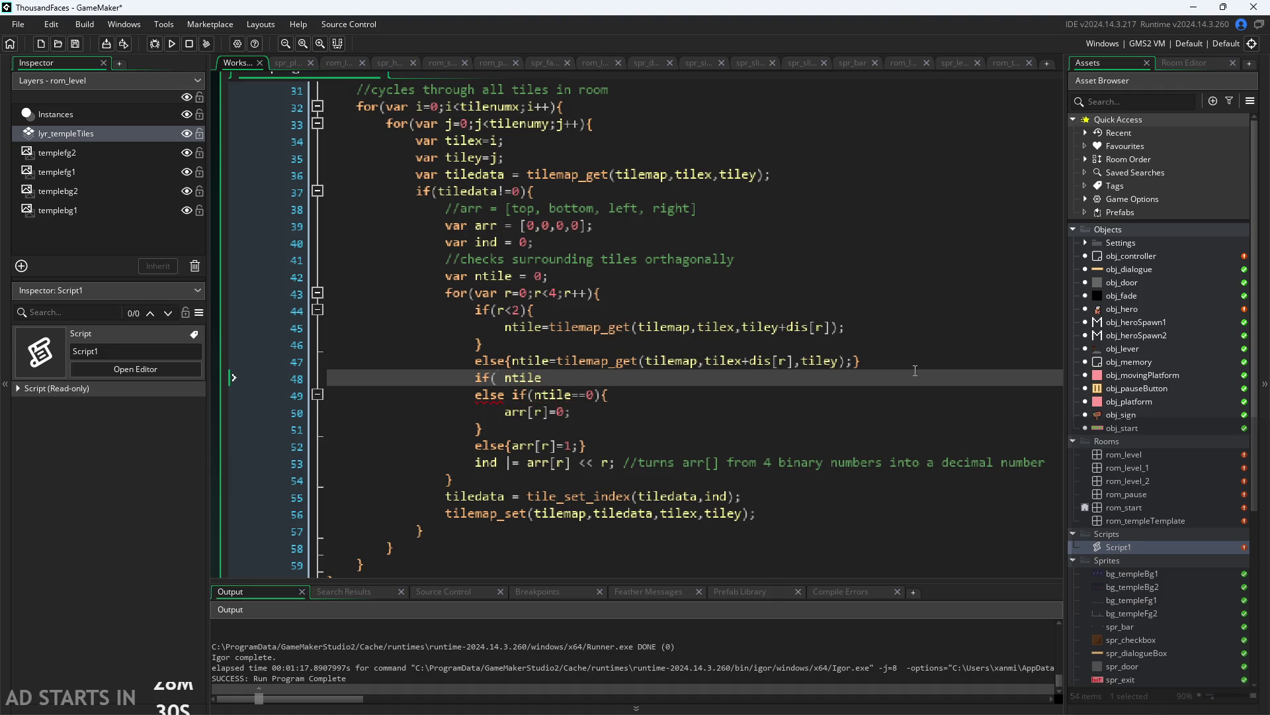
pyautogui.write('tilemap')
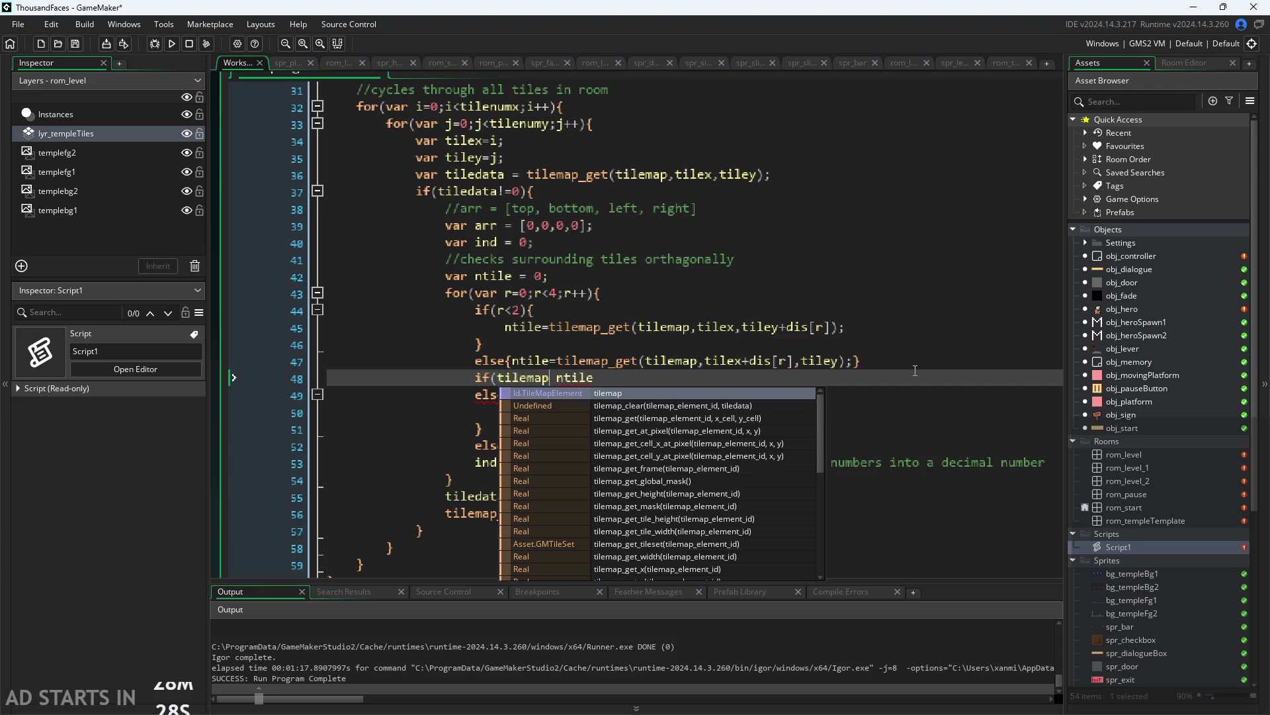
pyautogui.write('_get')
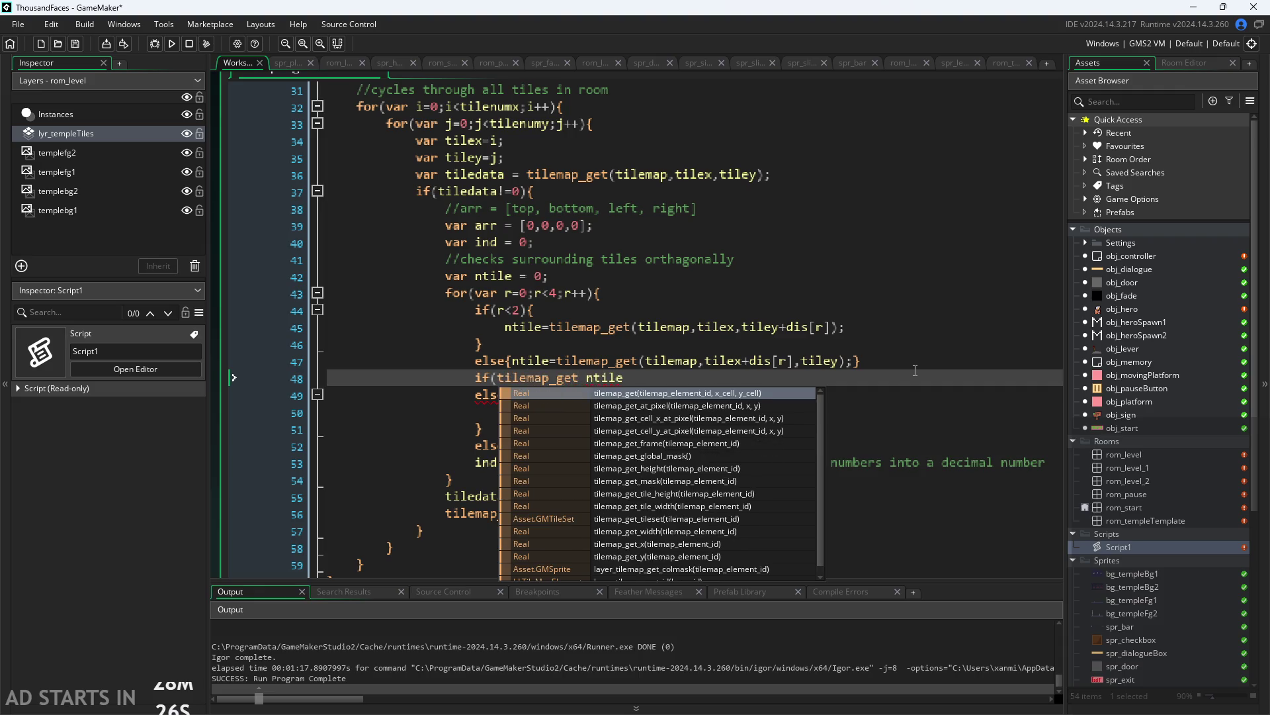
pyautogui.write('_x')
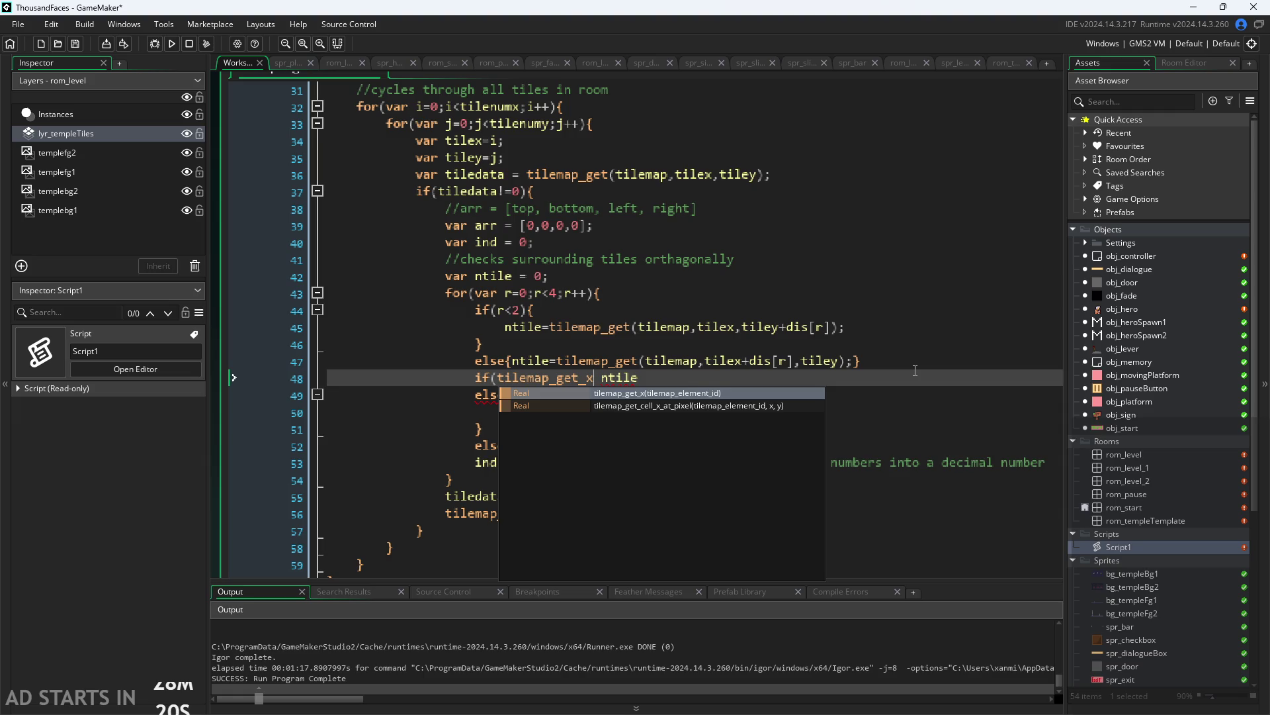
pyautogui.press('BackSpace')
pyautogui.press('BackSpace')
pyautogui.press('BackSpace')
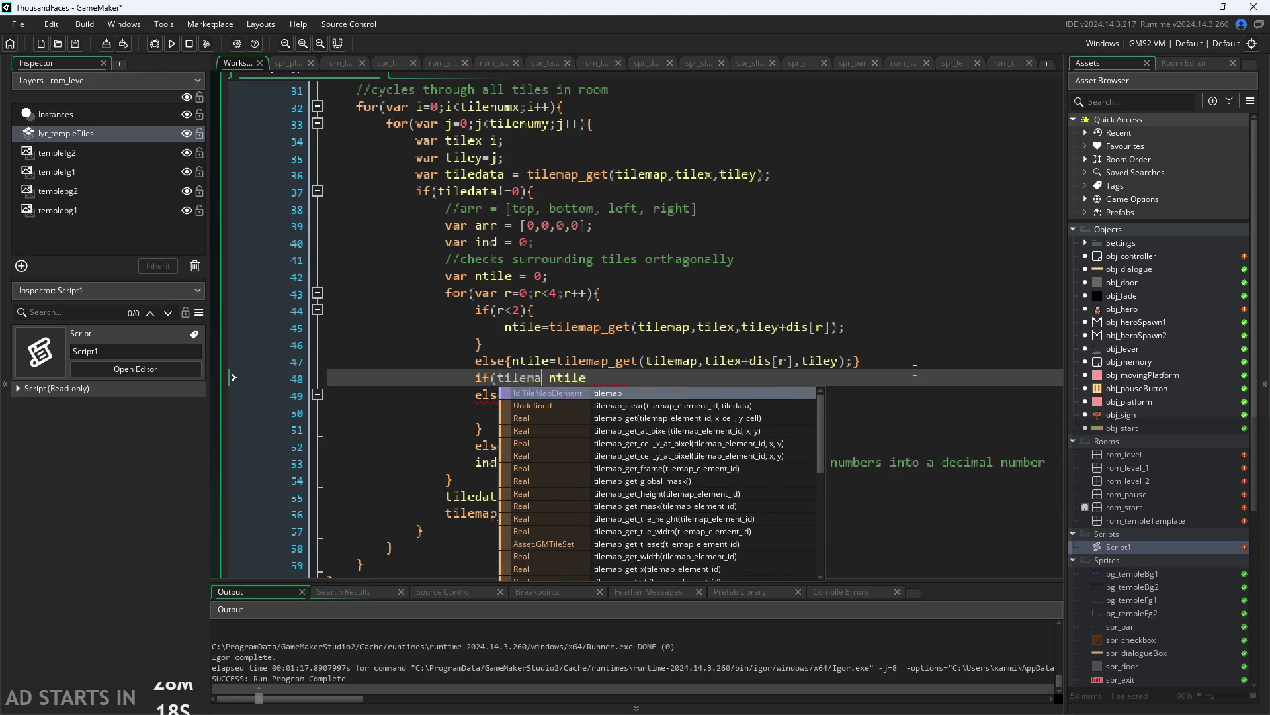
pyautogui.press('BackSpace')
pyautogui.press('BackSpace')
pyautogui.press('BackSpace')
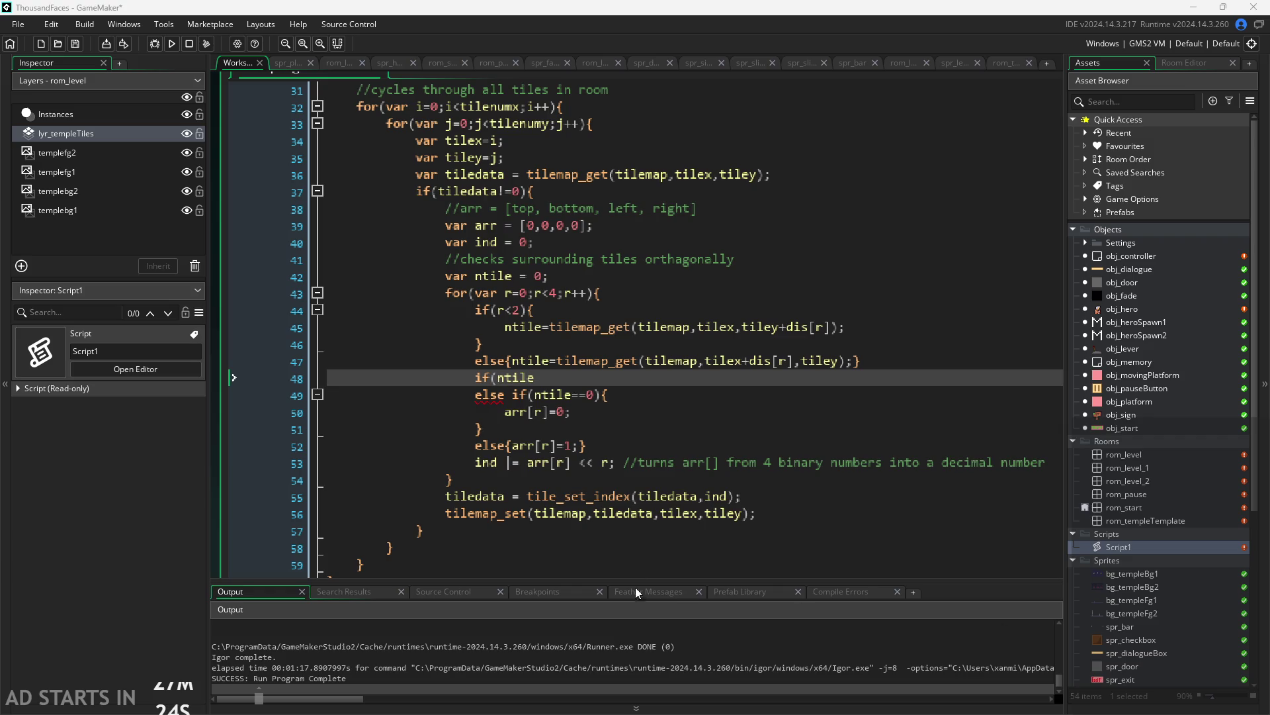
# Delete 'else' before if(ntile==0) and remove the blank line above it
pyautogui.click(516, 421)
pyautogui.moveTo(511, 395); pyautogui.dragTo(292, 371)
pyautogui.press('BackSpace')
pyautogui.press('BackSpace')
pyautogui.press('BackSpace')
pyautogui.press('Down')
pyautogui.press('Down')
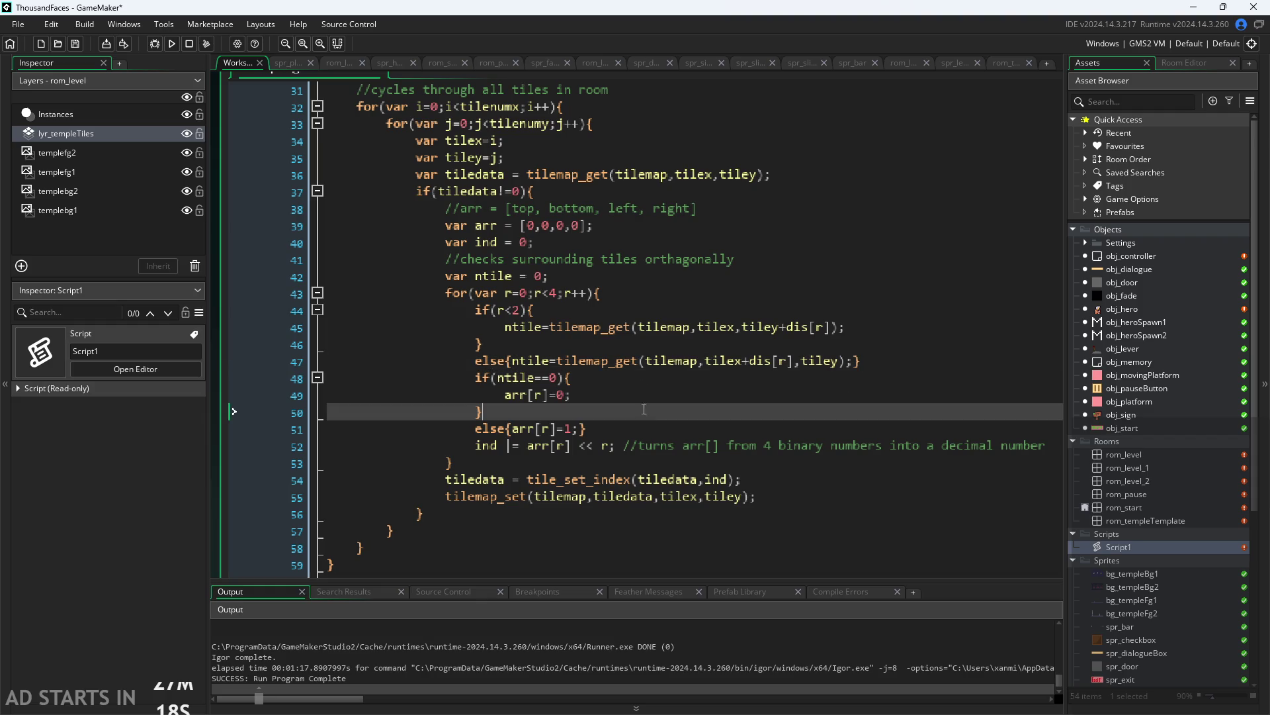
pyautogui.press('Up')
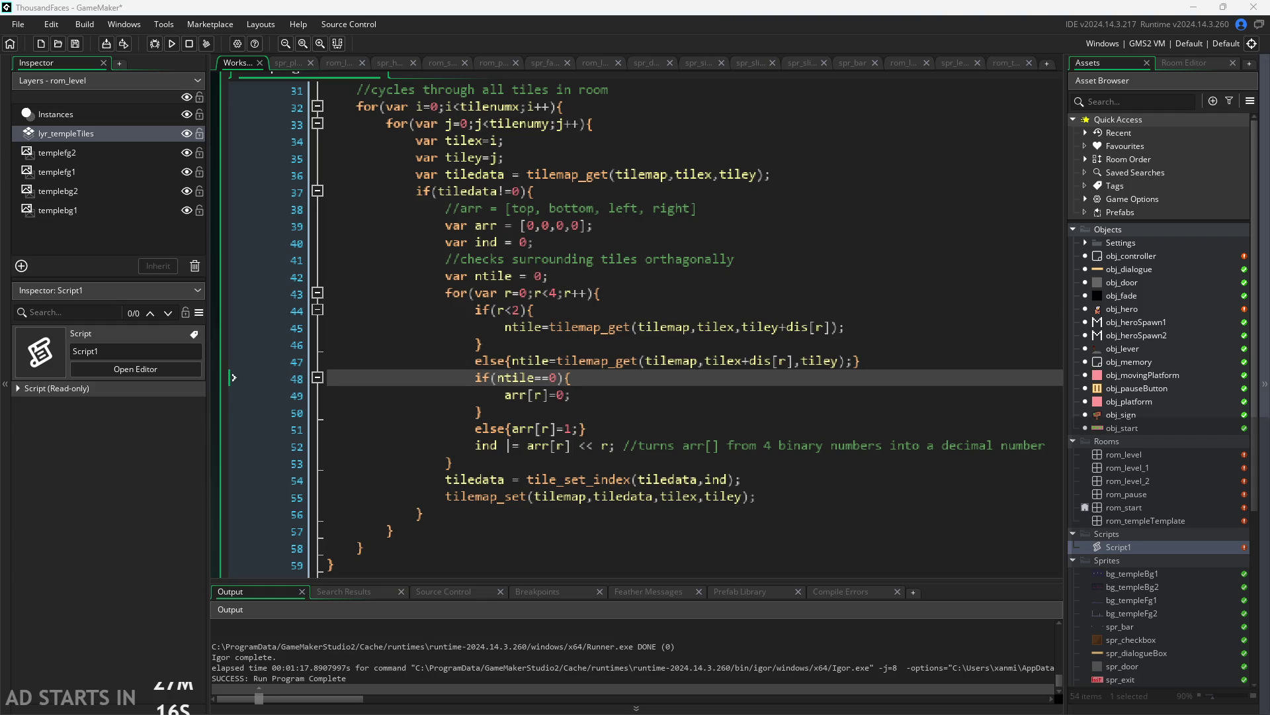
# Review the neighbour-lookup lines, then insert a blank line below line 47
pyautogui.press('Up')
pyautogui.press('Up')
pyautogui.press('Up')
pyautogui.press('Down')
pyautogui.press('Down')
pyautogui.press('Down')
pyautogui.press('Up')
pyautogui.press('Up')
pyautogui.press('Up')
pyautogui.press('Down')
pyautogui.press('Down')
pyautogui.press('Up')
pyautogui.press('Up')
pyautogui.press('Up')
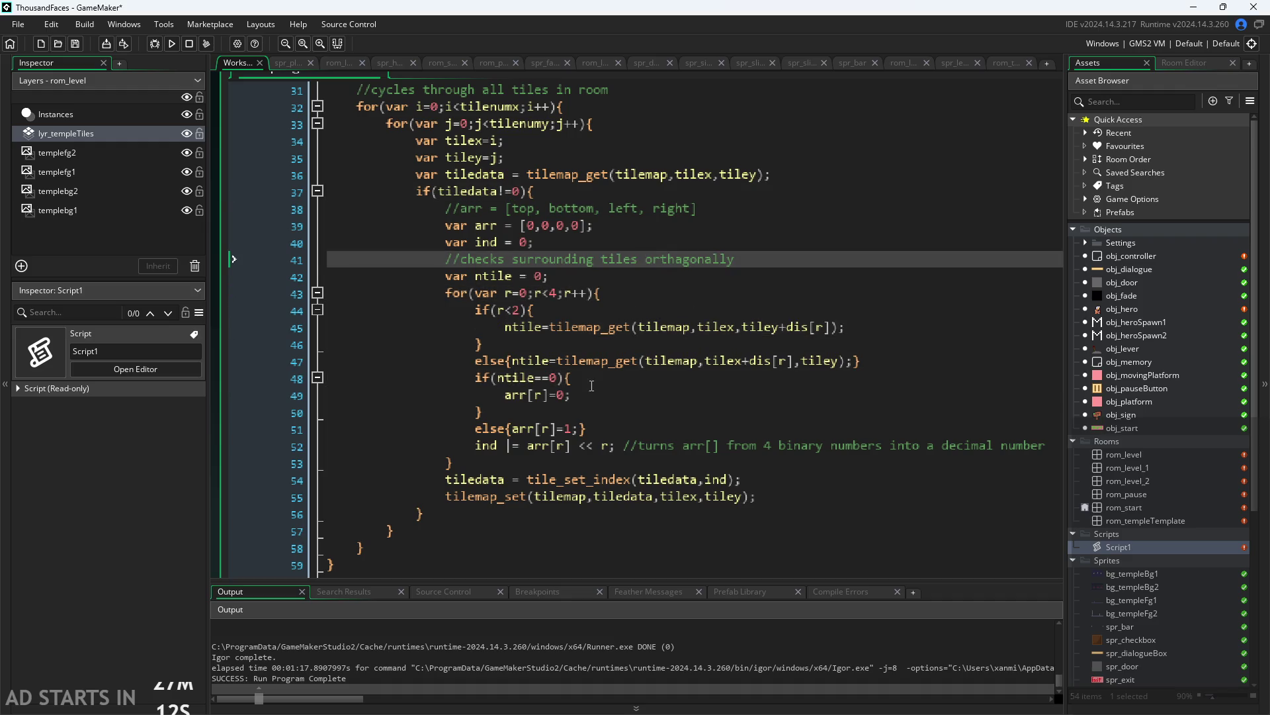
pyautogui.rightClick(692, 452)
pyautogui.click(529, 395)
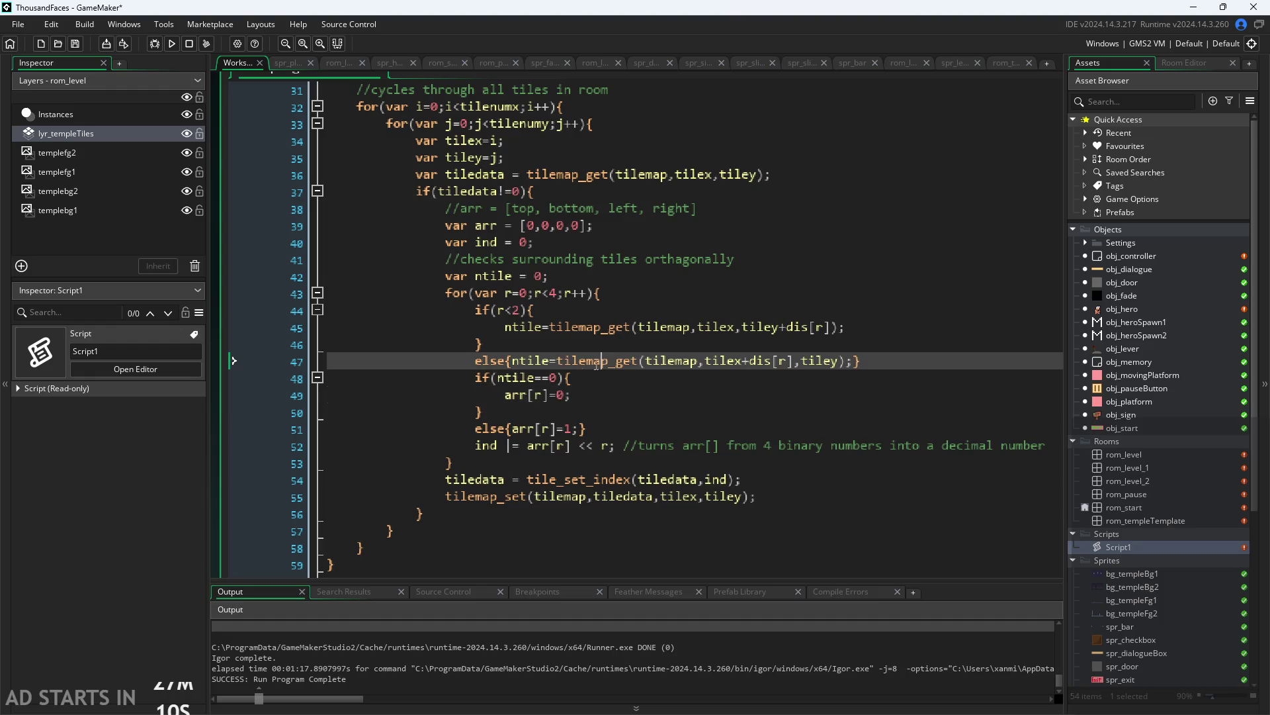
pyautogui.press('Up')
pyautogui.press('Up')
pyautogui.press('Down')
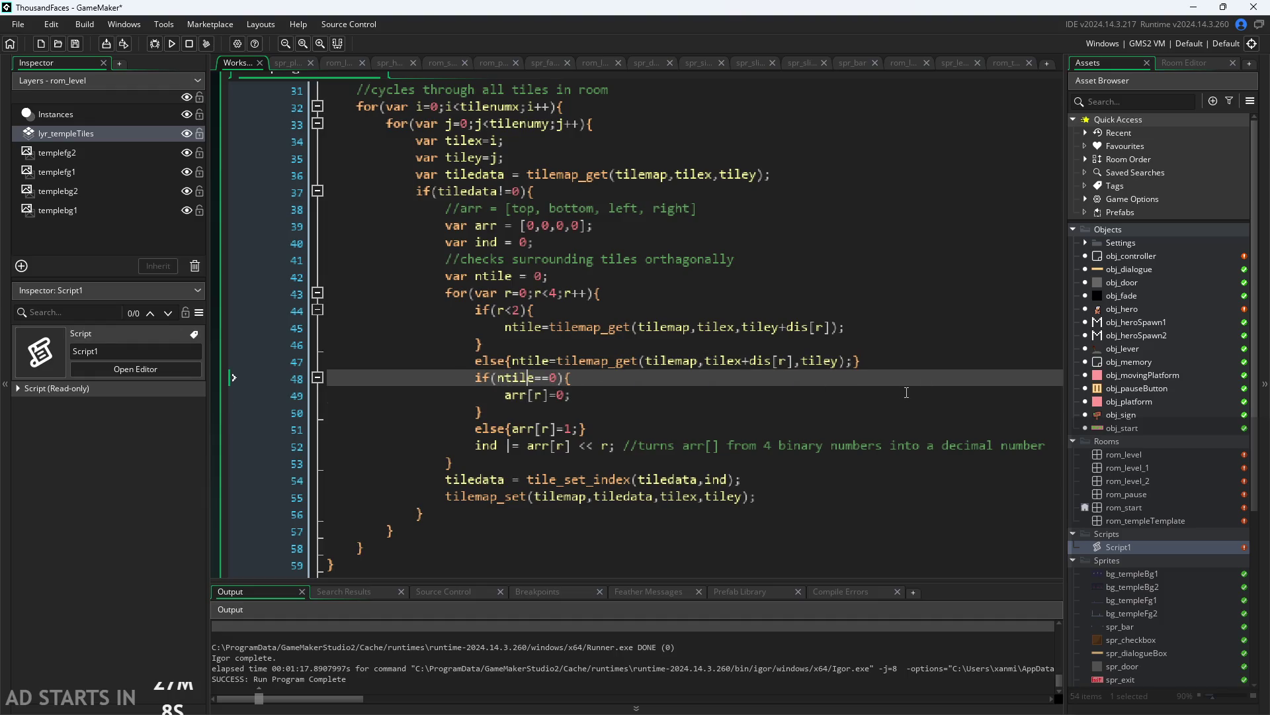
pyautogui.click(896, 353)
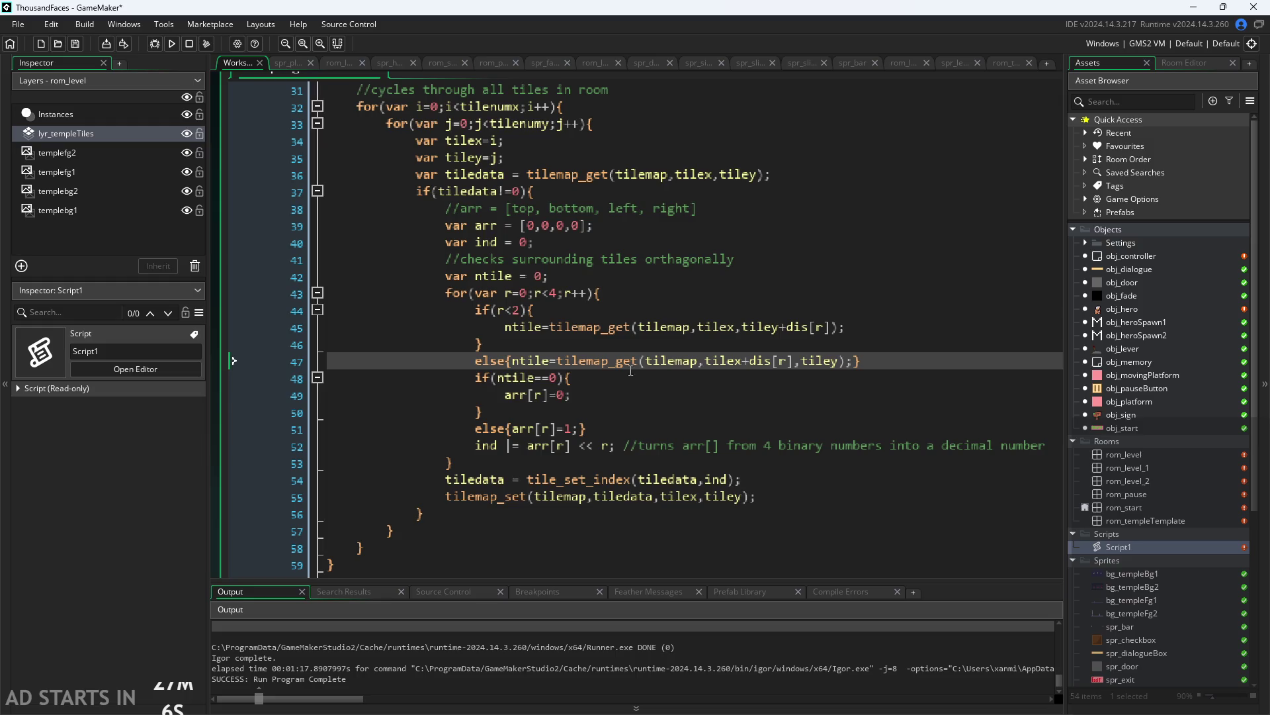
pyautogui.click(909, 378)
pyautogui.press('Down')
pyautogui.press('Down')
pyautogui.press('Down')
pyautogui.press('Up')
pyautogui.press('Up')
pyautogui.press('Up')
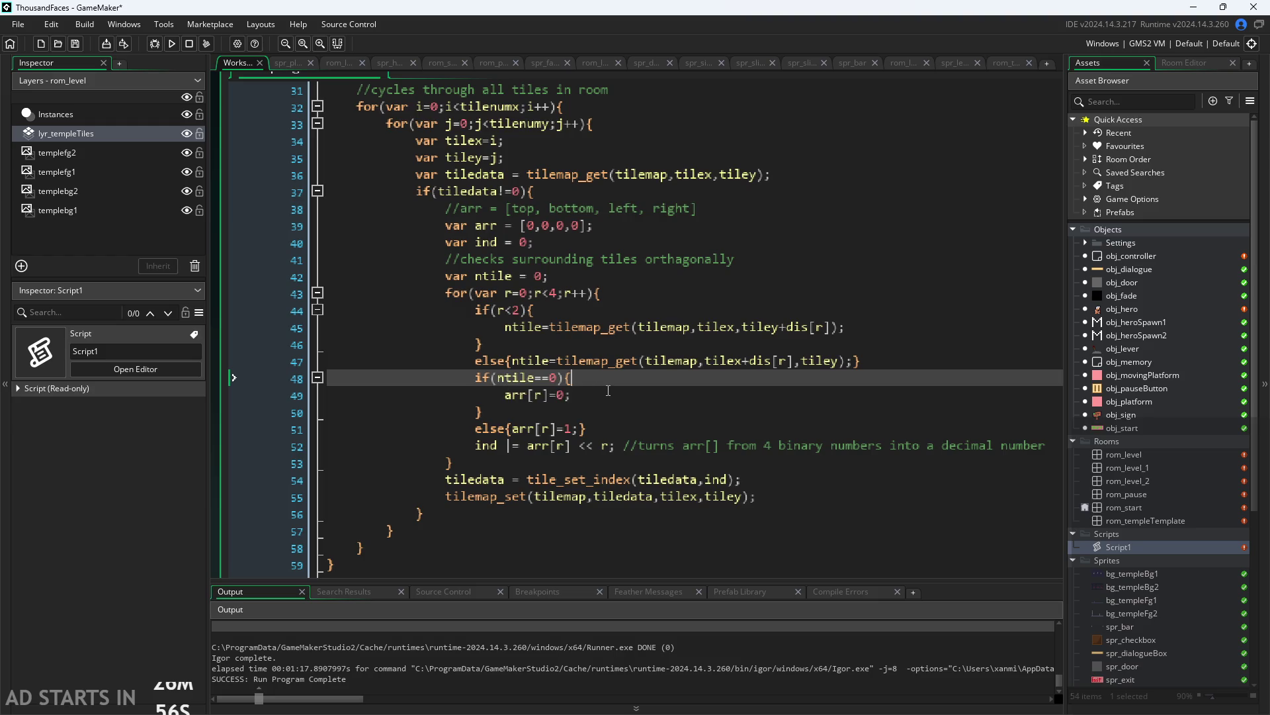
pyautogui.click(476, 378)
pyautogui.click(872, 362)
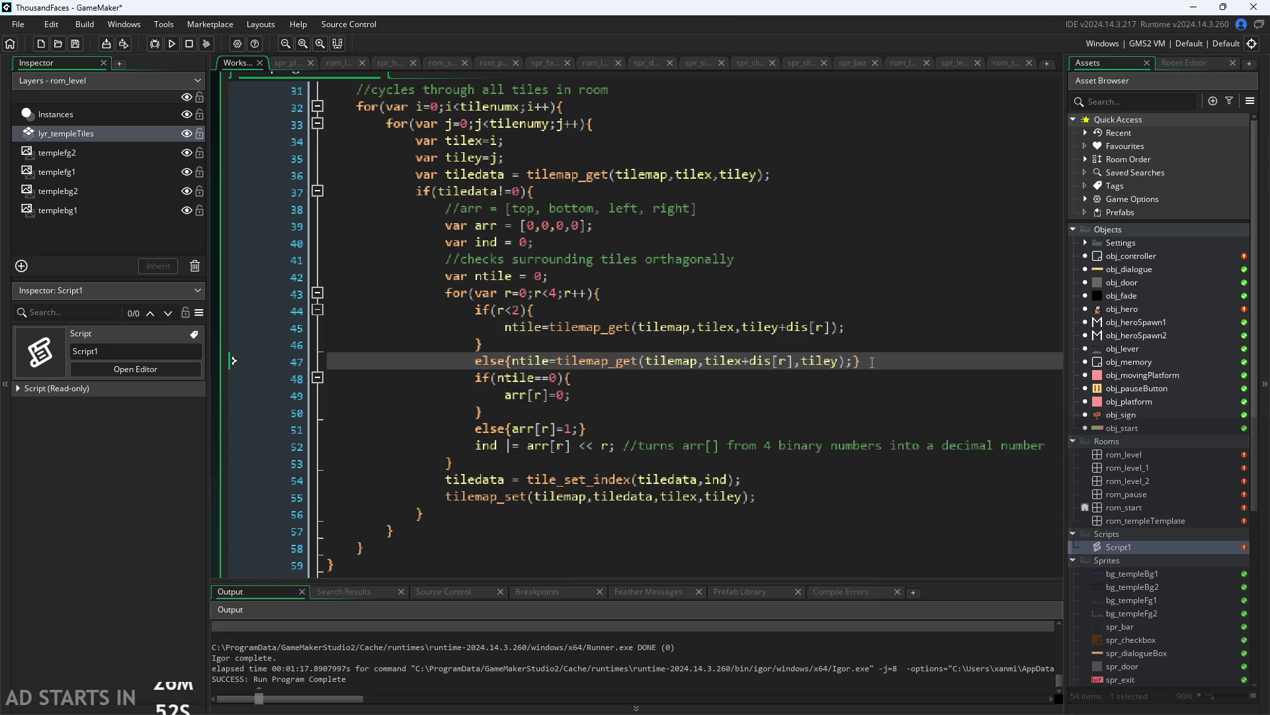
pyautogui.press('Return')
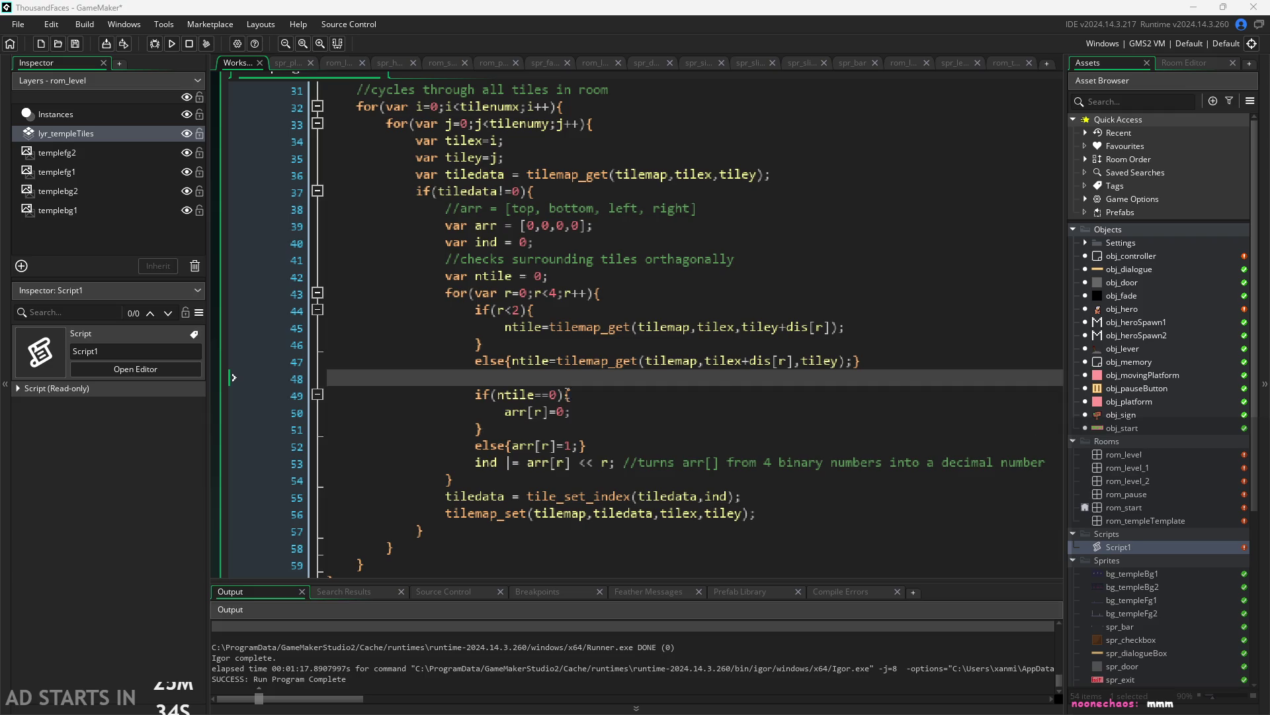
# Review the tilemap variable and displacement array setup lines at the top of Script1
pyautogui.click(568, 361)
pyautogui.scroll(1, 556, 218)
pyautogui.click(502, 199)
pyautogui.scroll(2, 502, 200)
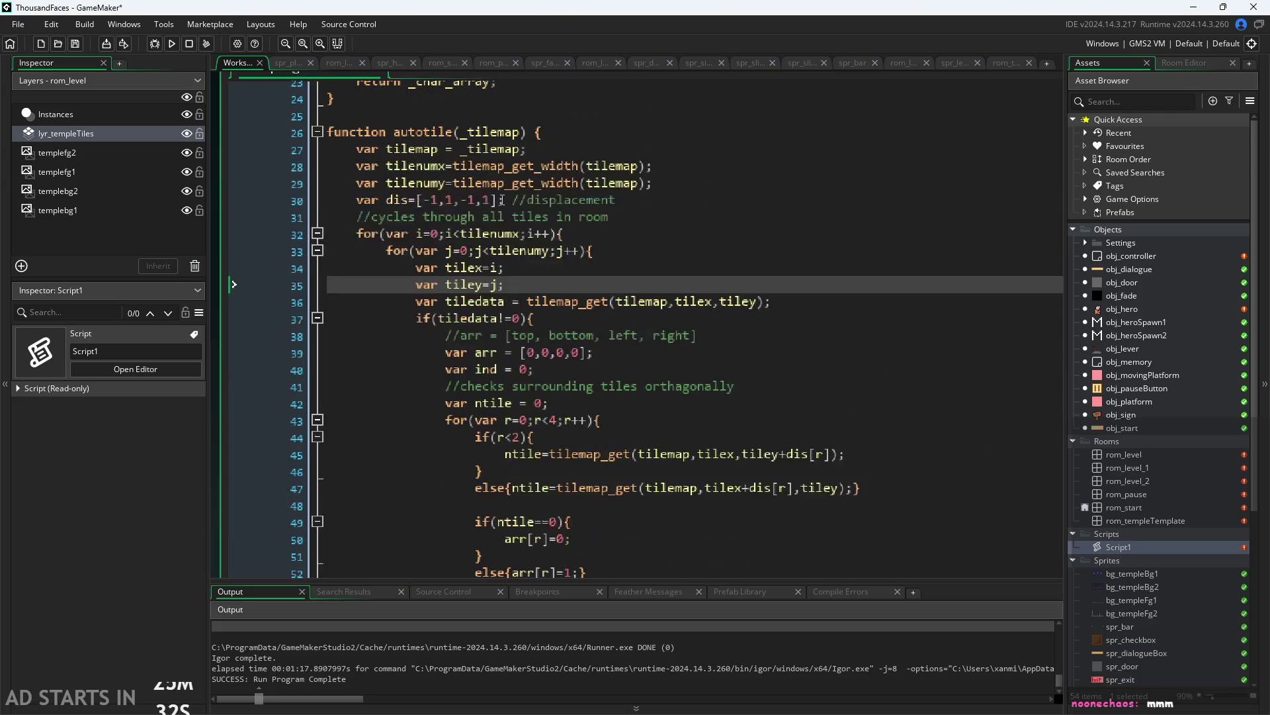
pyautogui.click(595, 150)
pyautogui.click(611, 166)
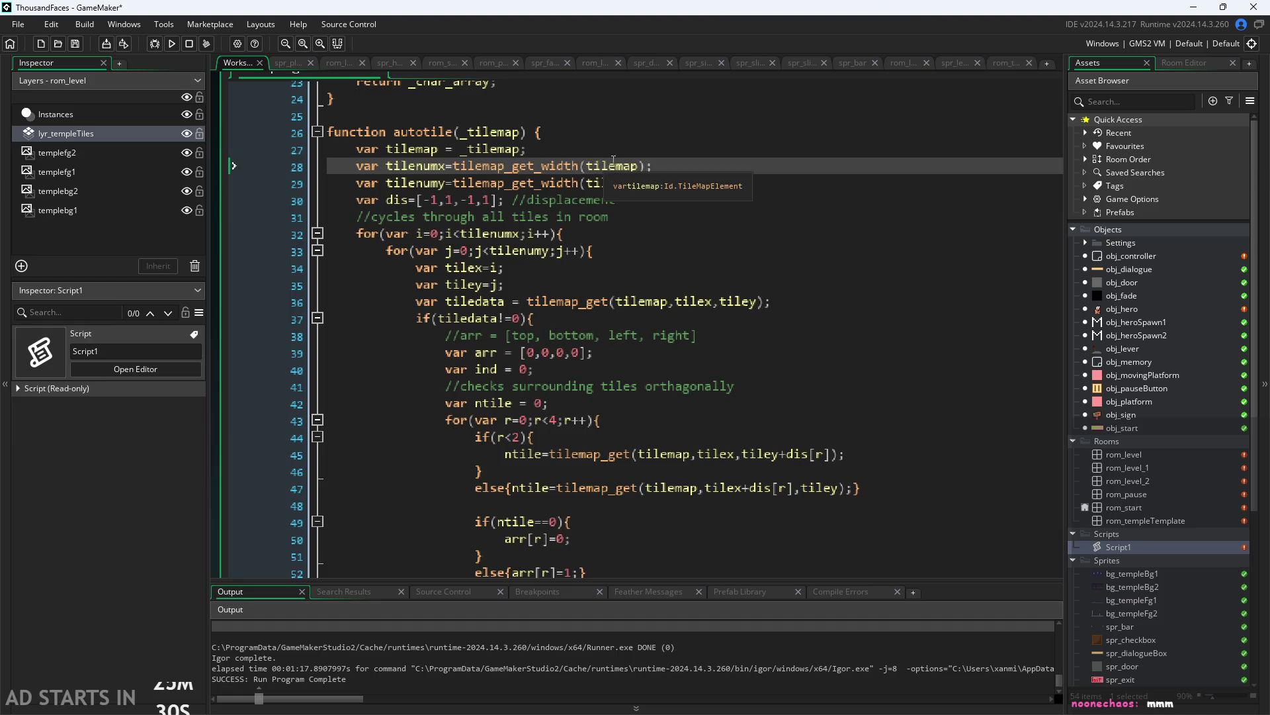
pyautogui.click(655, 217)
pyautogui.click(662, 200)
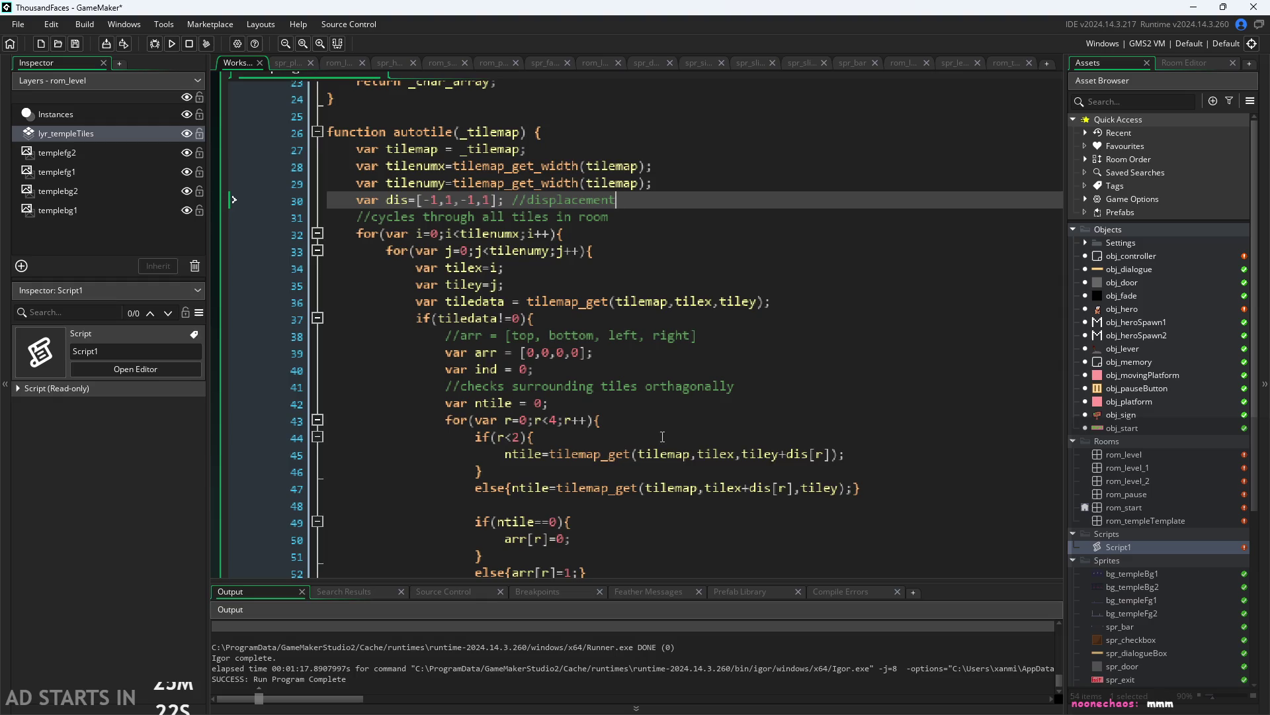
# Start a bounds check if(tilex<0||tilex> on the empty line 48
pyautogui.click(592, 488)
pyautogui.click(754, 503)
pyautogui.scroll(-1, 755, 496)
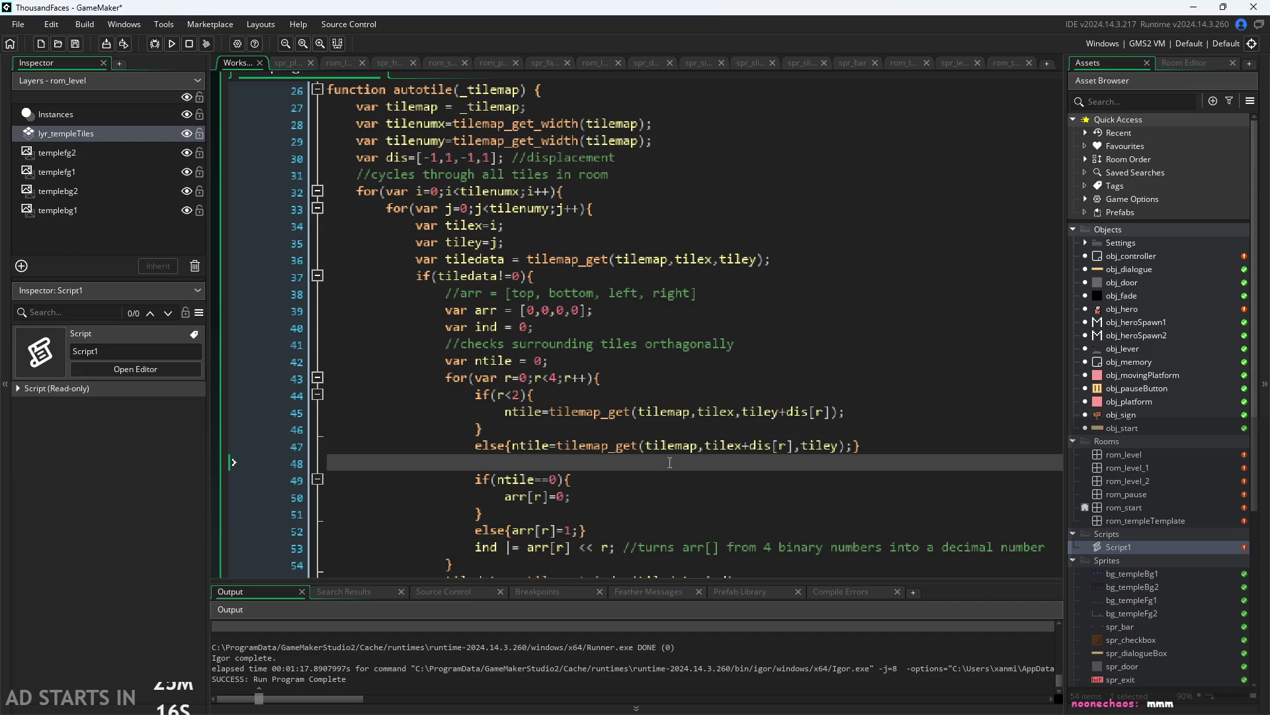
pyautogui.write('if(')
pyautogui.write('tilex')
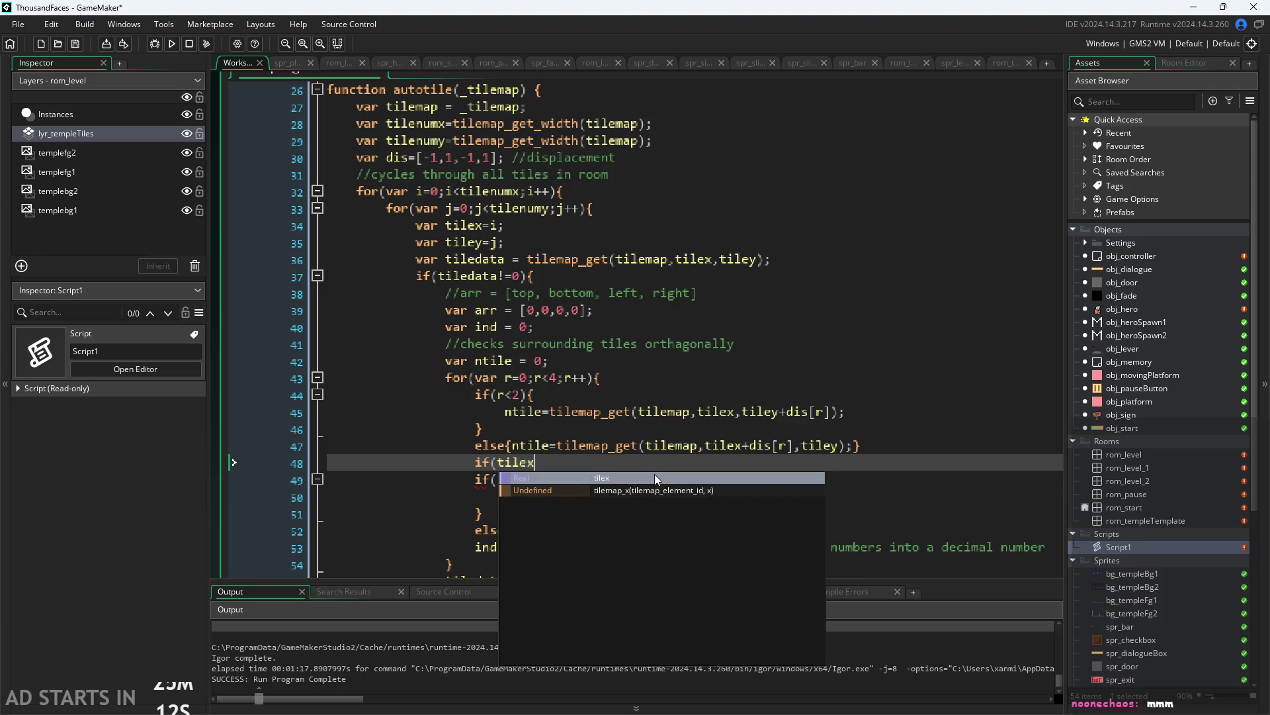
pyautogui.write('<0')
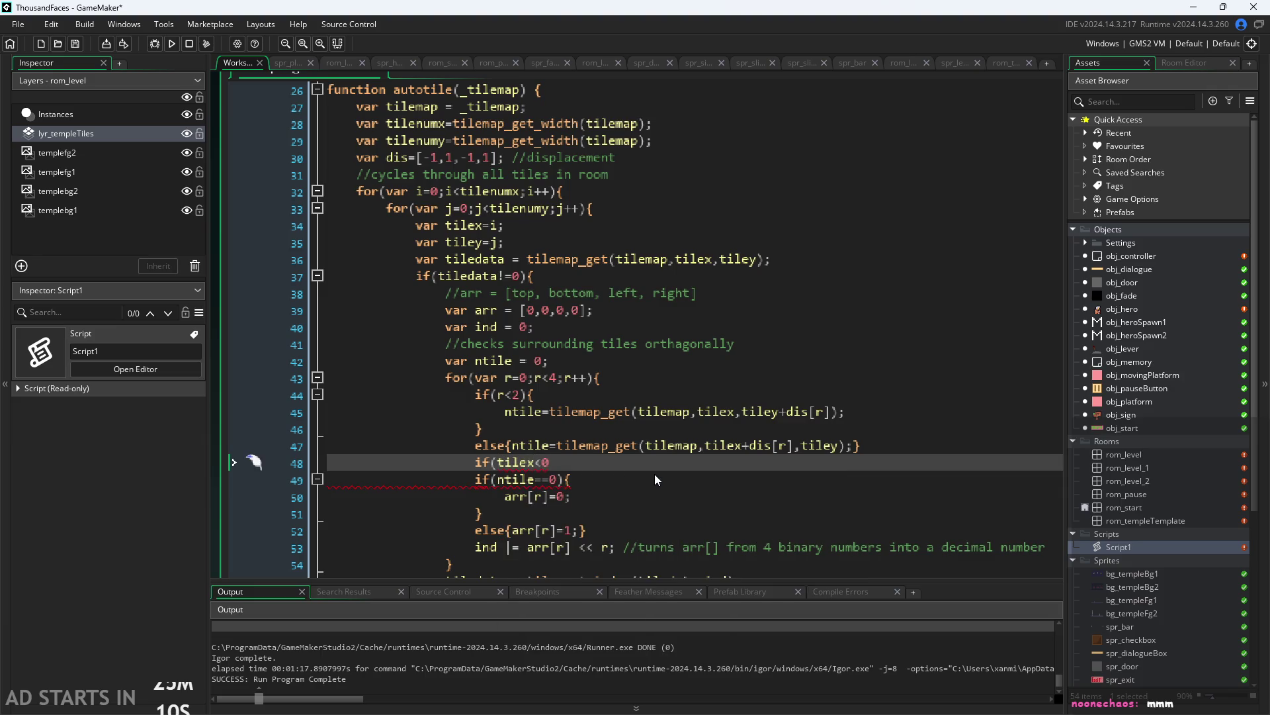
pyautogui.write('||tilex>')
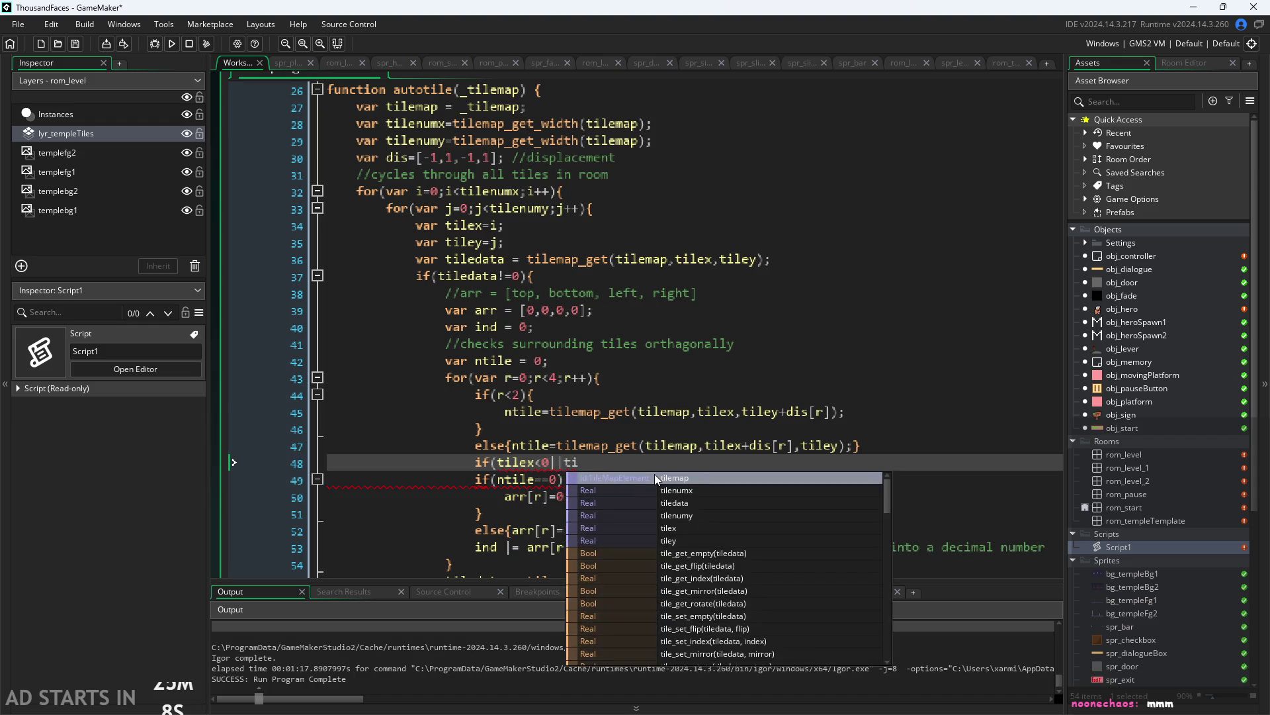
pyautogui.press('Escape')
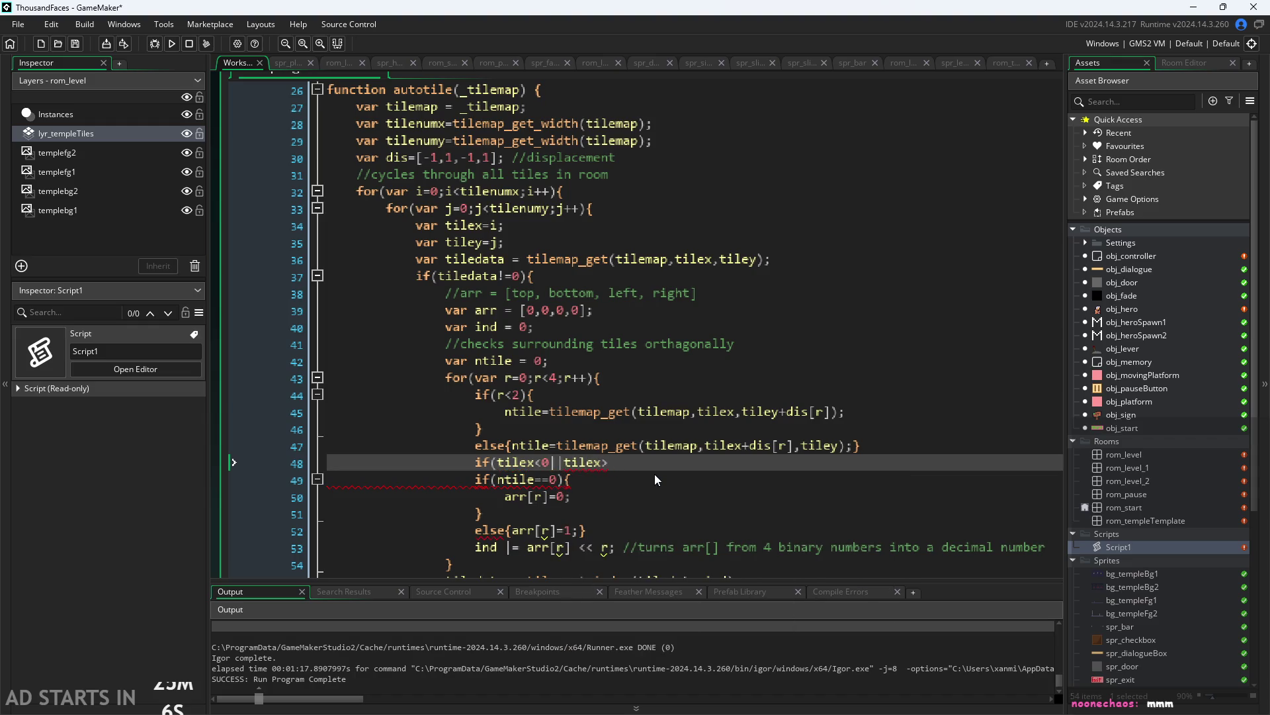
# Change width to height in the tilenumy line, delete the unfinished bounds check, and save Script1
pyautogui.moveTo(575, 139)
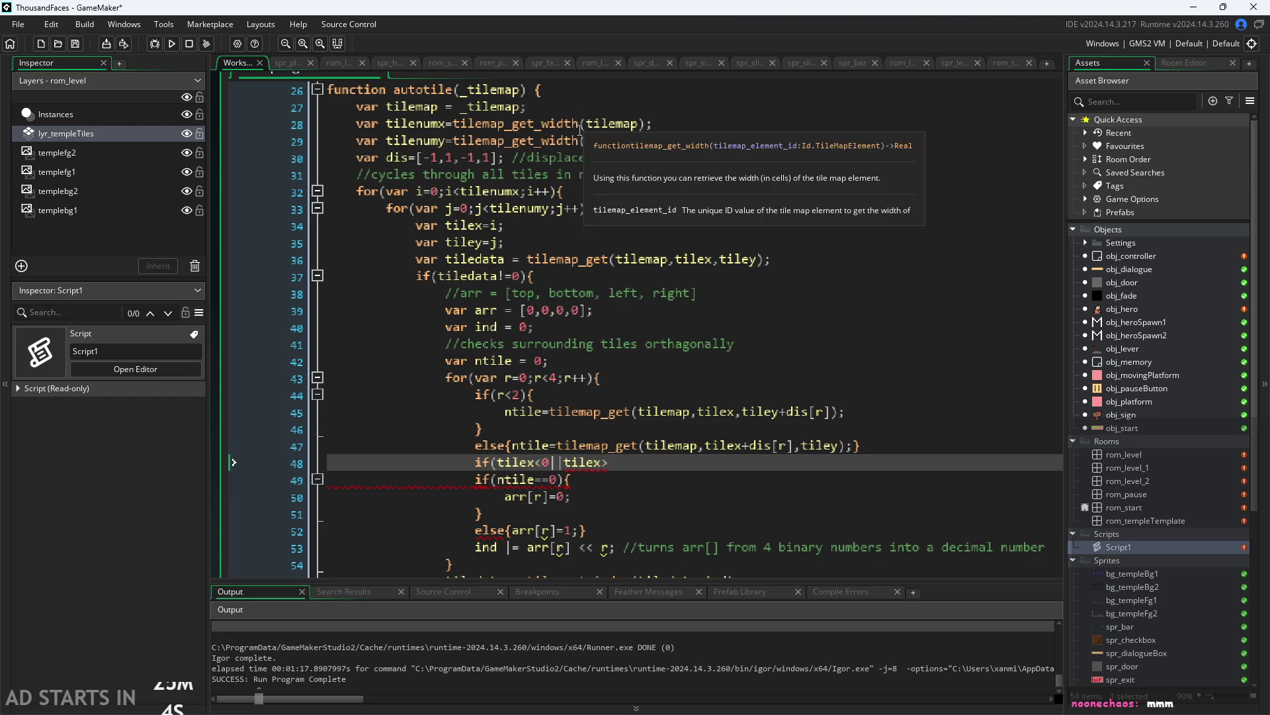
pyautogui.moveTo(577, 139); pyautogui.dragTo(544, 140)
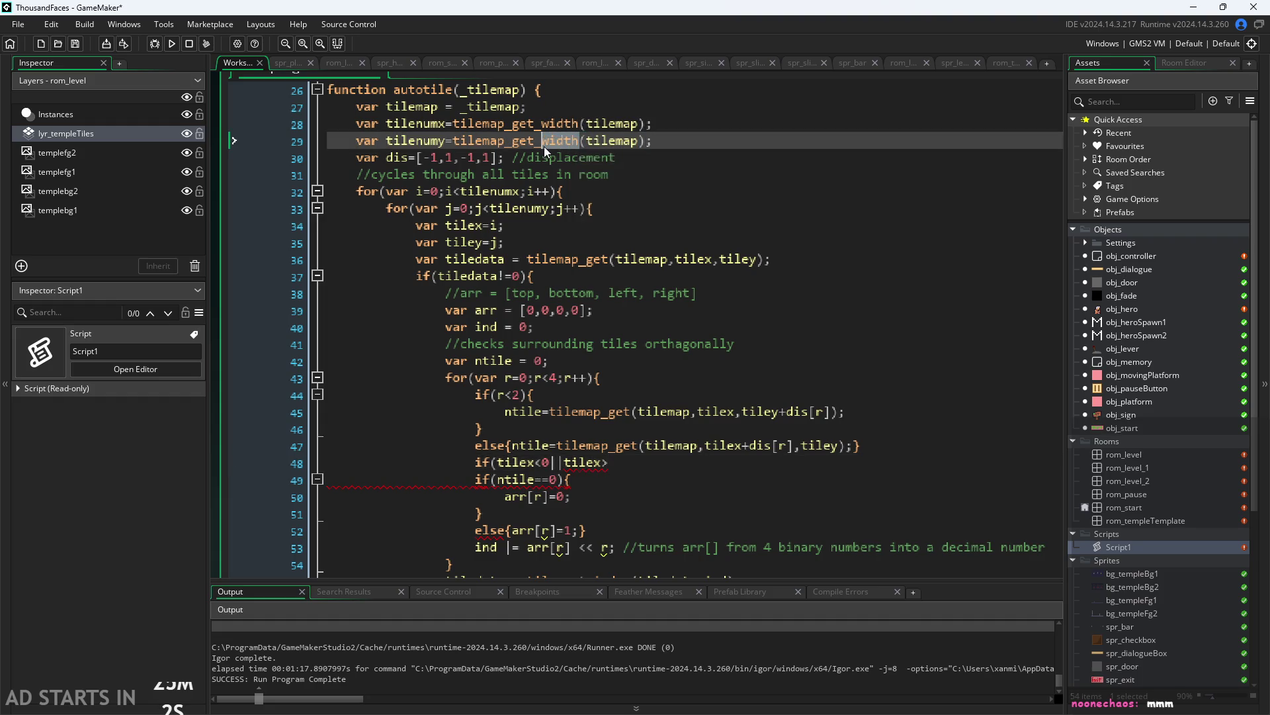
pyautogui.write('height')
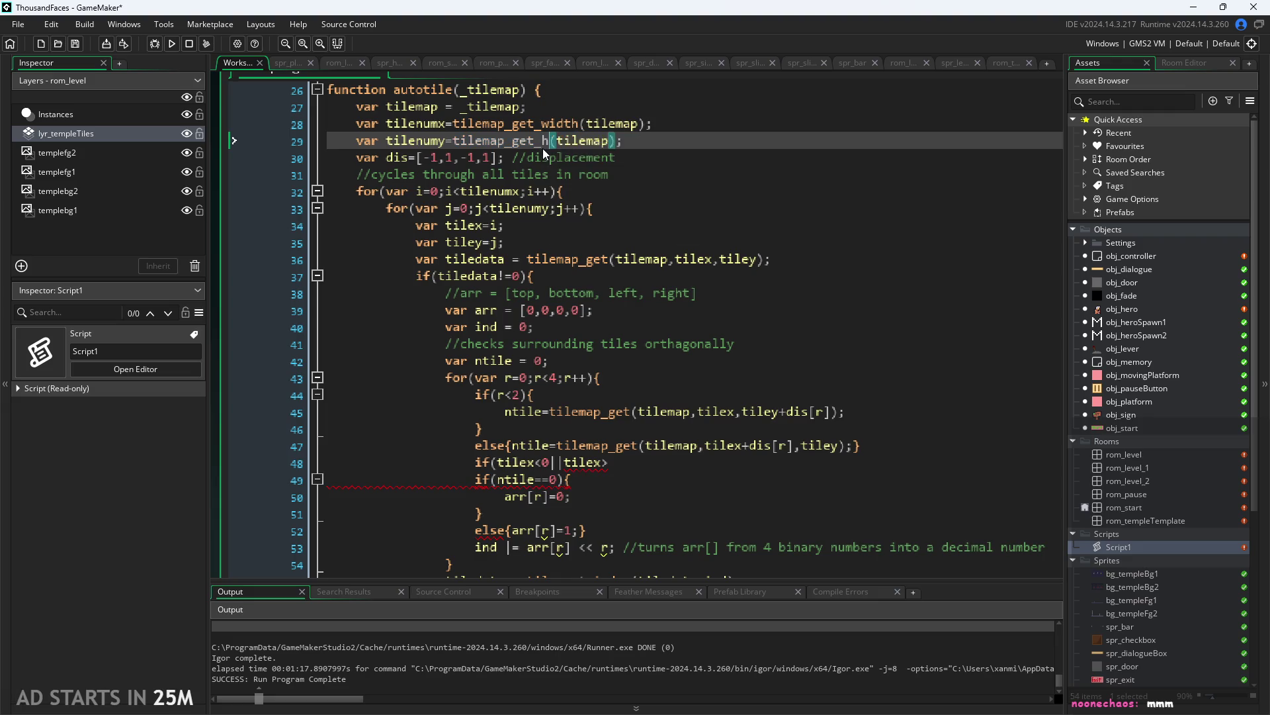
pyautogui.moveTo(609, 462); pyautogui.dragTo(279, 457)
pyautogui.press('BackSpace')
pyautogui.press('BackSpace')
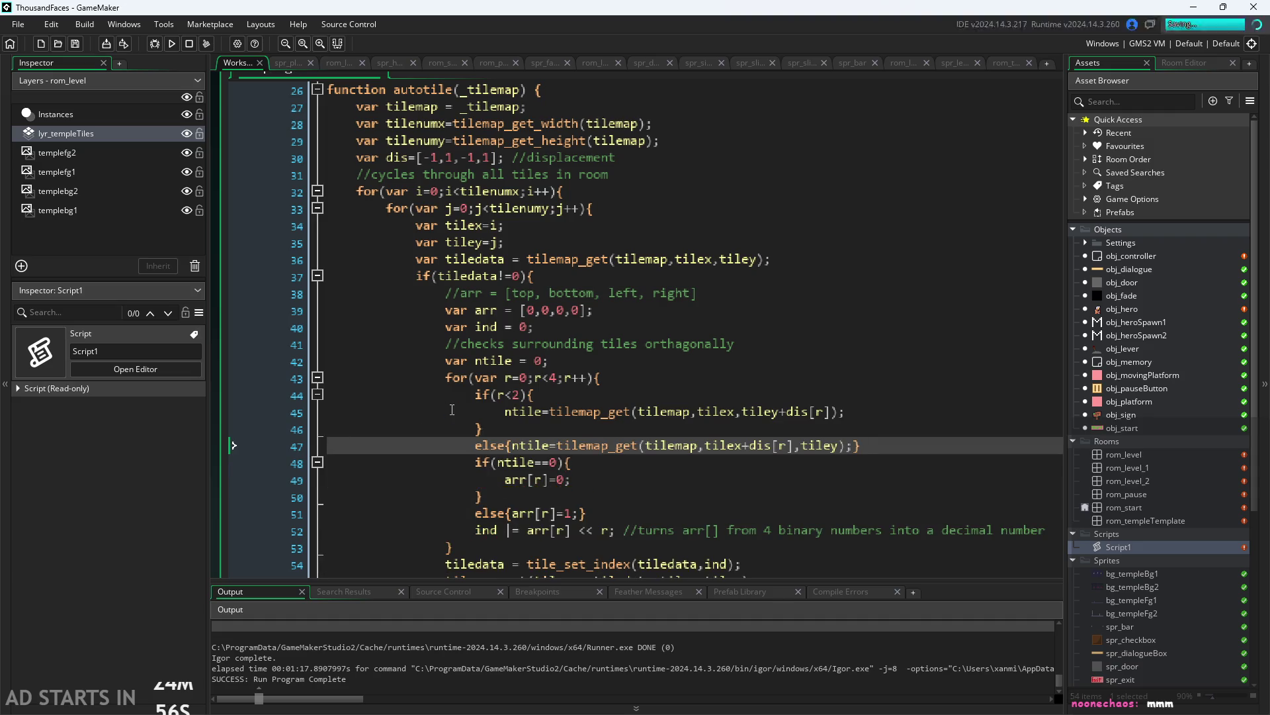
pyautogui.hotkey('ctrl', 's')
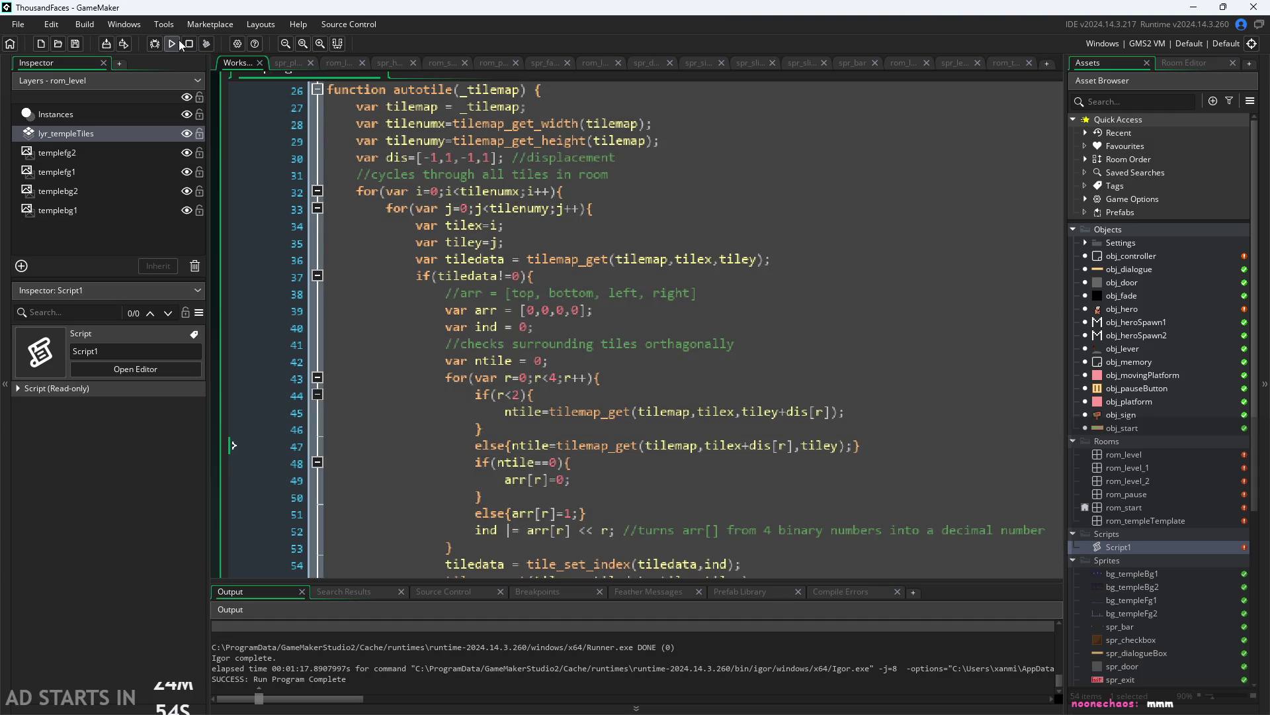
pyautogui.click(521, 259)
pyautogui.click(173, 42)
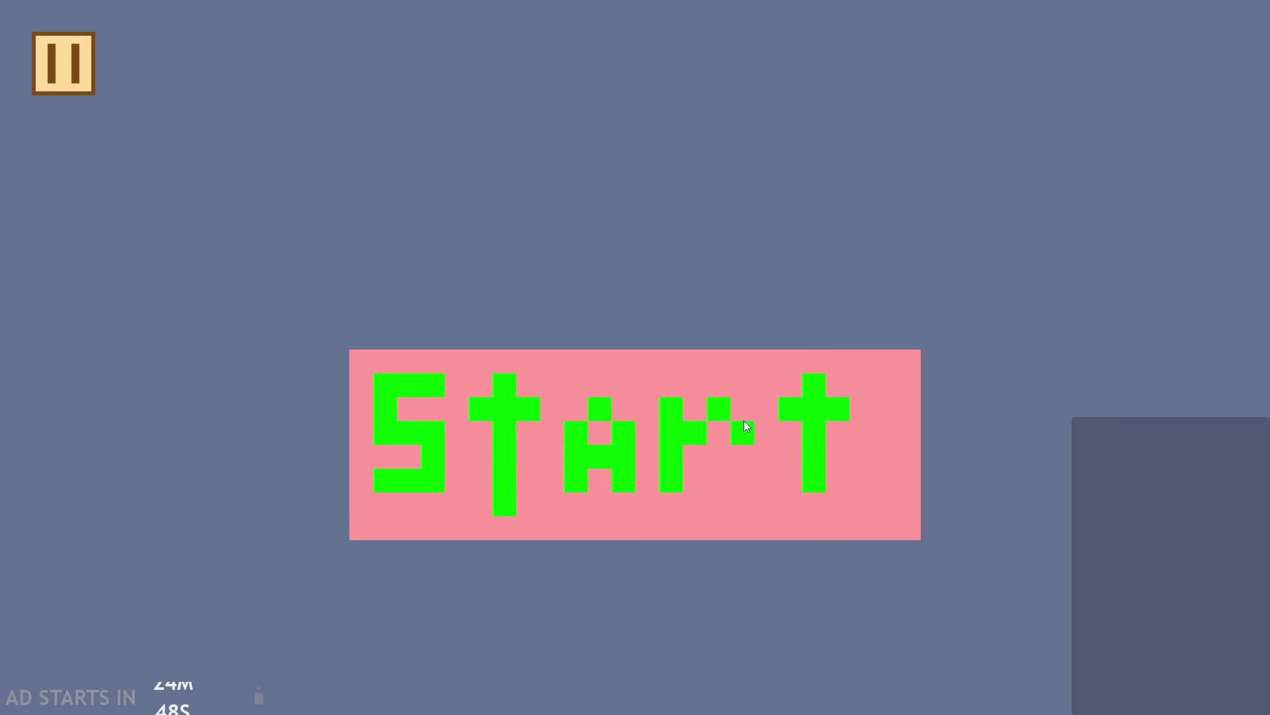
pyautogui.click(744, 421)
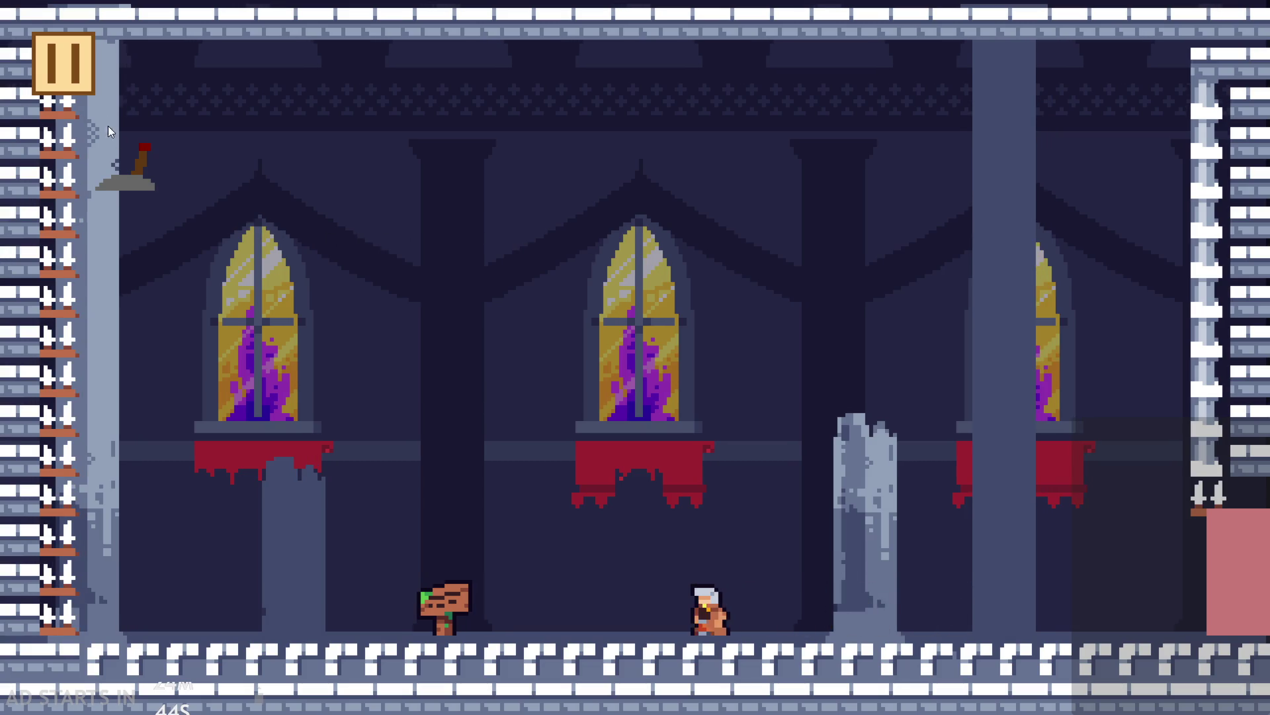
pyautogui.click(74, 65)
pyautogui.click(1059, 635)
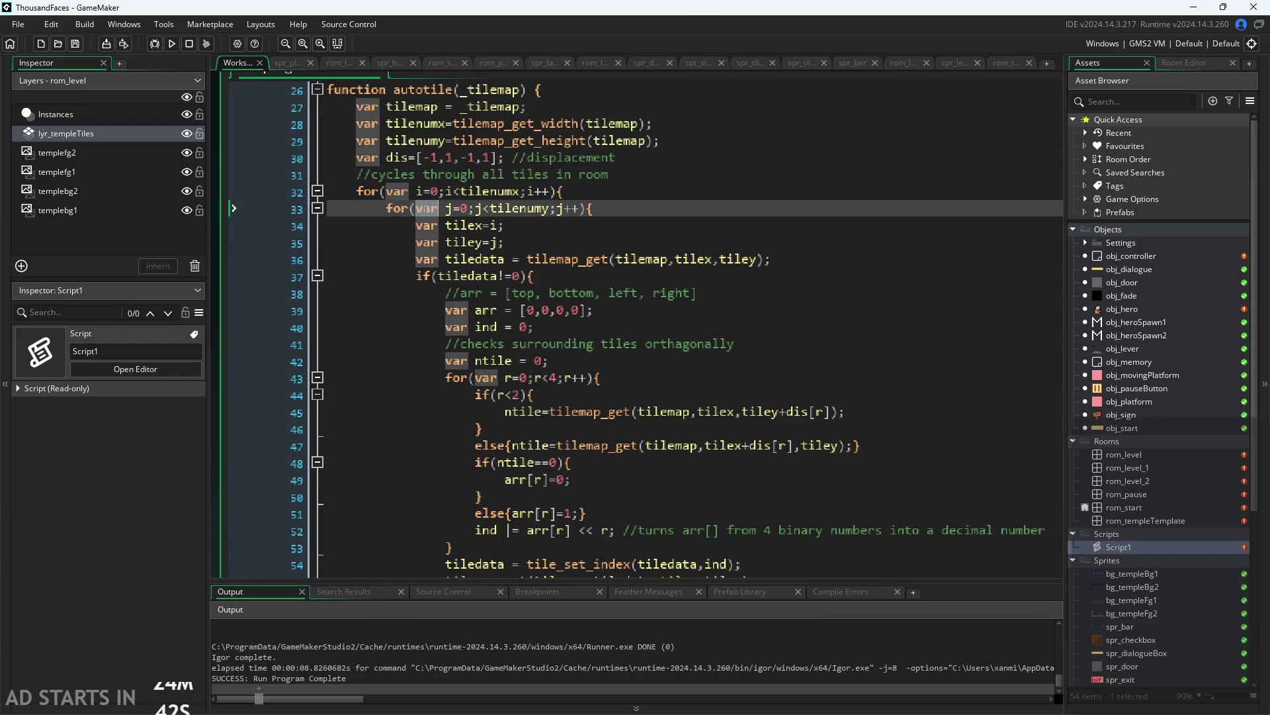
pyautogui.click(171, 44)
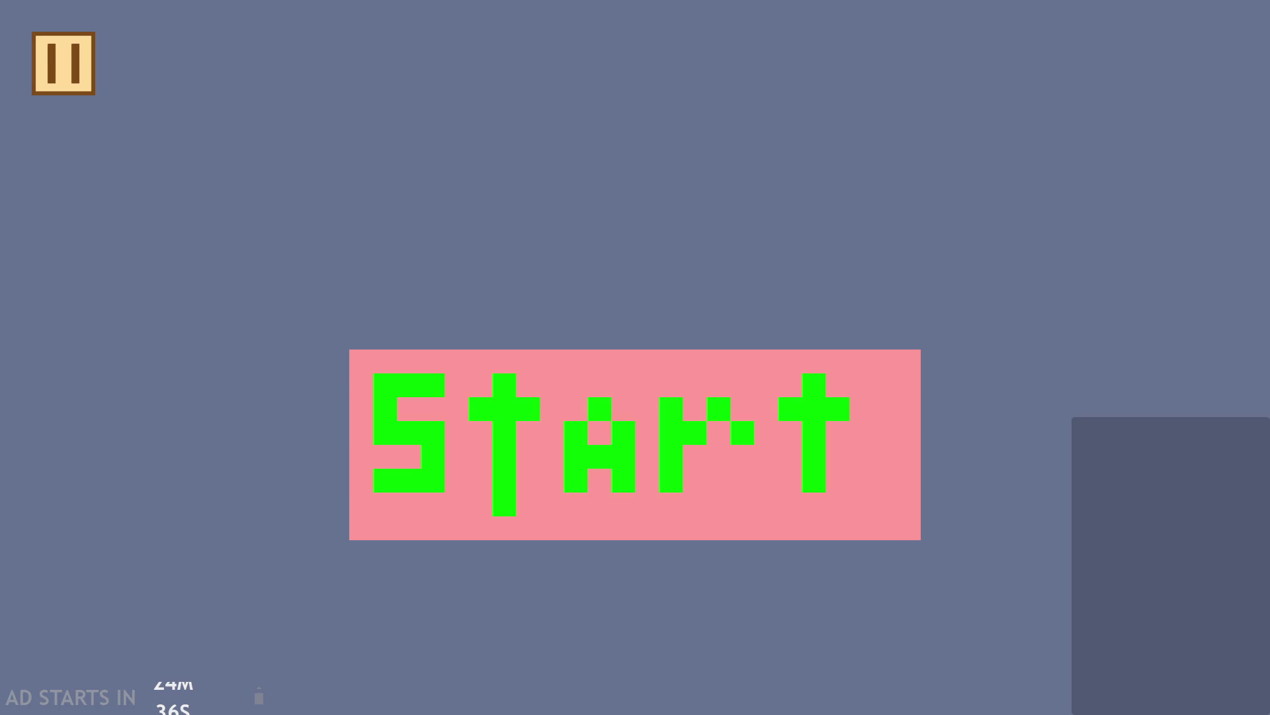
pyautogui.click(682, 439)
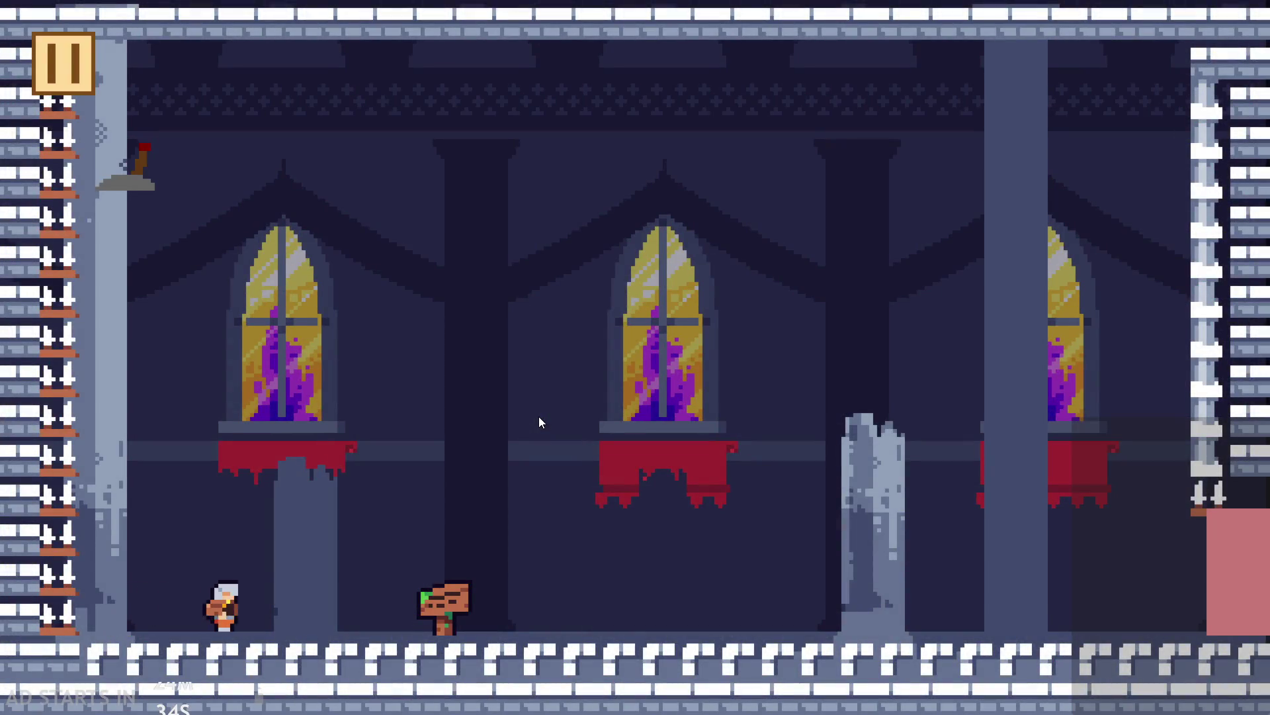
pyautogui.click(541, 422)
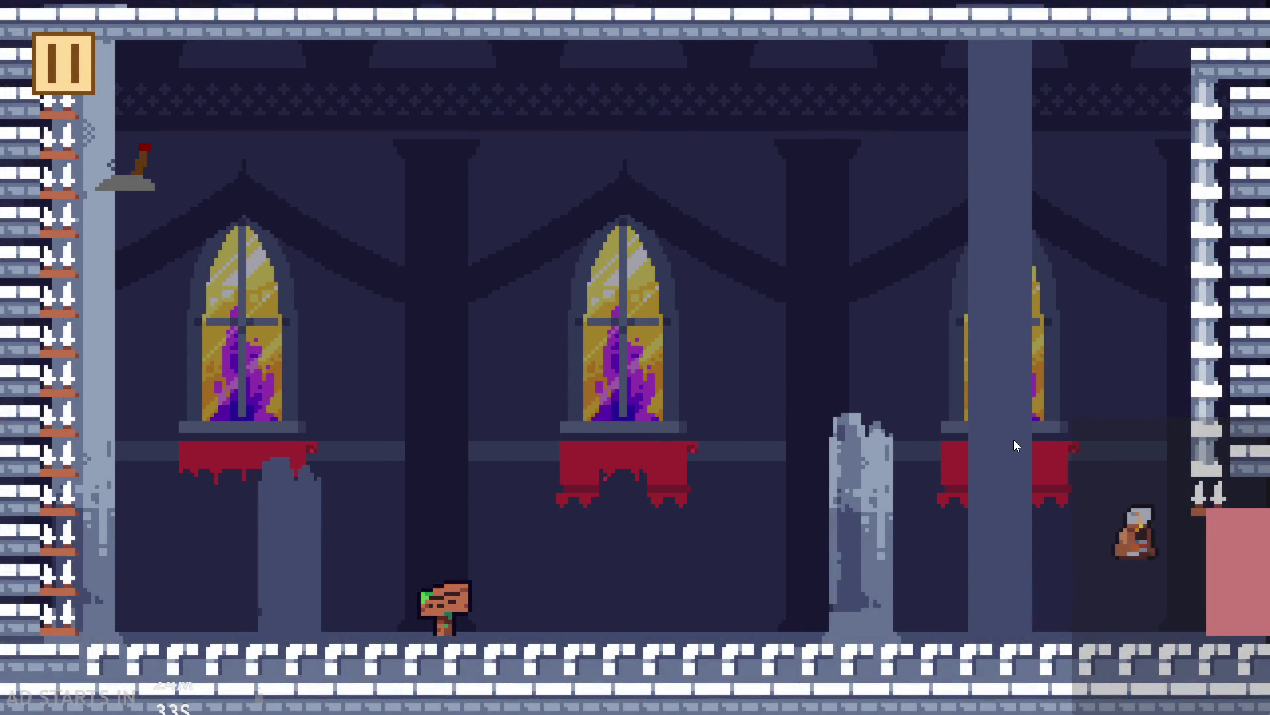
pyautogui.click(1014, 439)
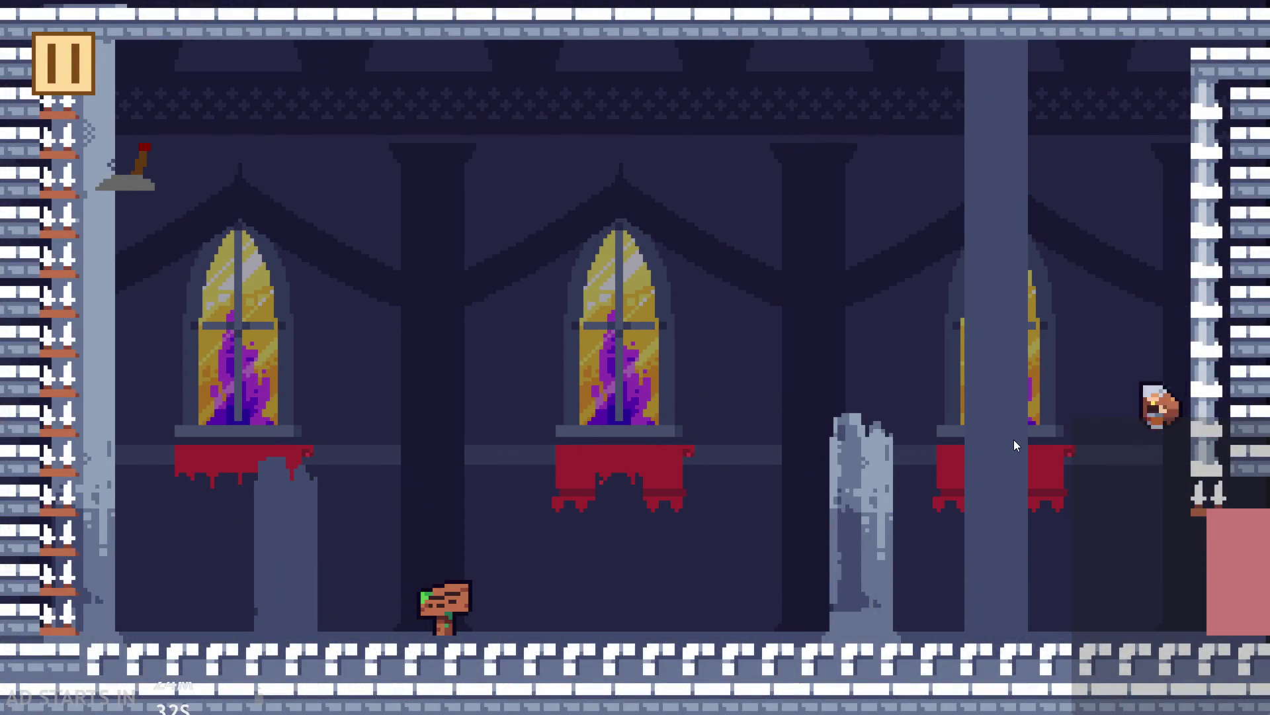
pyautogui.click(925, 433)
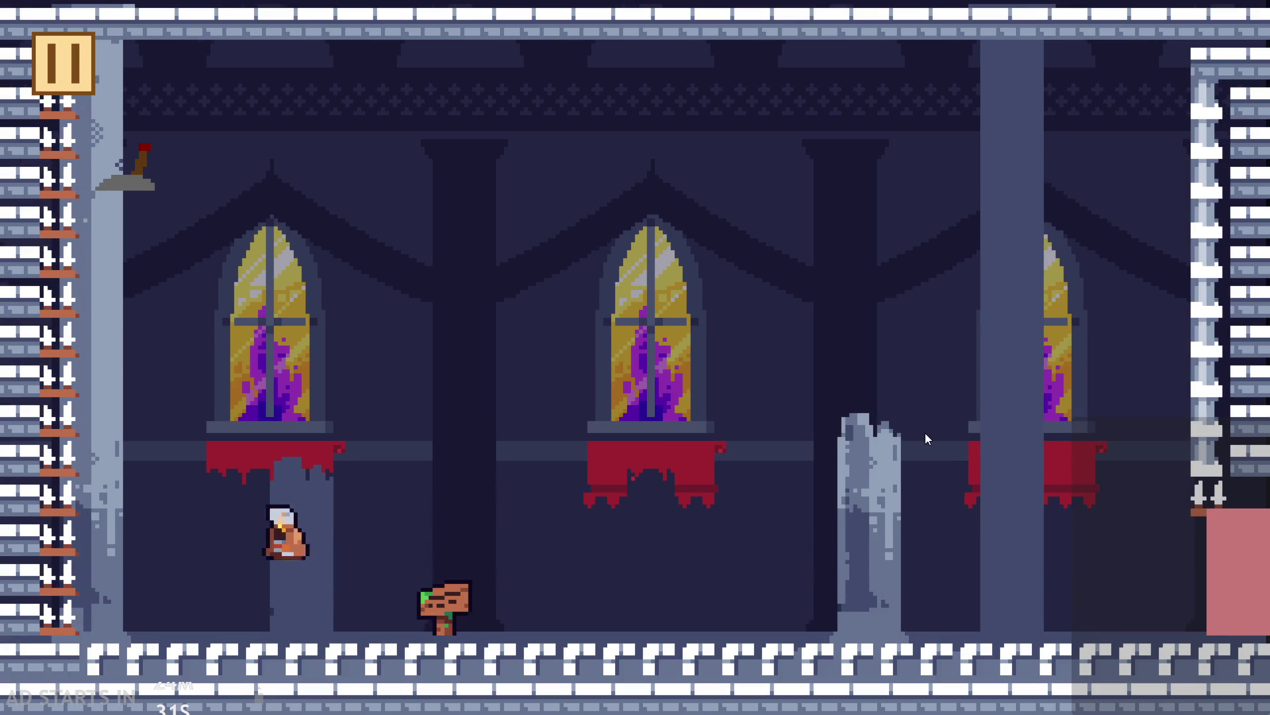
pyautogui.click(925, 433)
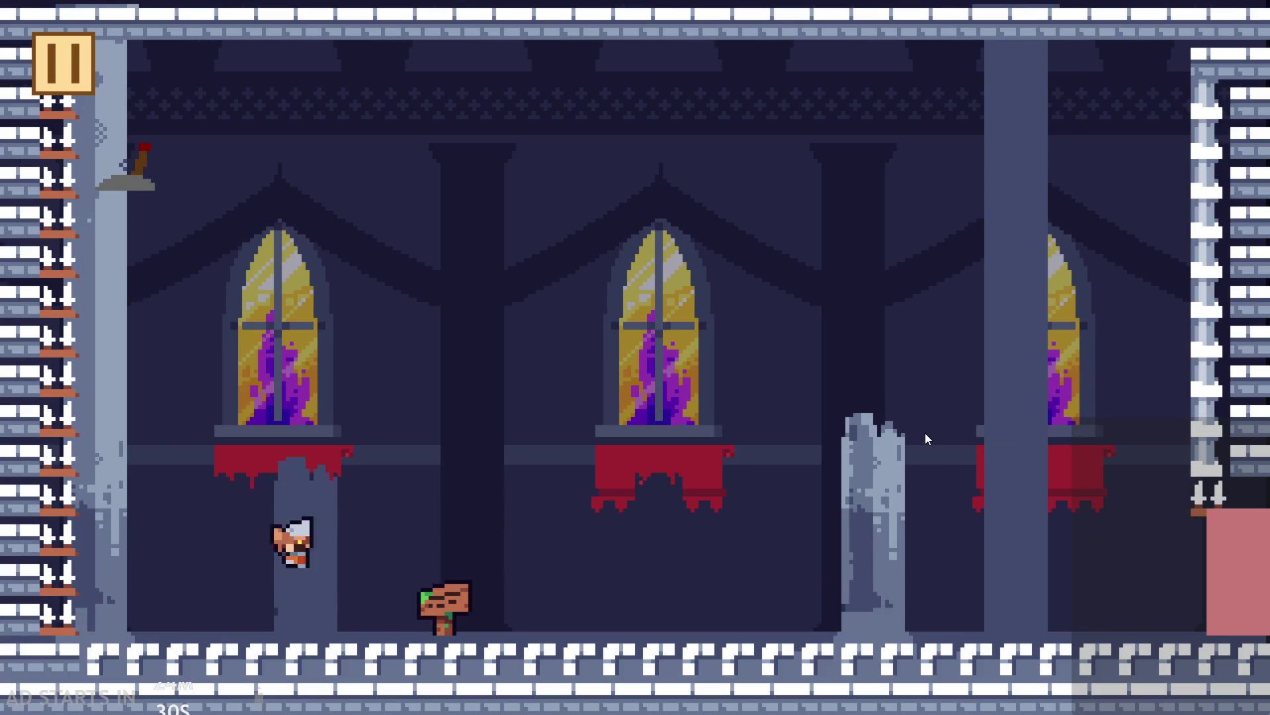
pyautogui.click(925, 433)
pyautogui.press('Escape')
pyautogui.click(1047, 655)
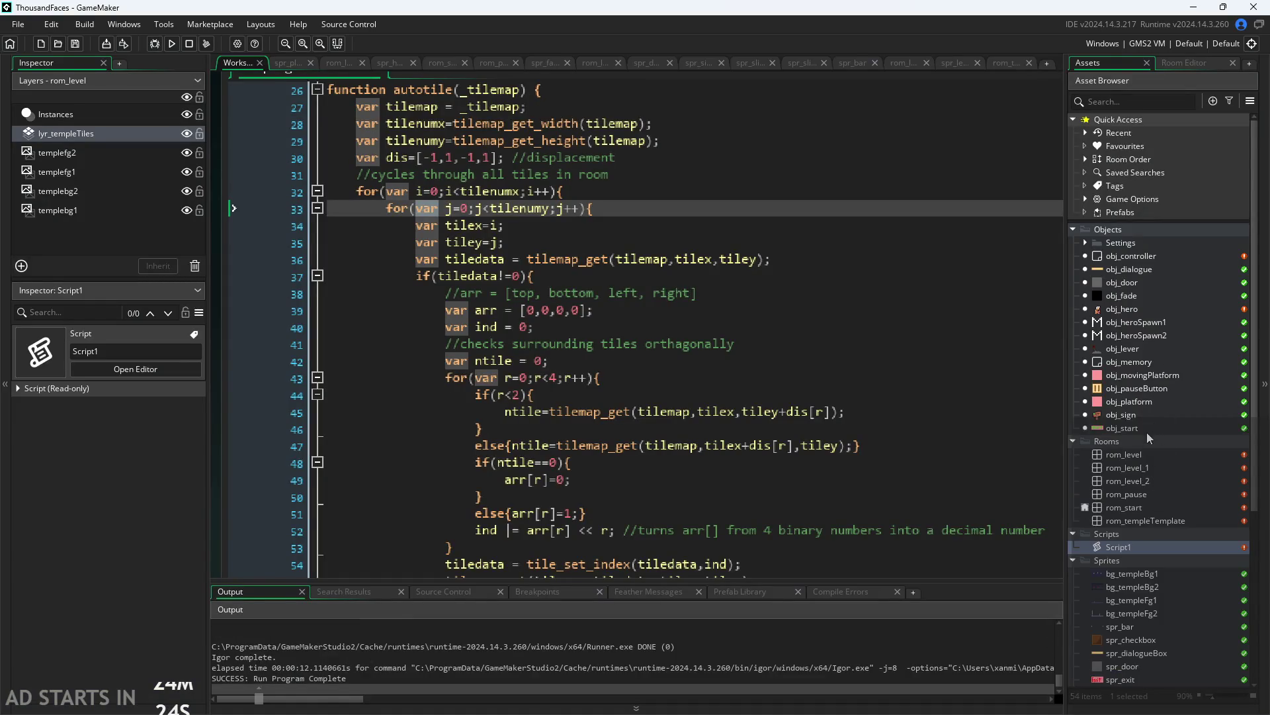
# Open obj_controller's Room Start code, the obj_sign object and the rom_pause room
pyautogui.doubleClick(1149, 260)
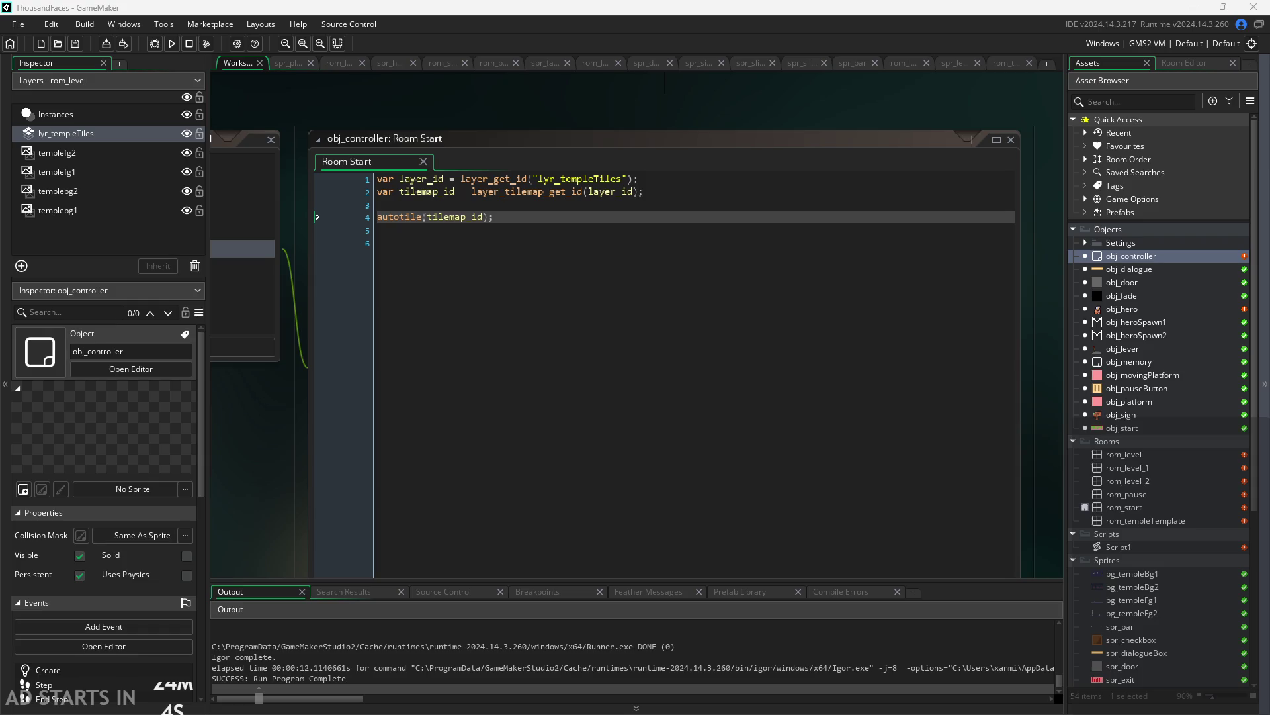
pyautogui.doubleClick(1154, 415)
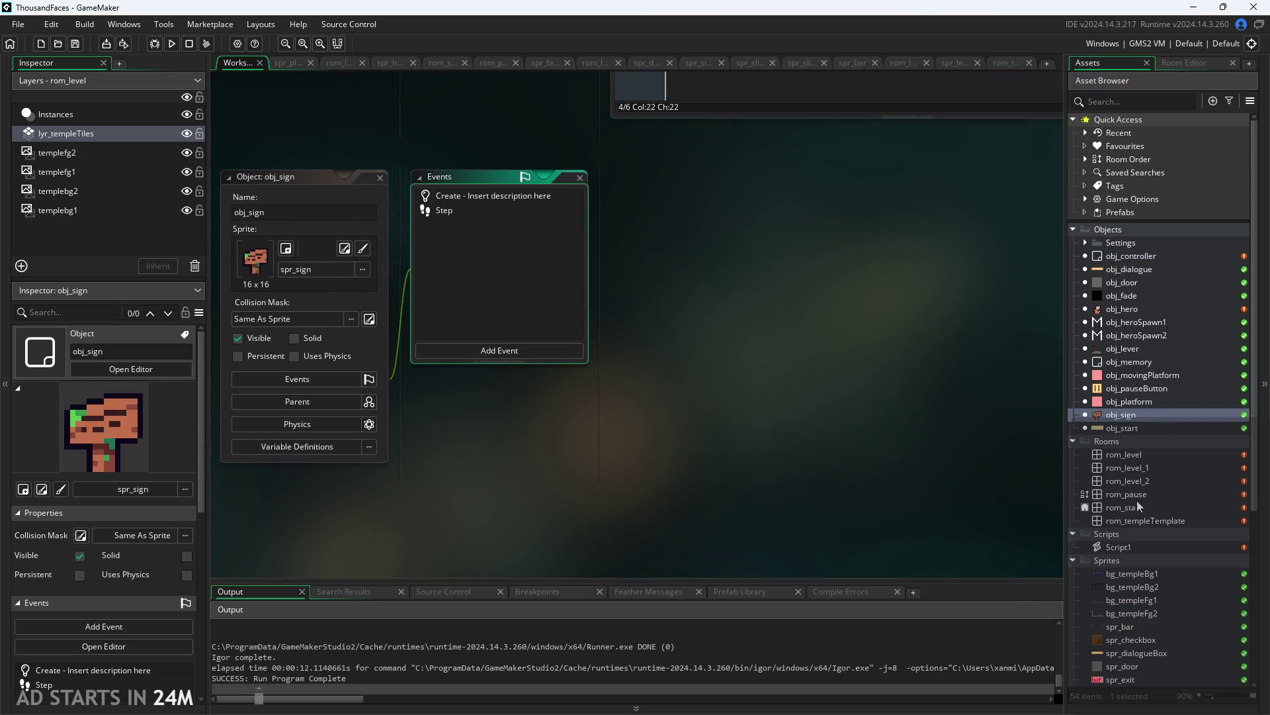
pyautogui.doubleClick(1137, 500)
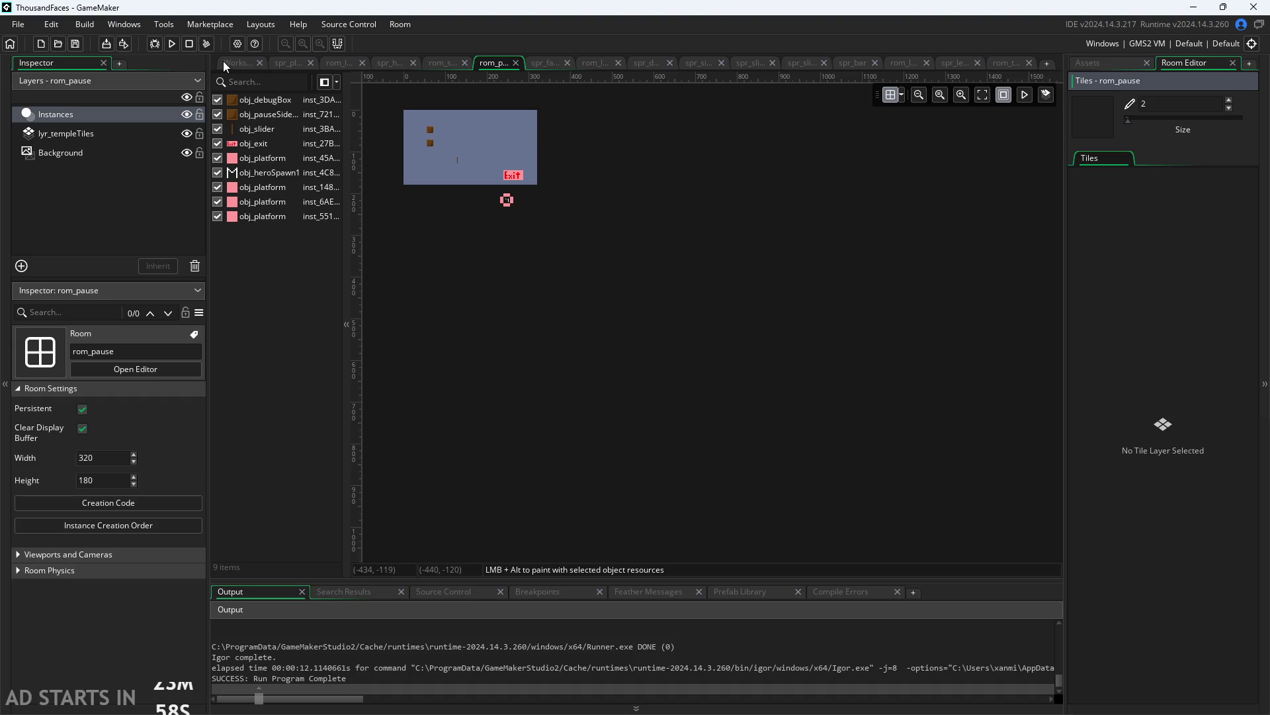
# Compare obj_sign's Step and Create event code in the workspace, then open obj_hero's events
pyautogui.click(223, 61)
pyautogui.scroll(1, 946, 307)
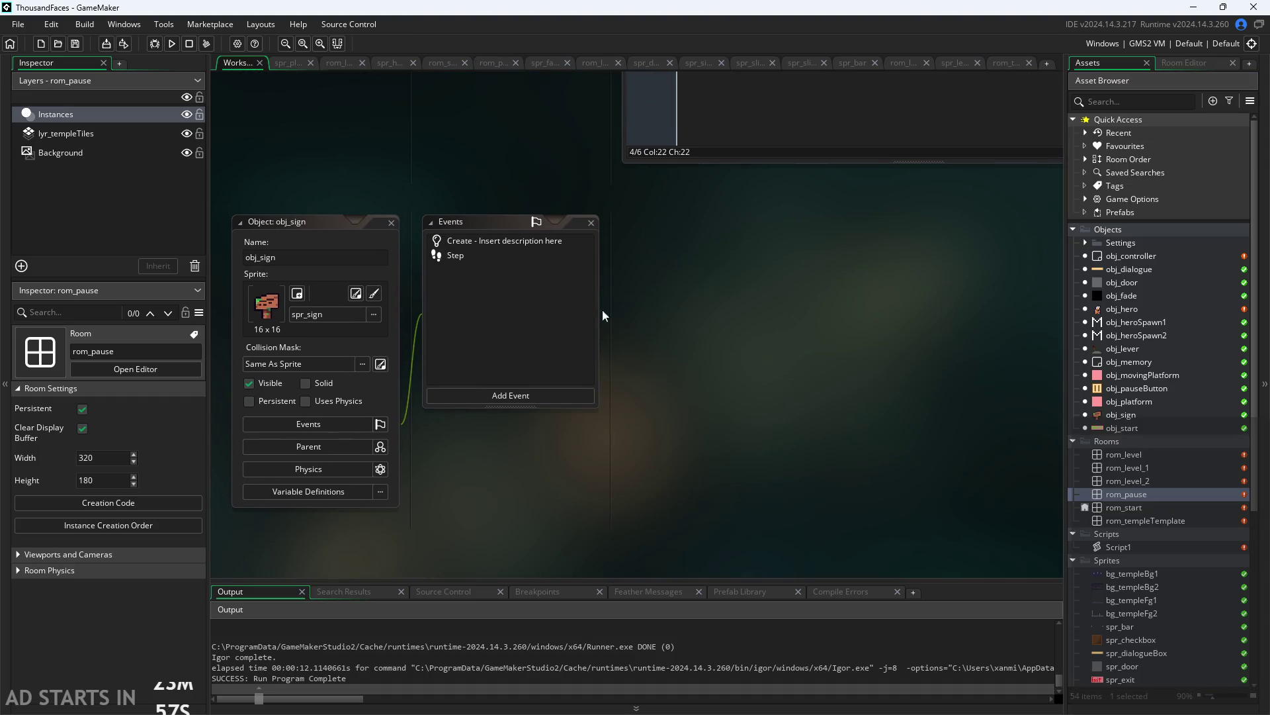
pyautogui.click(456, 256)
pyautogui.click(470, 242)
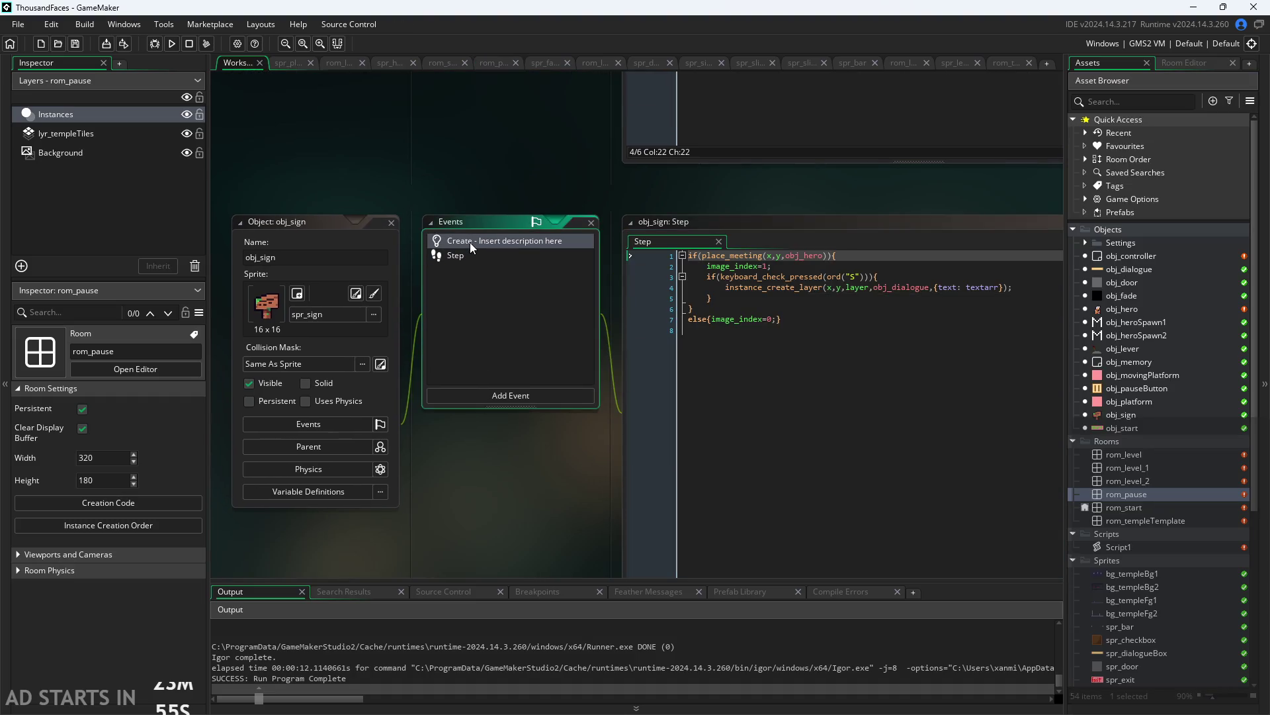
pyautogui.click(657, 242)
pyautogui.click(761, 242)
pyautogui.hscroll(2, 343, 197)
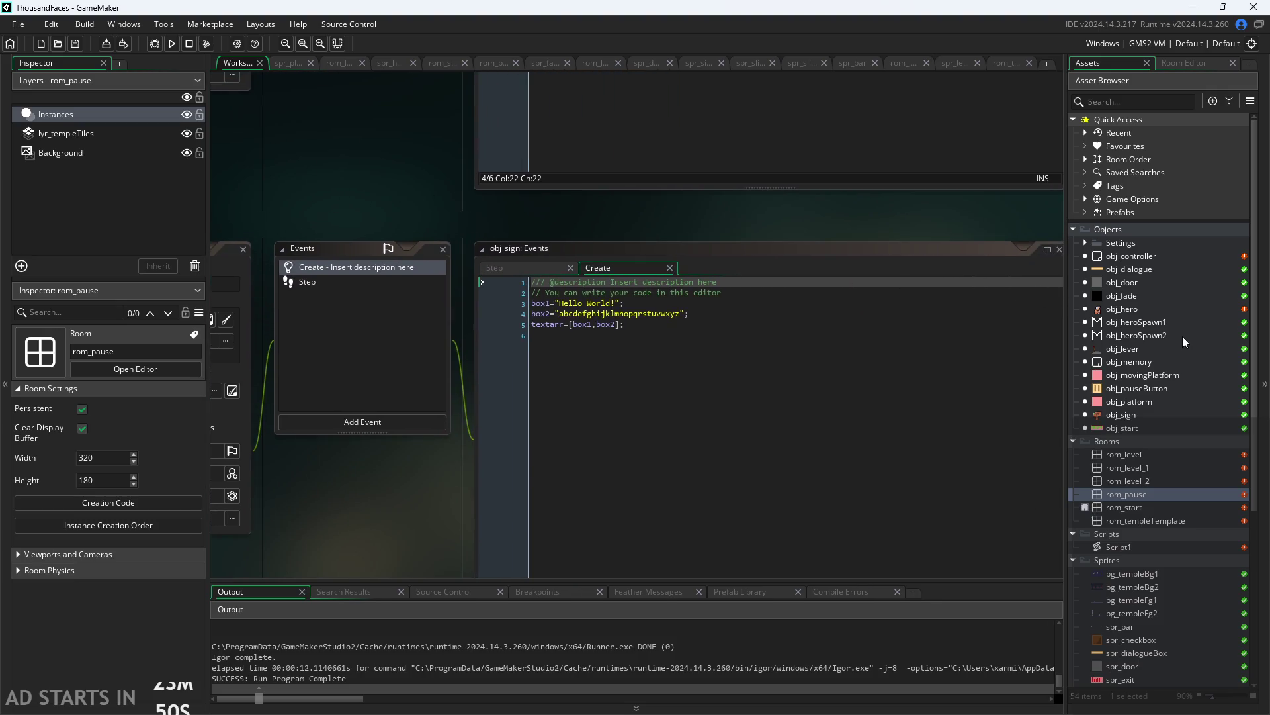
pyautogui.doubleClick(1130, 307)
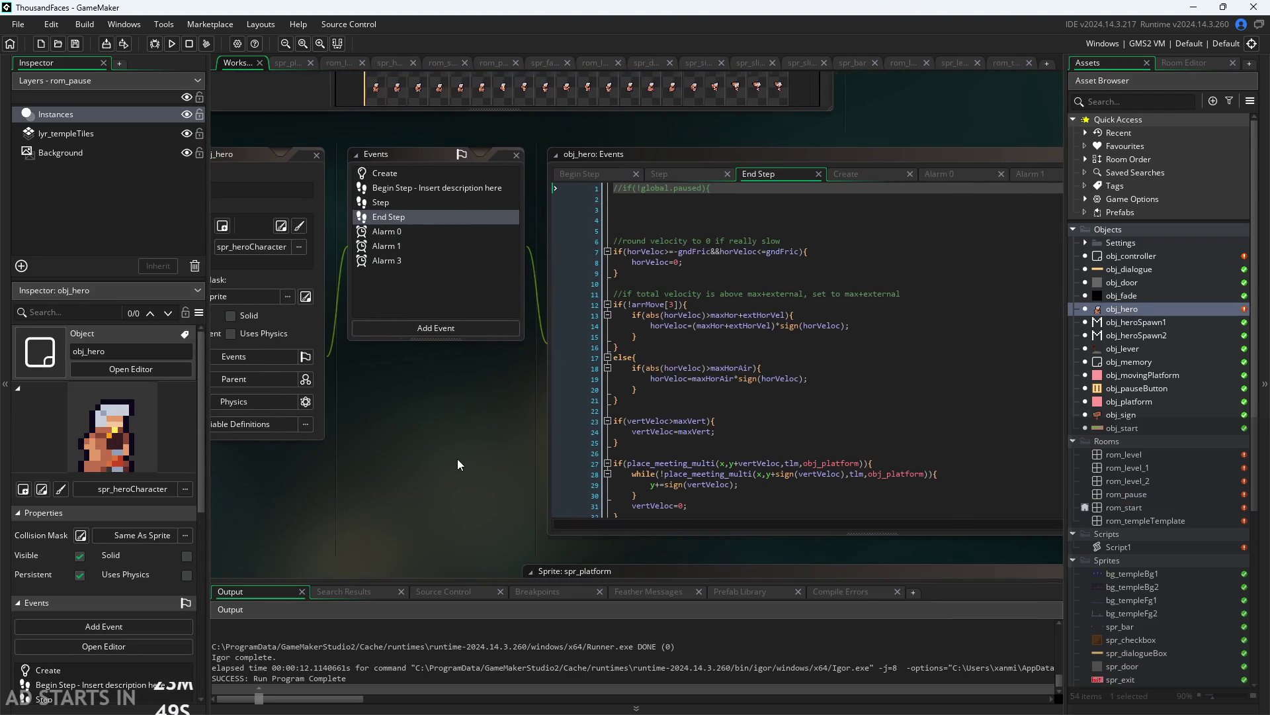
# Review obj_hero's End Step code, then bring up obj_memory's Create event
pyautogui.click(768, 240)
pyautogui.click(792, 224)
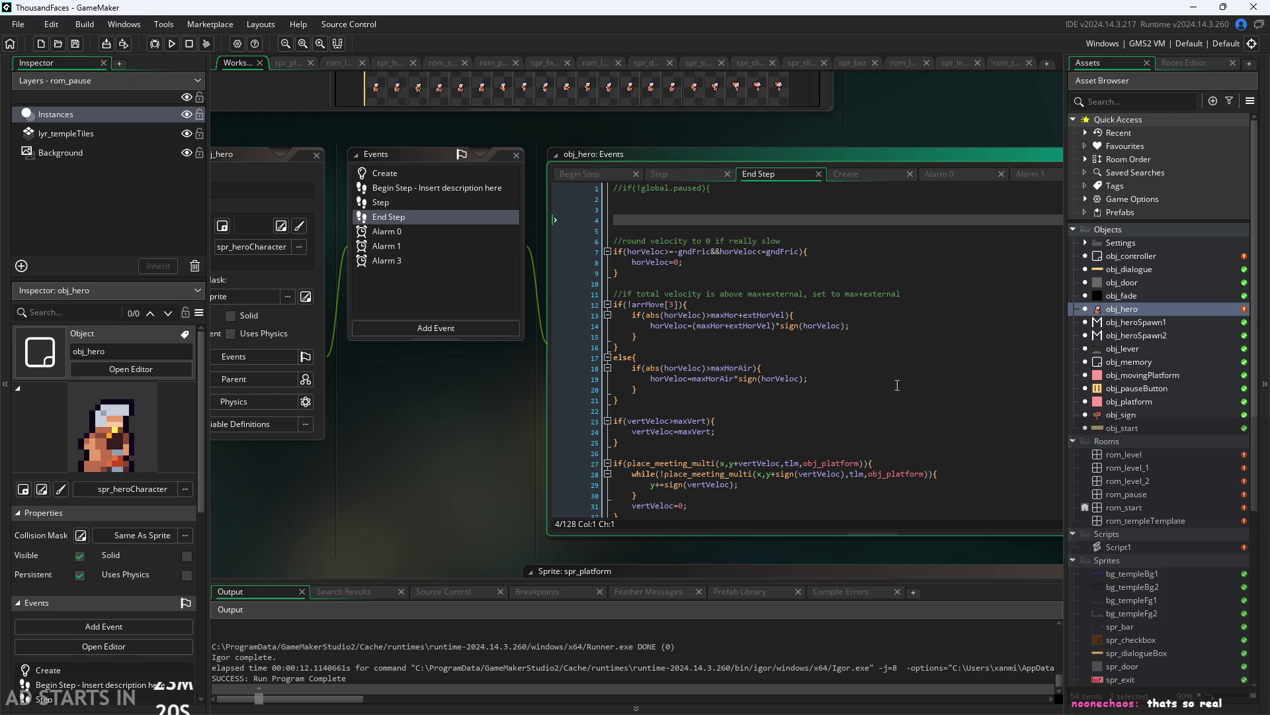
pyautogui.doubleClick(1130, 361)
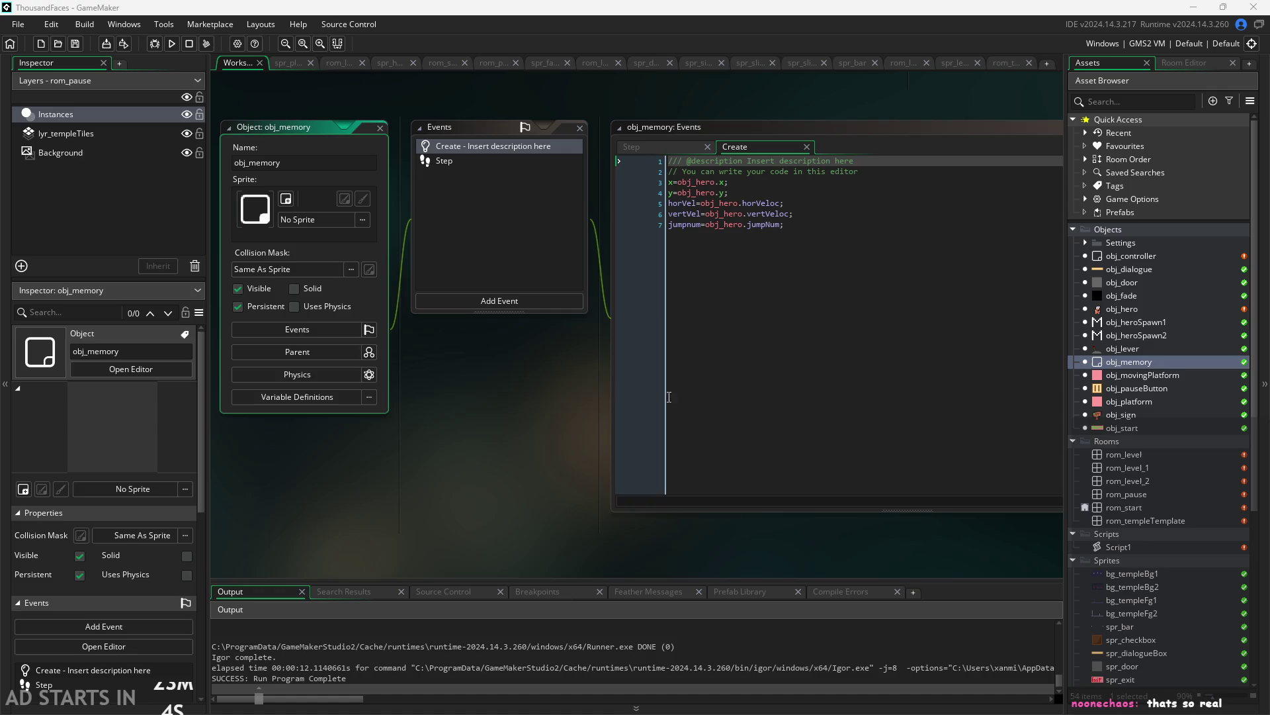
# Inspect rom_level_1's tiles in the Room Editor, then return to the workspace and open Script1
pyautogui.scroll(-2, 455, 407)
pyautogui.moveTo(457, 413); pyautogui.dragTo(459, 419)
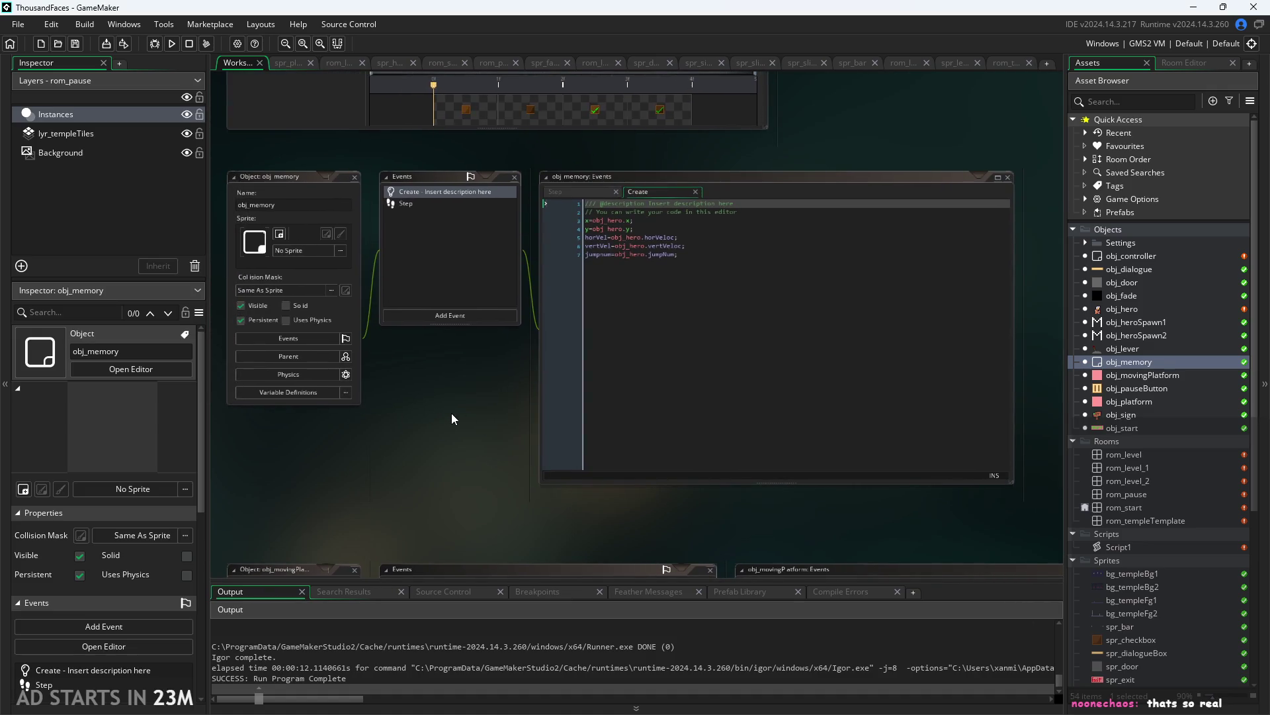
pyautogui.scroll(-1, 614, 378)
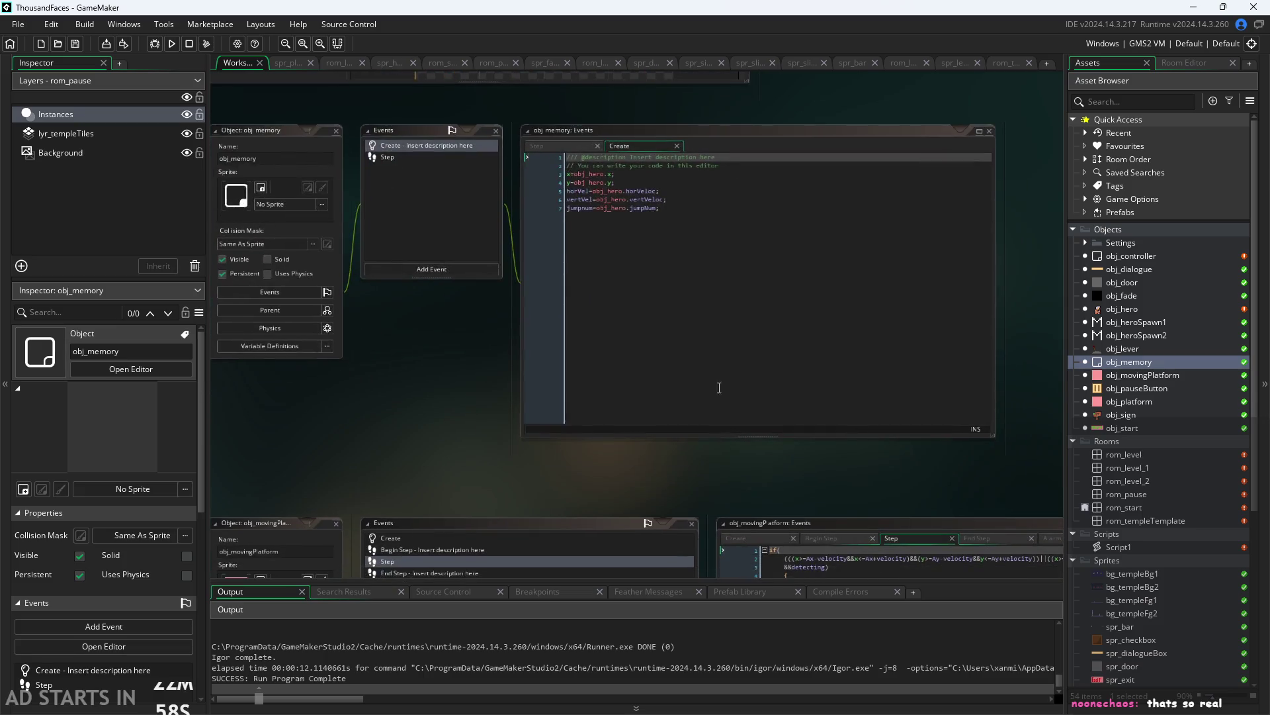
pyautogui.doubleClick(1168, 465)
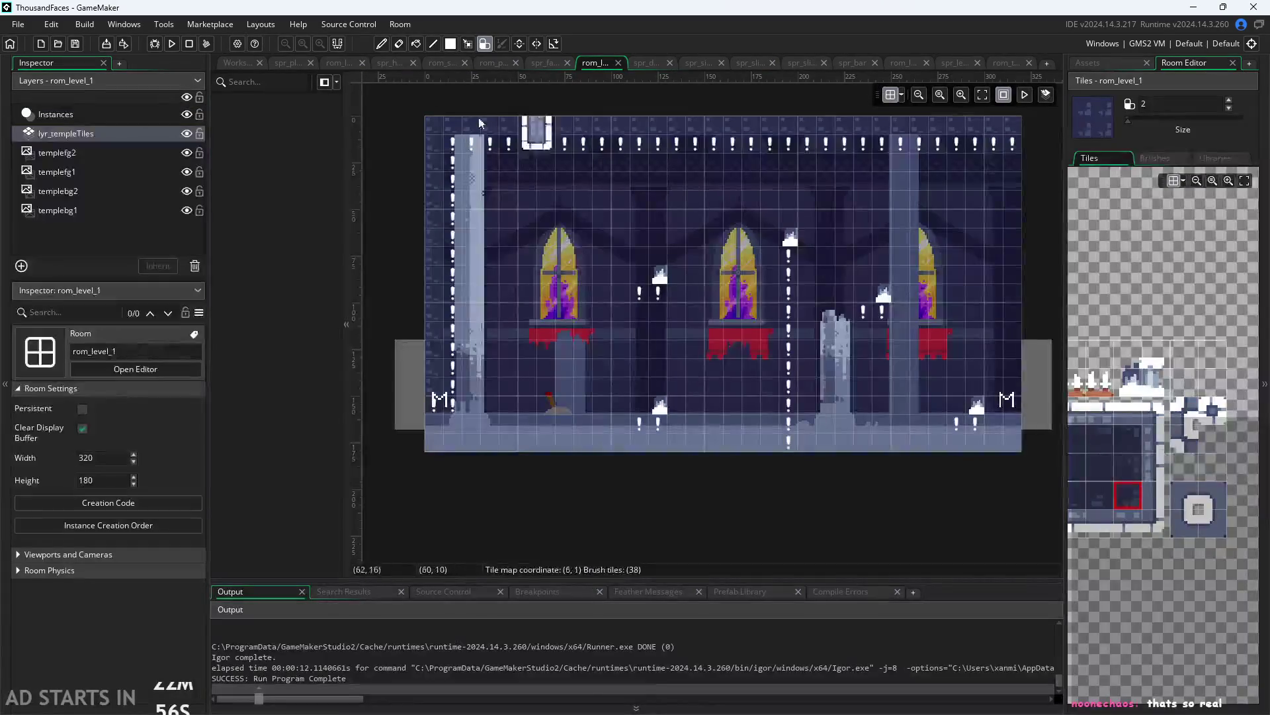
pyautogui.click(236, 62)
pyautogui.click(1130, 335)
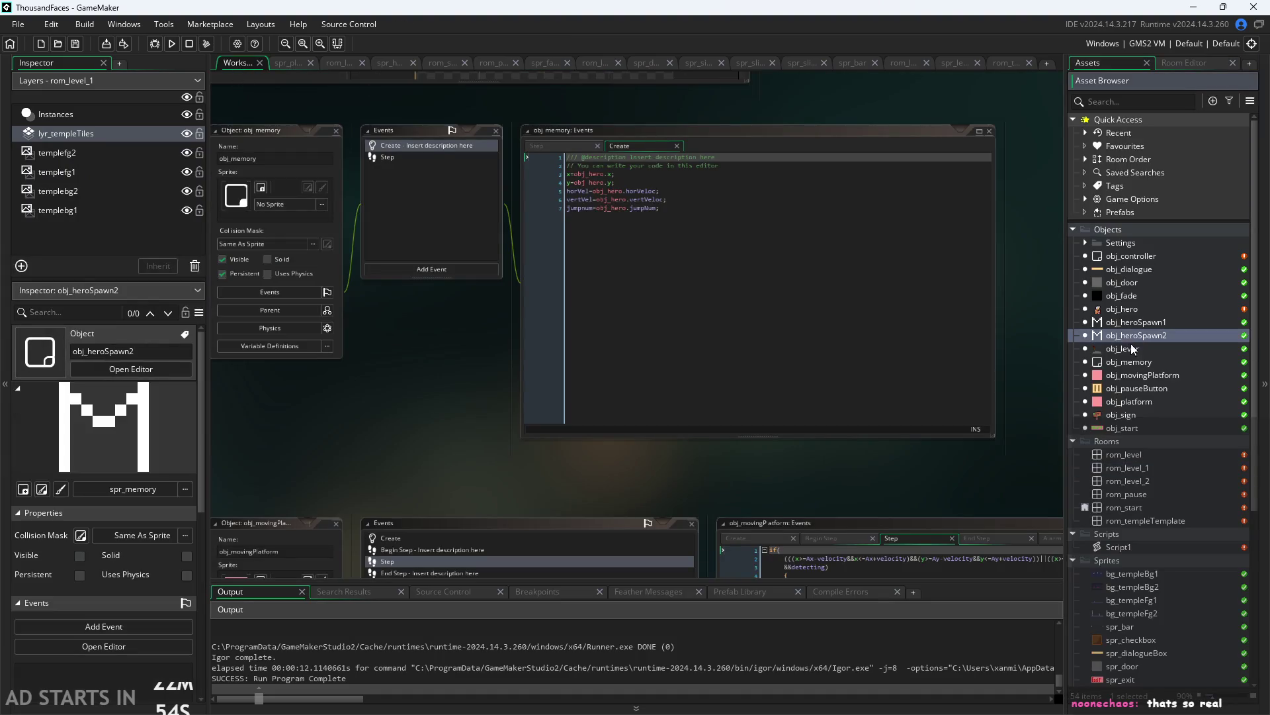
pyautogui.doubleClick(1145, 548)
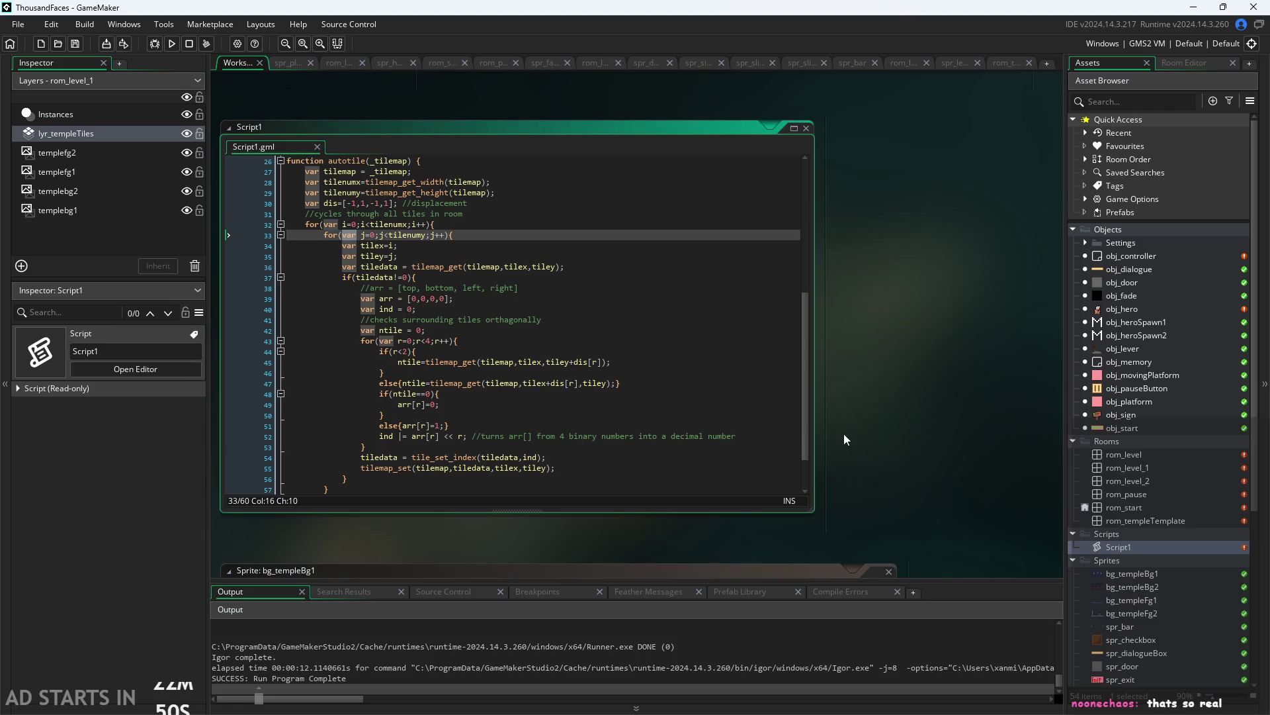
# Read upward through the autotile loop in Script1, from line 59 back to line 31
pyautogui.moveTo(843, 434); pyautogui.dragTo(978, 378)
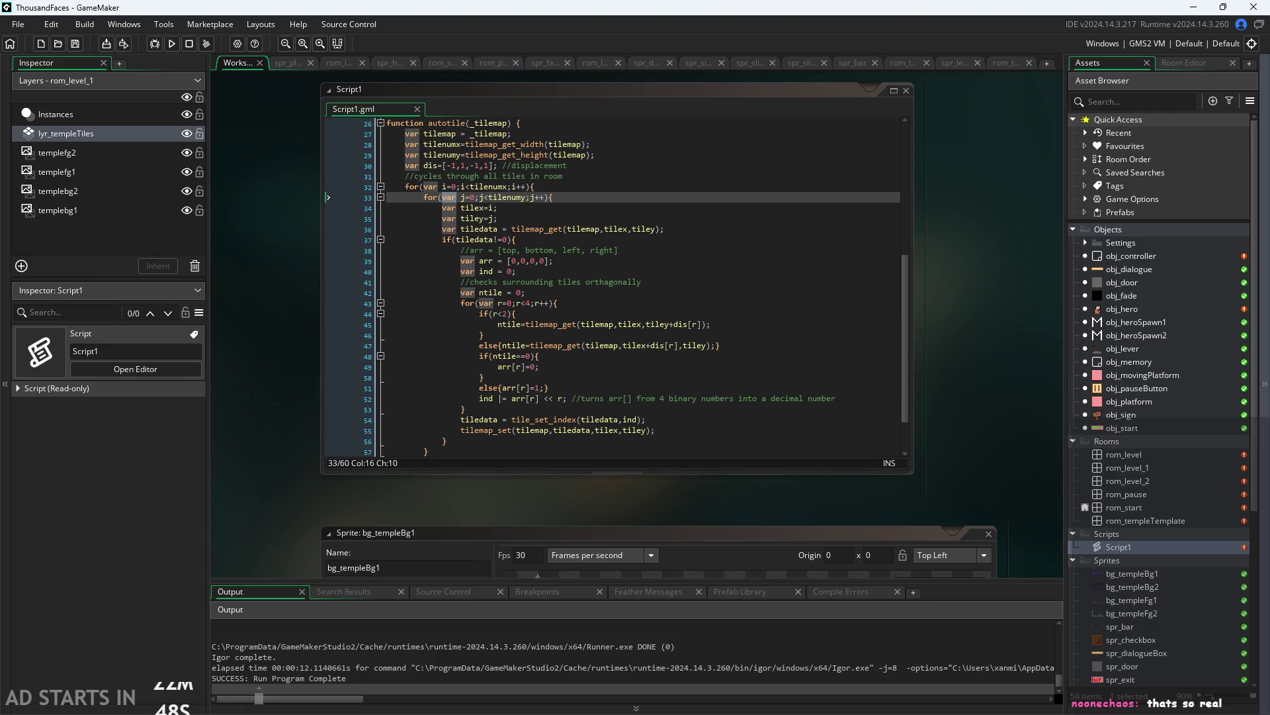
pyautogui.scroll(2, 982, 440)
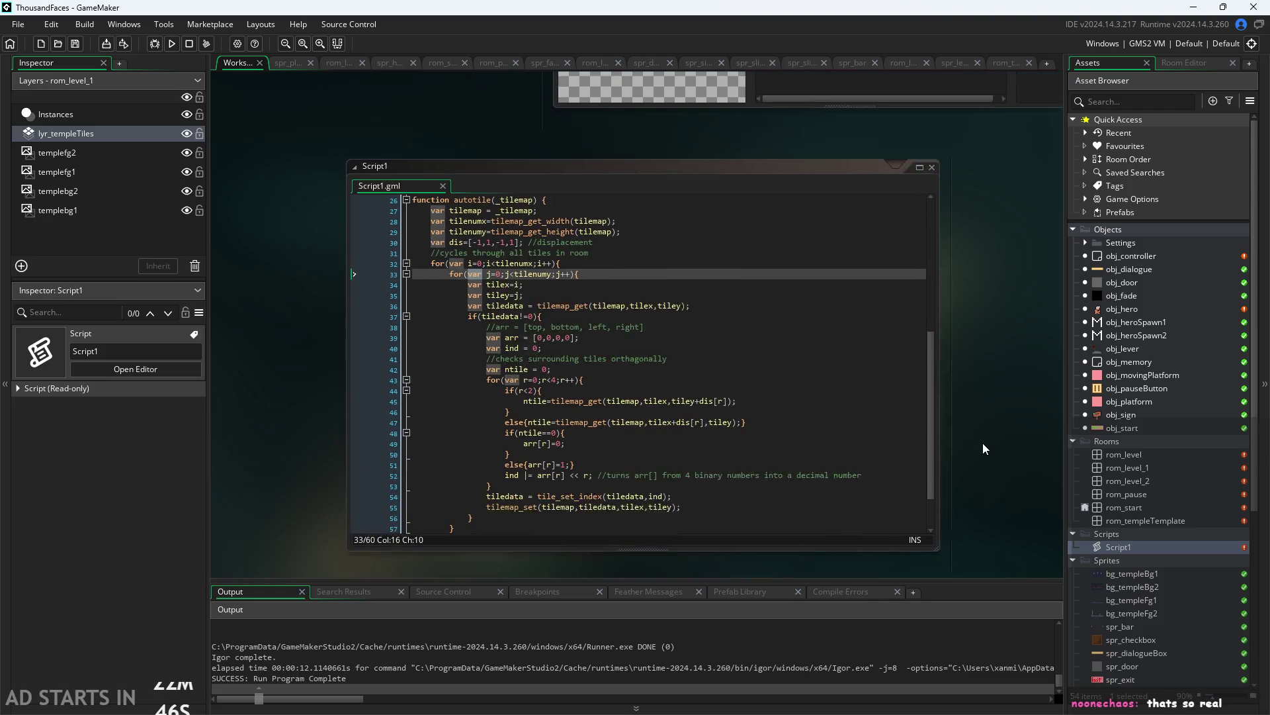
pyautogui.scroll(-2, 998, 458)
pyautogui.scroll(4, 998, 458)
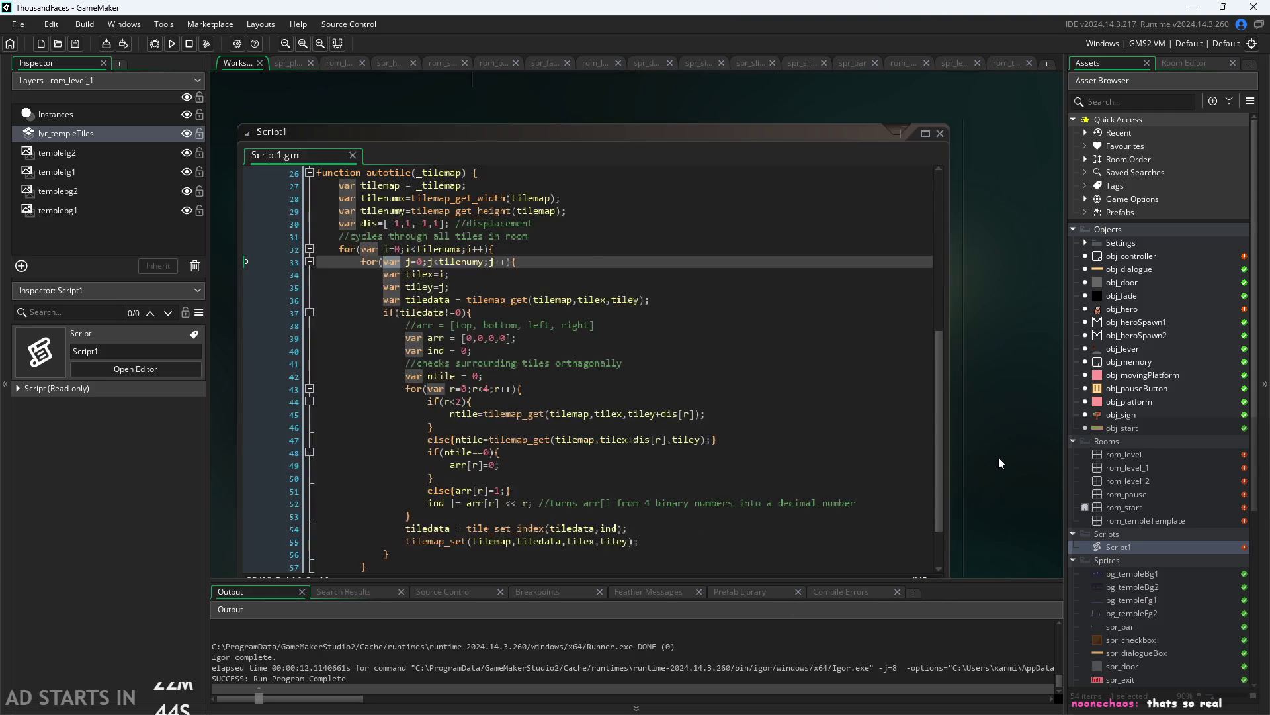
pyautogui.scroll(-2, 674, 461)
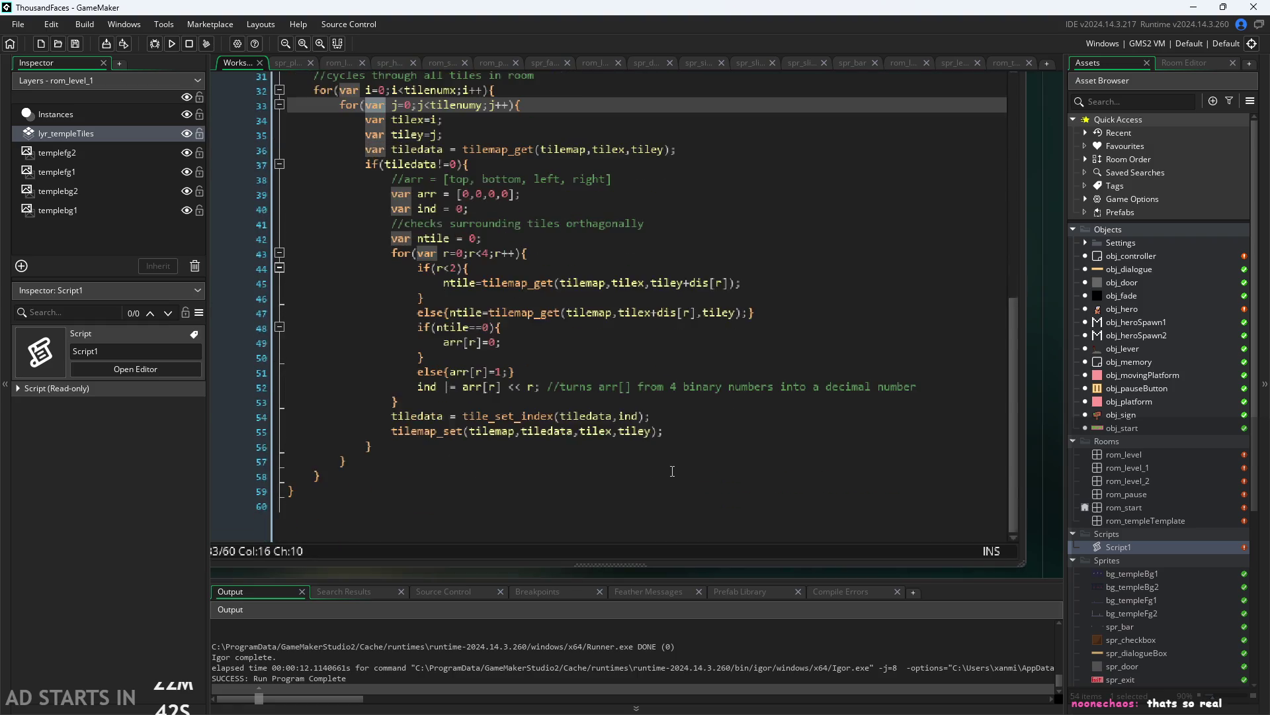
pyautogui.click(670, 490)
pyautogui.scroll(1, 670, 488)
pyautogui.click(671, 489)
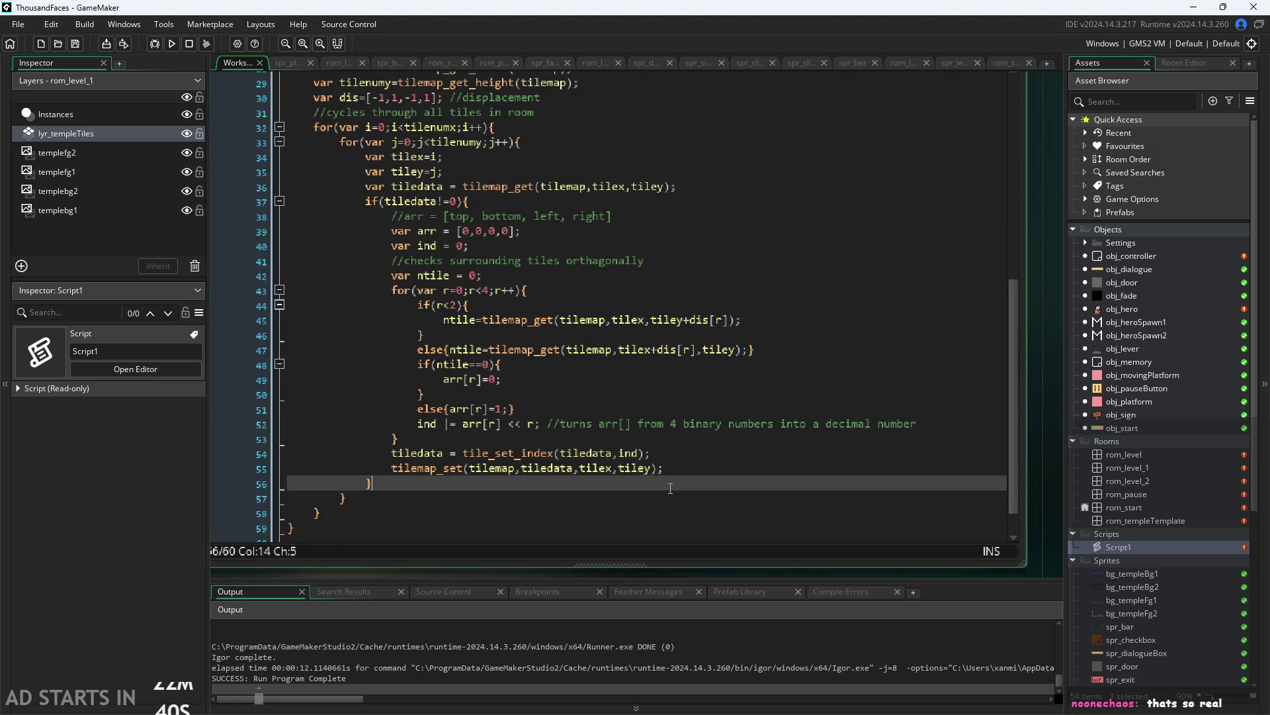
pyautogui.scroll(1, 670, 488)
pyautogui.click(671, 489)
pyautogui.scroll(1, 671, 488)
pyautogui.click(670, 489)
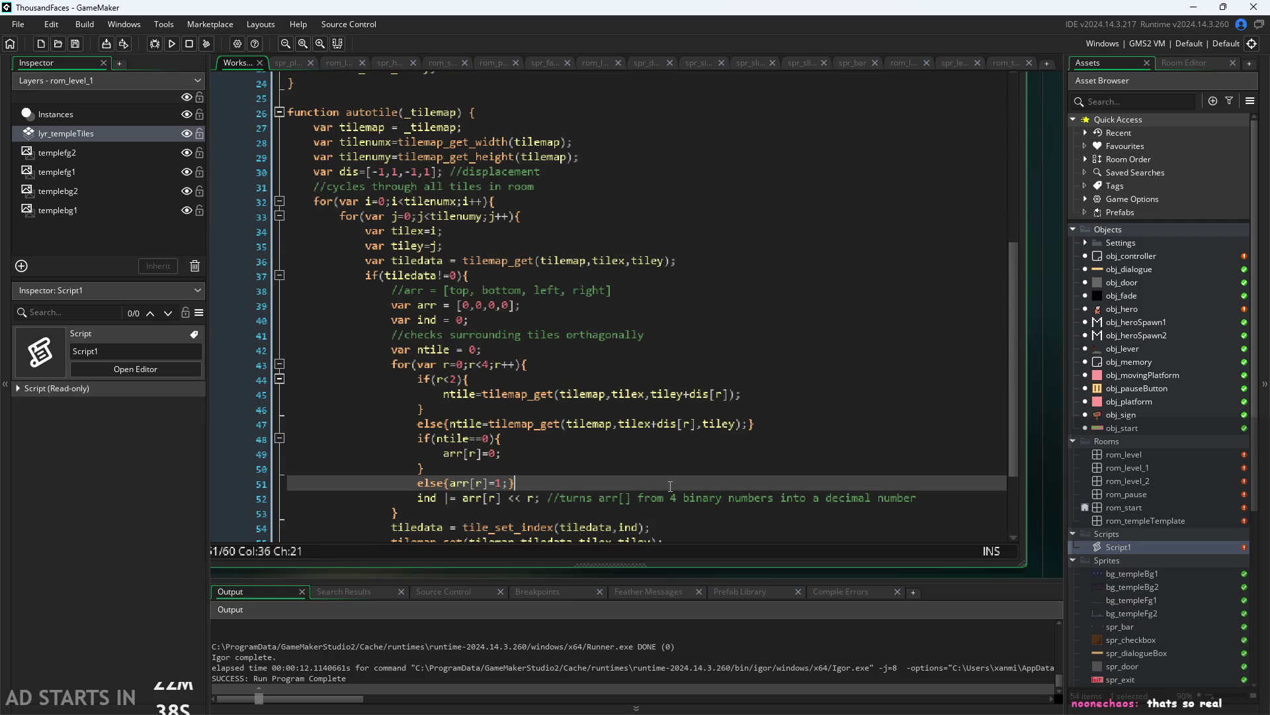
pyautogui.scroll(1, 670, 488)
pyautogui.click(670, 488)
pyautogui.scroll(1, 671, 488)
pyautogui.click(670, 486)
pyautogui.scroll(1, 671, 486)
pyautogui.click(670, 486)
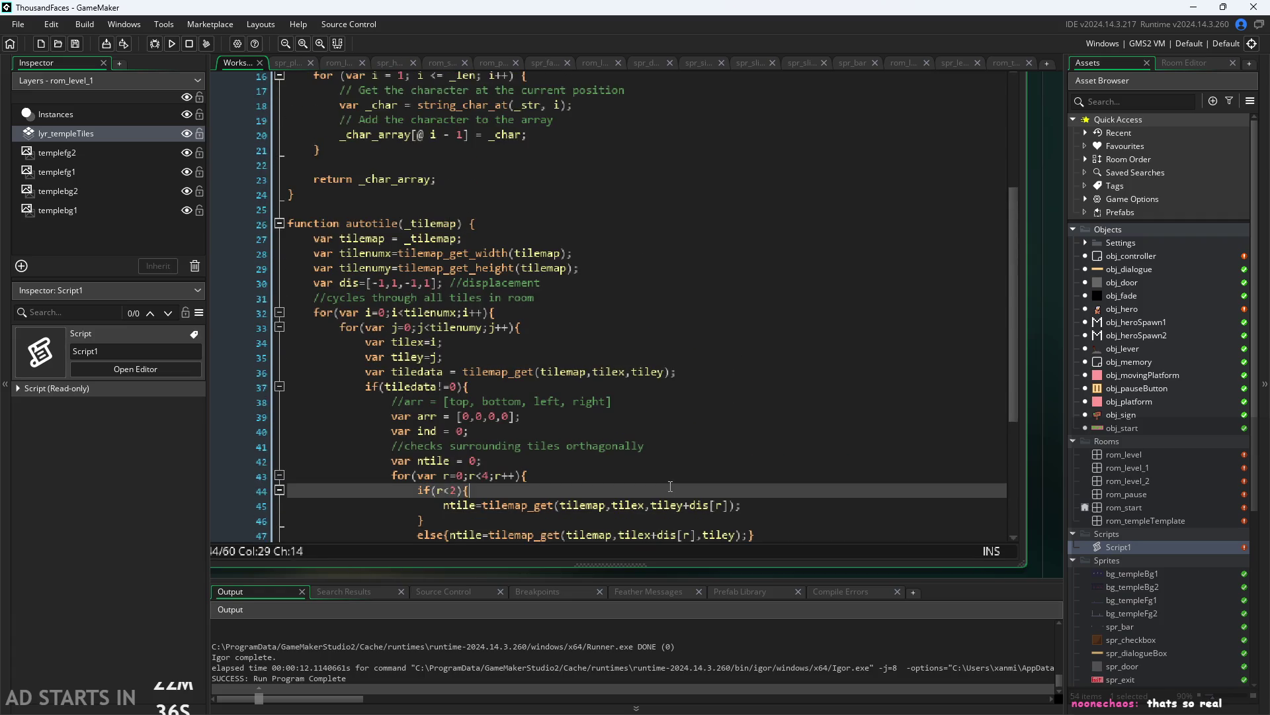
pyautogui.scroll(1, 670, 486)
pyautogui.click(671, 487)
pyautogui.scroll(1, 671, 486)
pyautogui.click(670, 487)
pyautogui.scroll(1, 671, 487)
pyautogui.click(671, 486)
pyautogui.scroll(1, 670, 486)
pyautogui.click(670, 486)
pyautogui.click(751, 523)
pyautogui.scroll(1, 751, 523)
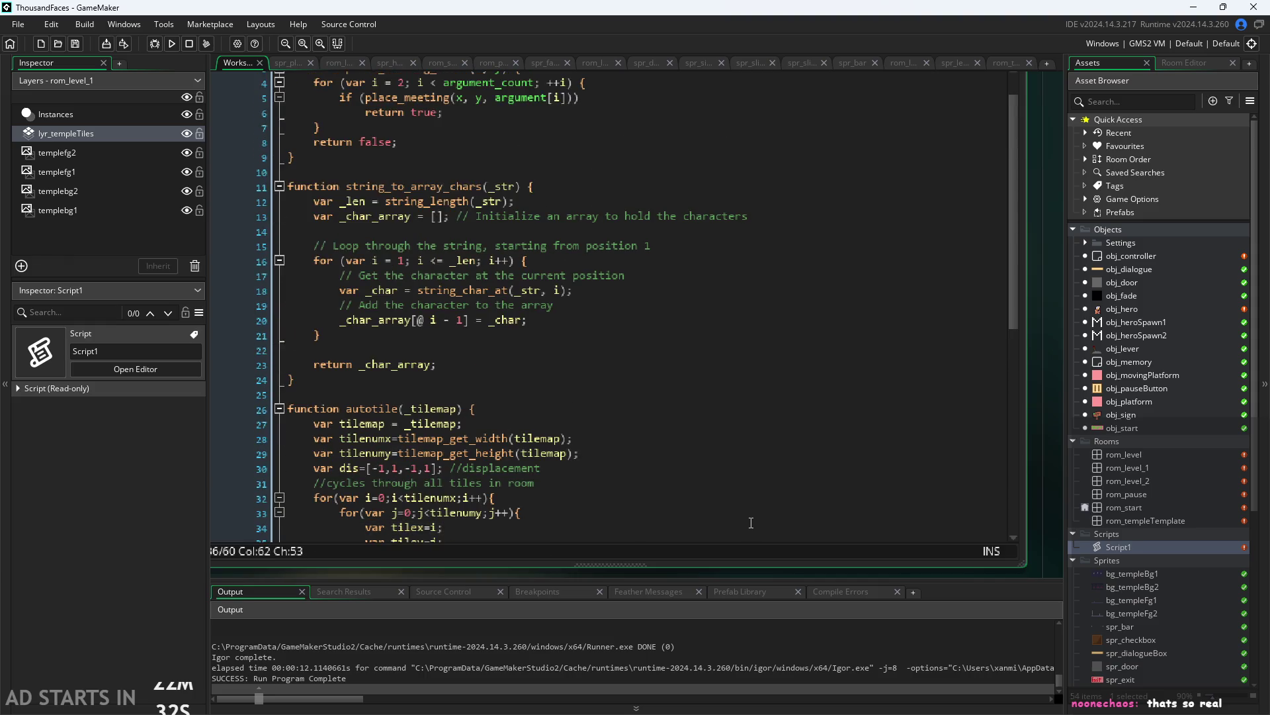
pyautogui.click(751, 523)
pyautogui.scroll(1, 751, 523)
pyautogui.click(750, 522)
# Scroll back through the neighbour checks and place the cursor on the line 48 ntile==0 test
pyautogui.scroll(-4, 751, 523)
pyautogui.scroll(-7, 751, 522)
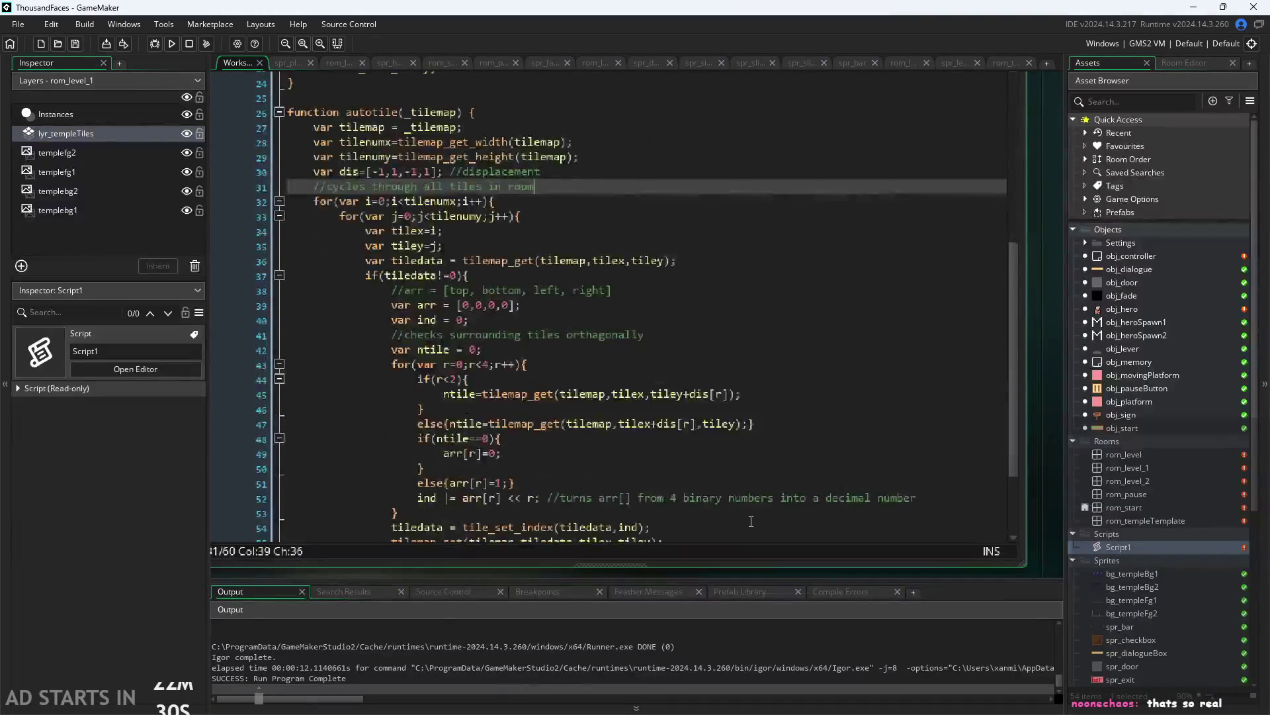
pyautogui.click(581, 459)
pyautogui.click(661, 431)
pyautogui.click(662, 447)
pyautogui.scroll(2, 478, 456)
pyautogui.scroll(-2, 479, 457)
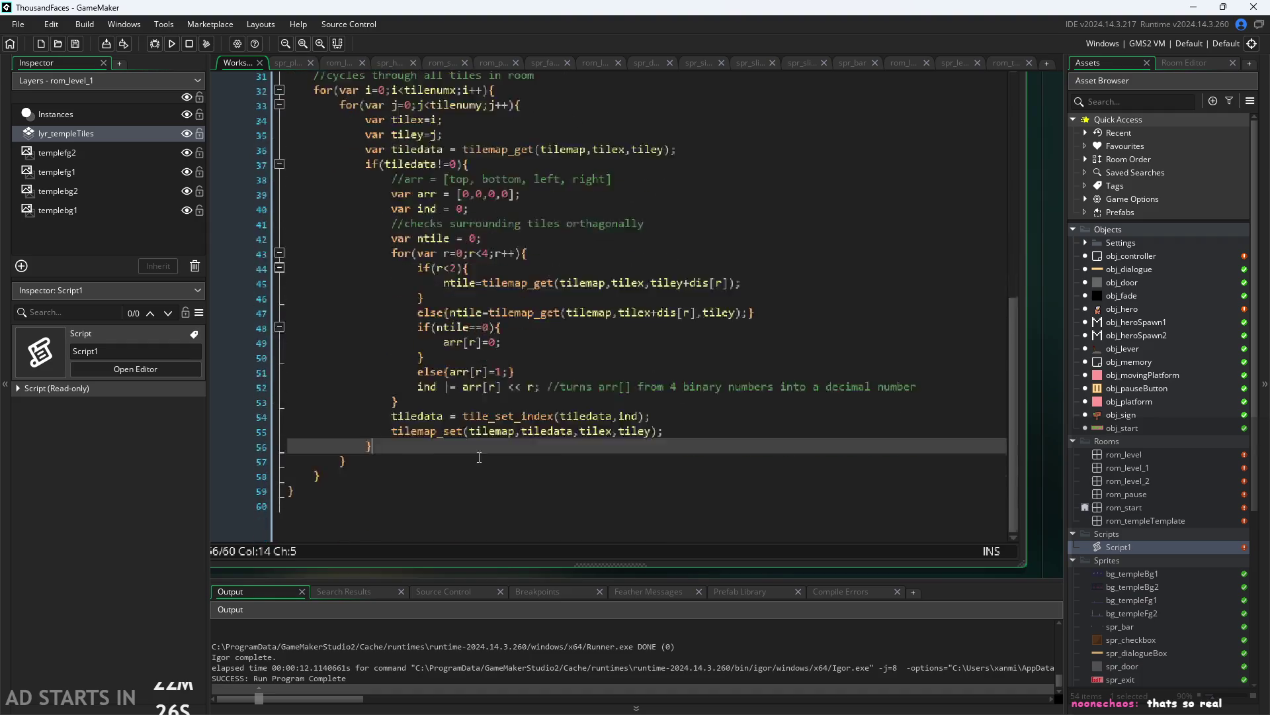
pyautogui.scroll(1, 479, 457)
pyautogui.scroll(1, 538, 386)
pyautogui.scroll(-2, 538, 386)
pyautogui.scroll(1, 470, 349)
pyautogui.scroll(1, 469, 350)
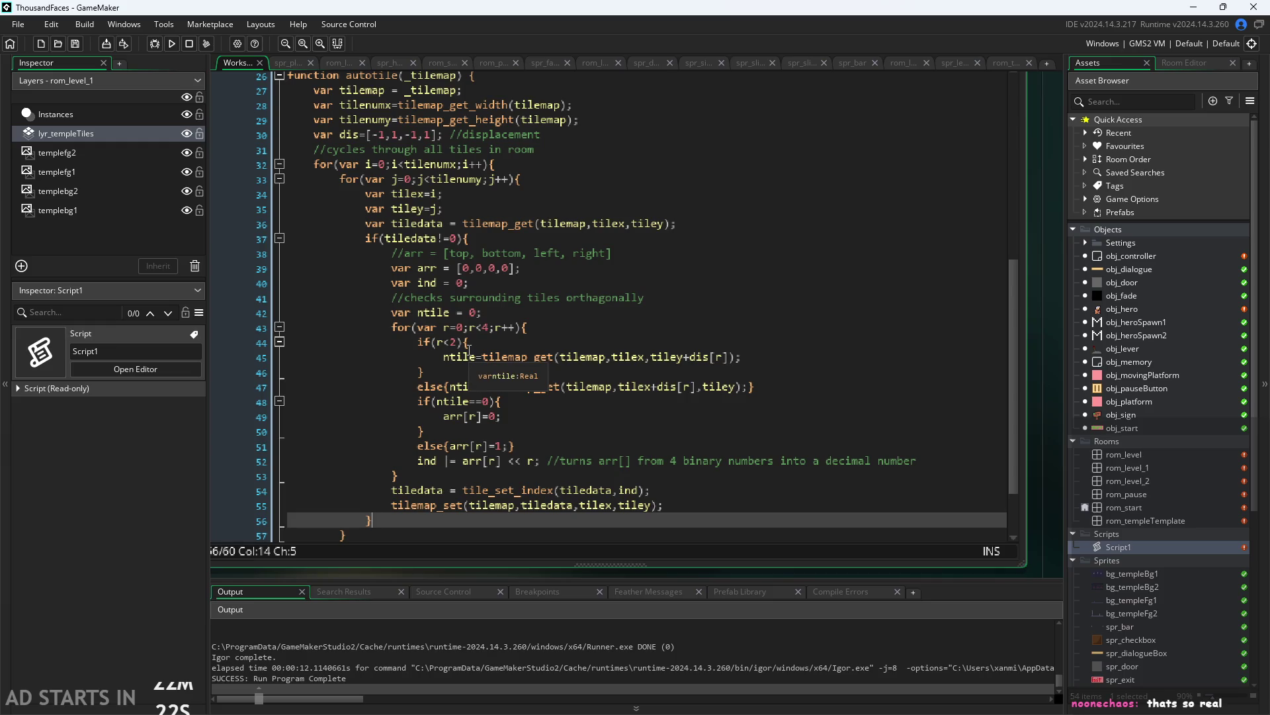
pyautogui.scroll(2, 425, 420)
pyautogui.scroll(1, 586, 431)
pyautogui.scroll(-1, 568, 432)
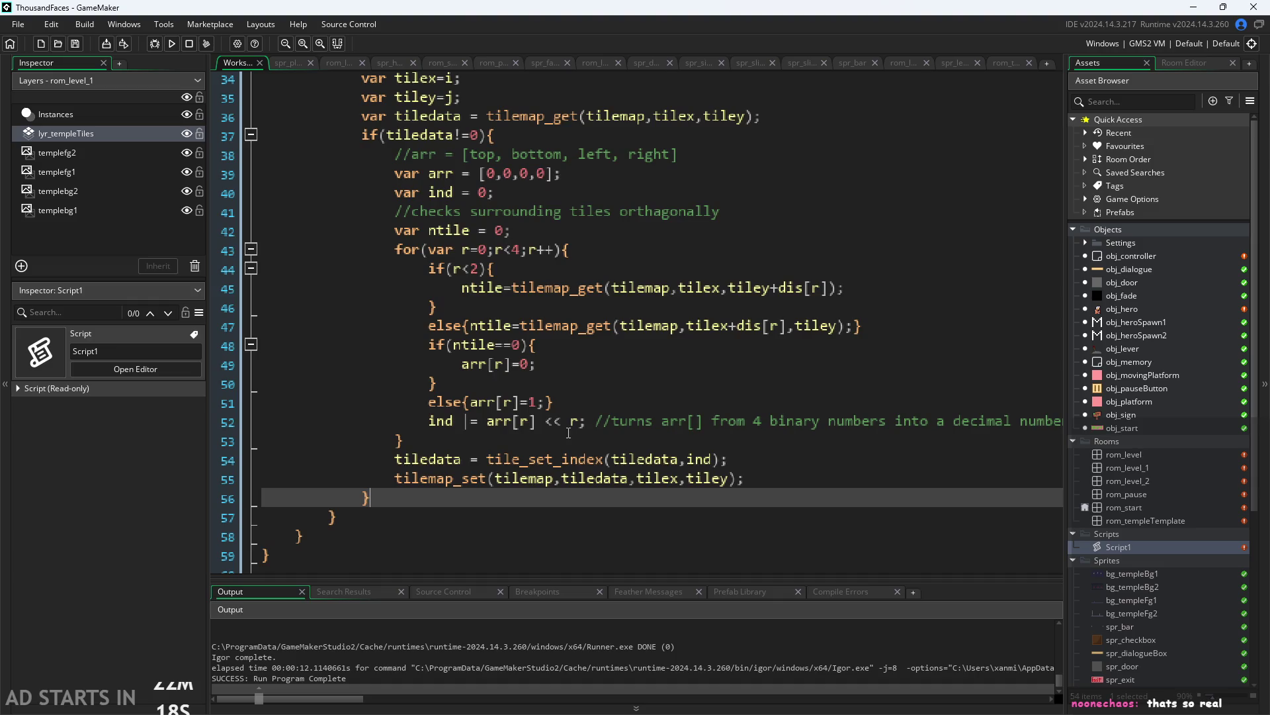
pyautogui.click(554, 344)
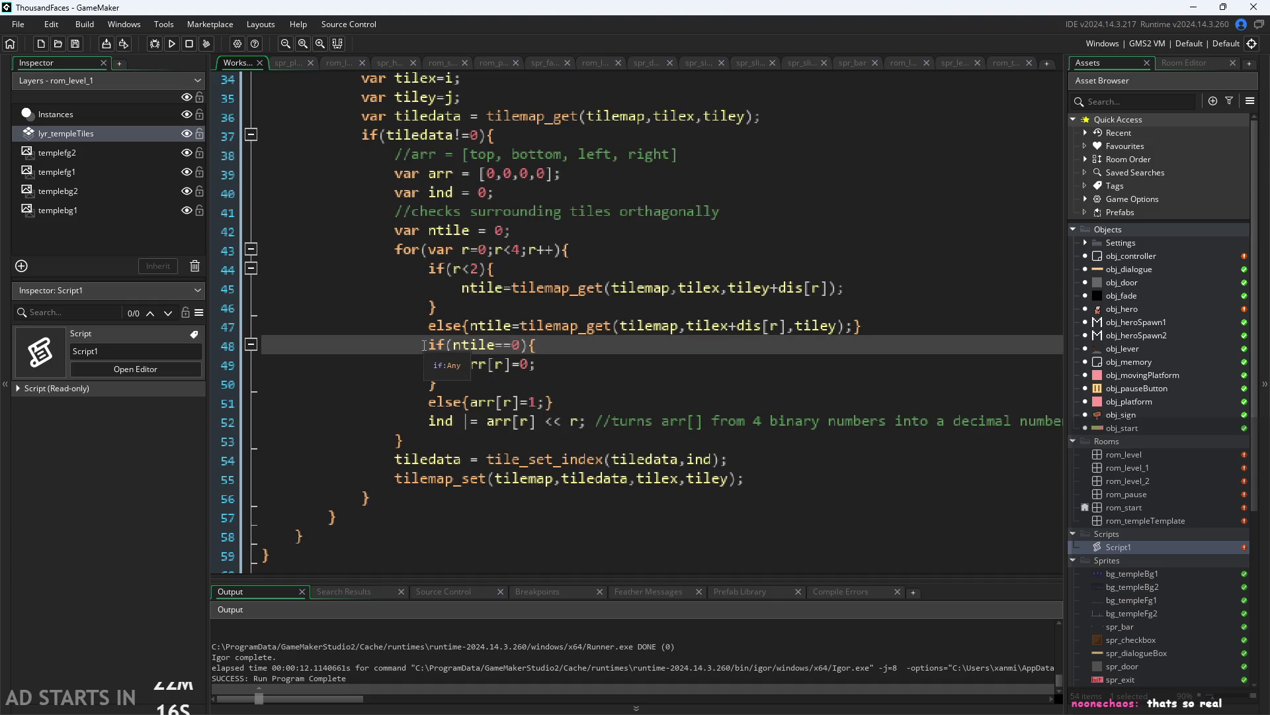
# Insert a new line 48 holding if(tilex+dis[r]<0 as the first bounds condition
pyautogui.press('Return')
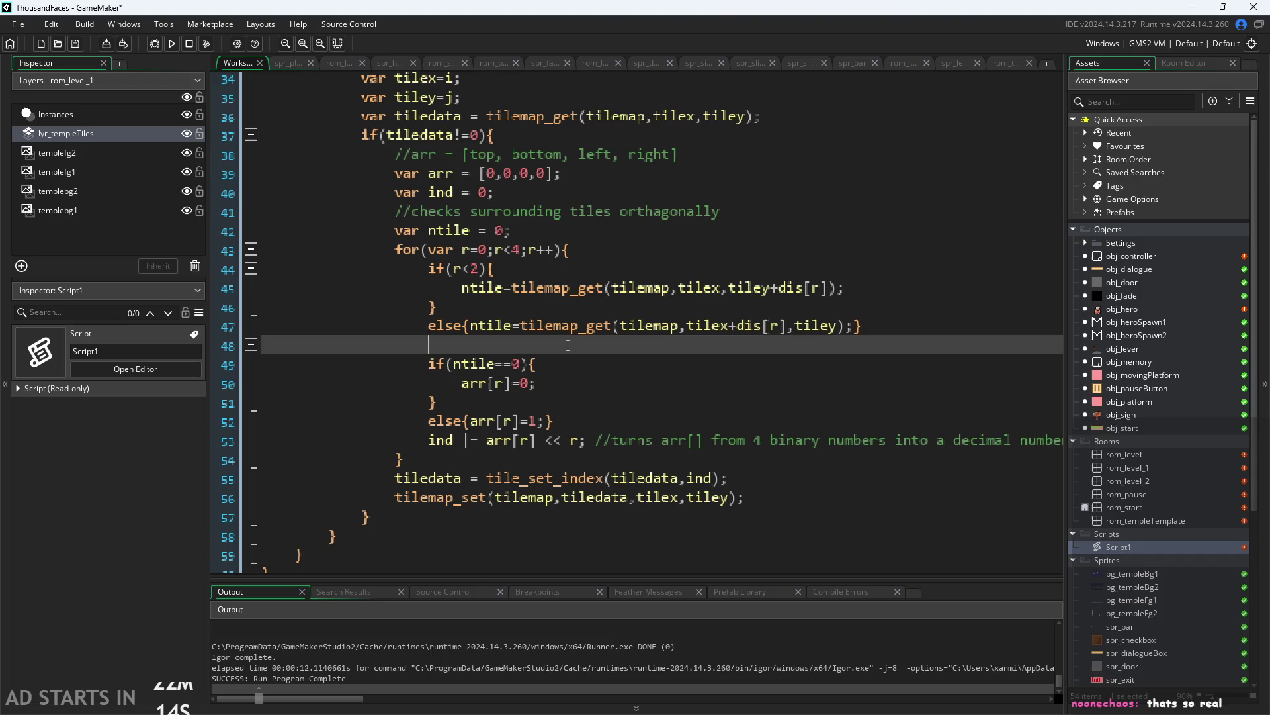
pyautogui.write('if(')
pyautogui.write('tilex')
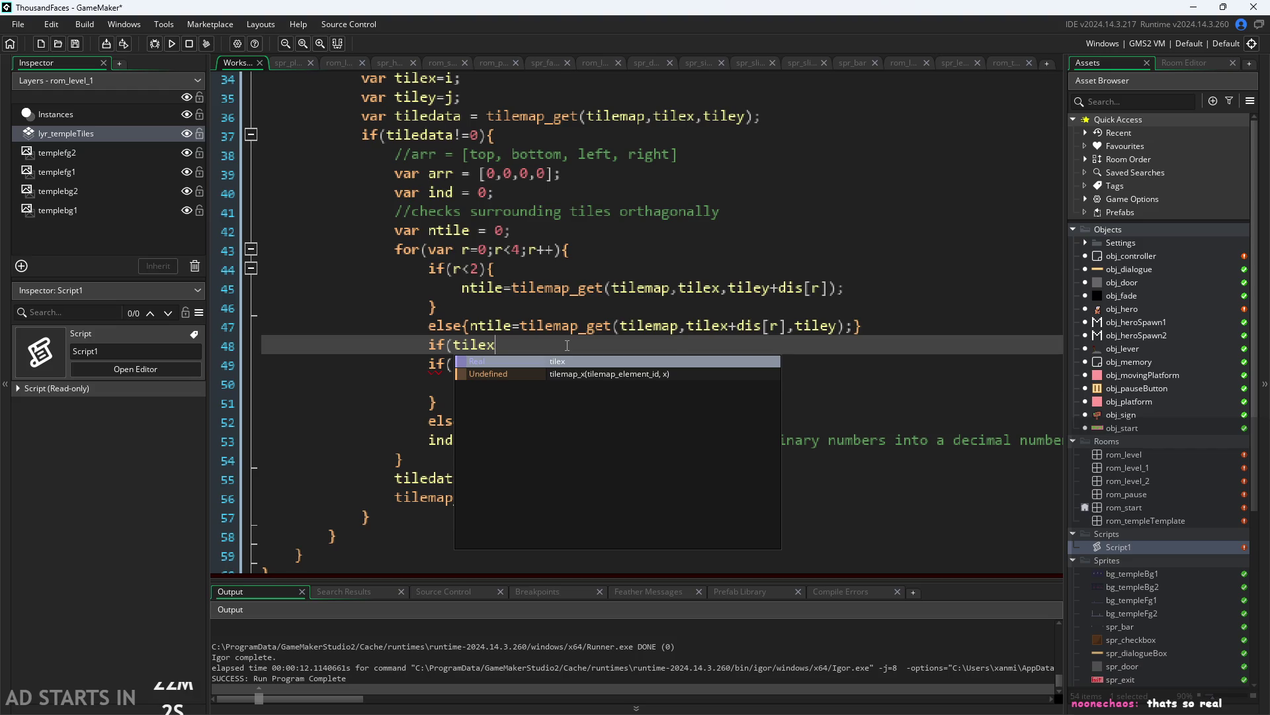
pyautogui.write('+dis[r])')
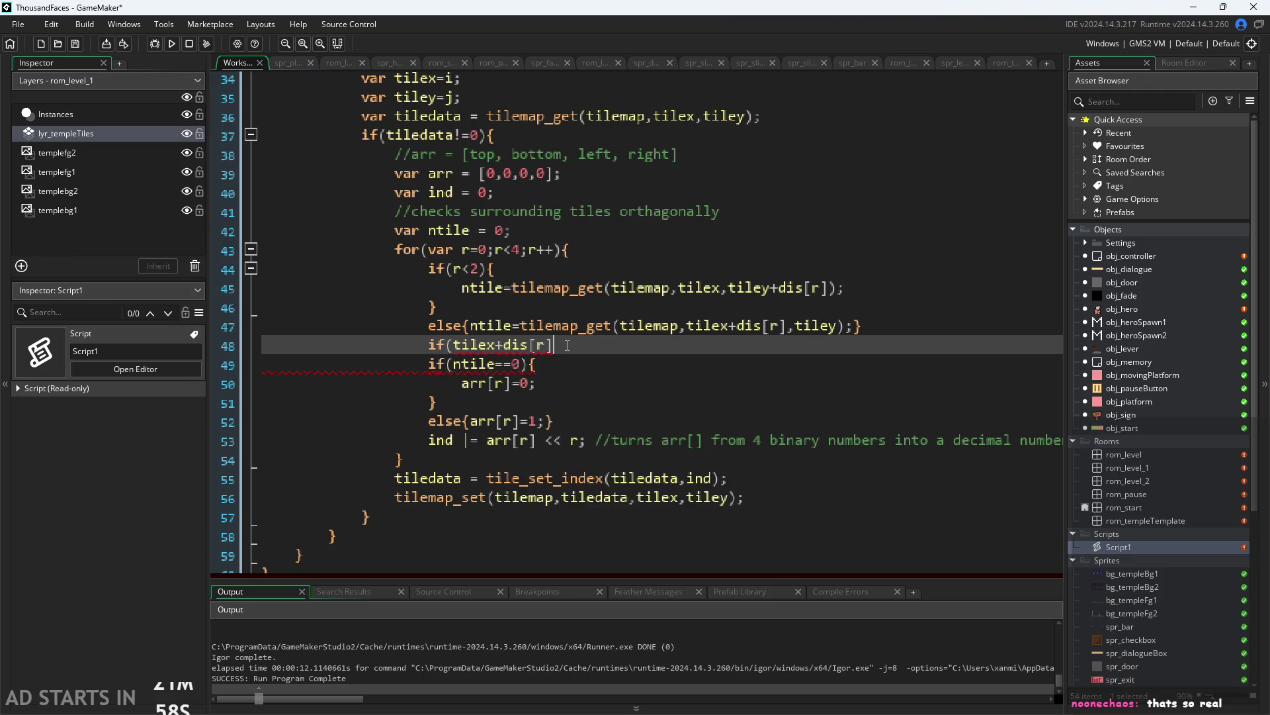
pyautogui.click(567, 345)
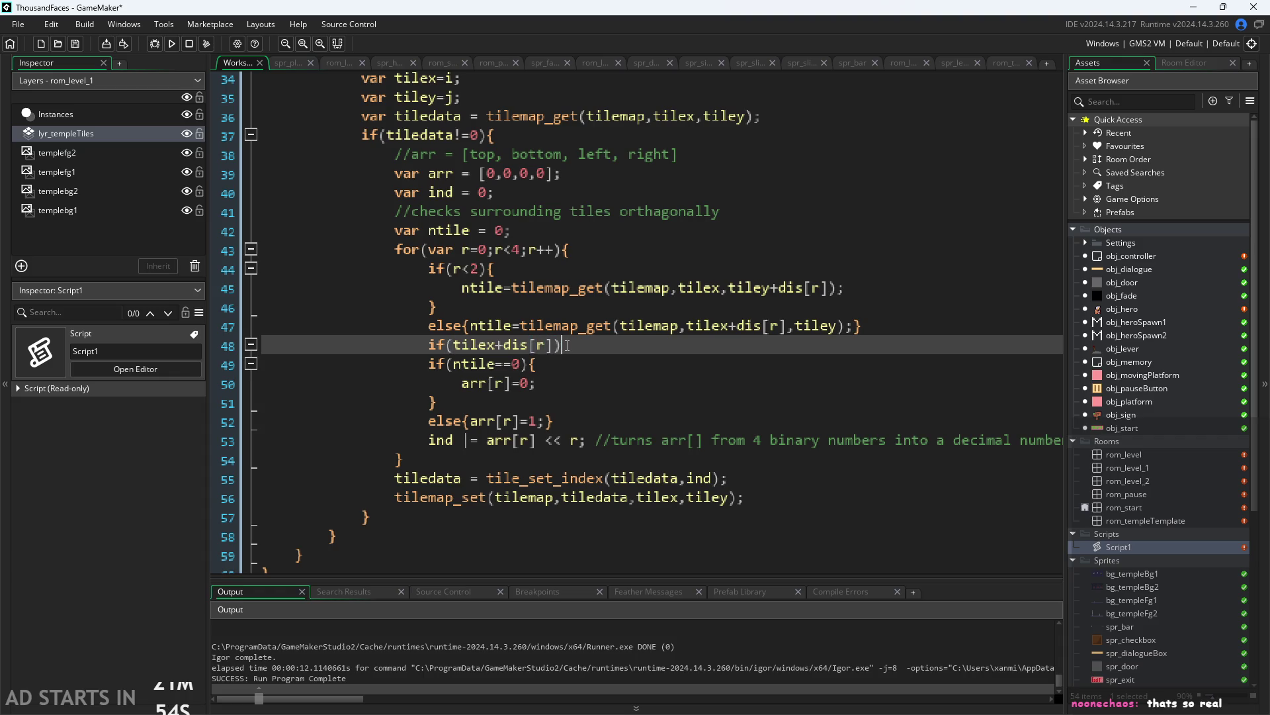
pyautogui.press('Left')
pyautogui.write('<')
pyautogui.write('0')
pyautogui.write('|')
# Add three more tilex+dis[r] conditions joined by || and open an empty indented block
pyautogui.moveTo(454, 344); pyautogui.dragTo(553, 345)
pyautogui.hotkey('ctrl', 'c')
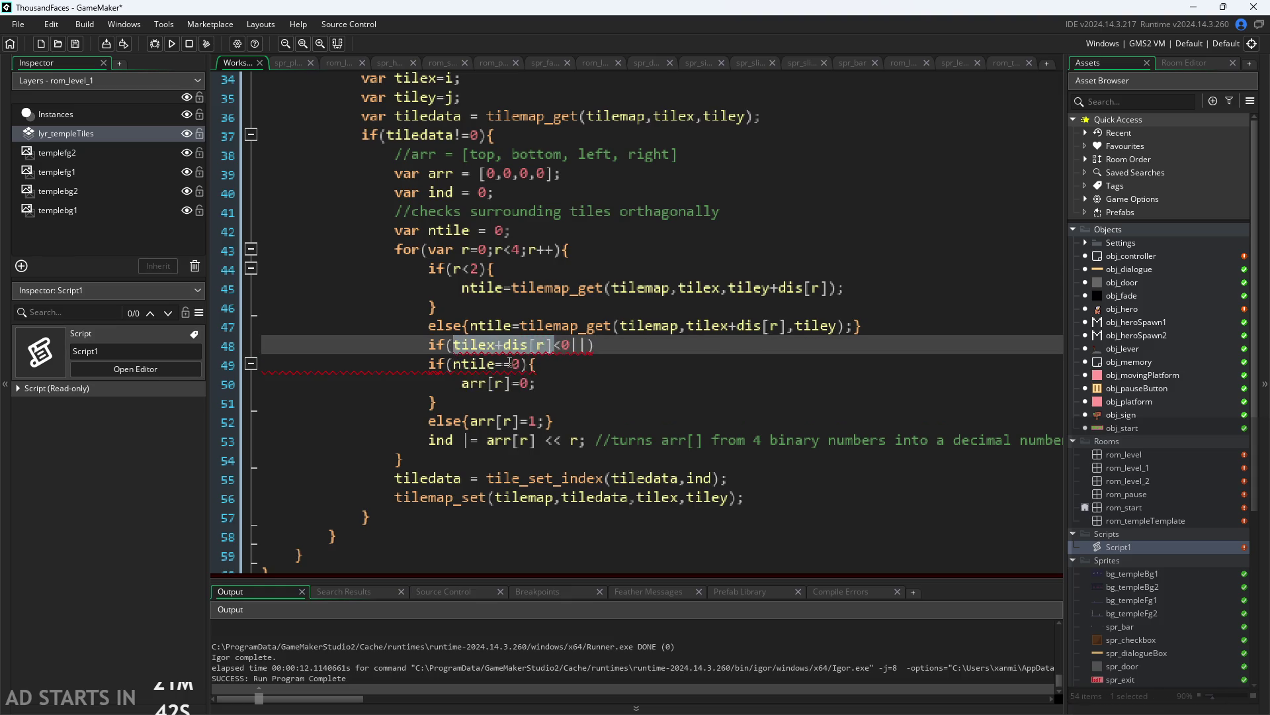
pyautogui.click(589, 351)
pyautogui.hotkey('ctrl', 'v')
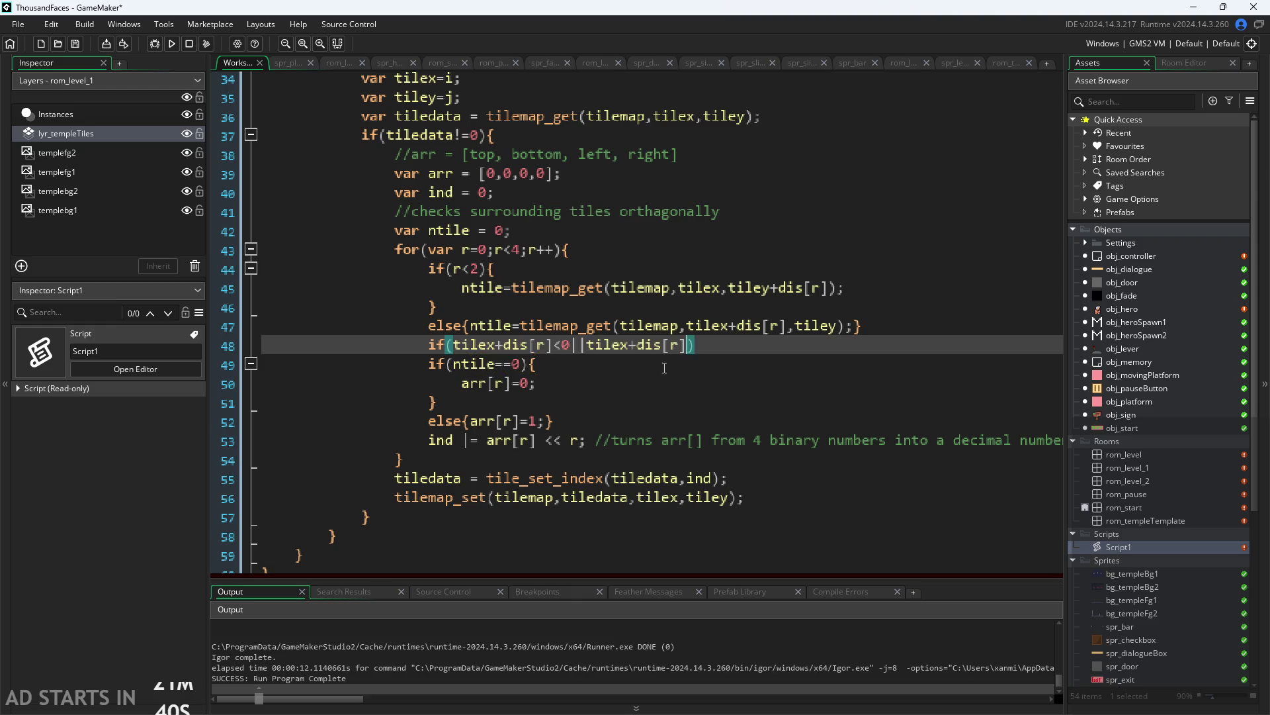
pyautogui.hotkey('ctrl', 'v')
pyautogui.hotkey('ctrl', 'v')
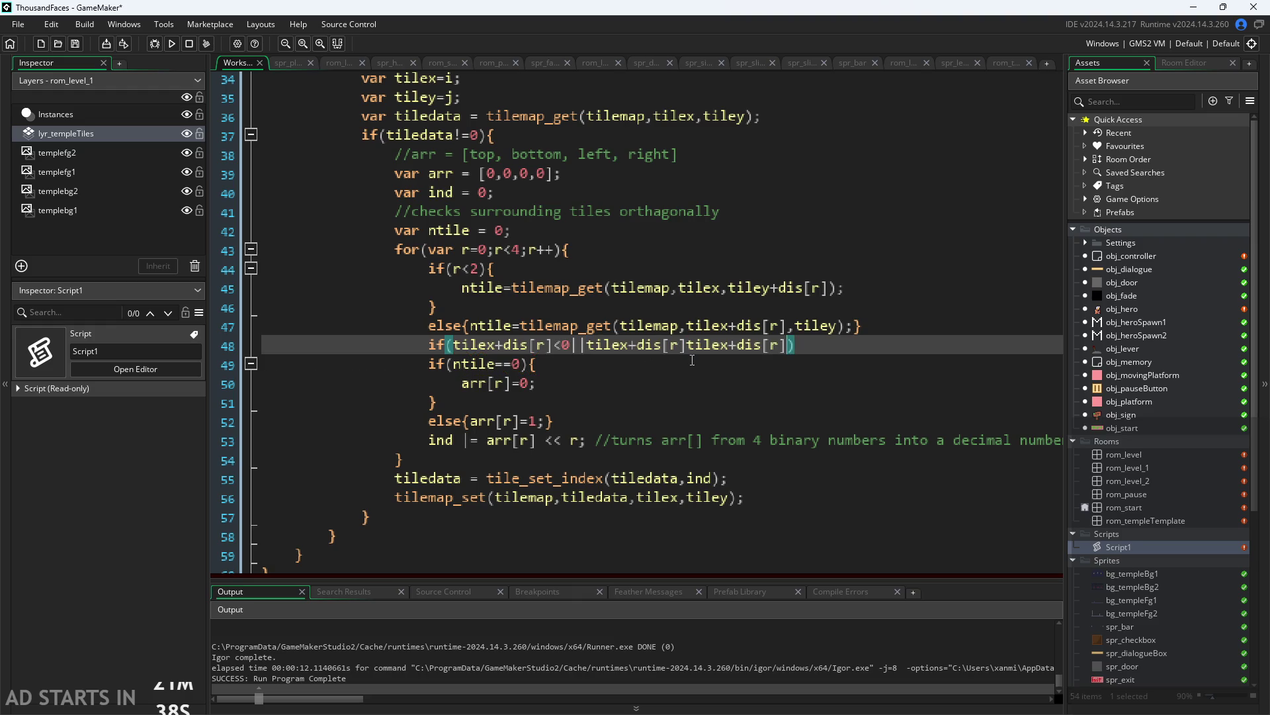
pyautogui.click(686, 346)
pyautogui.write('||tilex+dis[r')
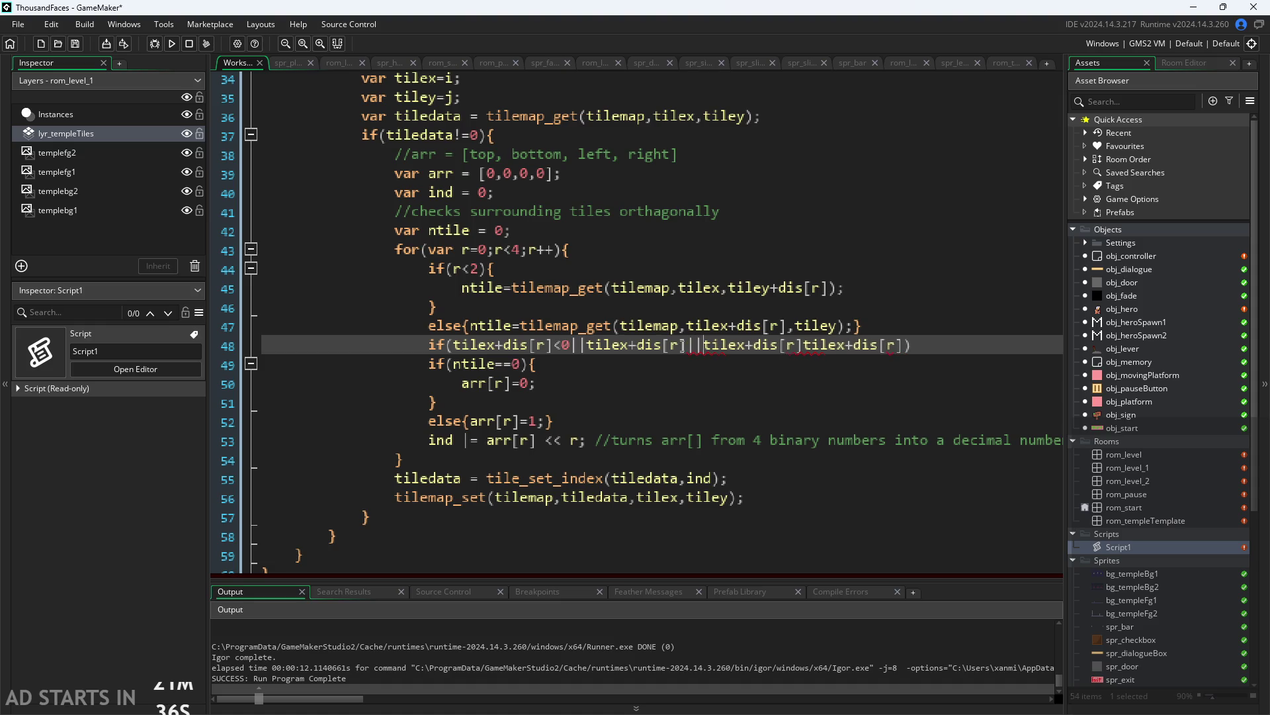
pyautogui.write('||')
pyautogui.click(935, 344)
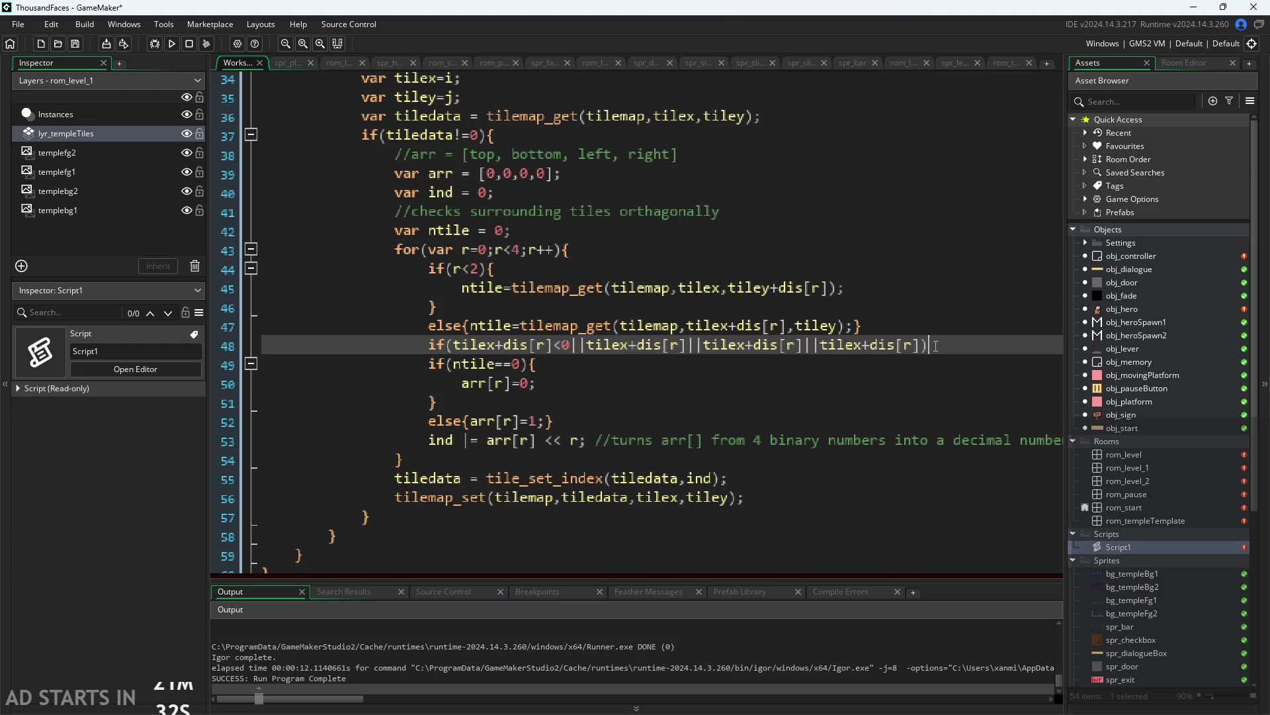
pyautogui.write('{')
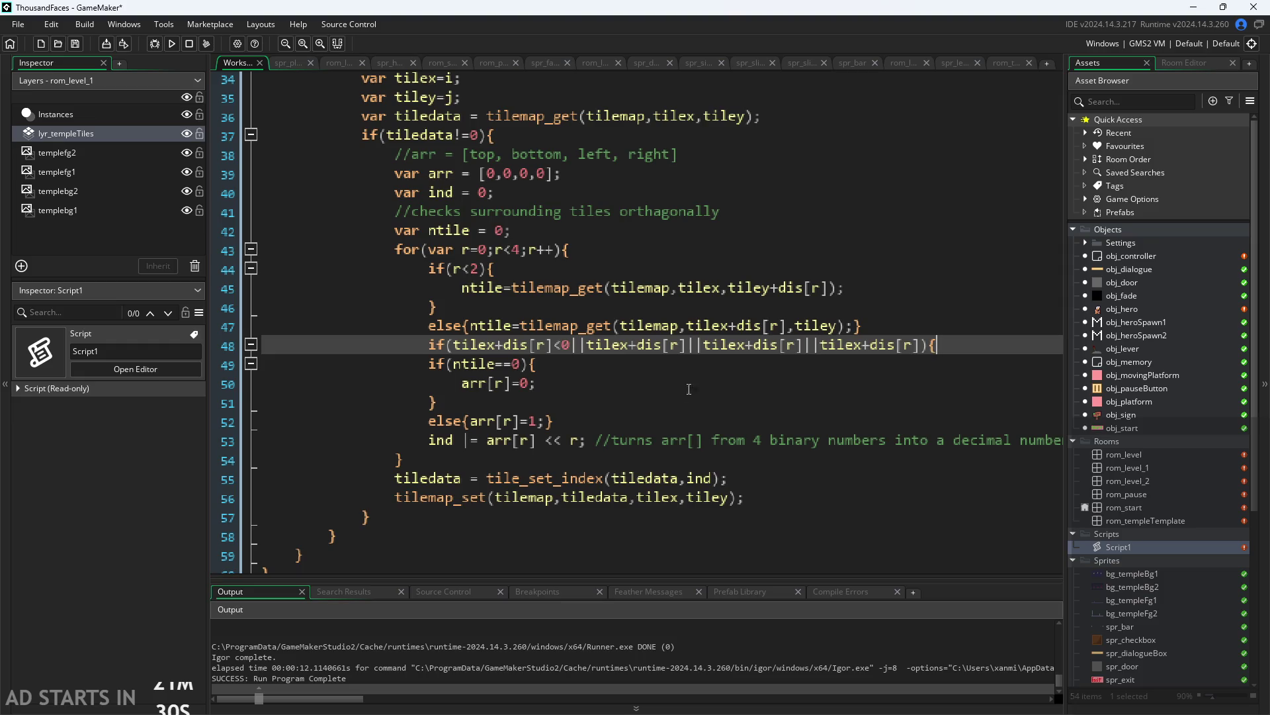
pyautogui.press('Return')
pyautogui.press('Tab')
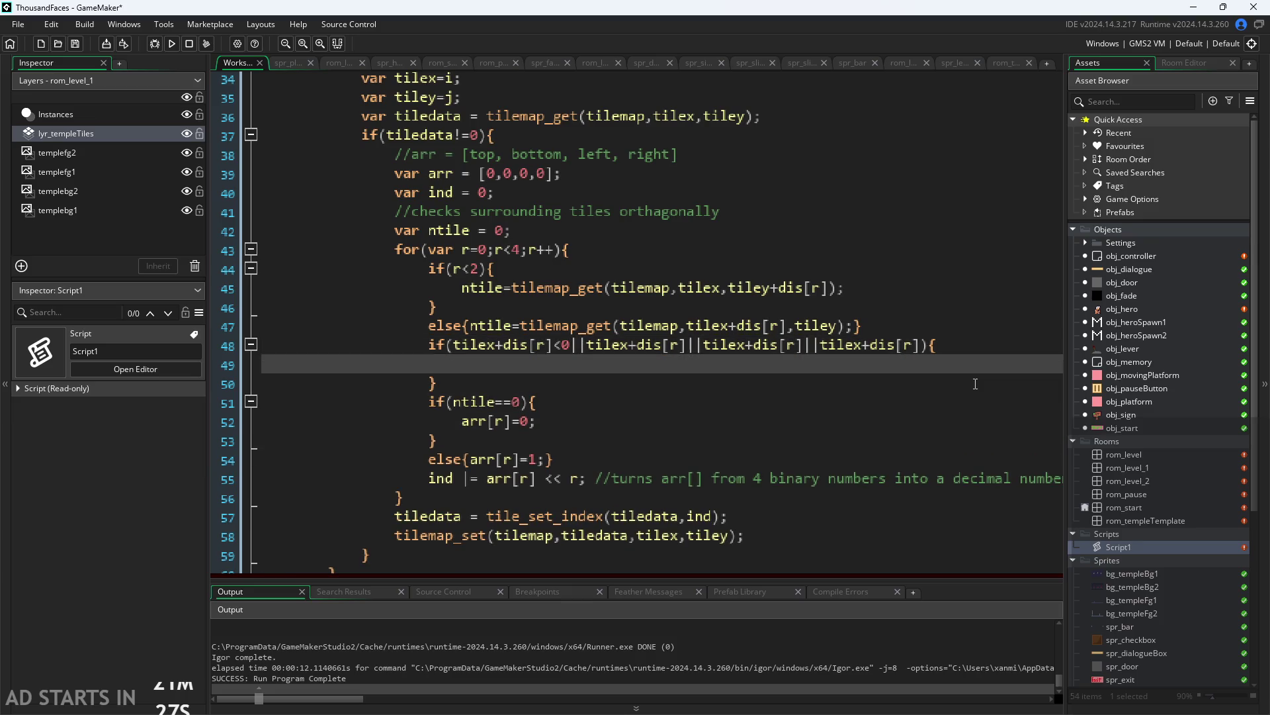
# Set arr[r]=1 inside the new block and turn the ntile==0 test into an else if
pyautogui.write('arr[r]=1;')
pyautogui.click(430, 402)
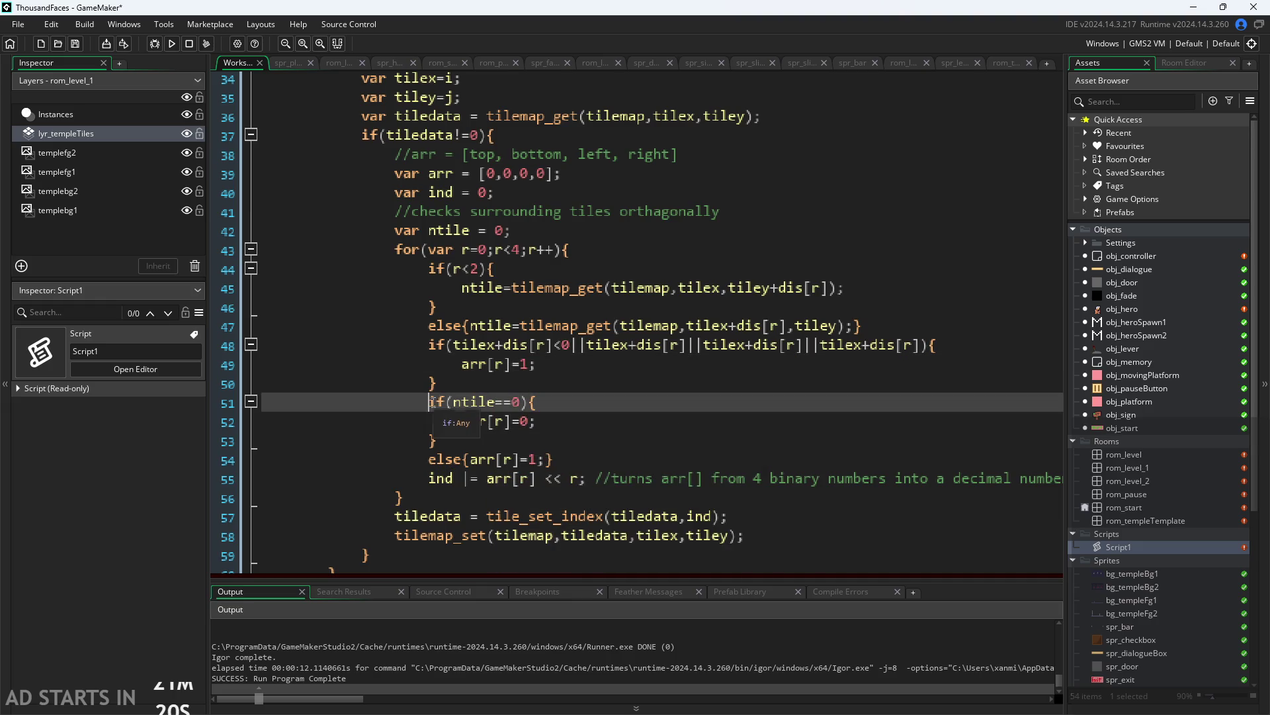
pyautogui.write('else')
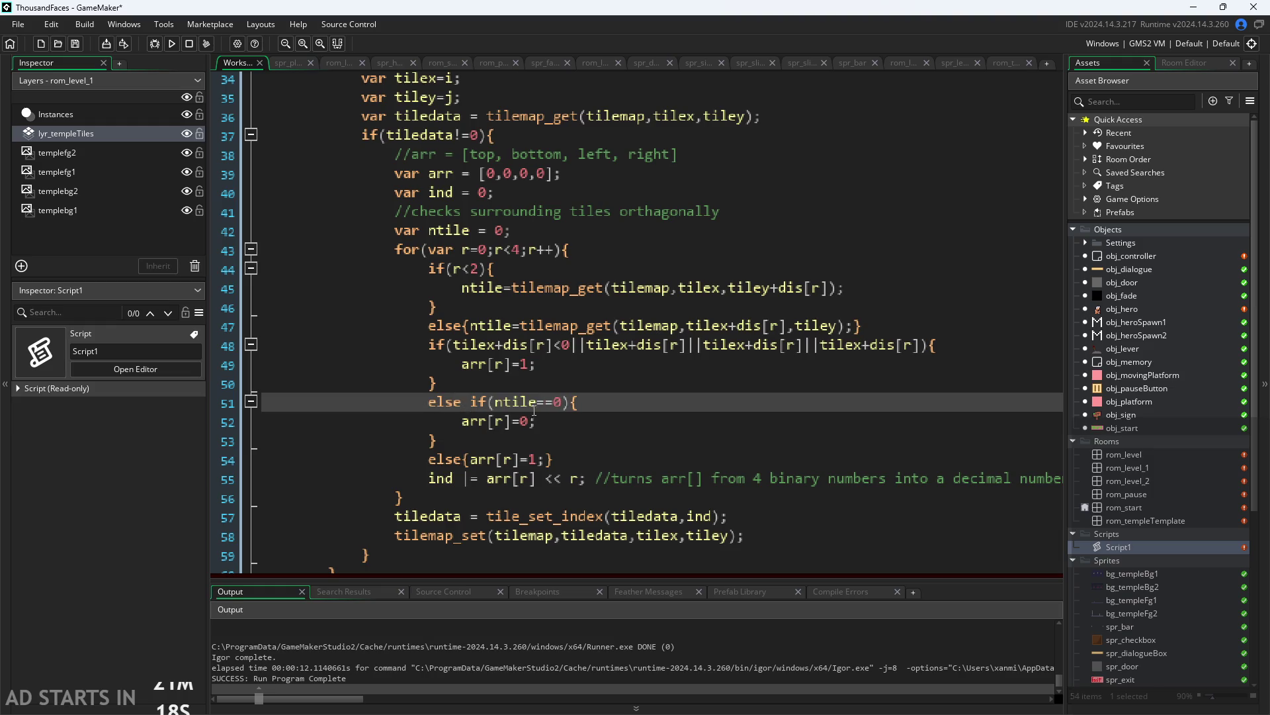
pyautogui.click(555, 418)
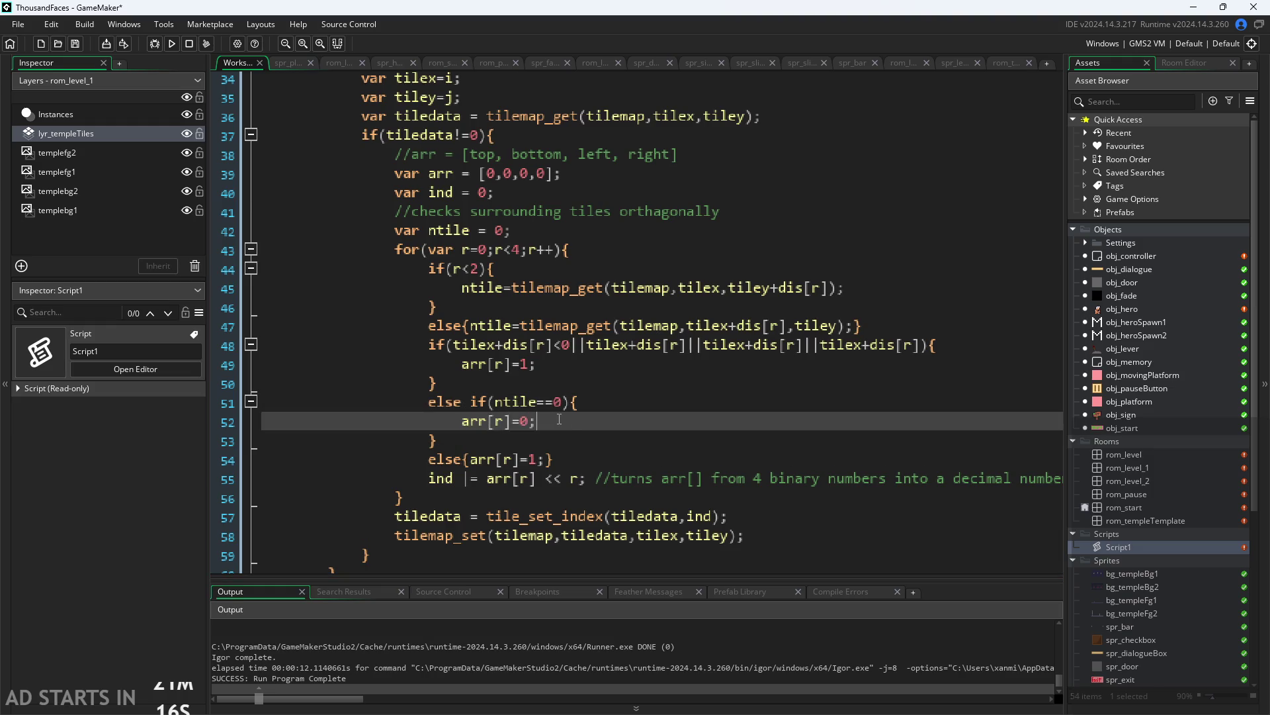
pyautogui.click(582, 444)
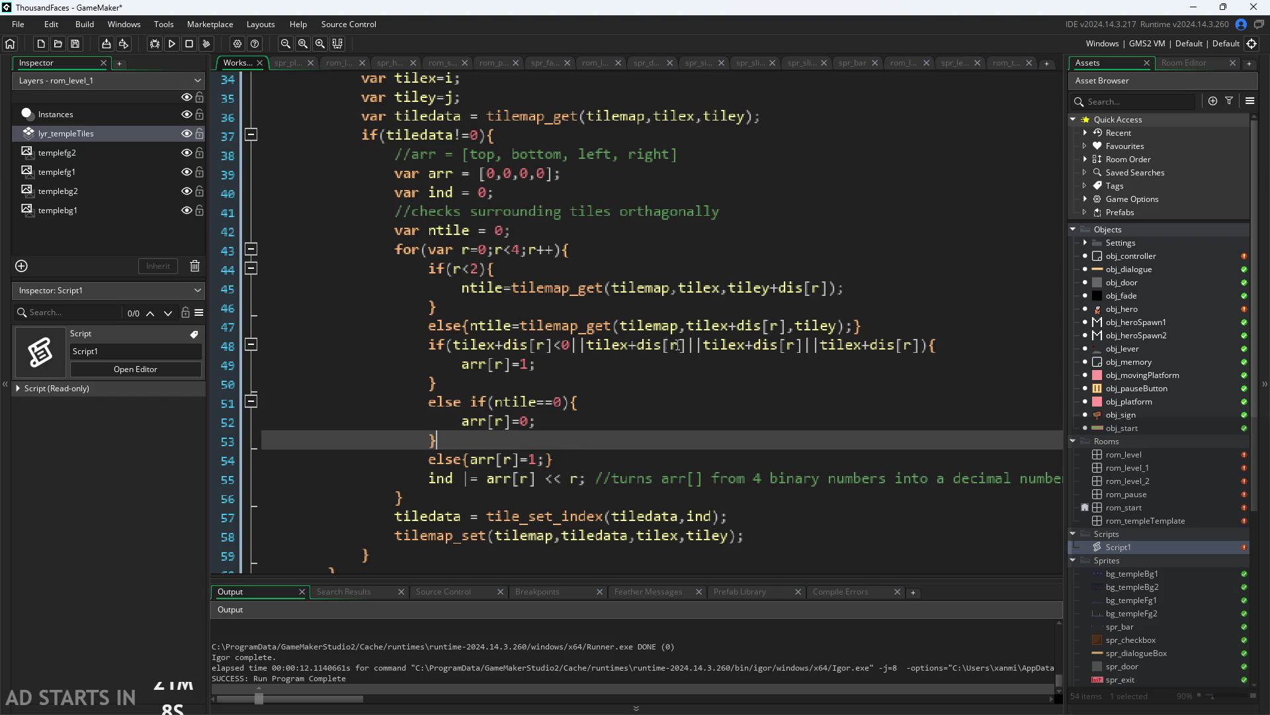
# Change the third and fourth bounds terms from tilex to tiley
pyautogui.click(690, 346)
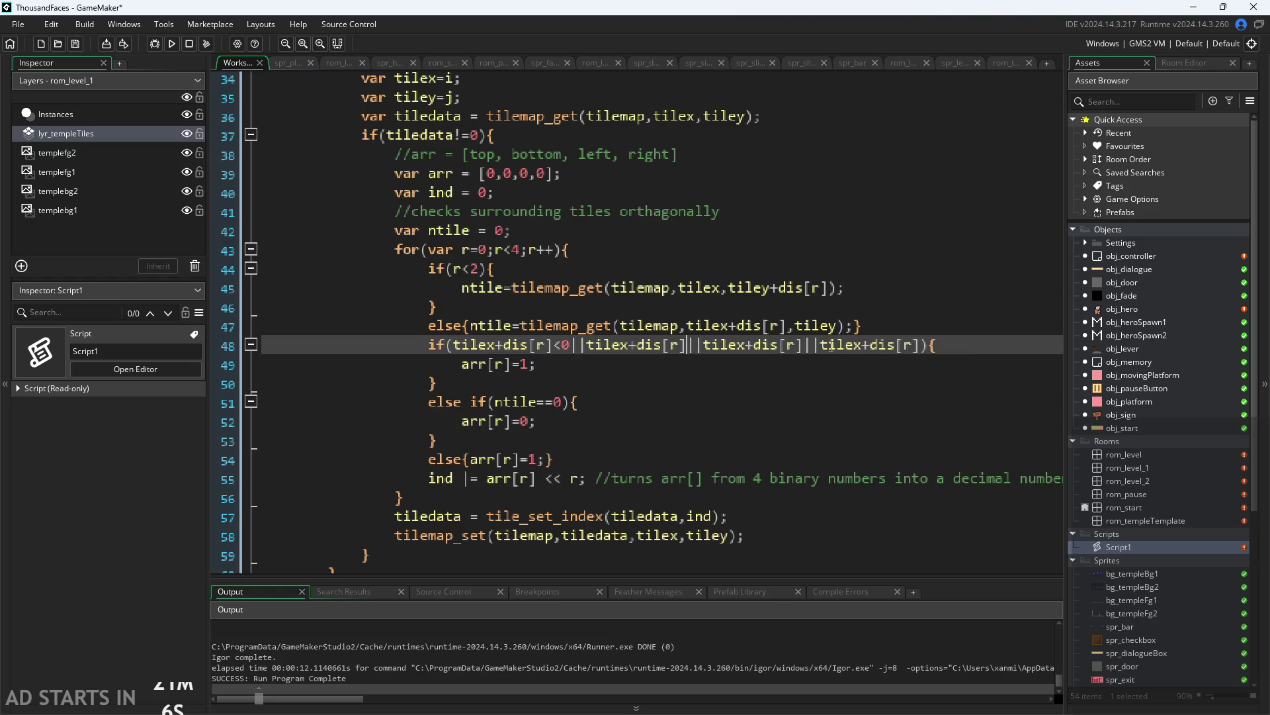
pyautogui.click(749, 345)
pyautogui.press('BackSpace')
pyautogui.write('y')
pyautogui.press('Right')
pyautogui.press('Right')
pyautogui.press('Right')
pyautogui.press('Delete')
pyautogui.write('y')
# Add the <0 and >tilenumx comparisons to the middle bounds conditions
pyautogui.press('Escape')
pyautogui.press('Left')
pyautogui.press('Left')
pyautogui.press('Left')
pyautogui.write('<')
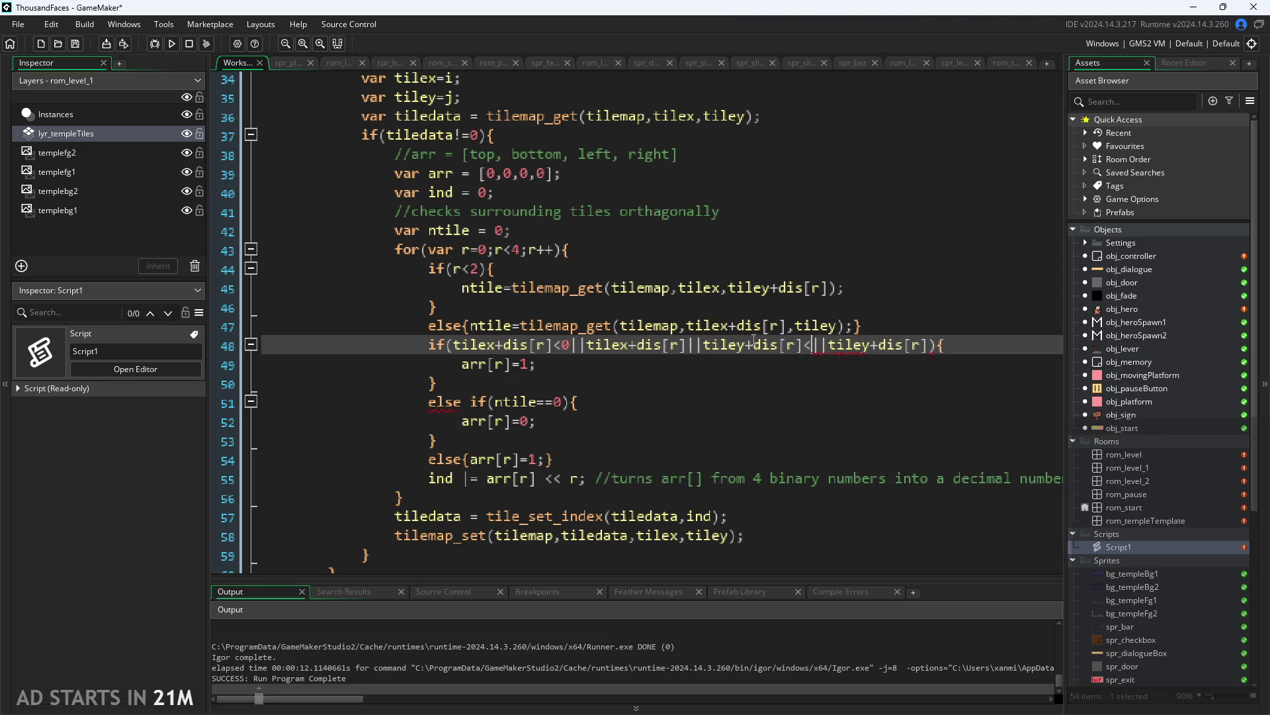
pyautogui.write('0')
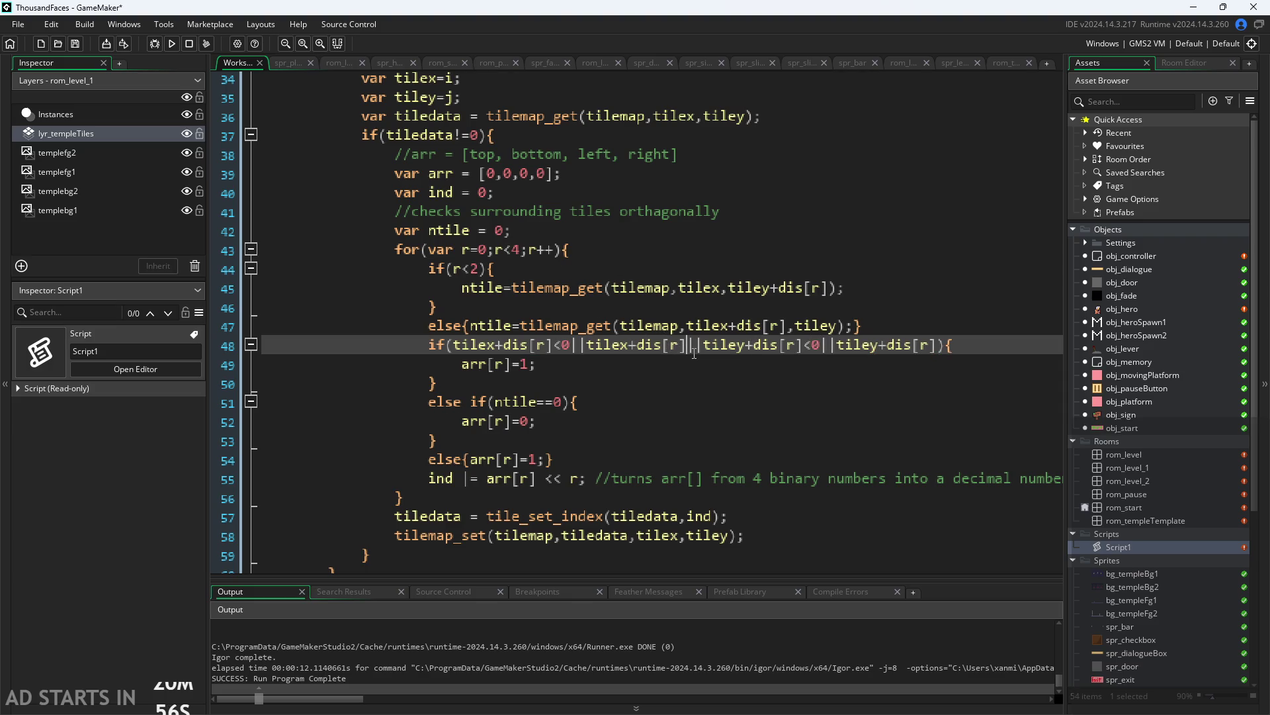
pyautogui.write('>by')
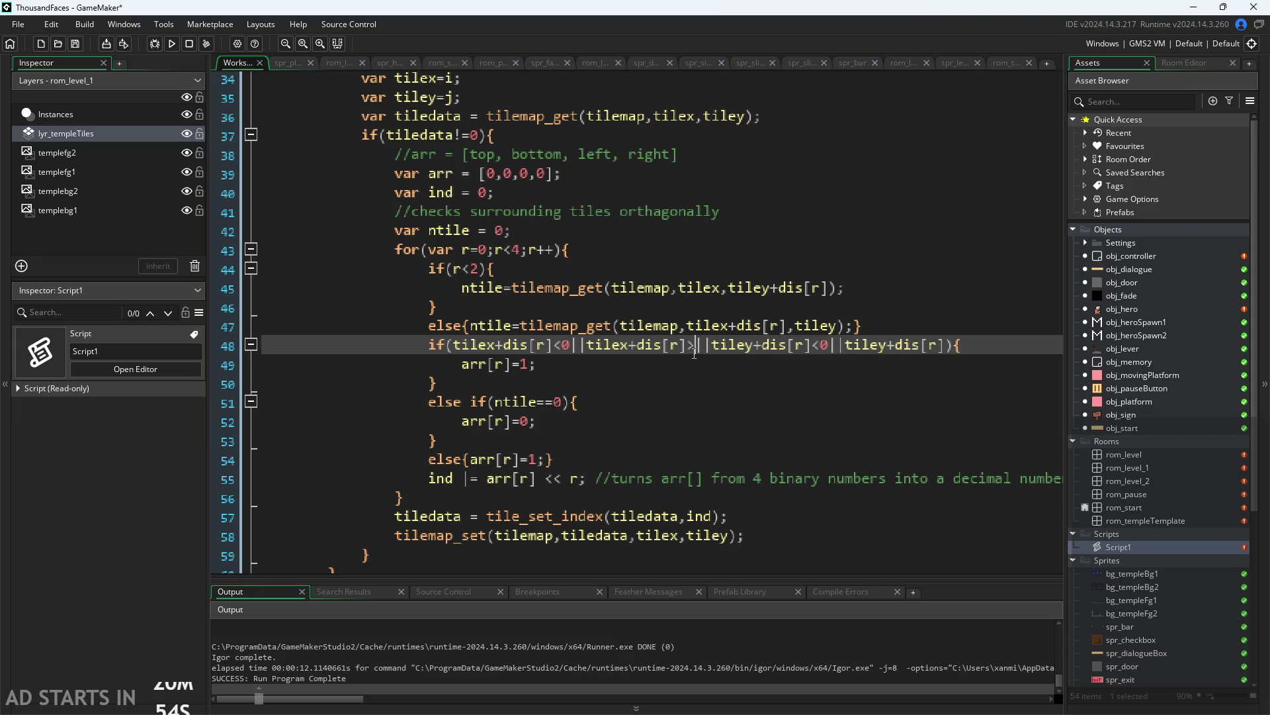
pyautogui.press('BackSpace')
pyautogui.press('BackSpace')
pyautogui.write('num')
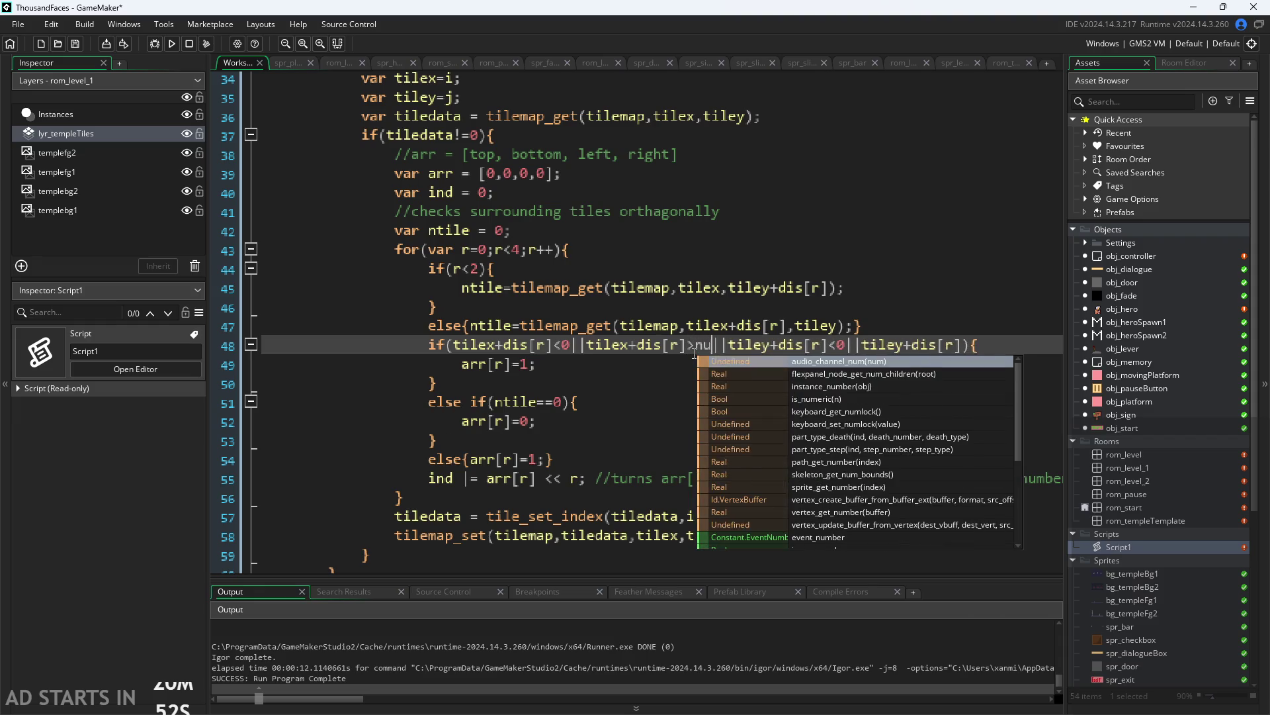
pyautogui.scroll(3, 481, 256)
pyautogui.scroll(2, 472, 239)
pyautogui.scroll(-3, 529, 278)
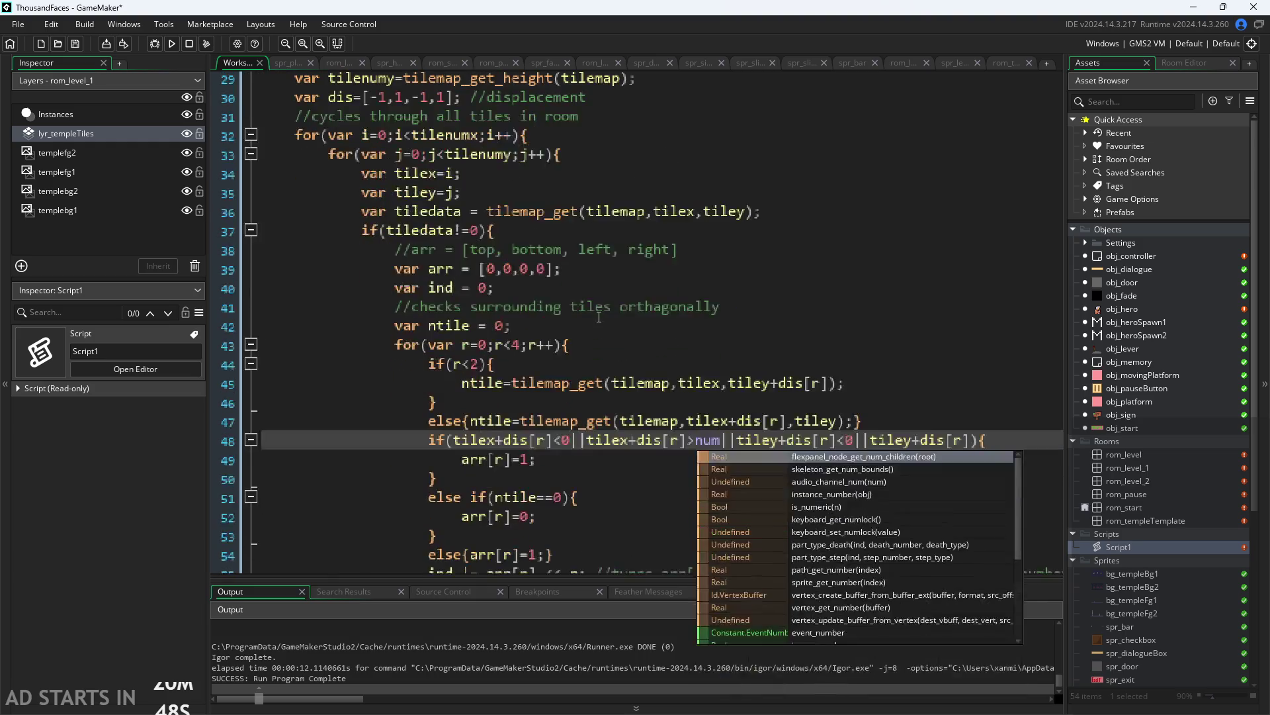
pyautogui.press('BackSpace')
pyautogui.press('BackSpace')
pyautogui.press('BackSpace')
pyautogui.write('tilenumx')
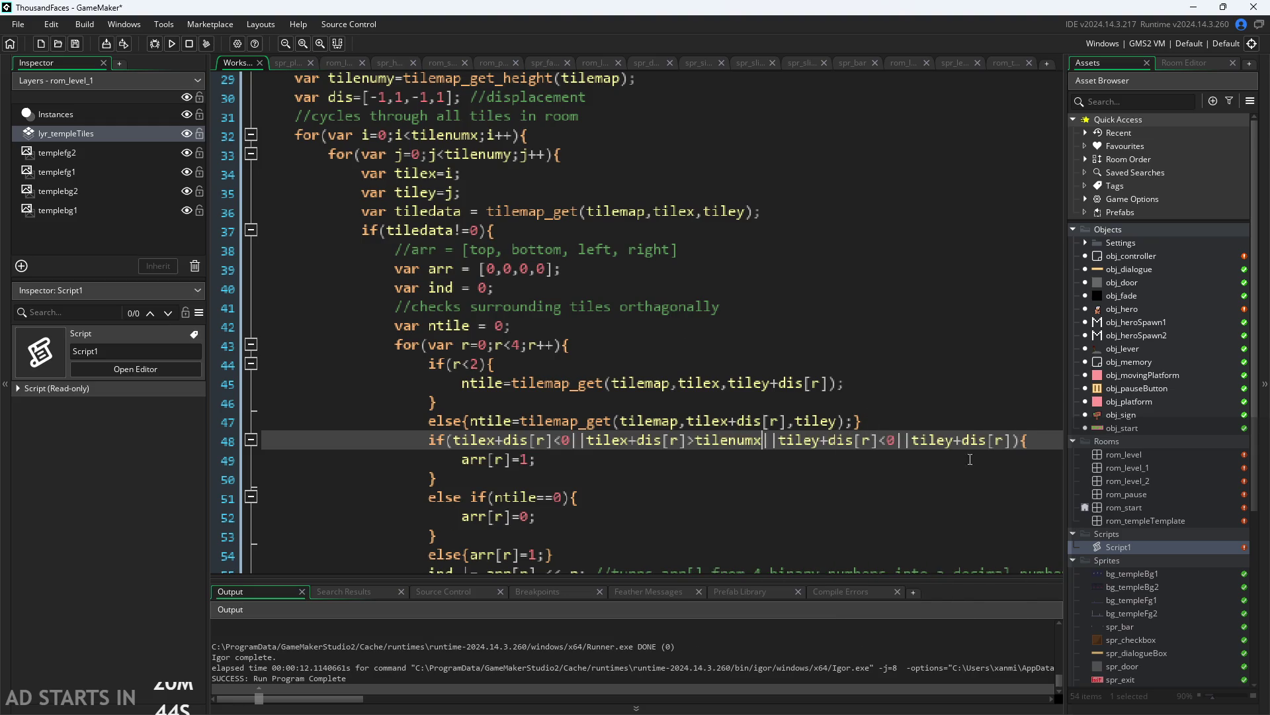
# Finish the last condition with >tilenumy and run the game to test autotiling
pyautogui.click(1017, 441)
pyautogui.write('>tile')
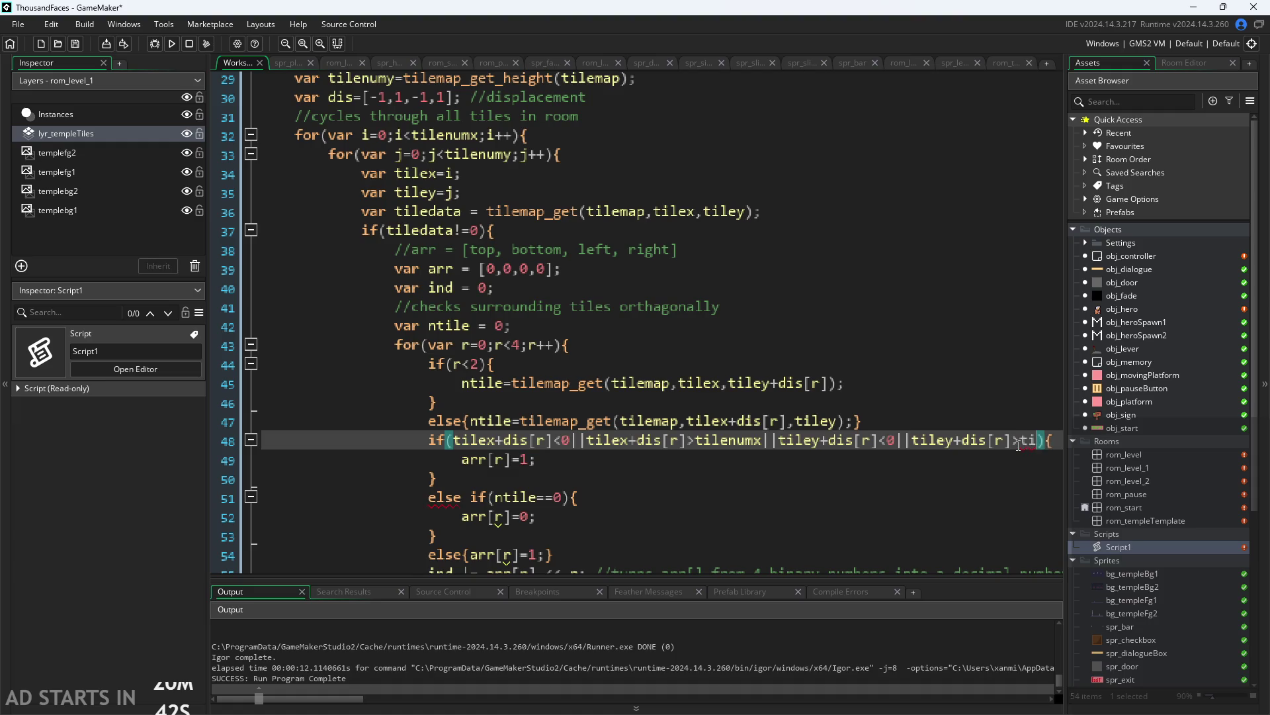
pyautogui.write('nu')
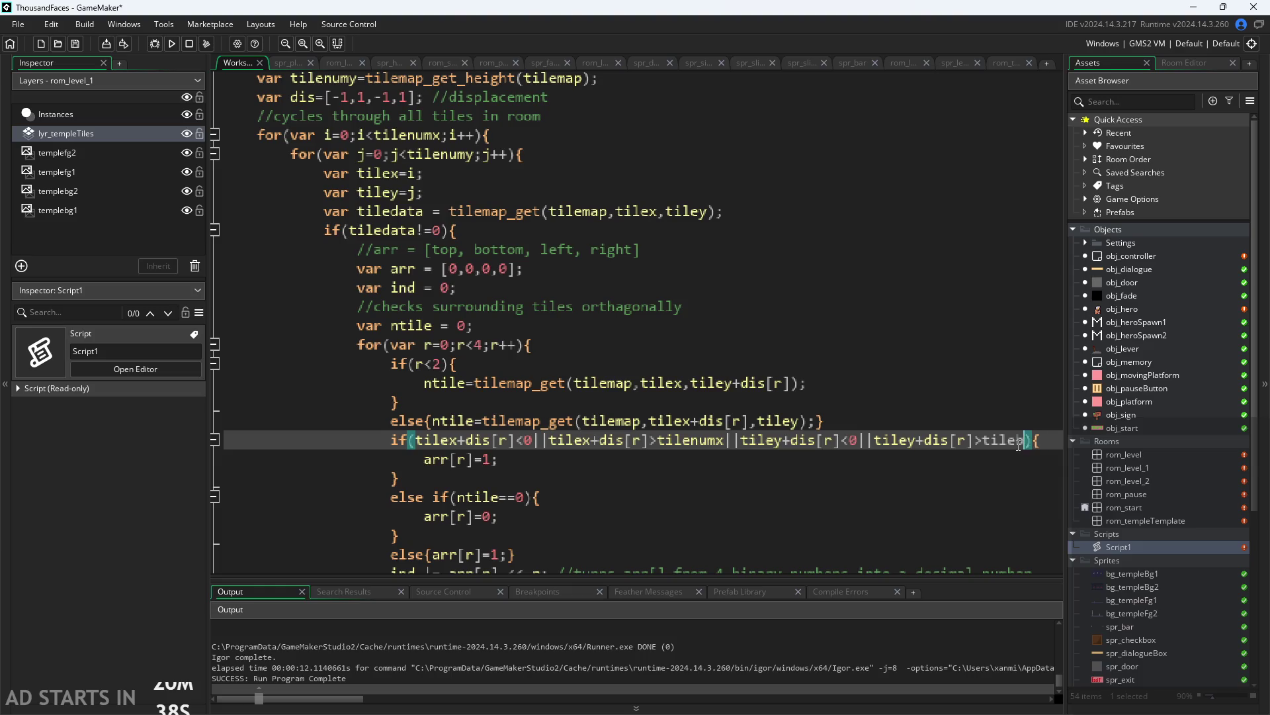
pyautogui.write('m')
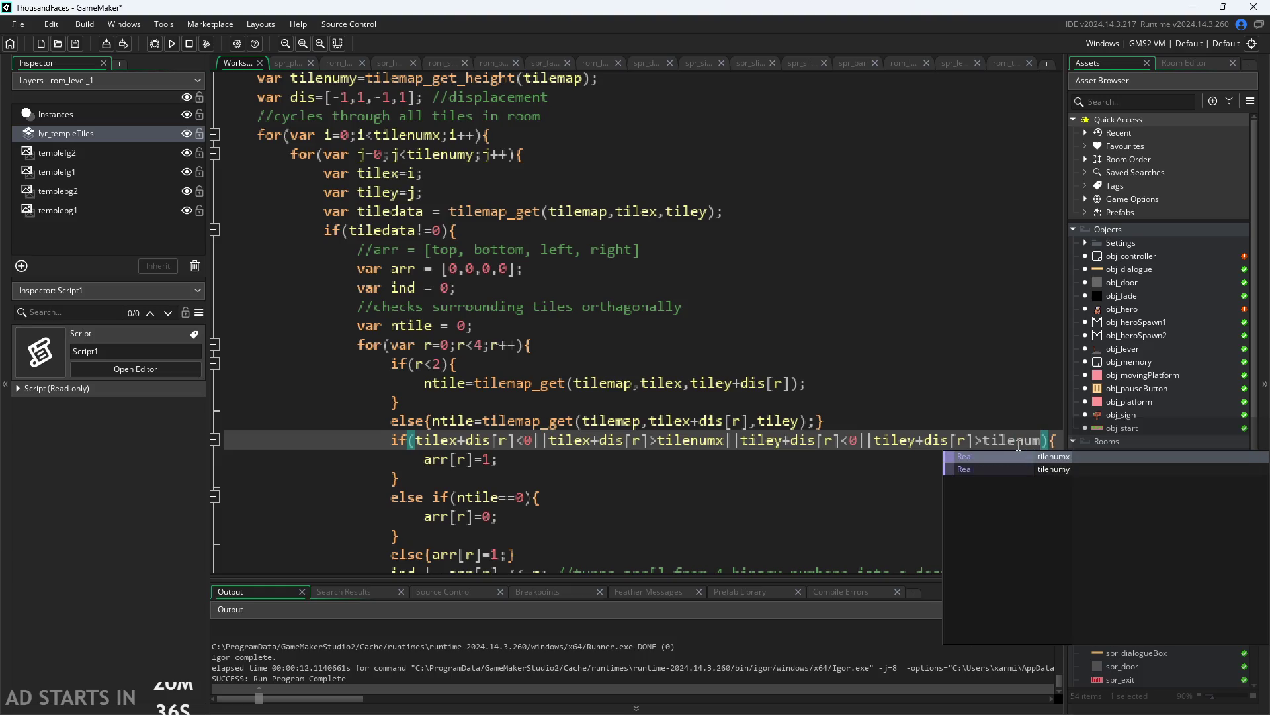
pyautogui.write('y')
pyautogui.click(928, 424)
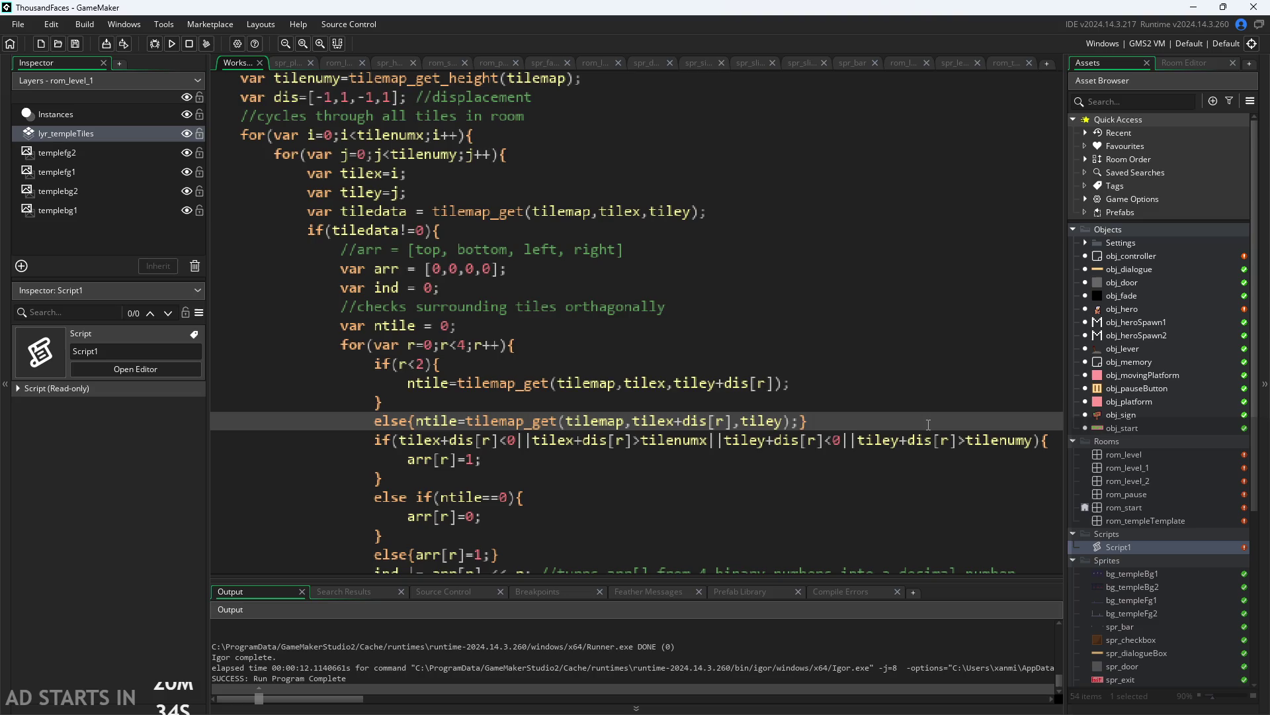
pyautogui.click(172, 44)
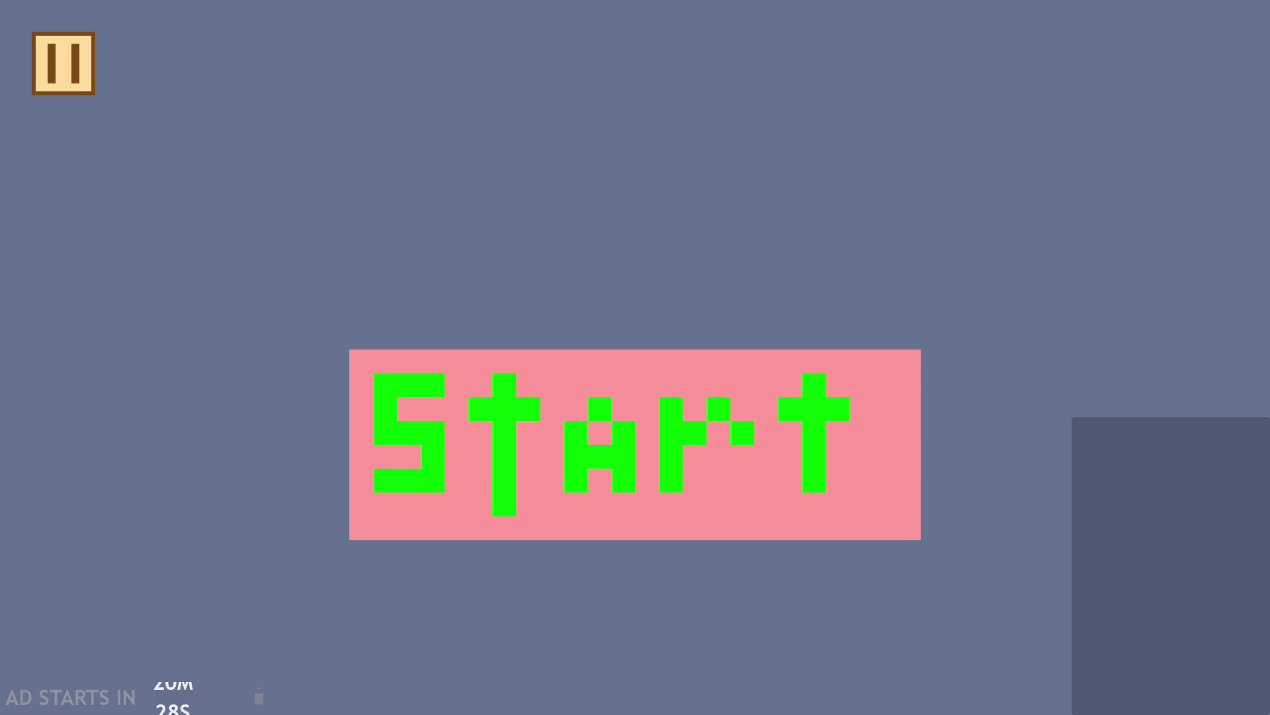
pyautogui.click(626, 363)
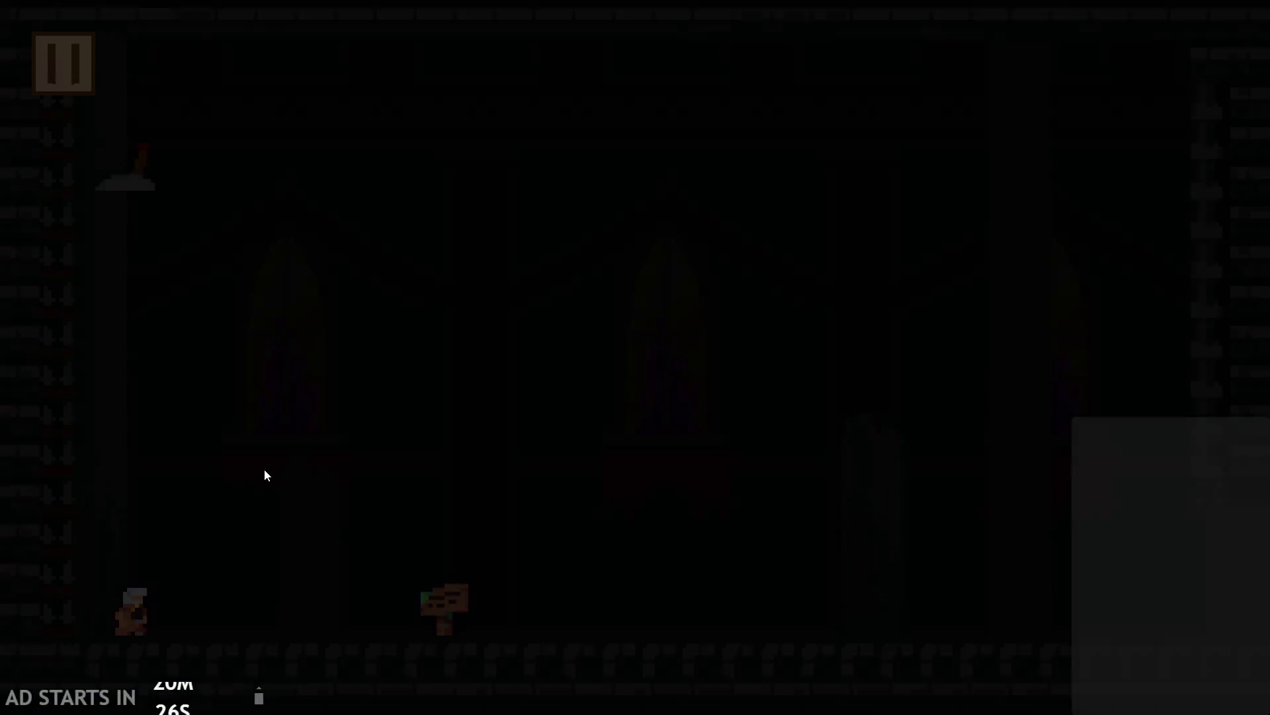
pyautogui.press('space')
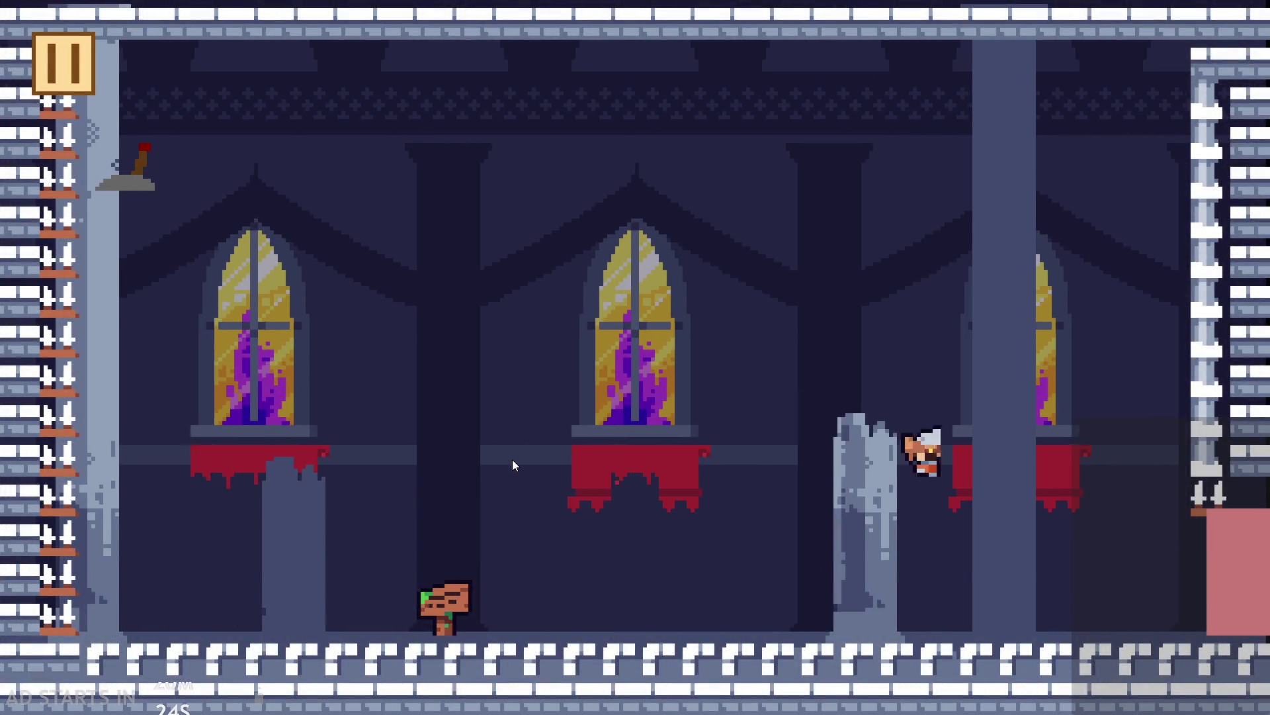
pyautogui.press('space')
pyautogui.click(90, 62)
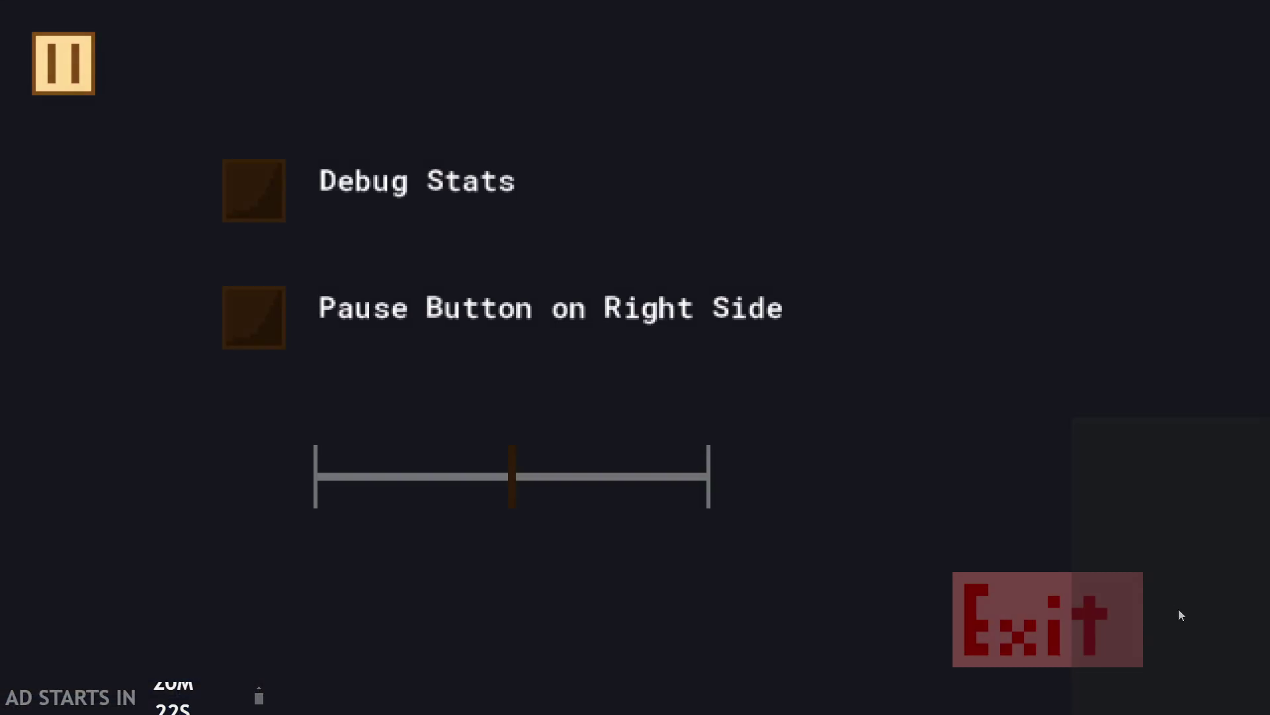
pyautogui.click(1124, 609)
pyautogui.scroll(-2, 368, 385)
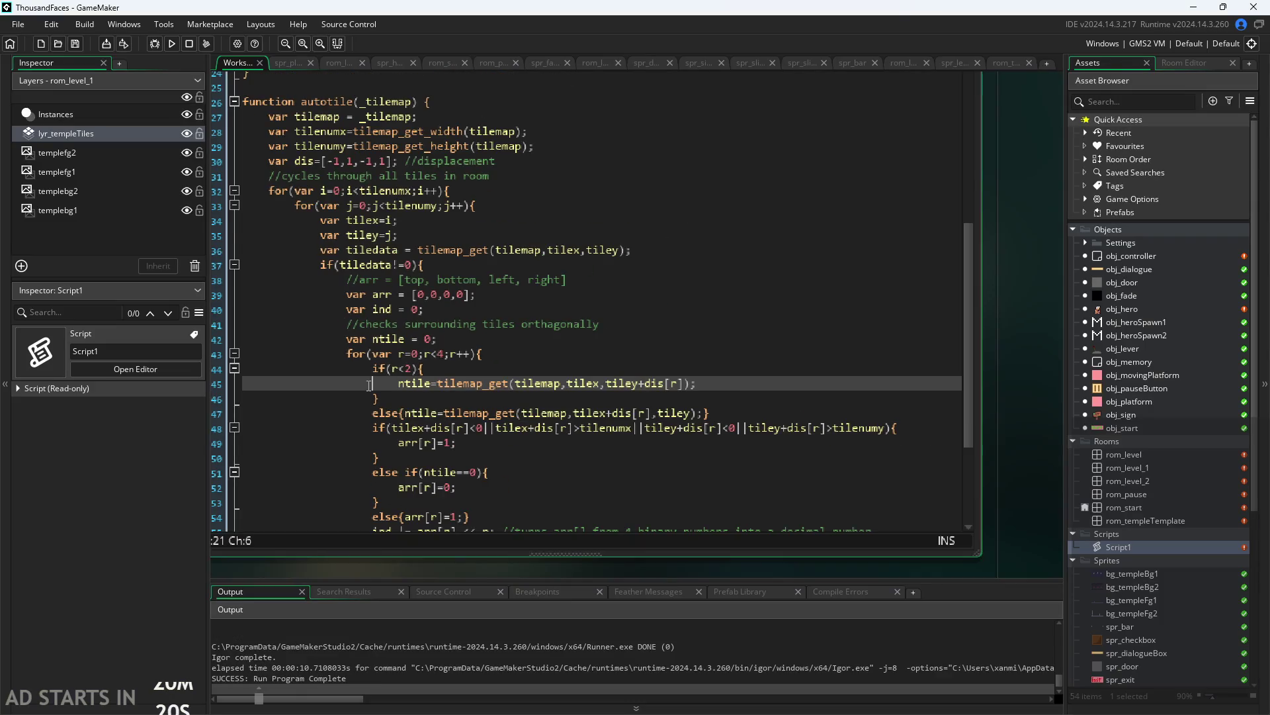
# Review the tile_set_index and tilemap_set calls at the end of the autotile loop
pyautogui.scroll(-3, 369, 385)
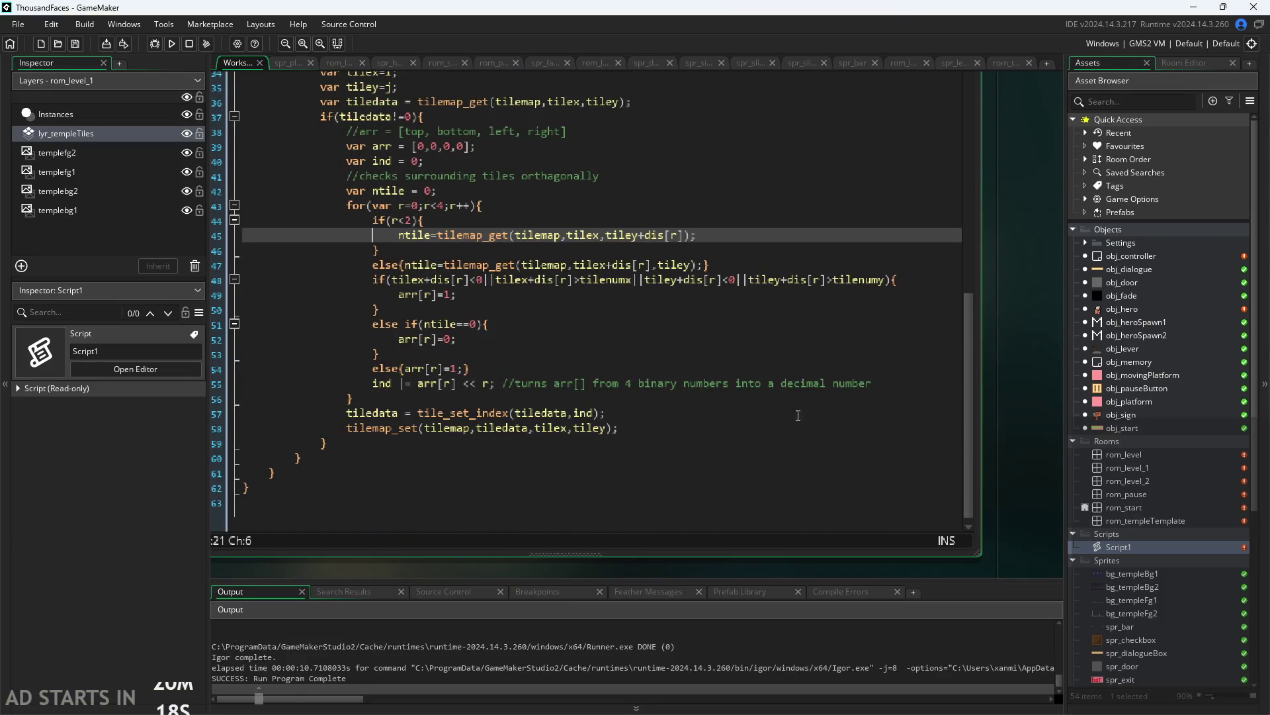
pyautogui.click(553, 429)
pyautogui.click(554, 417)
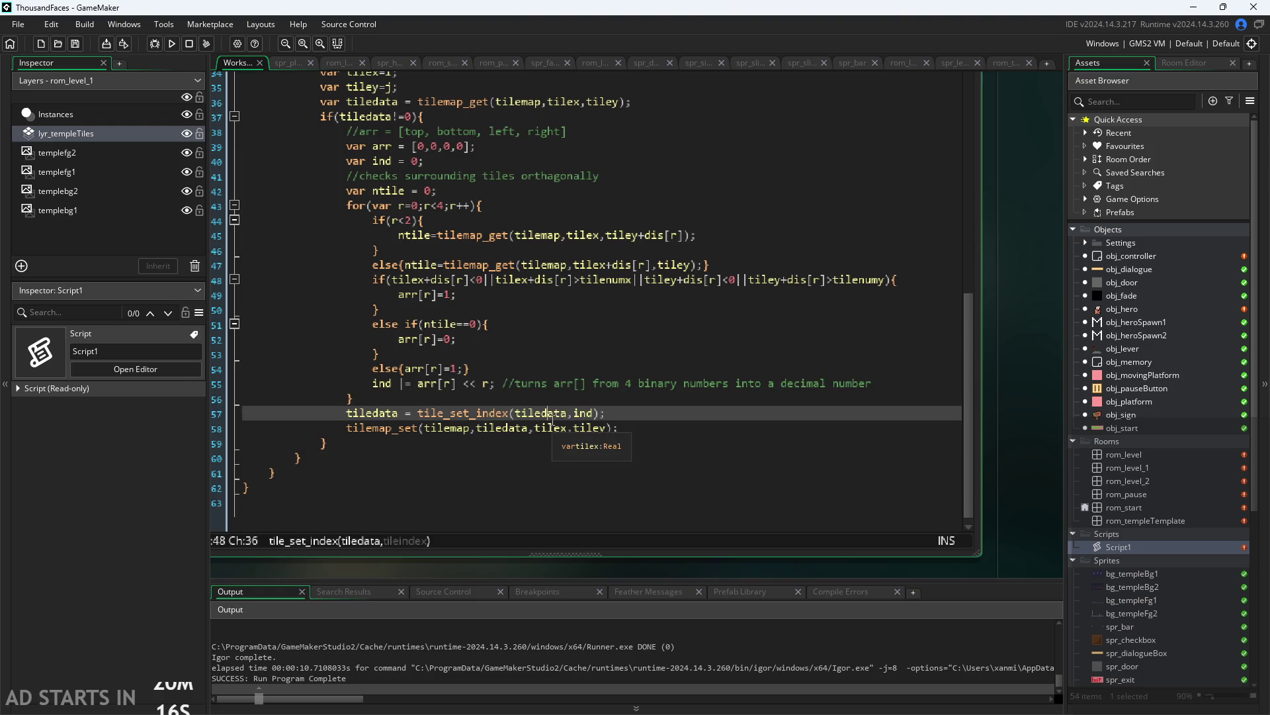
pyautogui.click(491, 427)
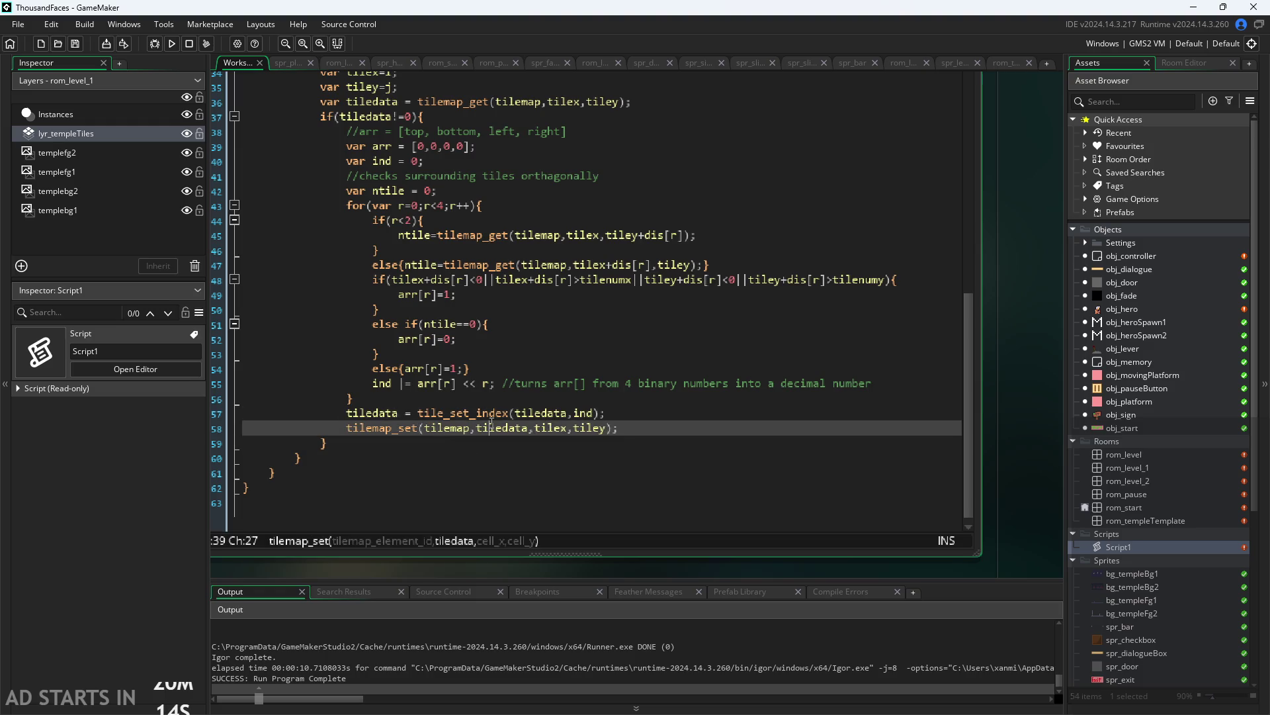
pyautogui.click(607, 412)
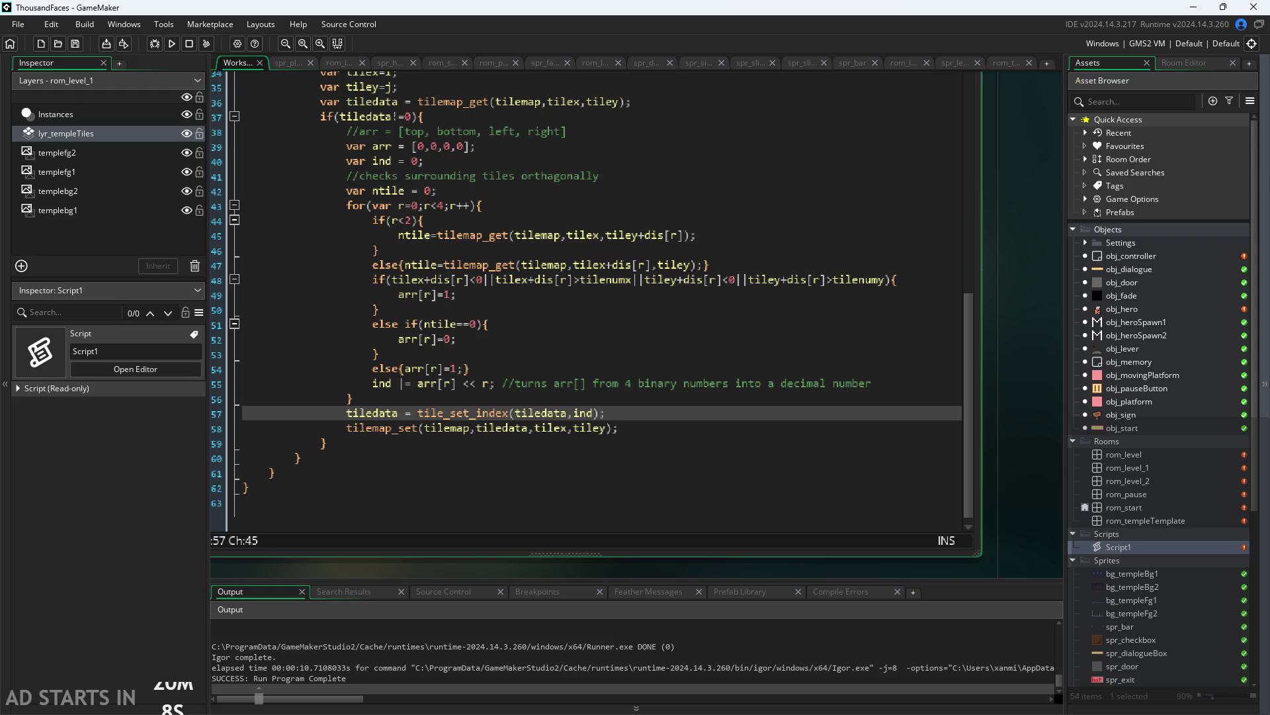
# View the temple_tileset sprite artwork, then open the tls_temple tile set
pyautogui.scroll(-6, 1087, 534)
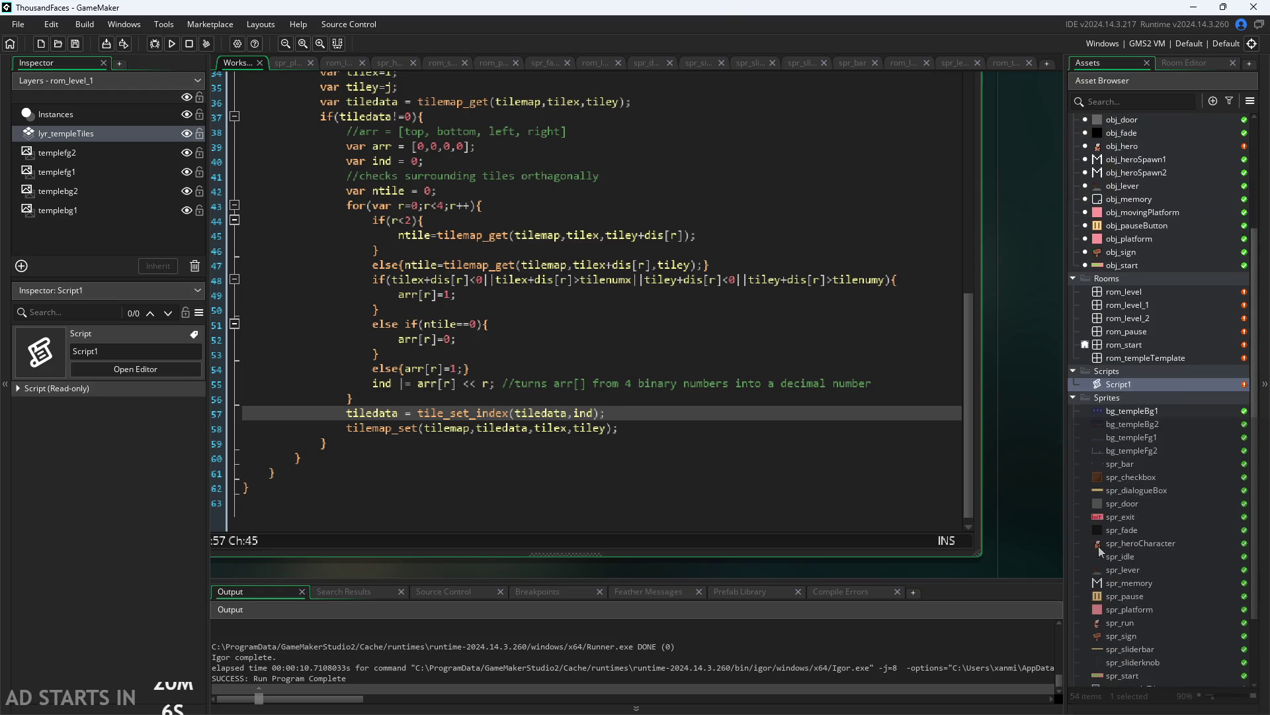
pyautogui.doubleClick(1132, 637)
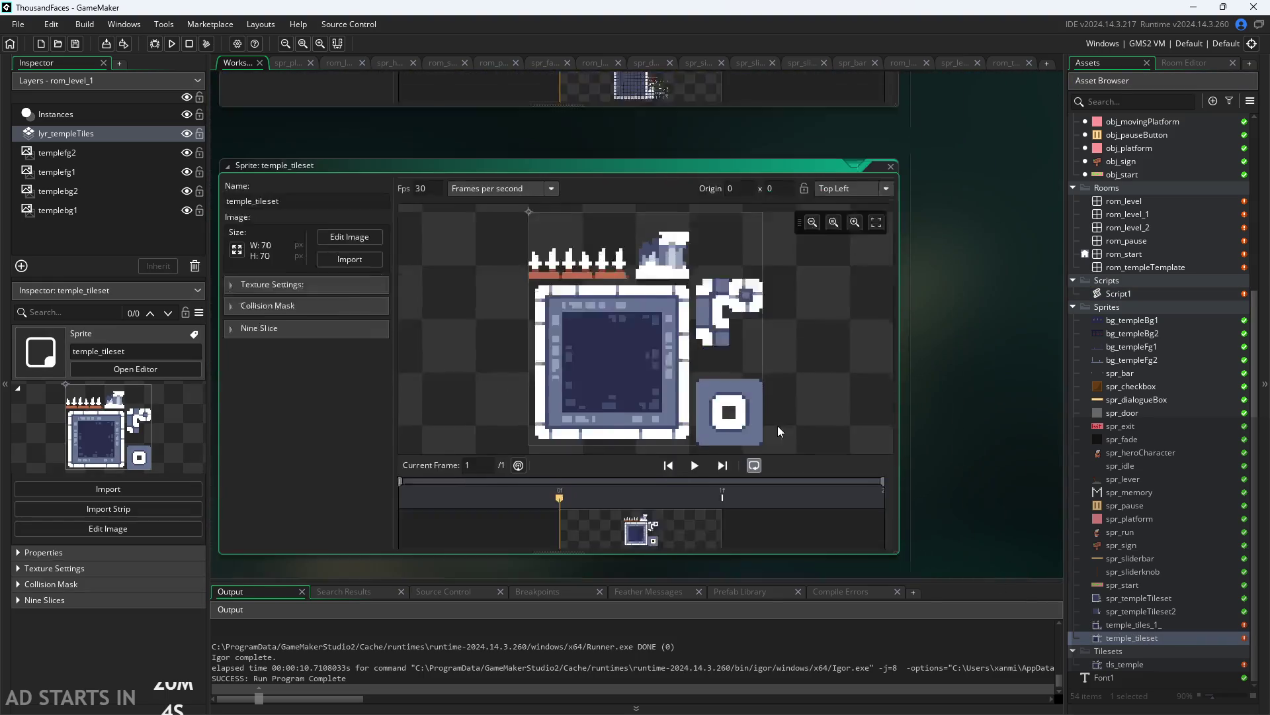
pyautogui.scroll(-3, 618, 271)
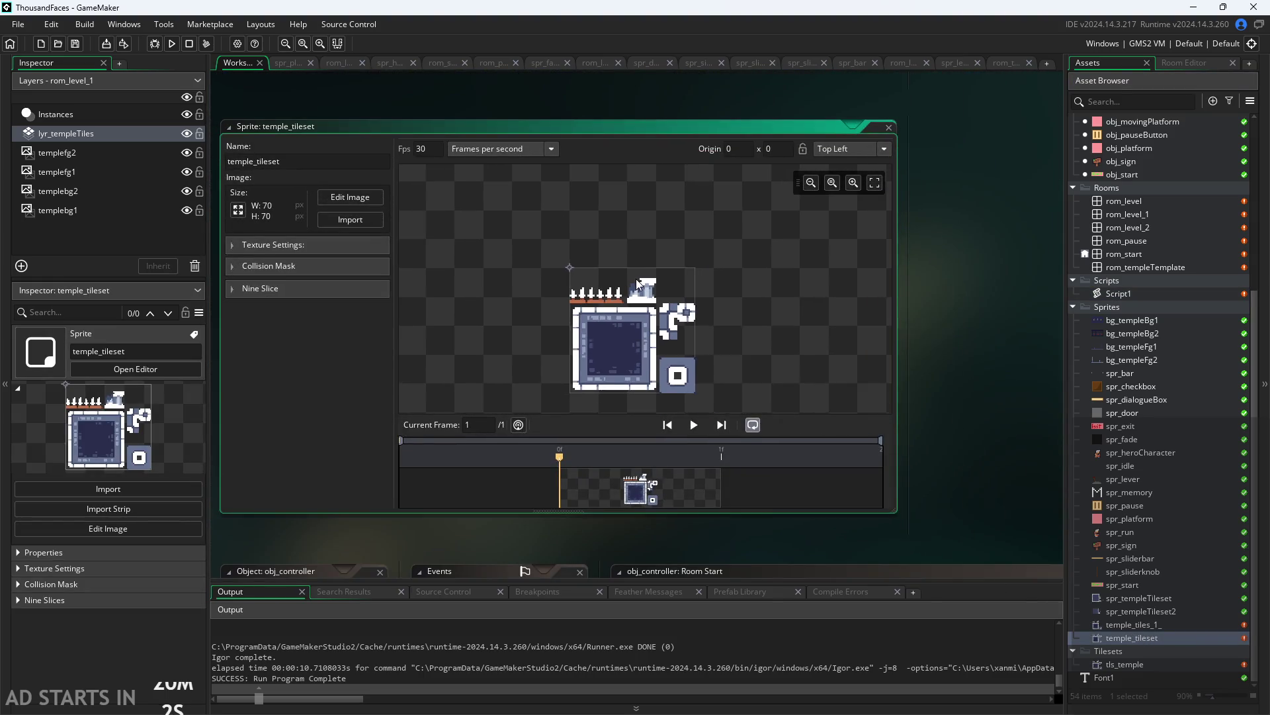
pyautogui.scroll(2, 654, 316)
pyautogui.scroll(5, 654, 316)
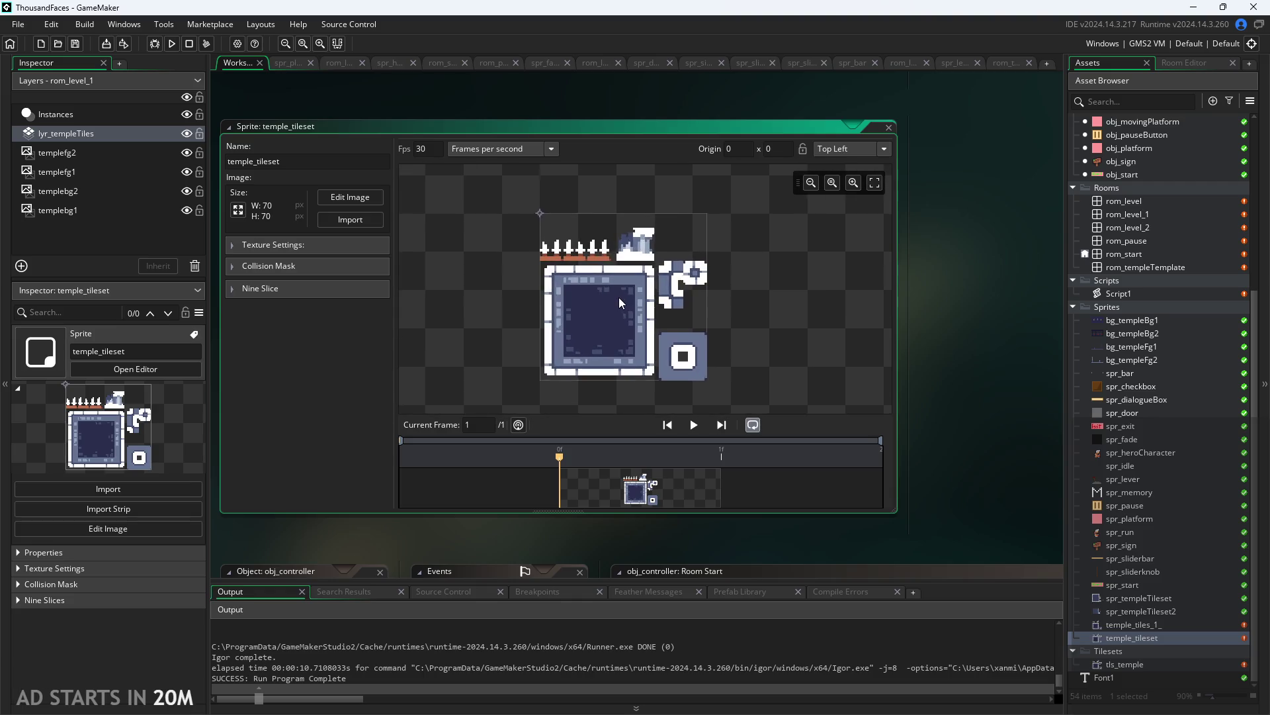
pyautogui.scroll(-3, 627, 305)
pyautogui.doubleClick(1125, 664)
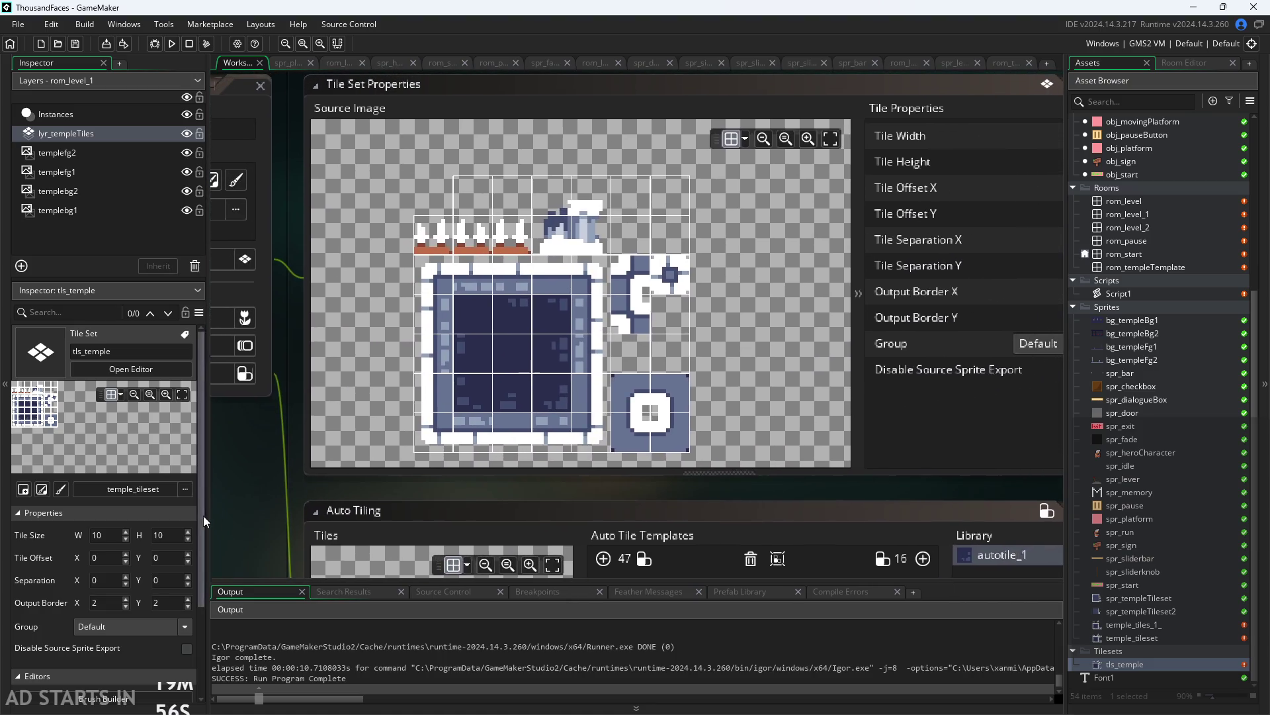
# Look over the tls_temple tile set panels and its Tile Set Properties
pyautogui.scroll(-2, 233, 492)
pyautogui.moveTo(233, 493)
pyautogui.mouseDown()
pyautogui.moveTo(423, 471)
pyautogui.moveTo(300, 458)
pyautogui.mouseUp()
pyautogui.scroll(2, 394, 423)
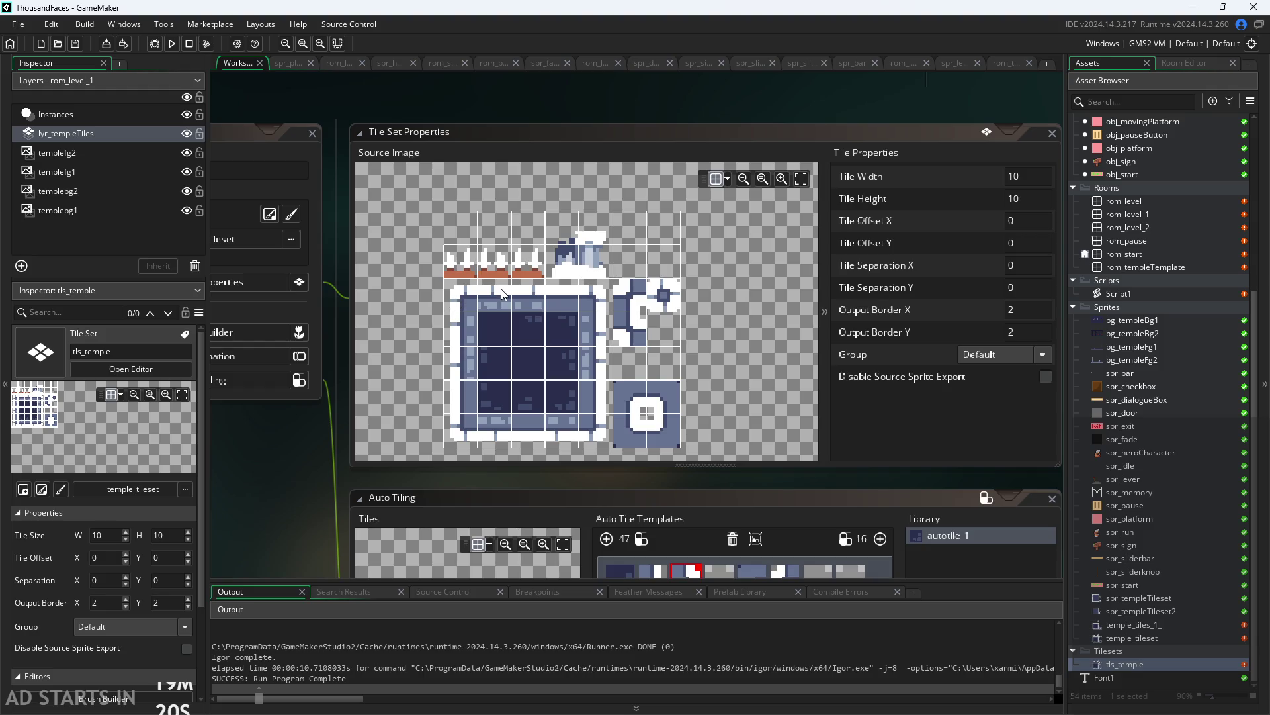
pyautogui.scroll(-2, 350, 405)
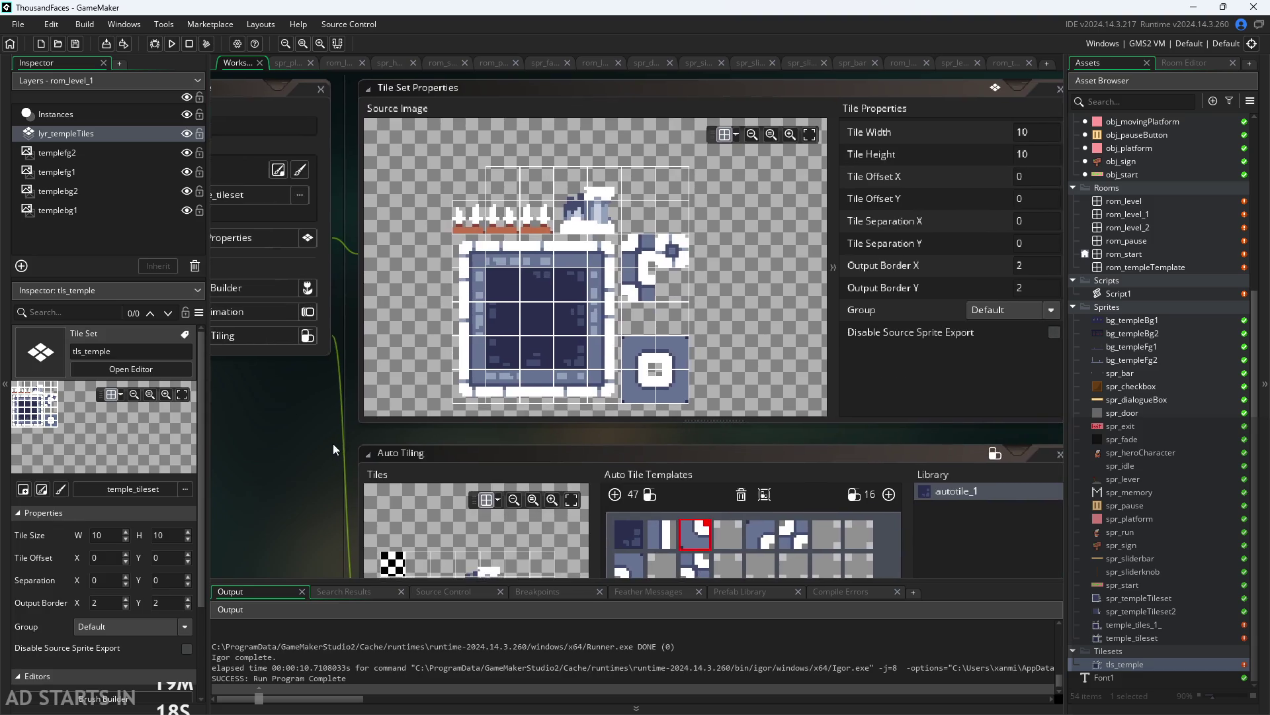
pyautogui.scroll(4, 495, 233)
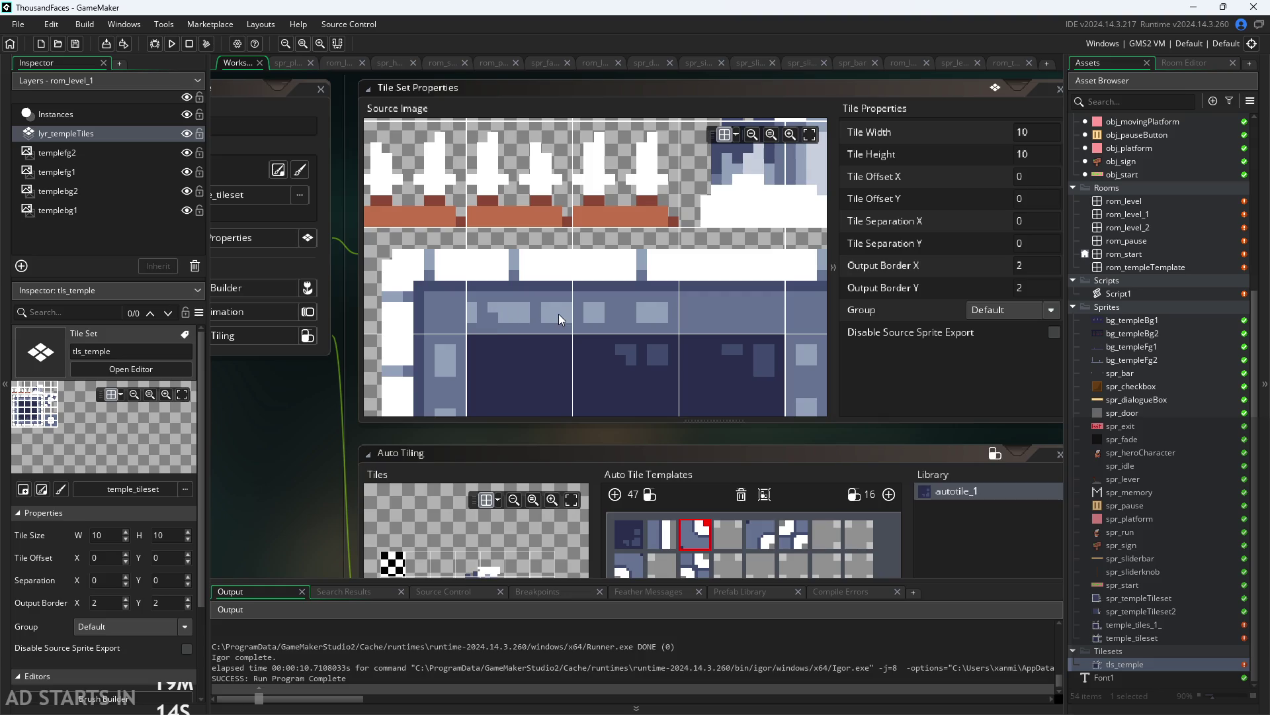
pyautogui.scroll(-1, 559, 313)
# Run the game, start the castle level, then pause and exit back to the editor
pyautogui.click(172, 44)
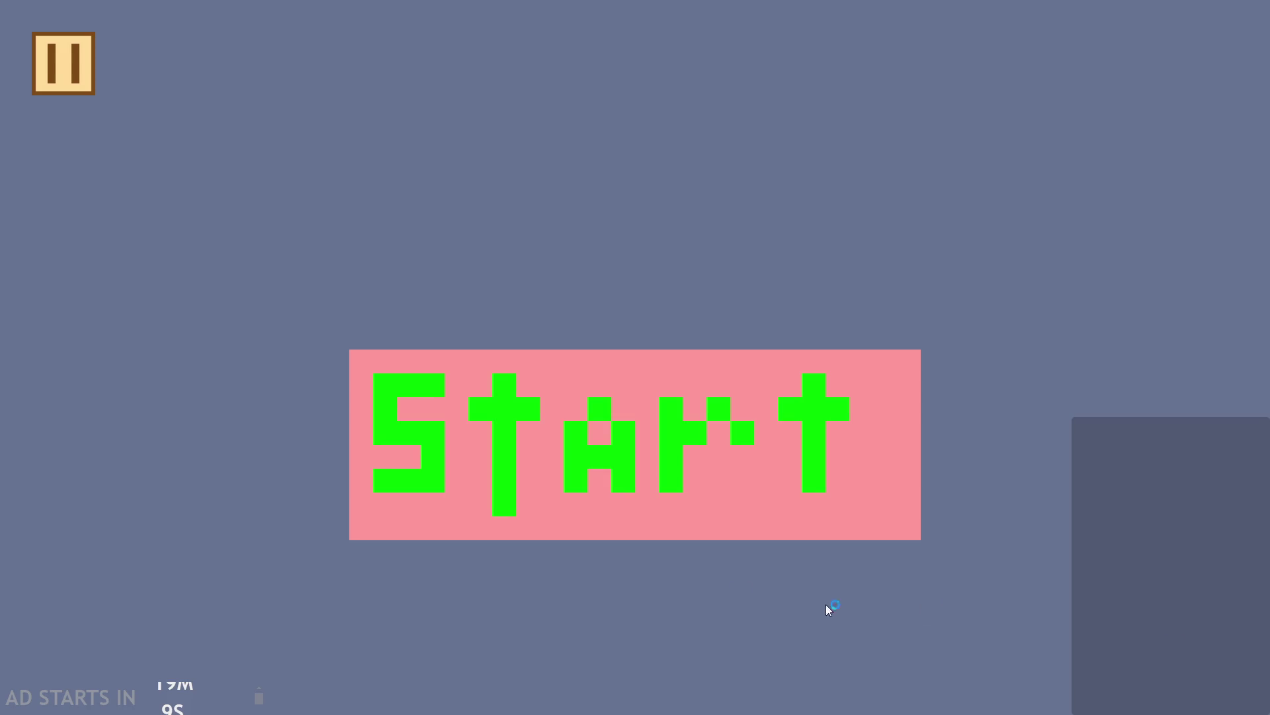
pyautogui.click(628, 489)
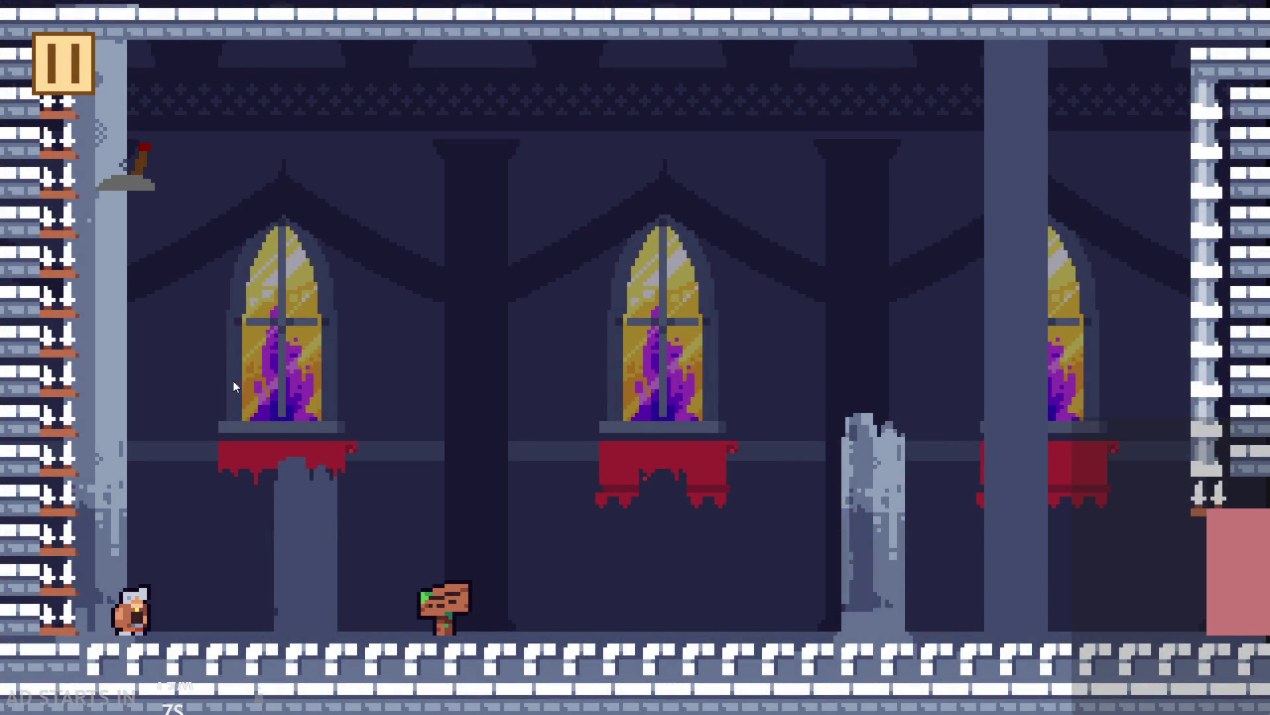
pyautogui.click(42, 64)
pyautogui.click(1047, 629)
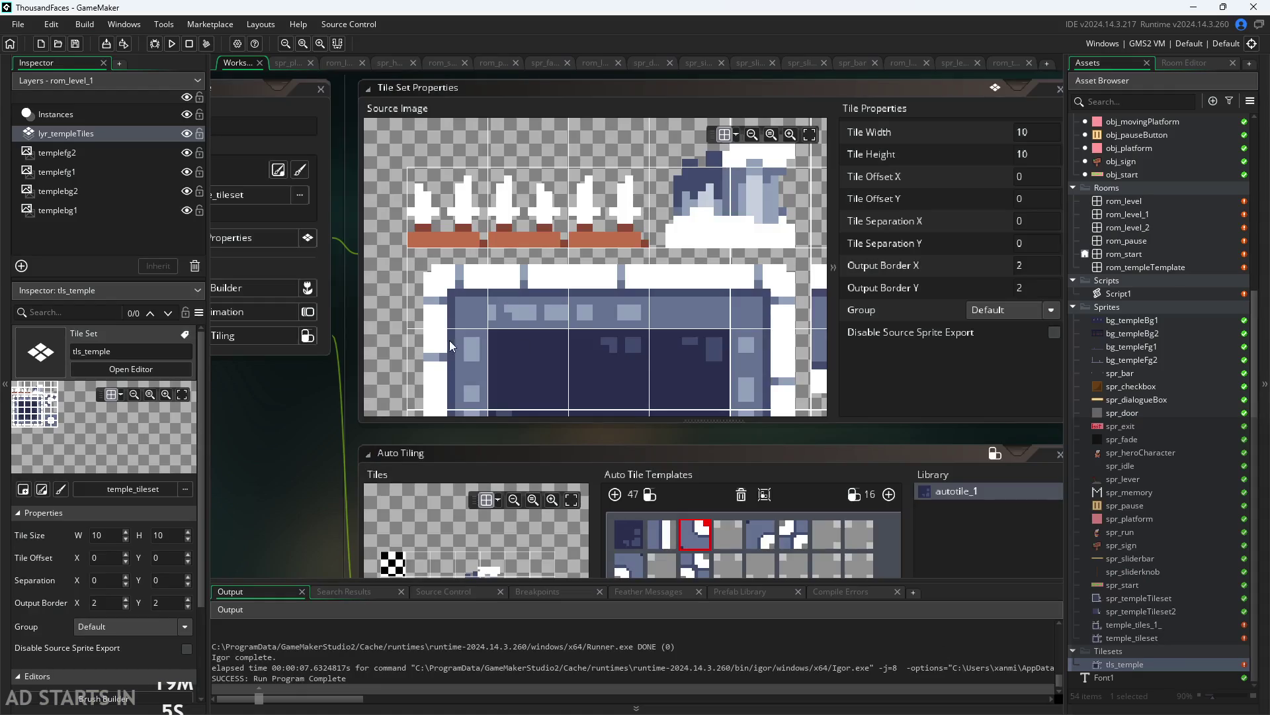
# Zoom and pan around the tls_temple tileset source image to inspect its tiles
pyautogui.scroll(-2, 552, 298)
pyautogui.keyDown('ctrl'); pyautogui.scroll(-2, 492, 317); pyautogui.keyUp('ctrl')
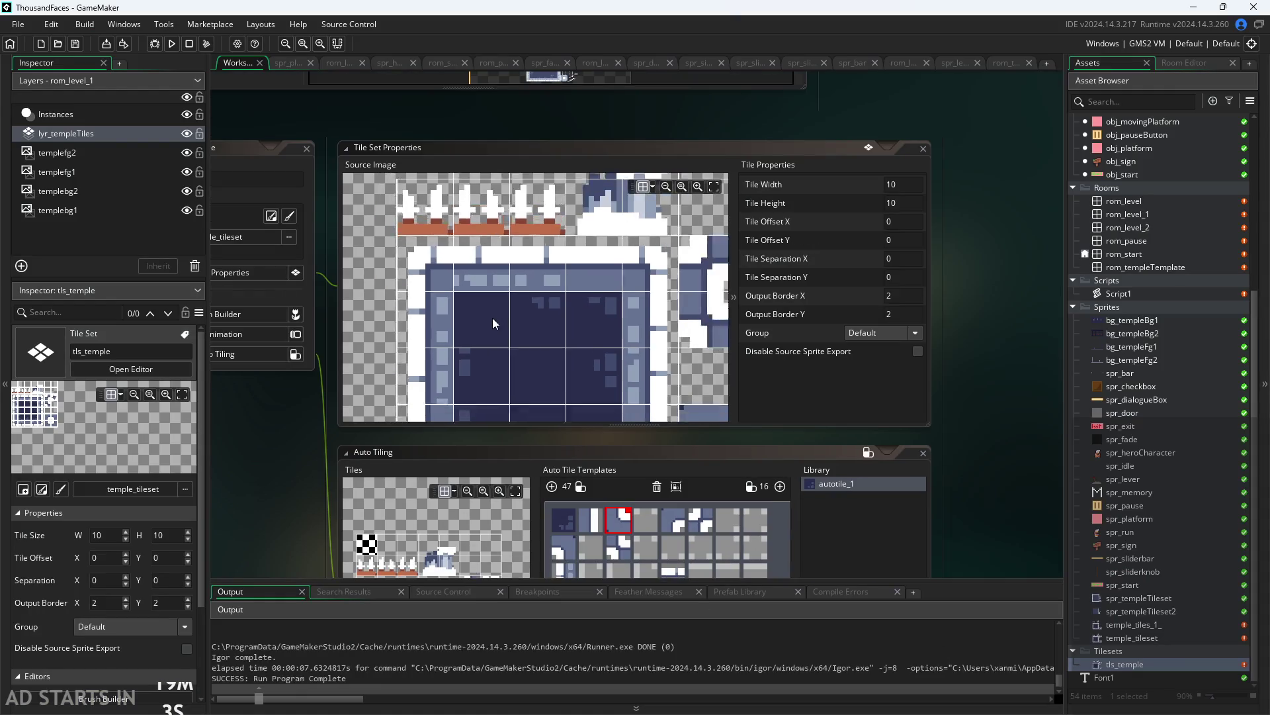
pyautogui.scroll(1, 486, 331)
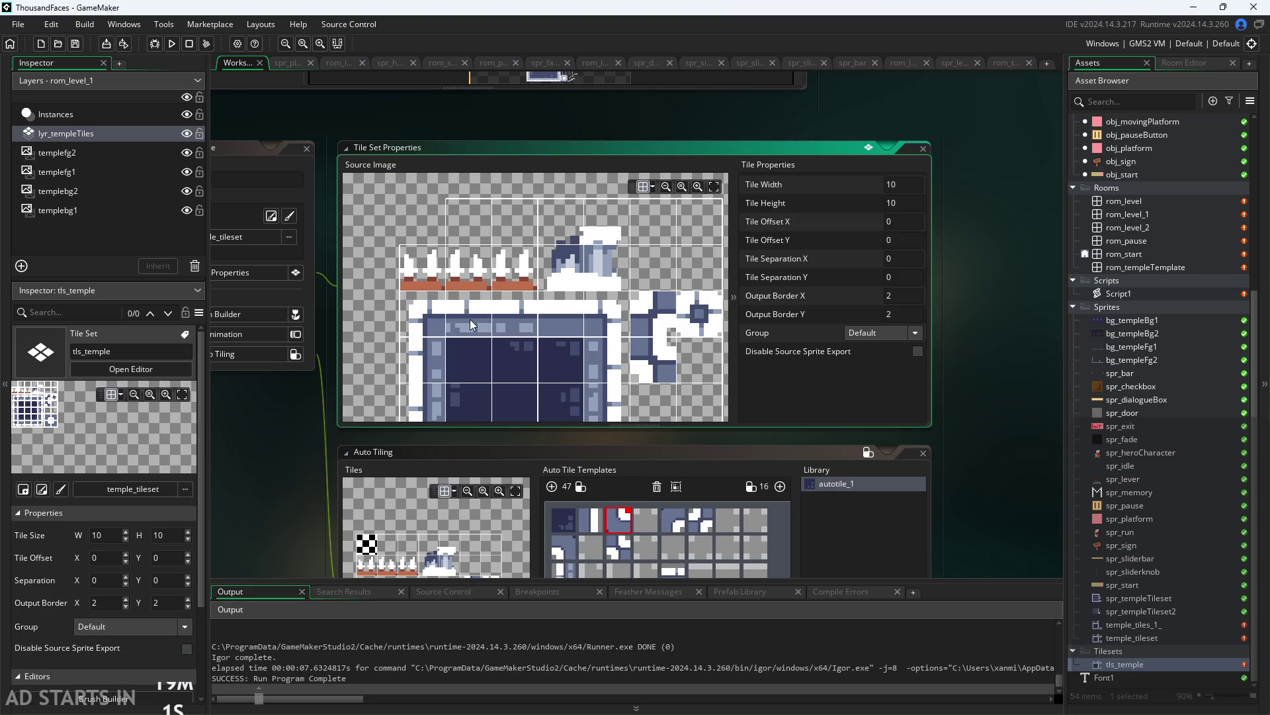
pyautogui.scroll(-1, 470, 319)
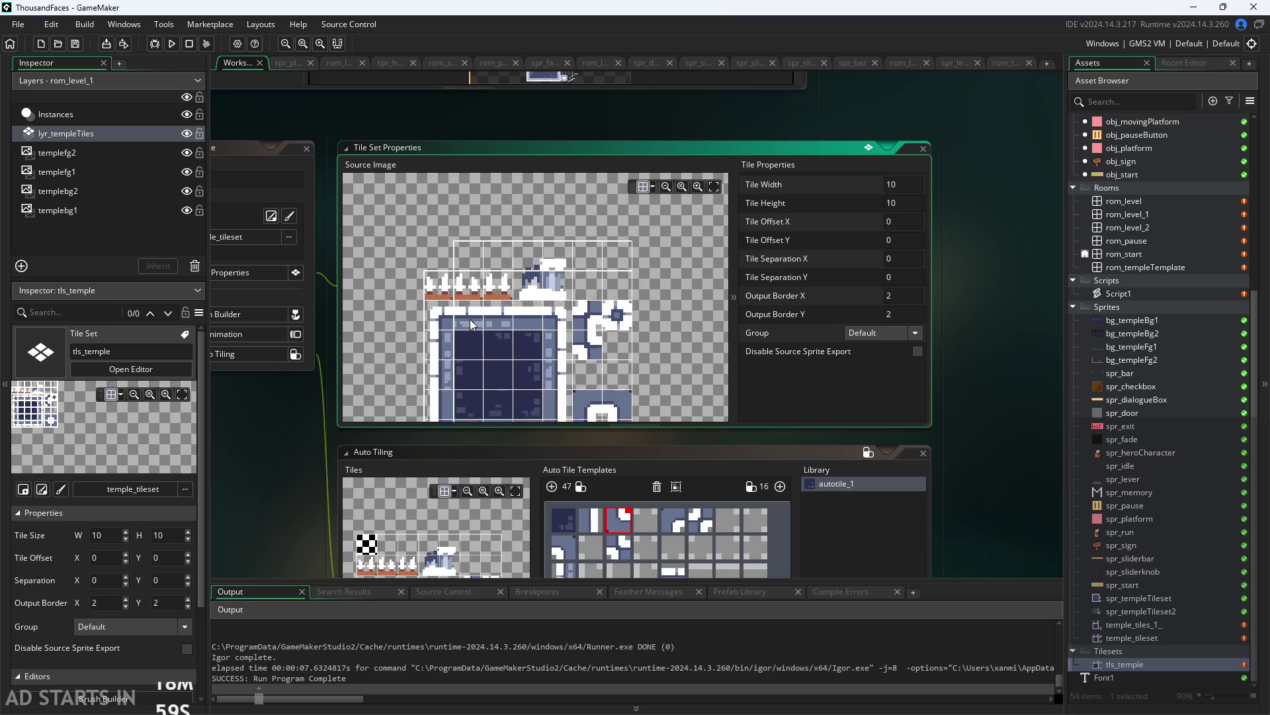
pyautogui.scroll(1, 470, 319)
pyautogui.scroll(-1, 470, 319)
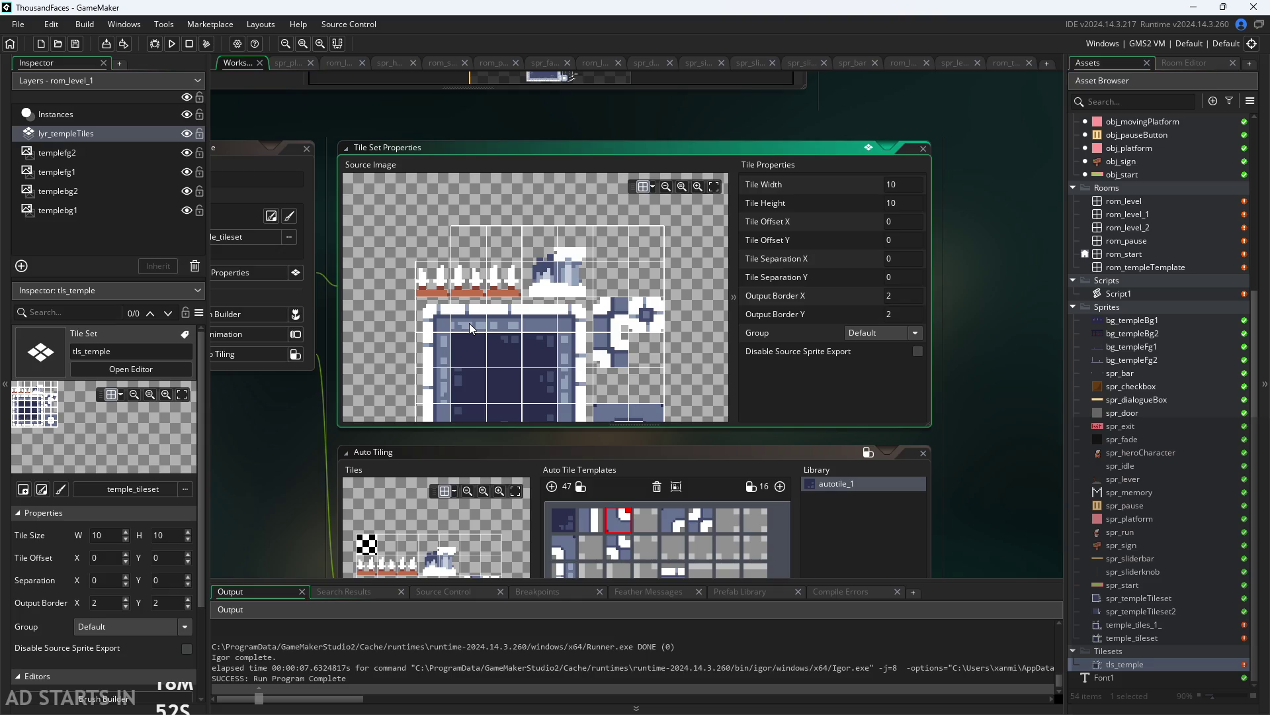
pyautogui.scroll(-1, 470, 323)
pyautogui.scroll(-1, 469, 279)
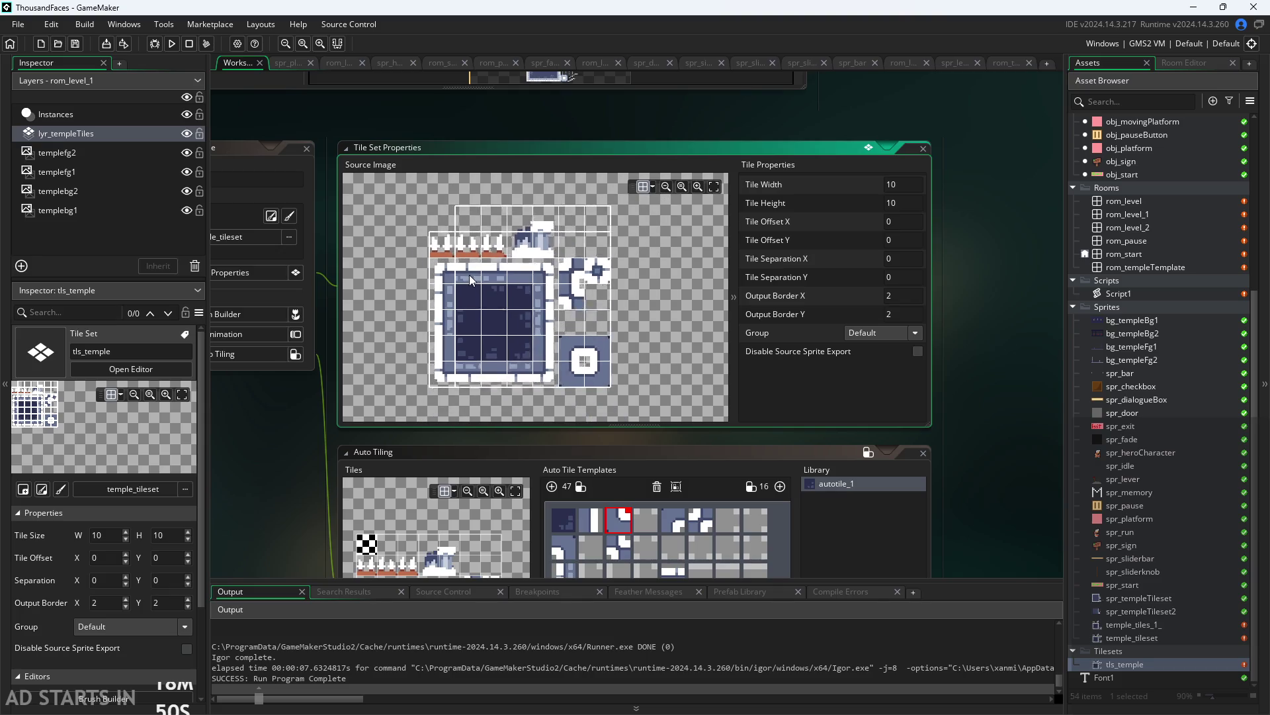
pyautogui.scroll(1, 468, 282)
pyautogui.moveTo(467, 285); pyautogui.dragTo(457, 280)
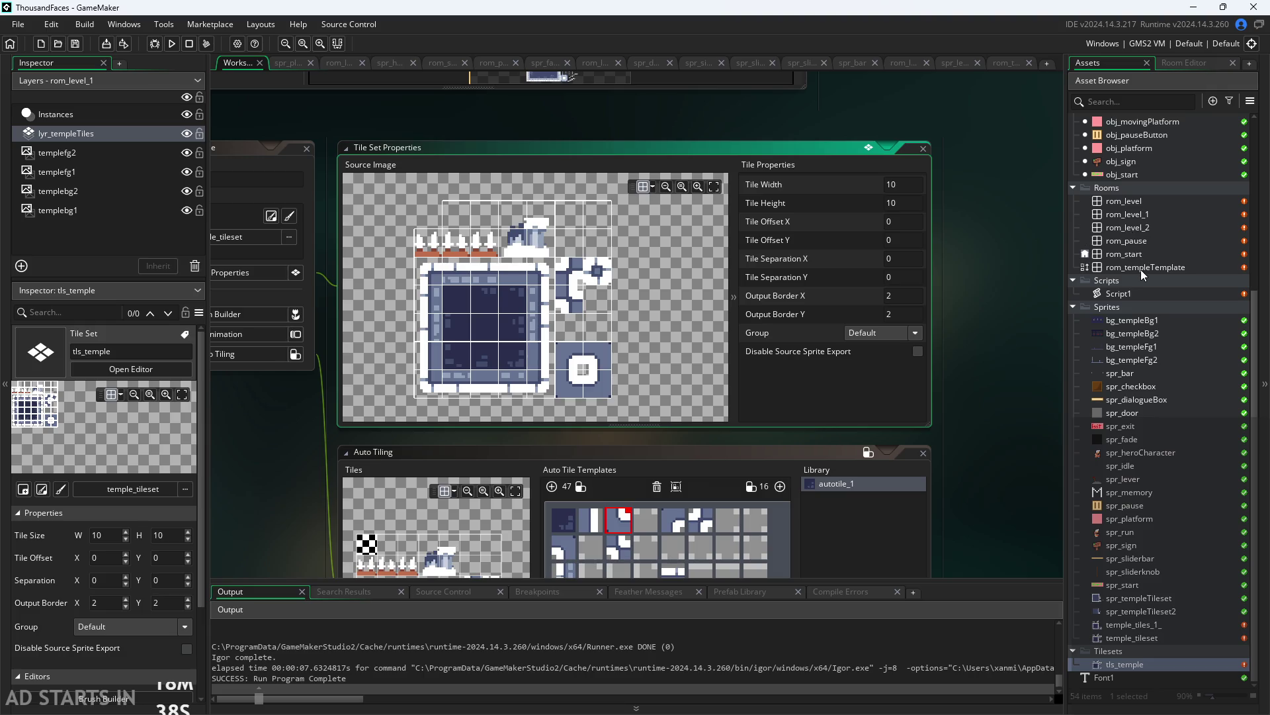
# Build and run the game for another test, then reopen Script1 from Assets
pyautogui.click(175, 45)
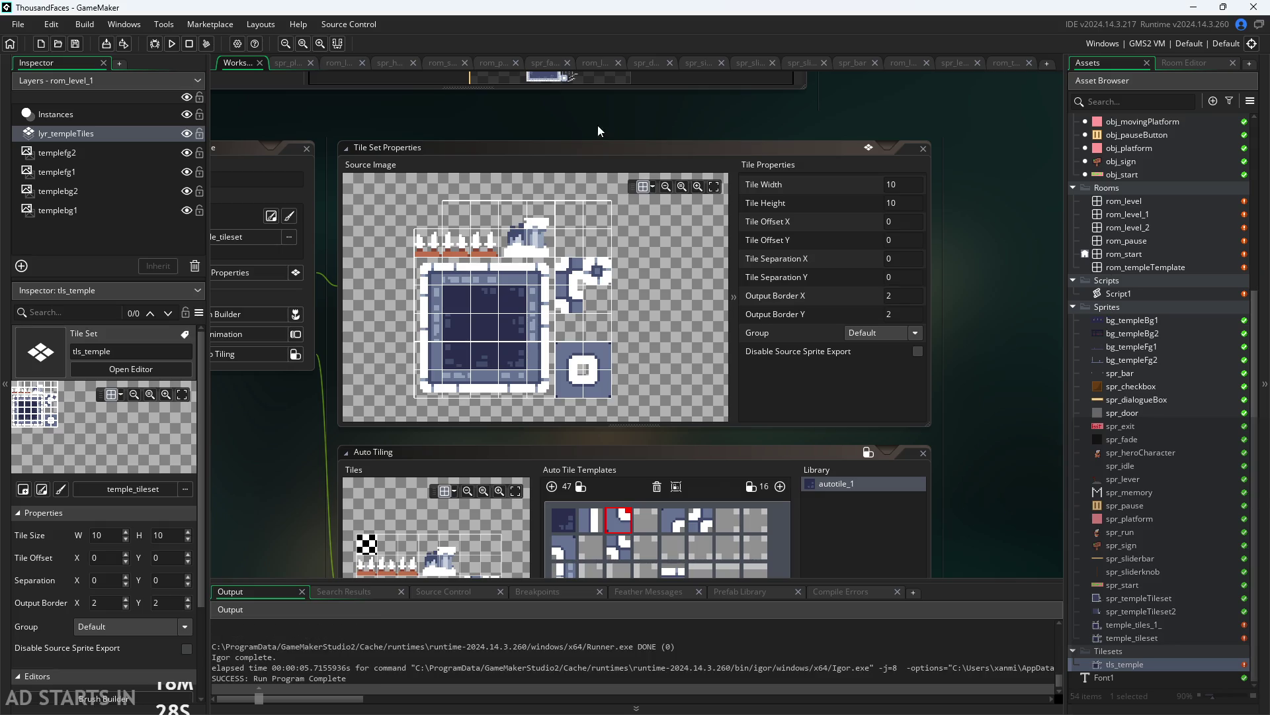
pyautogui.scroll(-1, 664, 149)
pyautogui.hscroll(3, 533, 89)
pyautogui.hscroll(1, 563, 106)
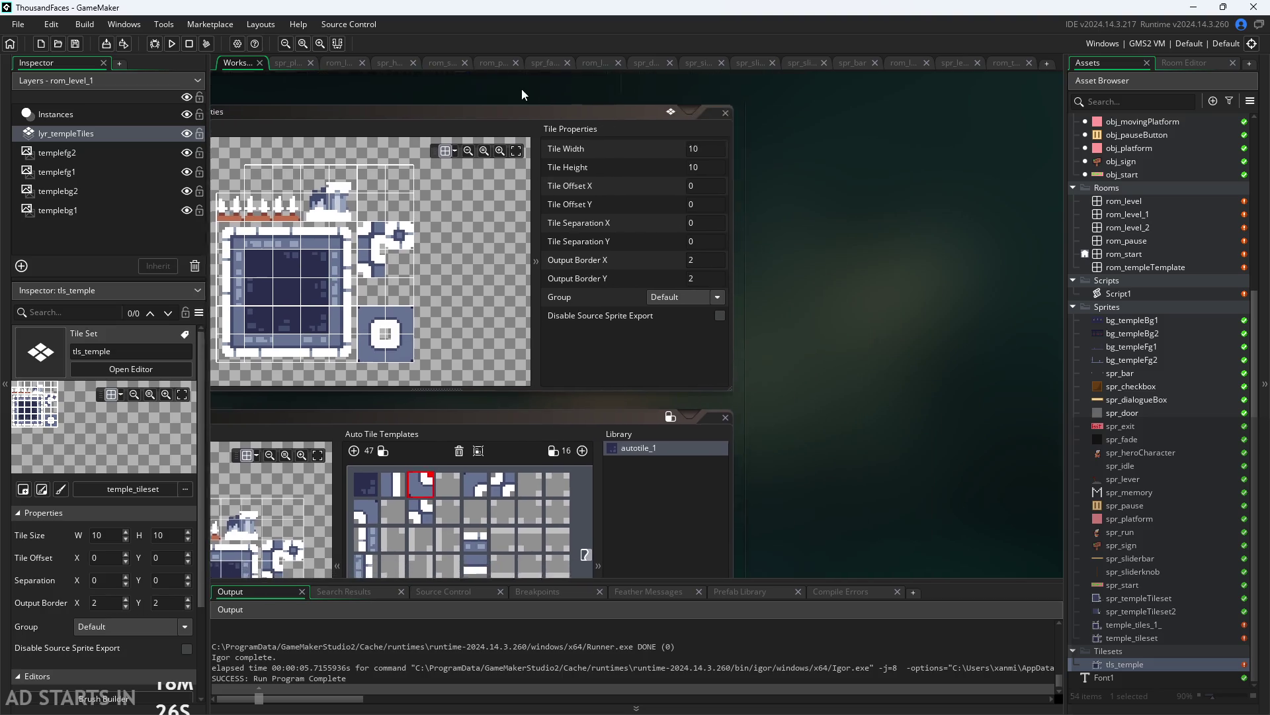
pyautogui.scroll(-1, 896, 248)
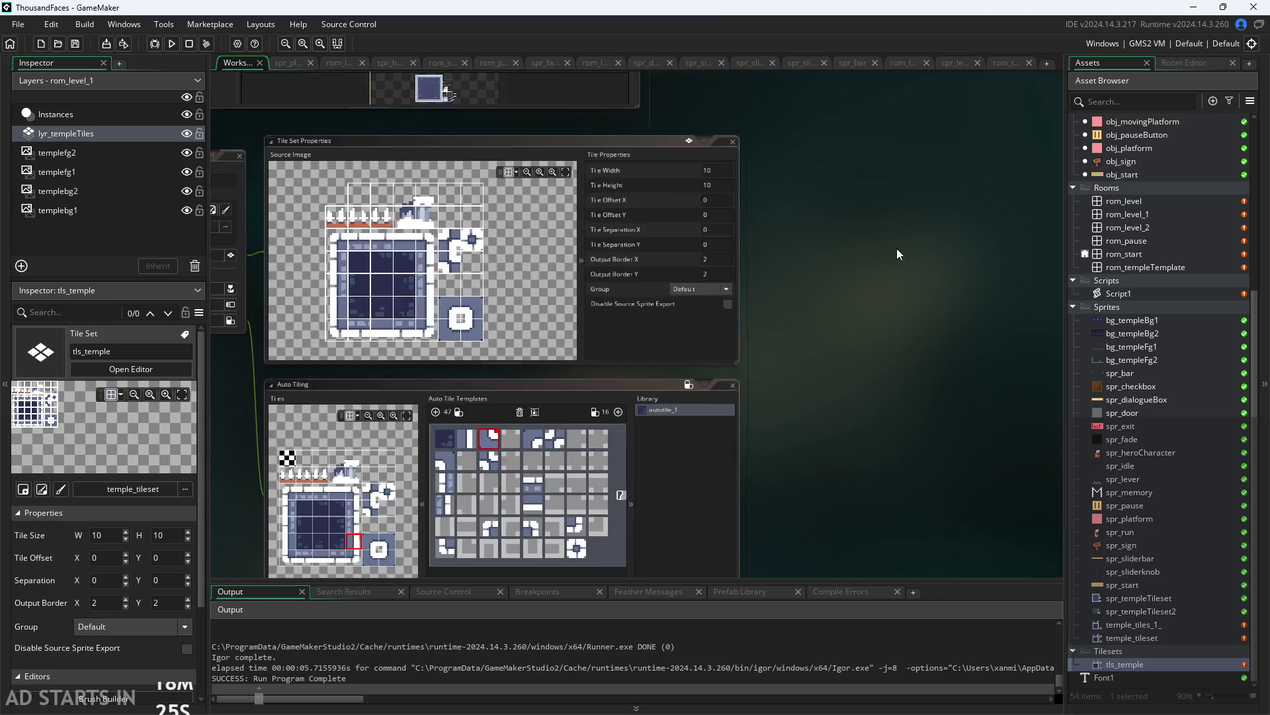
pyautogui.doubleClick(1141, 292)
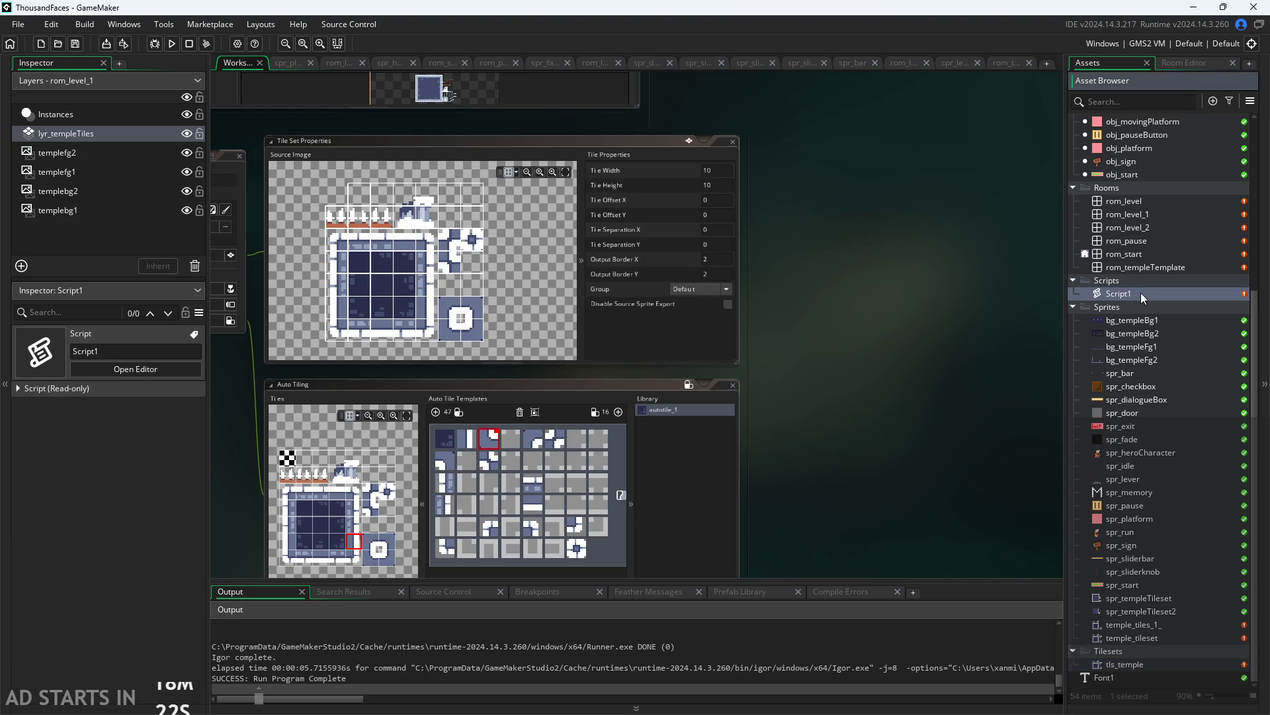
# Scroll through the autotile function and place the cursor on empty line 63 below it
pyautogui.scroll(-4, 851, 274)
pyautogui.scroll(4, 844, 275)
pyautogui.scroll(-1, 844, 275)
pyautogui.scroll(4, 593, 328)
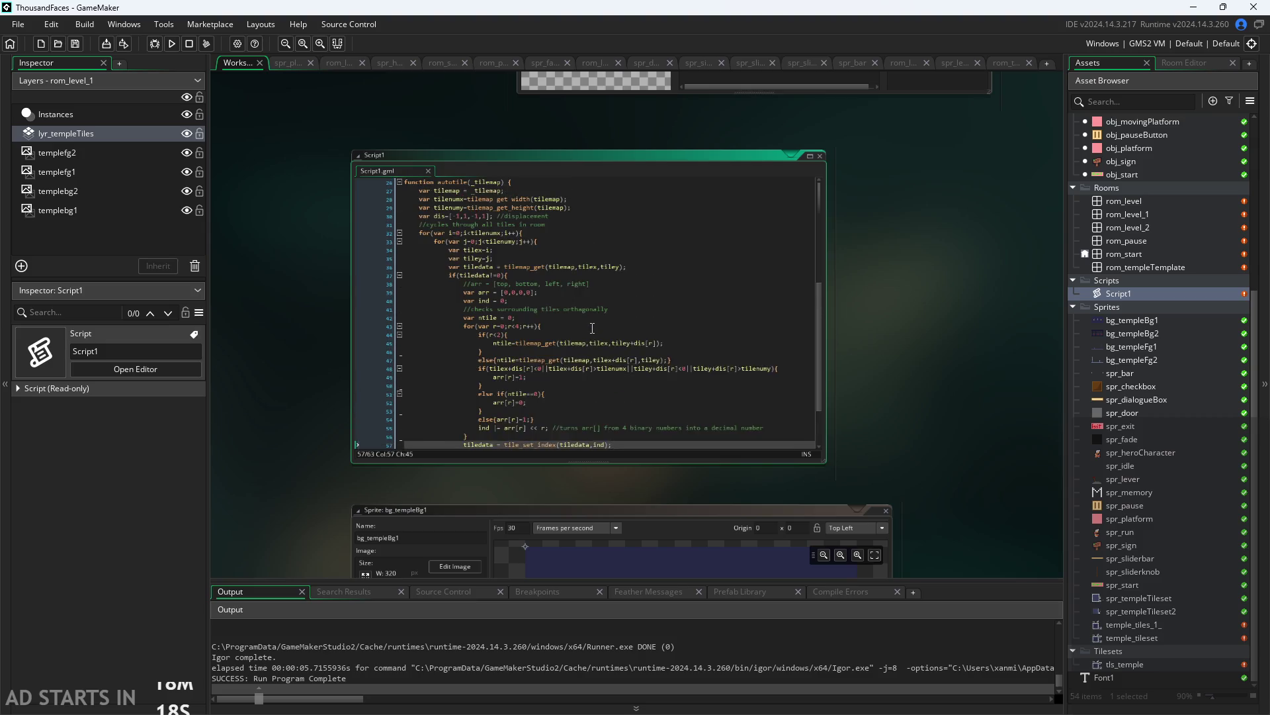
pyautogui.keyDown('ctrl'); pyautogui.scroll(2, 462, 270); pyautogui.keyUp('ctrl')
pyautogui.keyDown('ctrl'); pyautogui.scroll(-1, 462, 270); pyautogui.keyUp('ctrl')
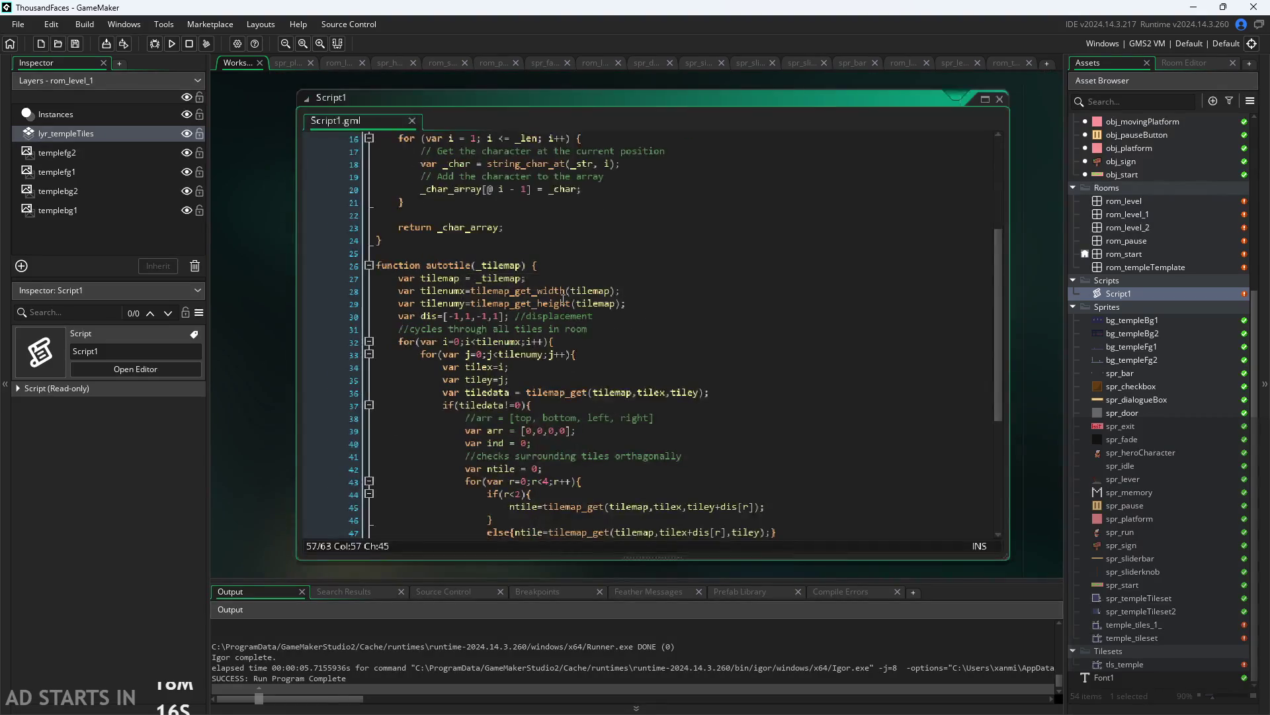
pyautogui.scroll(-6, 496, 250)
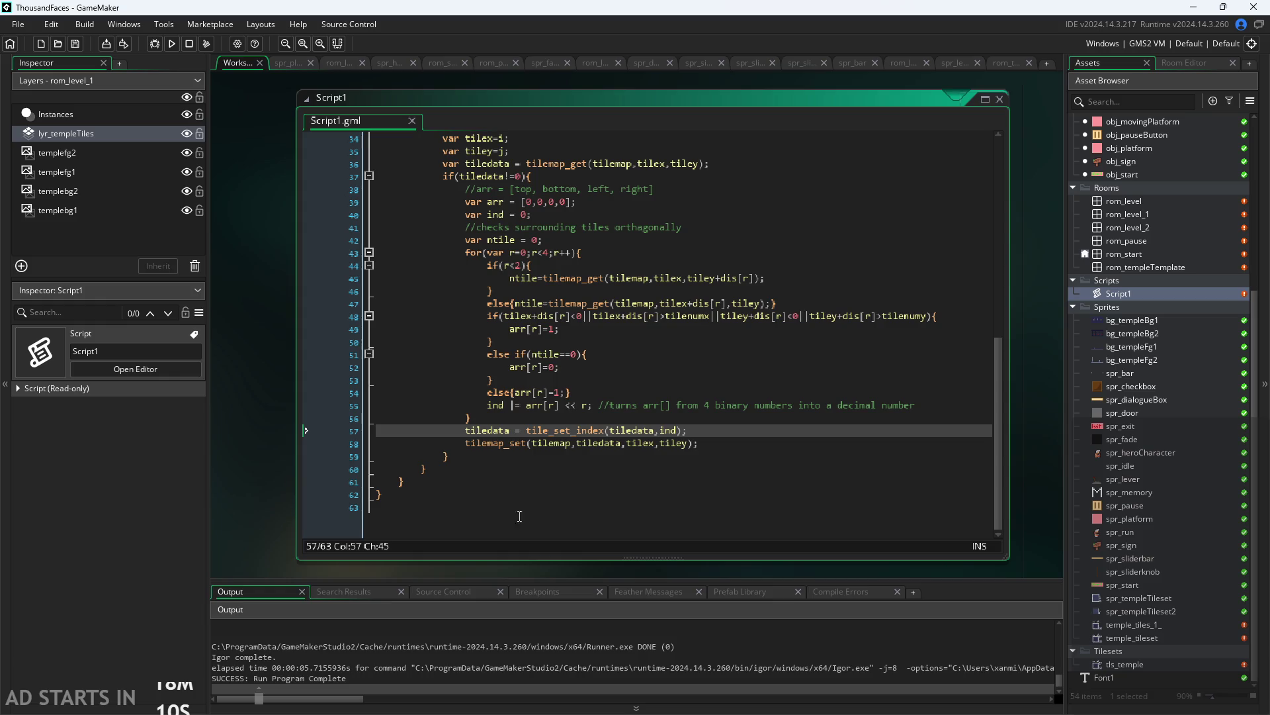
pyautogui.click(495, 506)
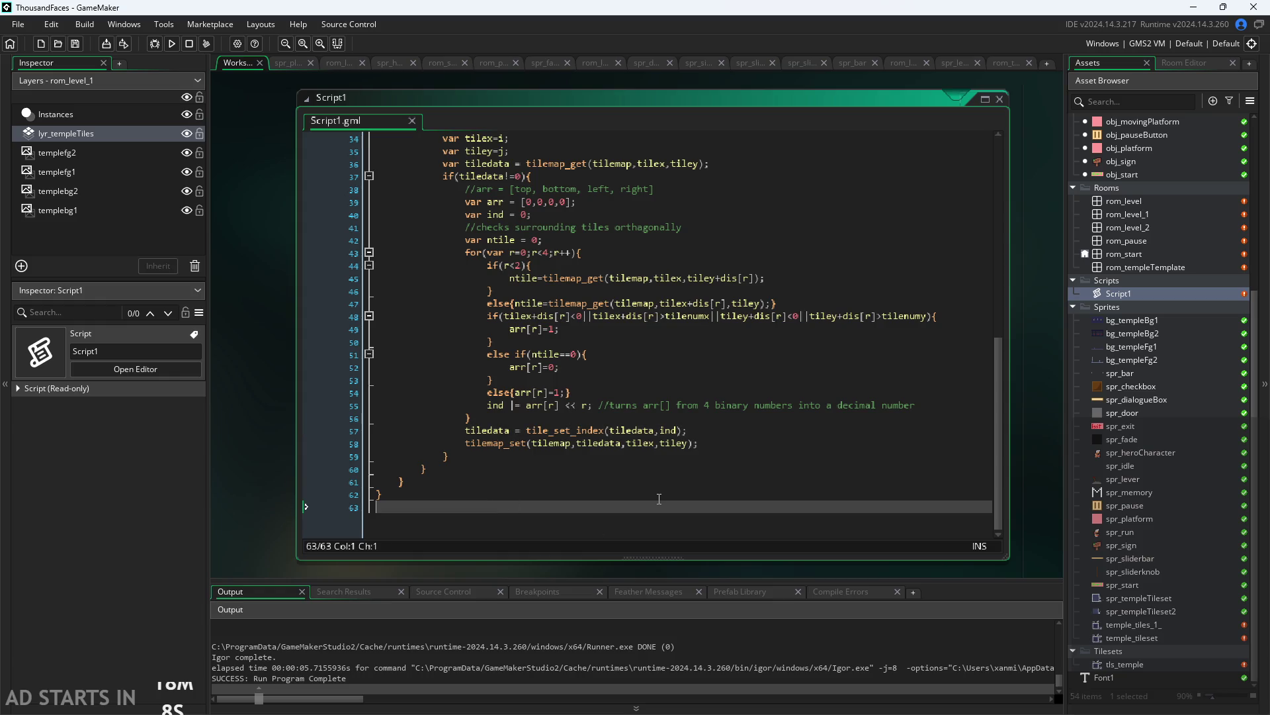
# Add line 64 and begin typing the correctmap function declaration, fixing stray characters
pyautogui.press('Return')
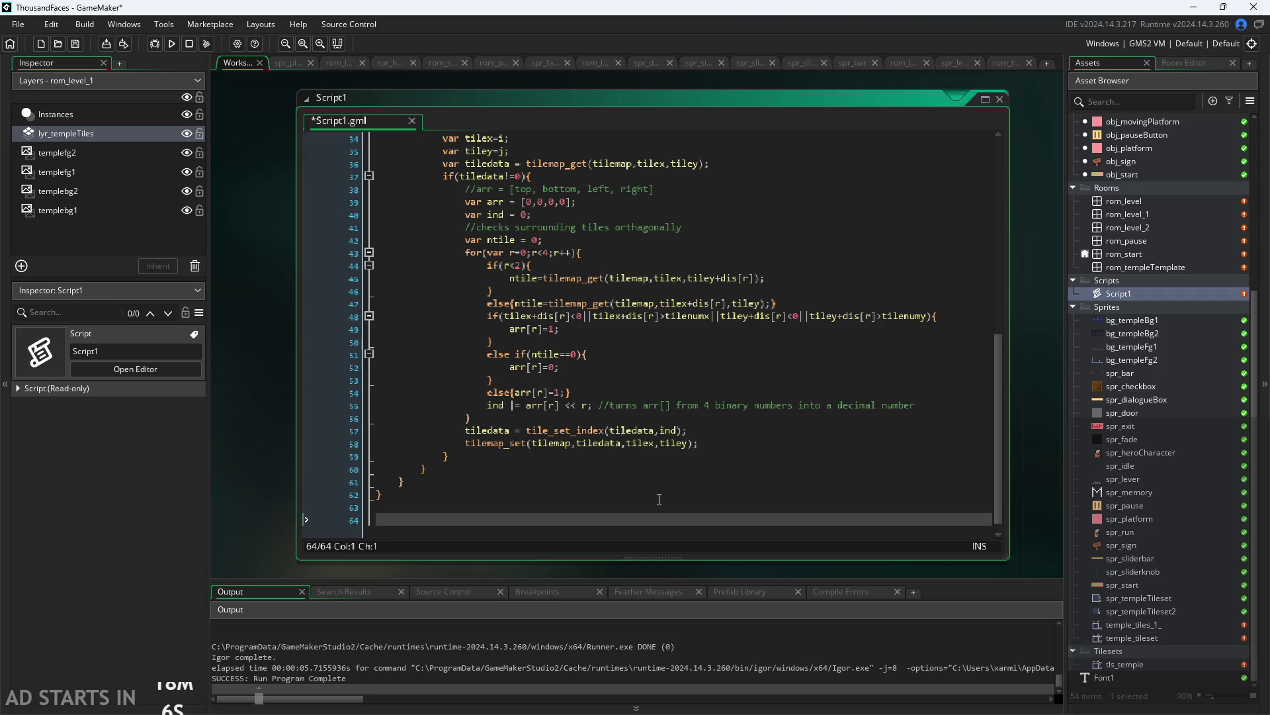
pyautogui.write('fuction ')
pyautogui.write('tile')
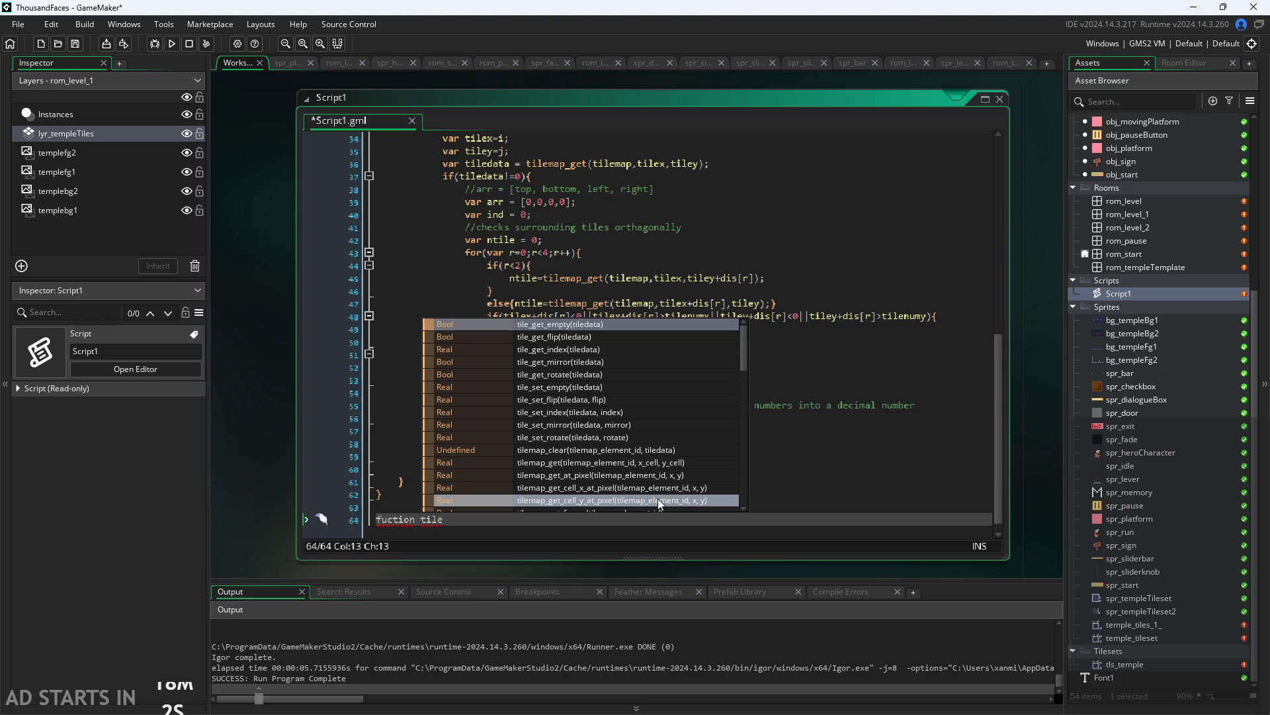
pyautogui.write('map')
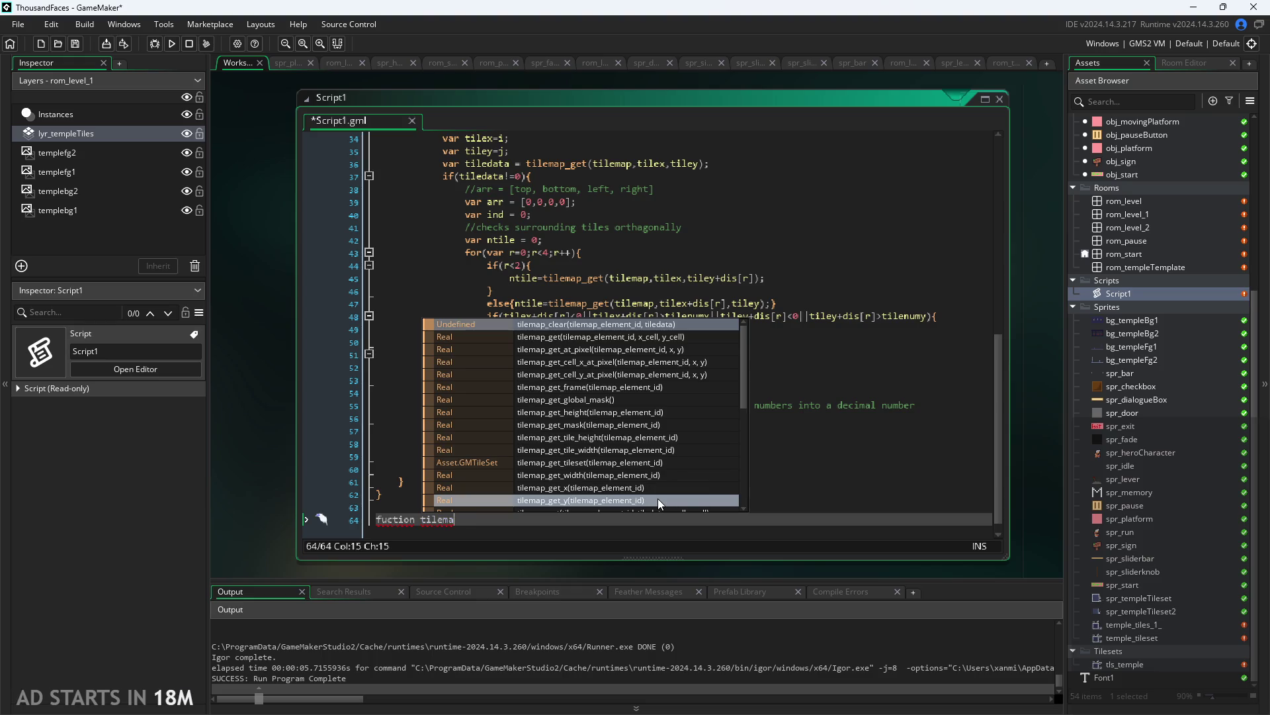
pyautogui.press('BackSpace')
pyautogui.press('BackSpace')
pyautogui.press('BackSpace')
pyautogui.press('BackSpace')
pyautogui.press('BackSpace')
pyautogui.write('c')
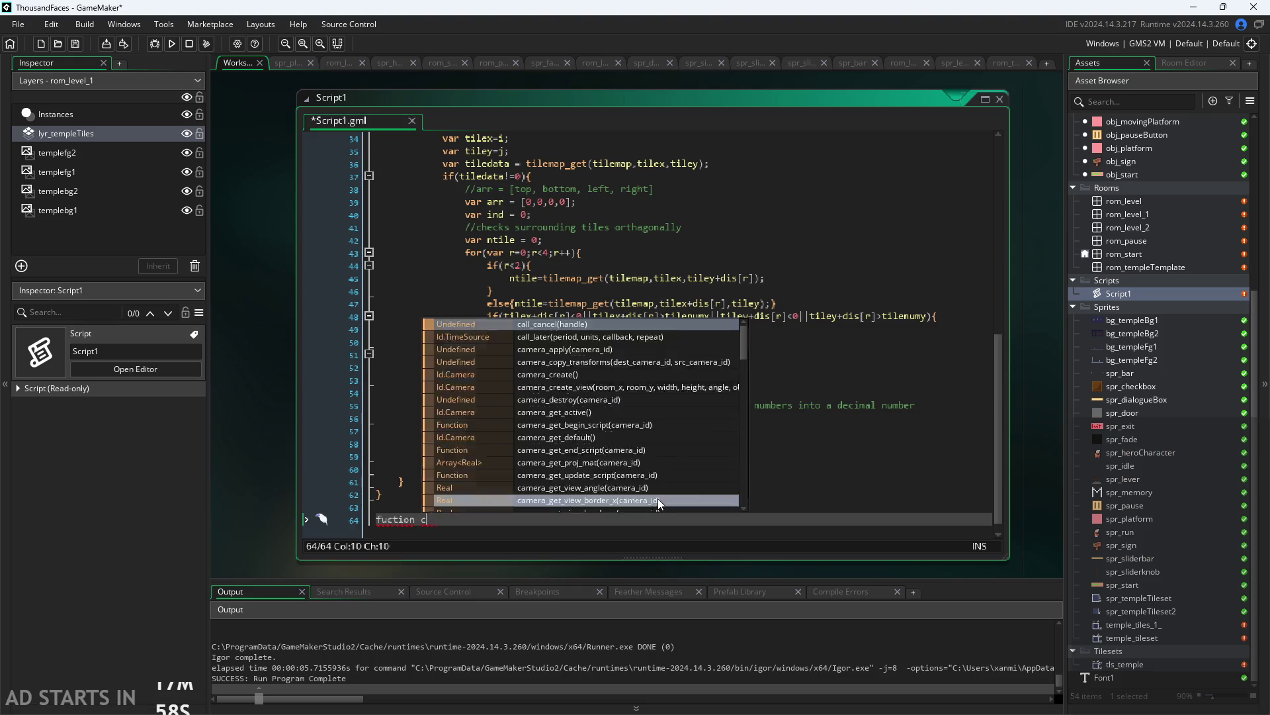
pyautogui.write('orrectmappi')
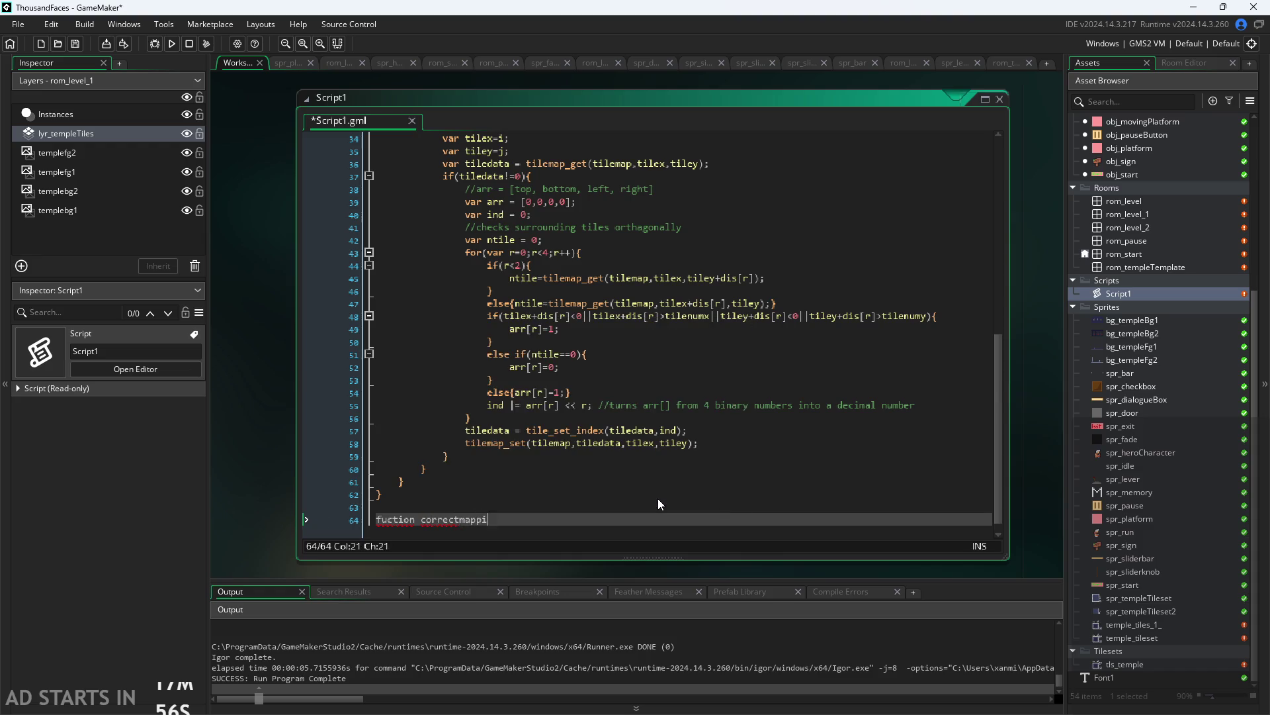